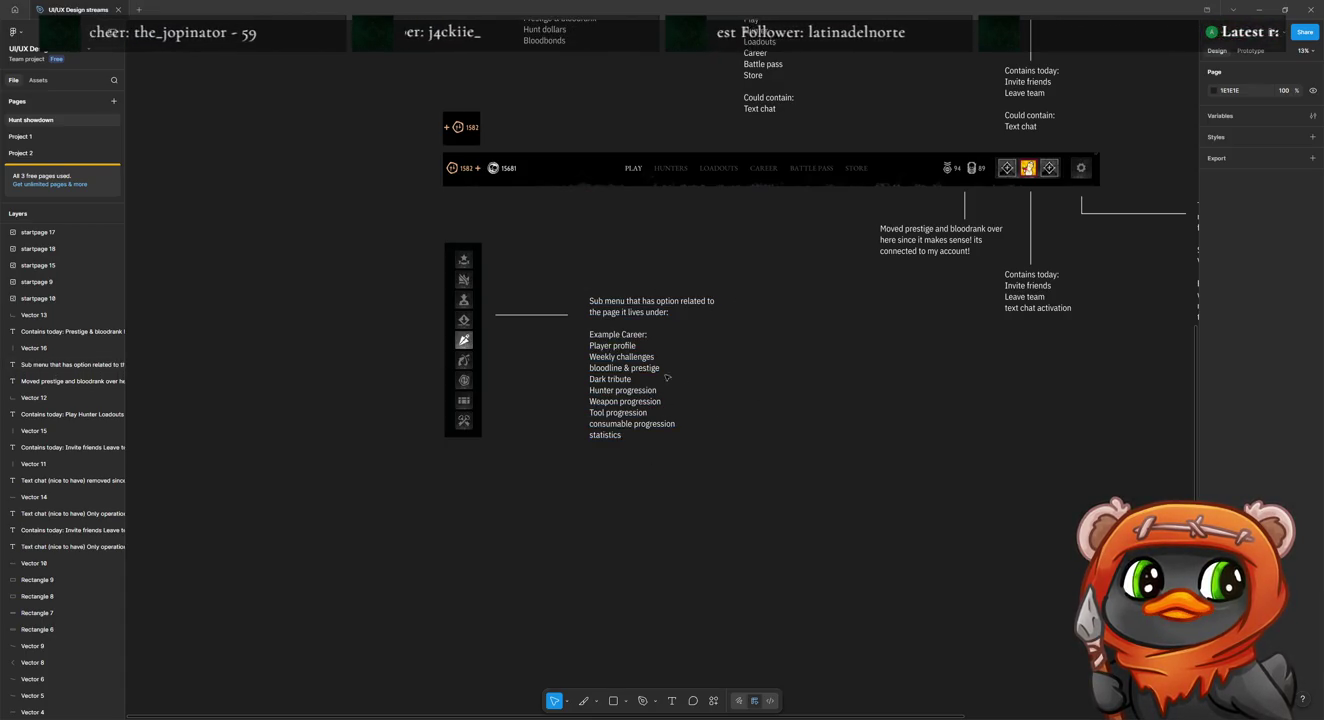
Step: Duplicate the sub-menu annotation below the original and start editing the copy
click(650, 424)
mouse_move(650, 424)
mouse_down()
mouse_move(572, 523)
mouse_move(591, 510)
mouse_up()
double_click(608, 484)
click(685, 470)
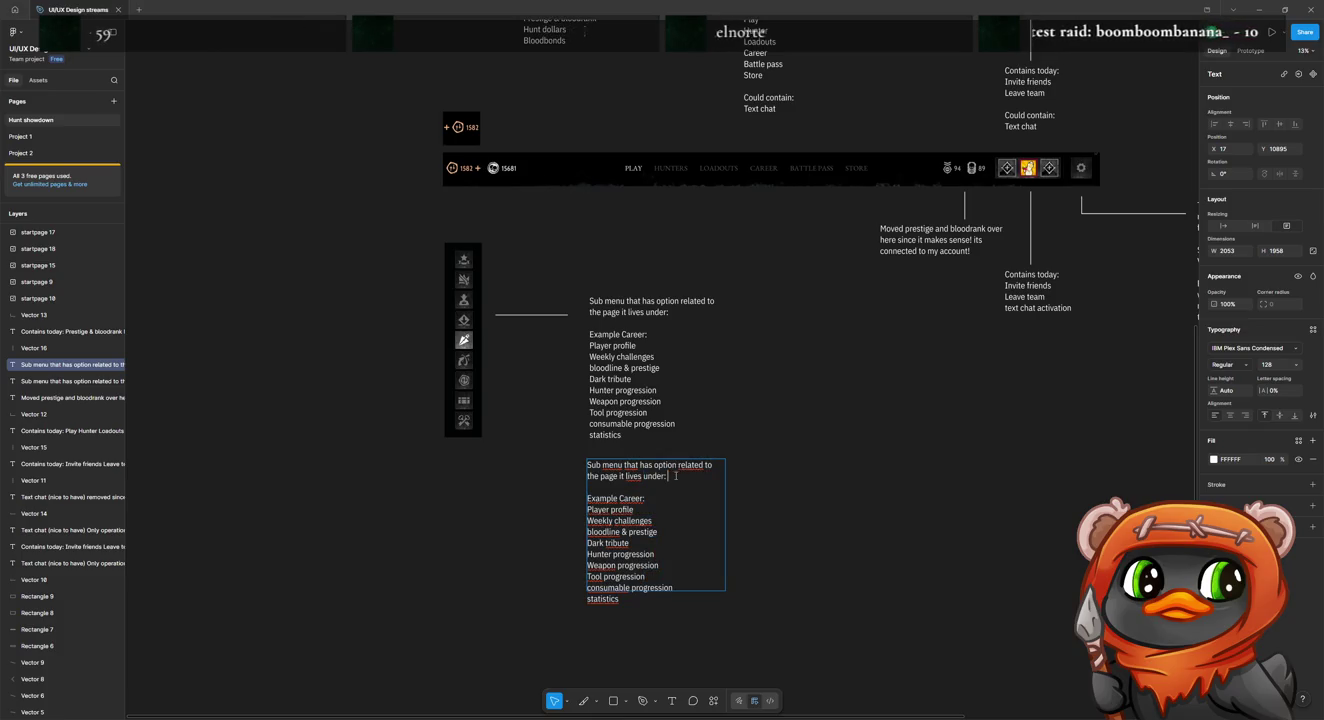
Step: Replace the copy's heading with "suggestion for career"
drag(675, 476, 577, 460)
text(suggestion for carre)
key(BackSpace)
key(BackSpace)
text(eer)
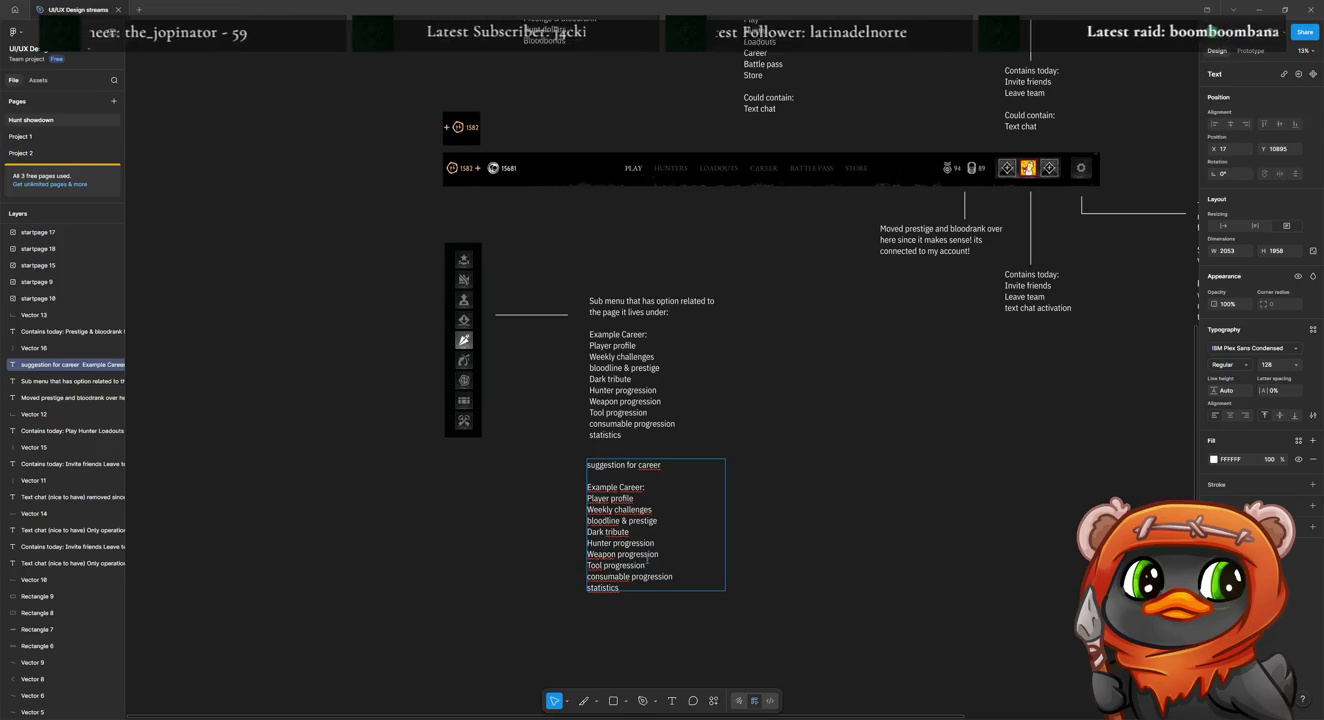
Step: Add a "Progression" line after Dark tribute
key(Return)
text(Progression)
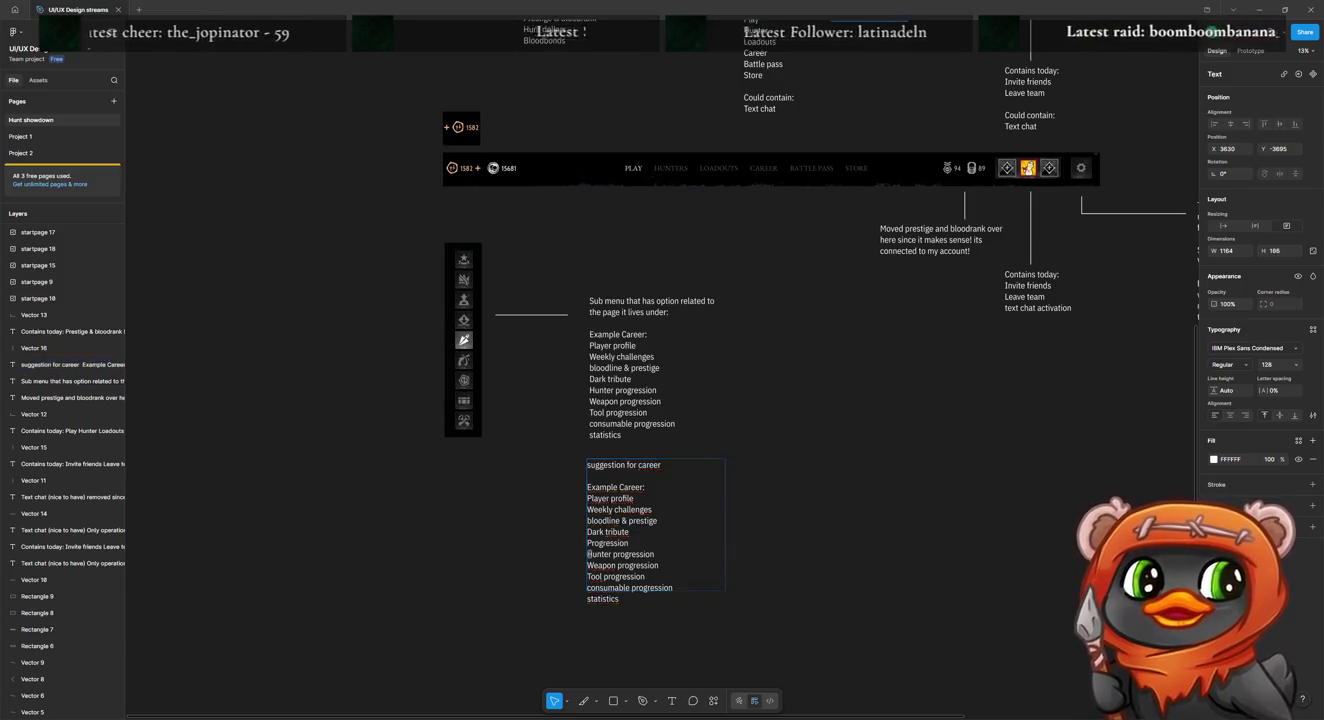
scroll(603, 557, down, 5)
scroll(560, 529, down, 5)
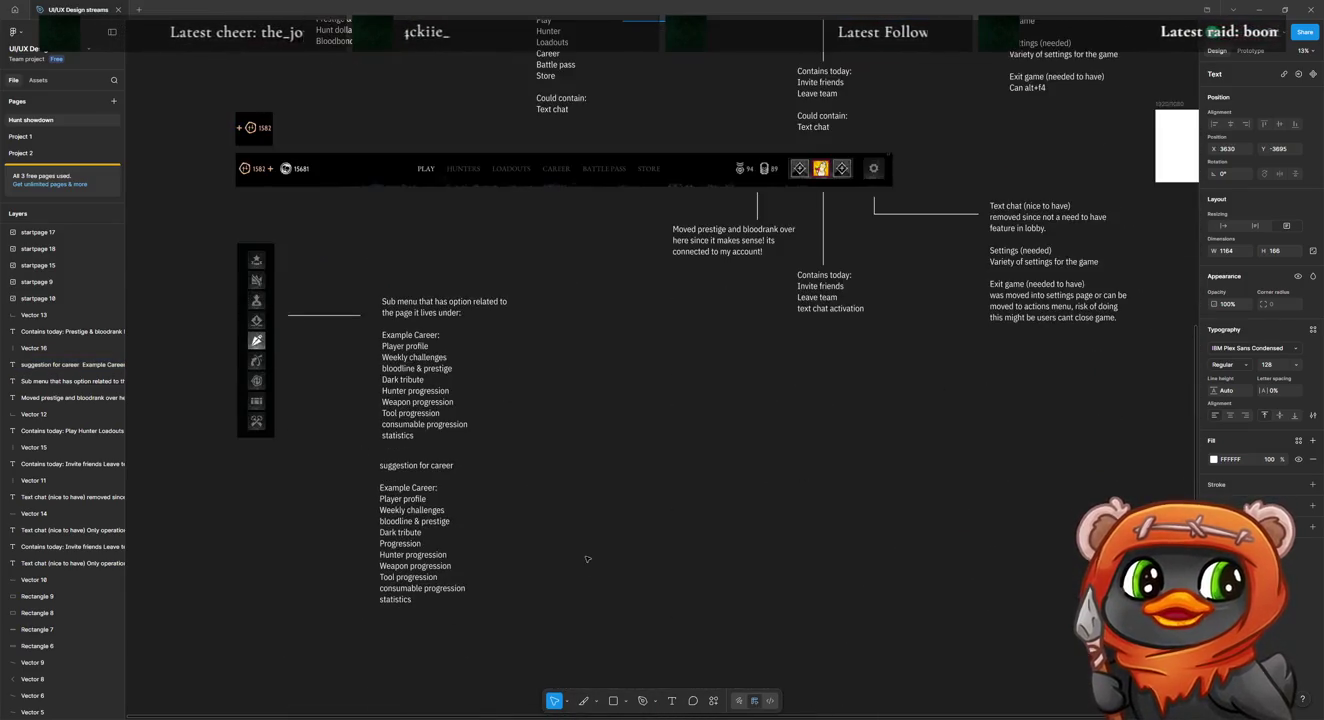
double_click(481, 505)
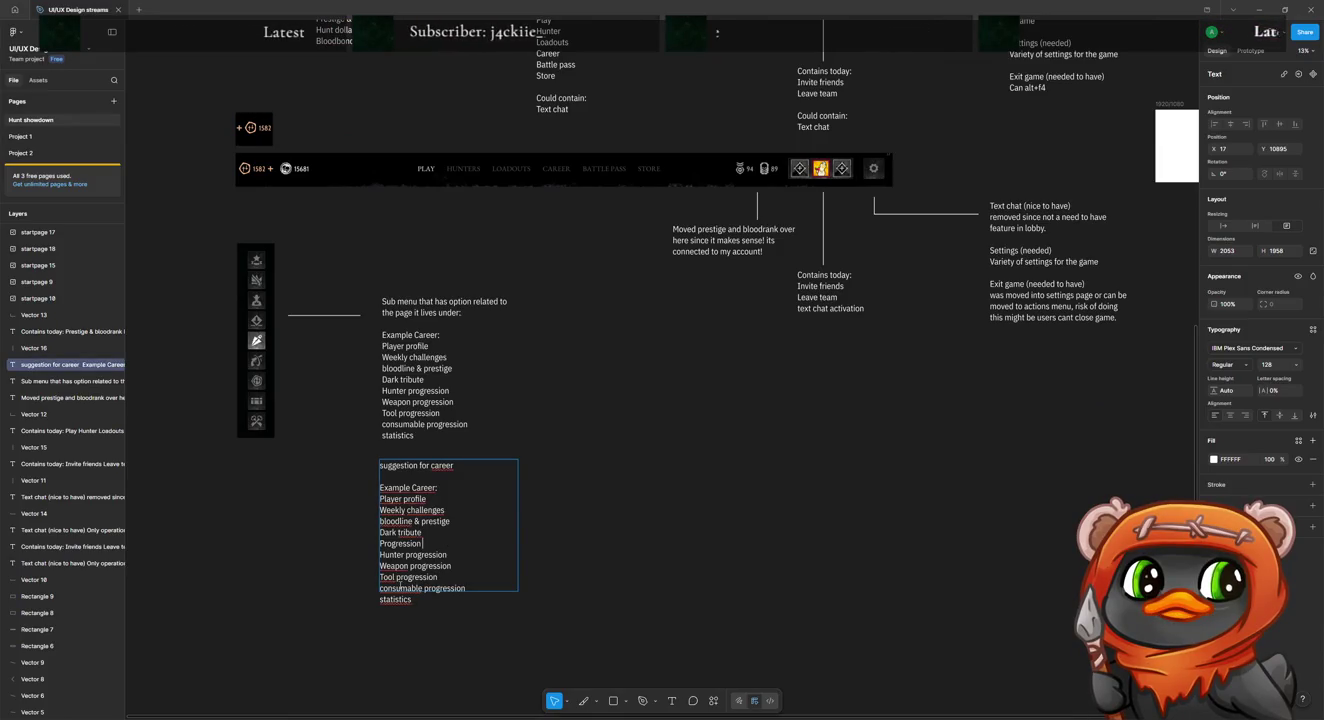
text(zzzzzzzzzzzz)
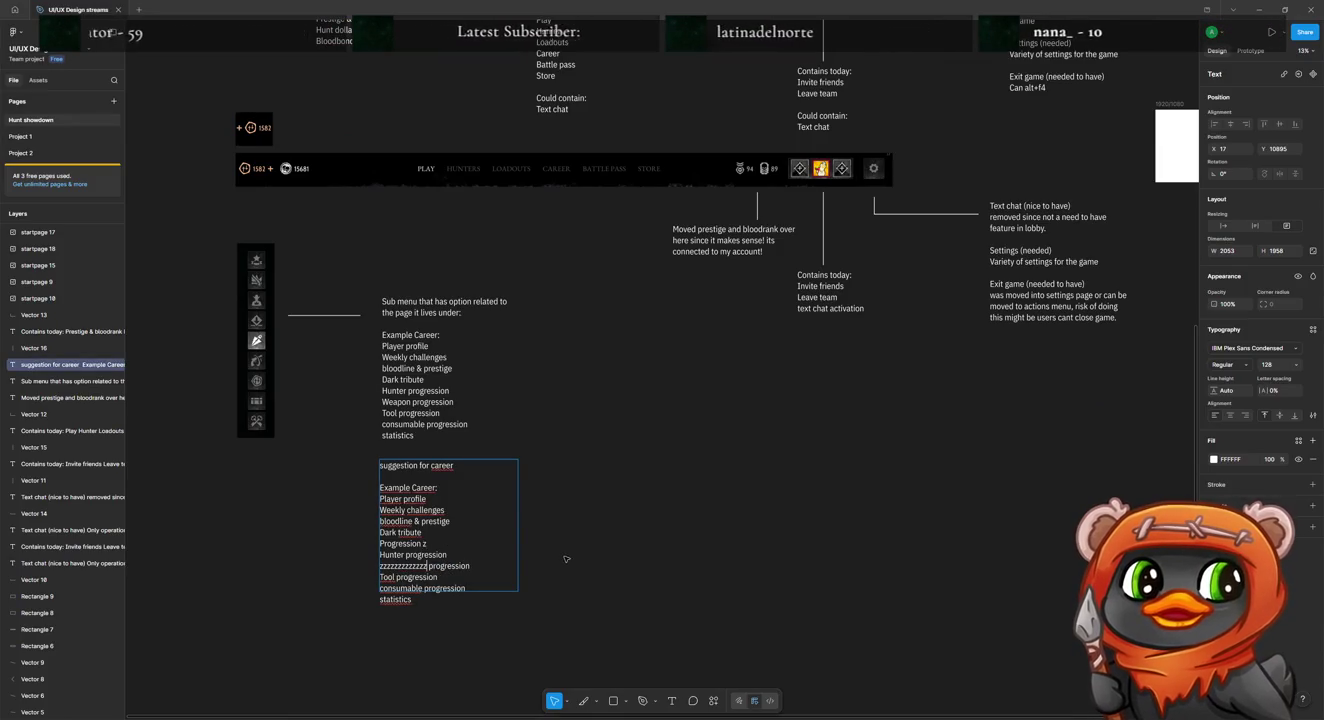
key(BackSpace)
key(BackSpace)
key(BackSpace)
key(BackSpace)
key(BackSpace)
key(BackSpace)
key(BackSpace)
key(BackSpace)
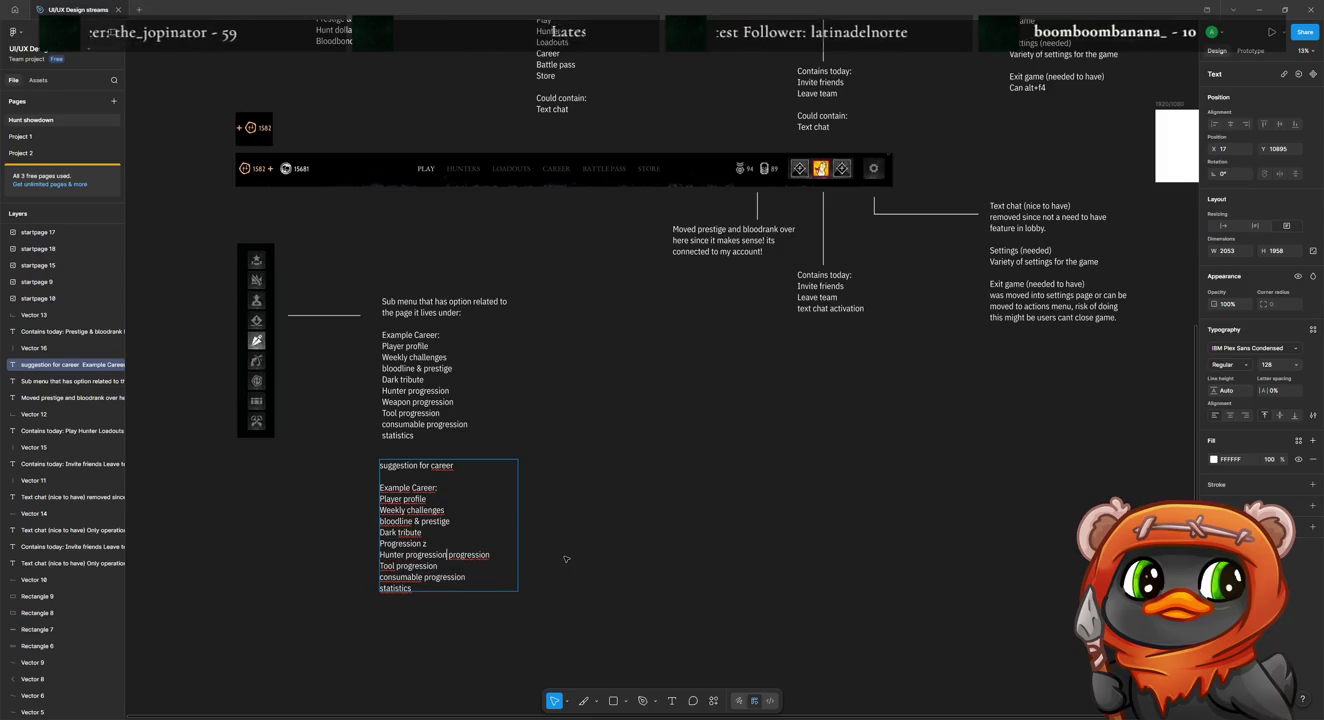
key(Return)
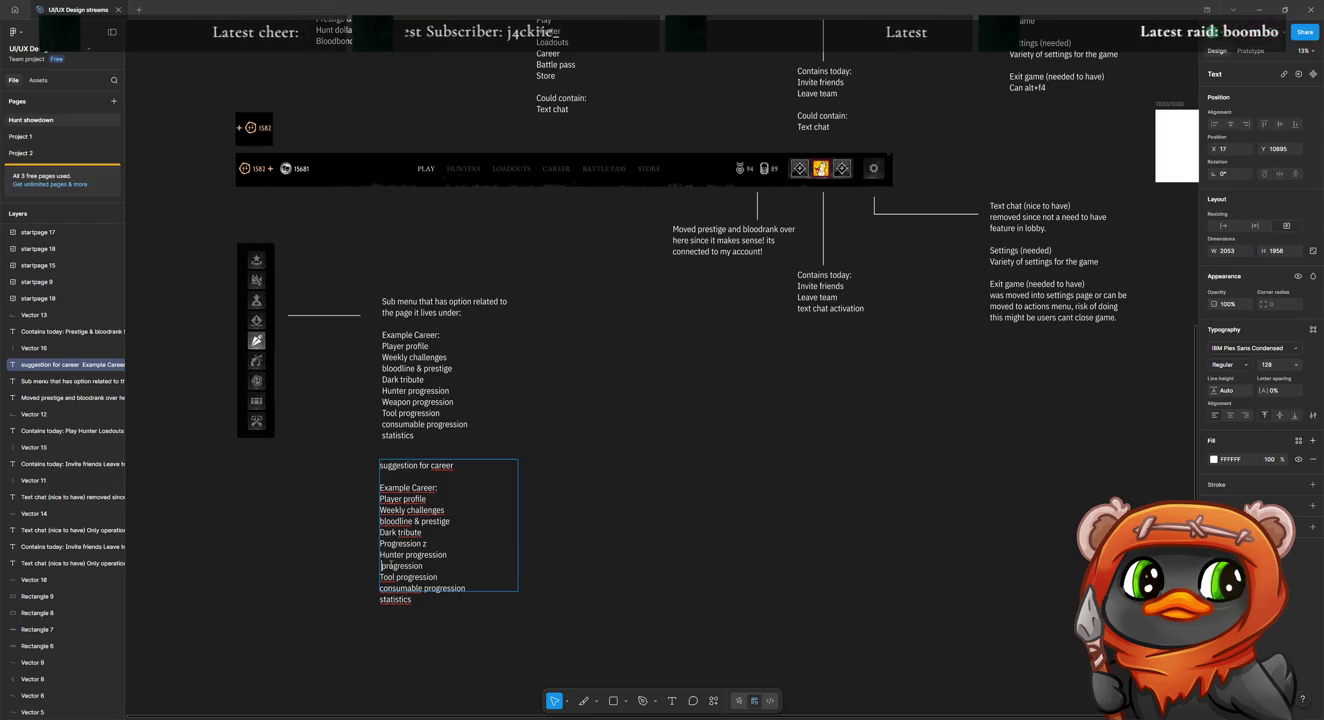
drag(422, 566, 390, 567)
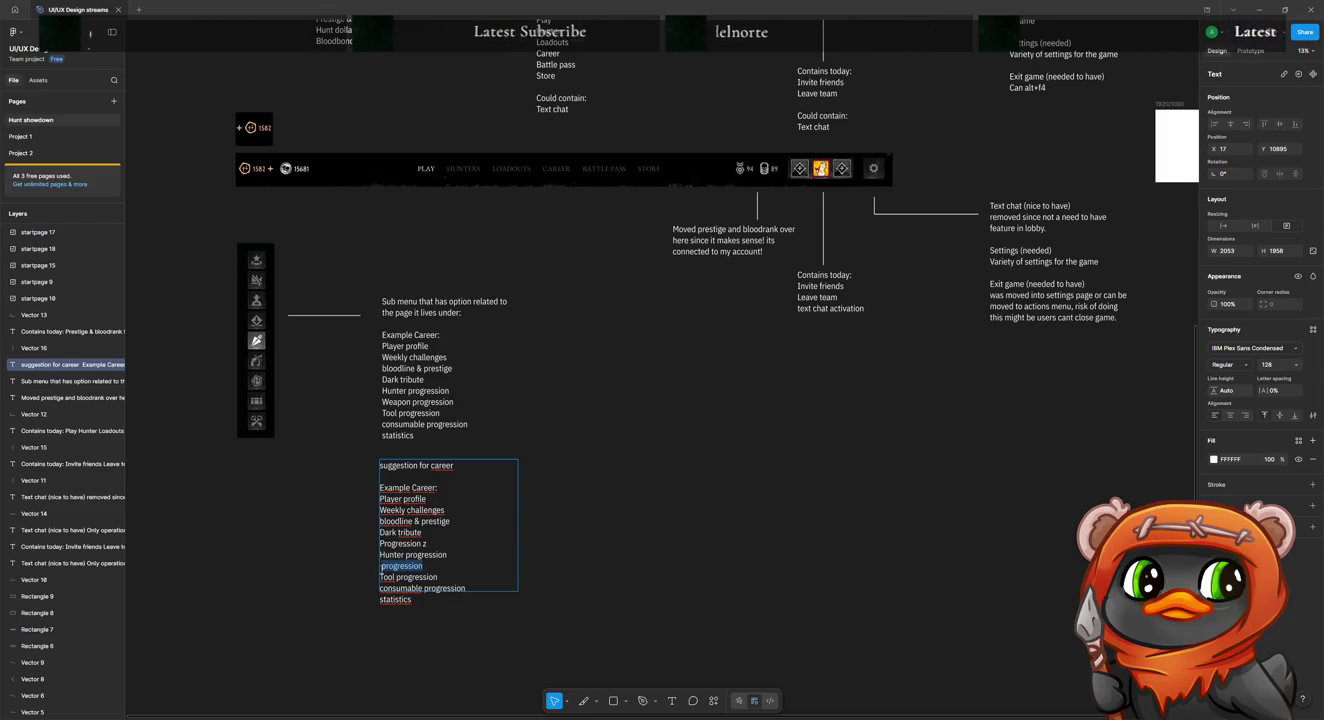
click(381, 566)
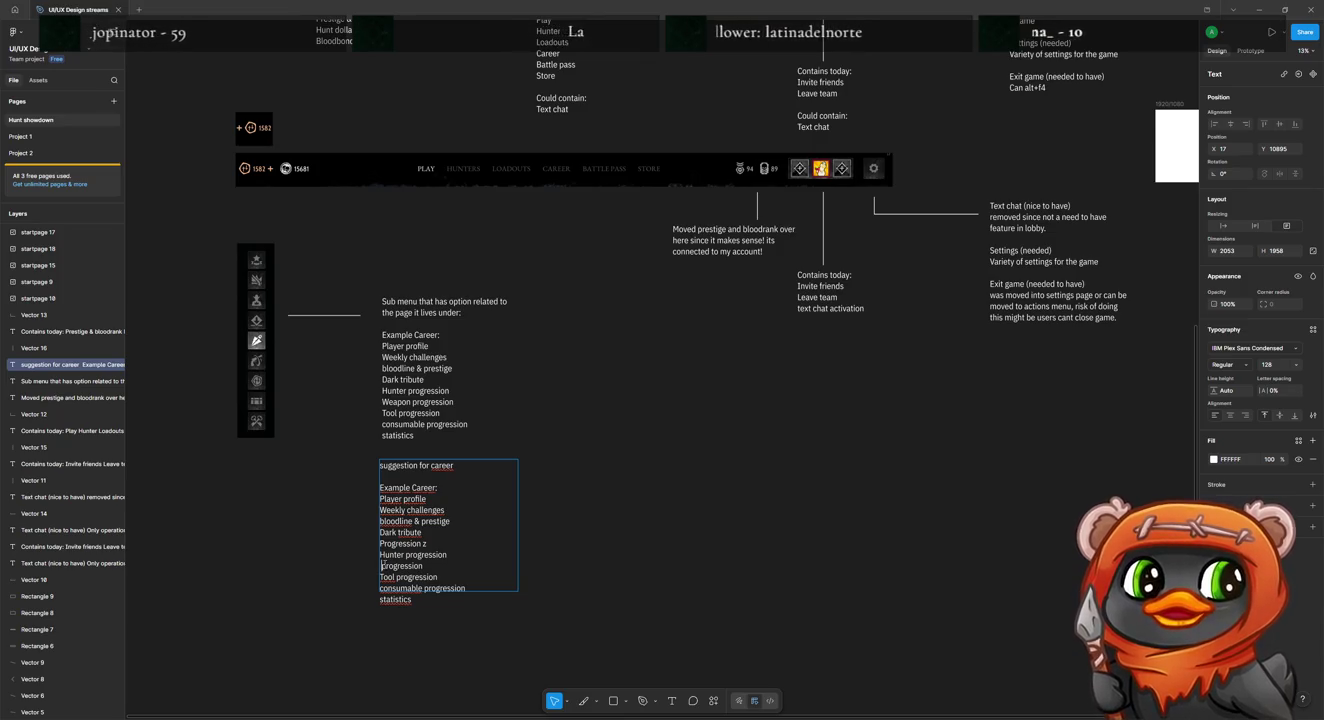
text(WEapon)
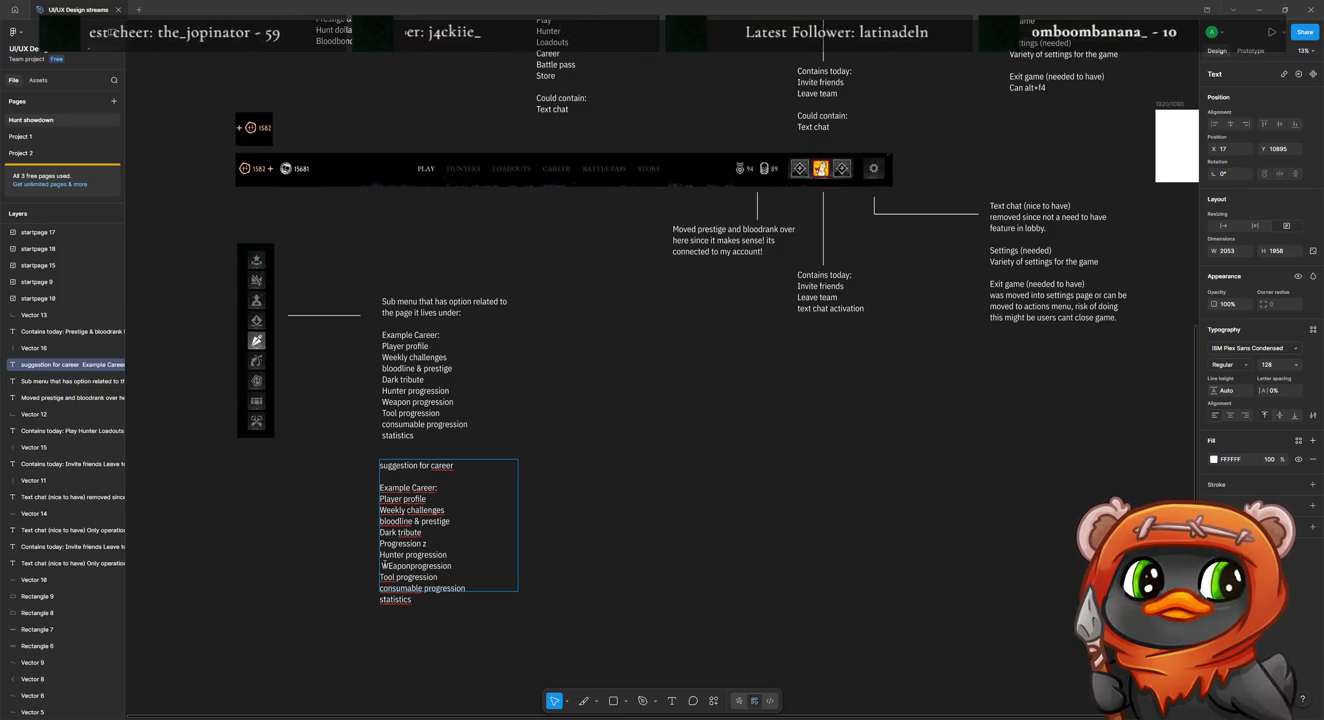
click(393, 565)
key(BackSpace)
text(e)
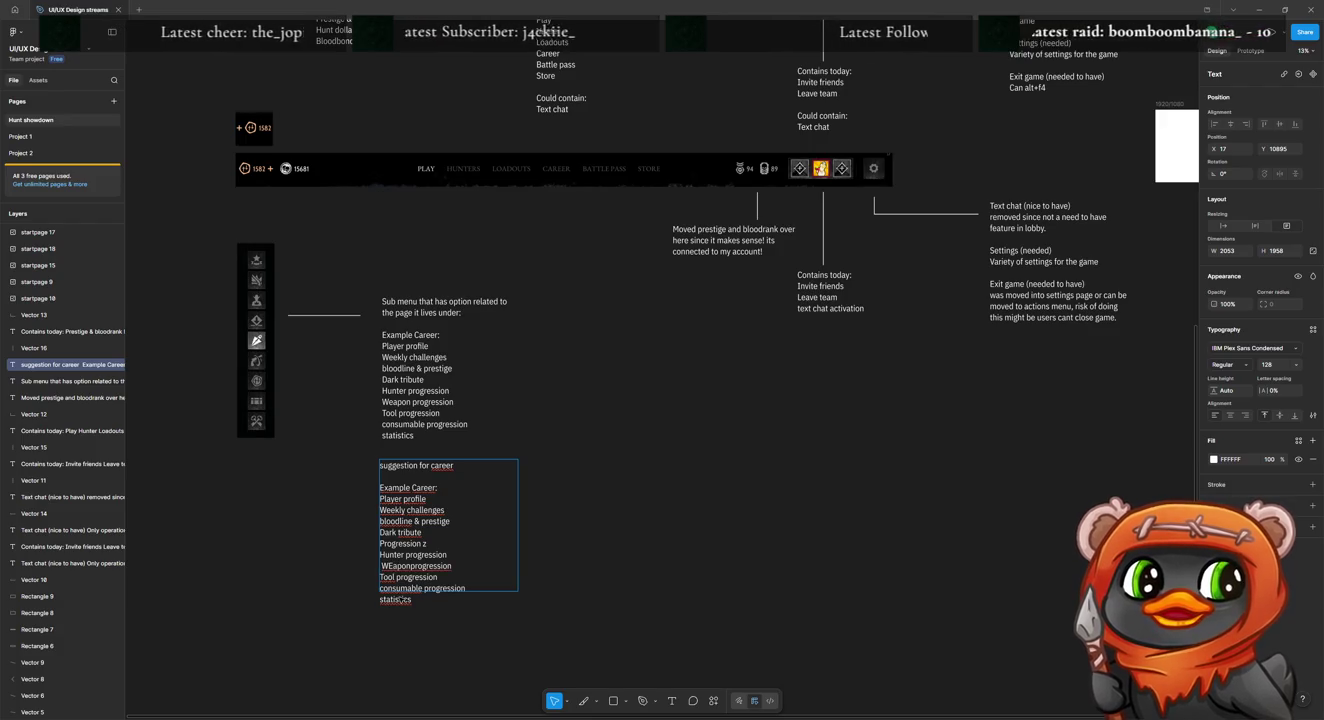
key(Home)
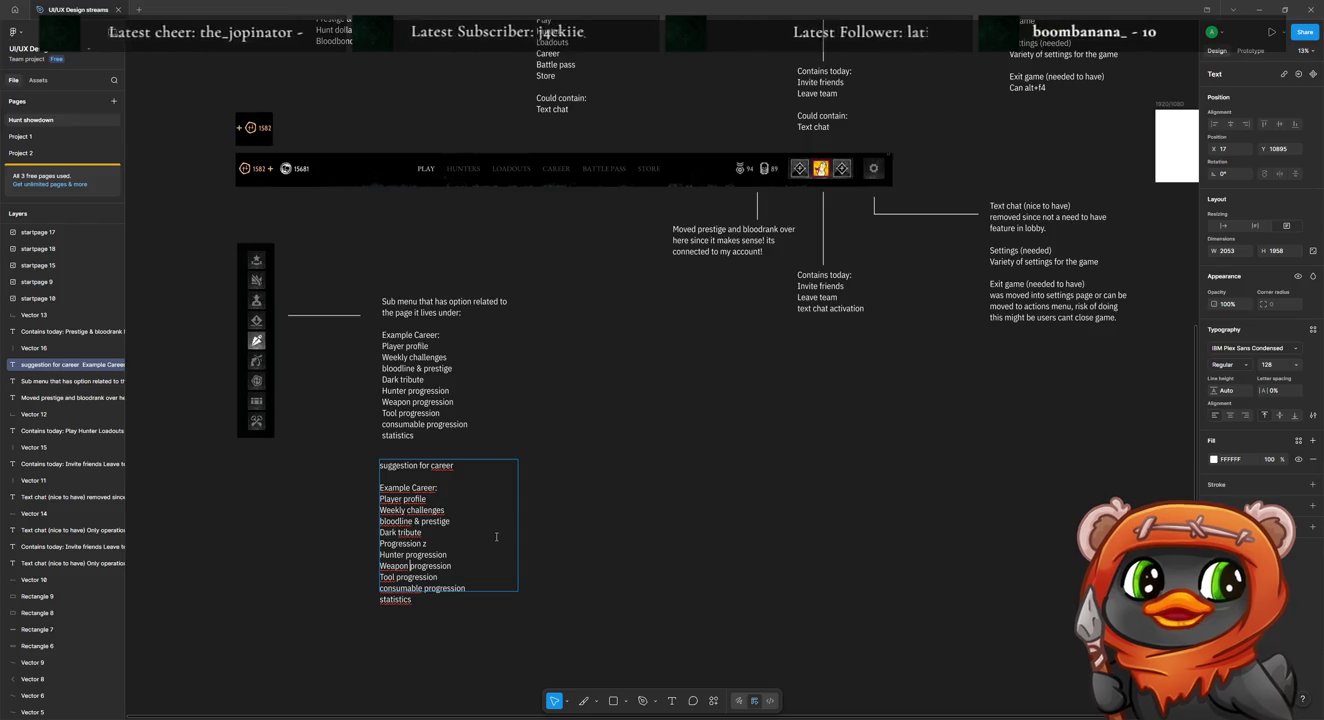
key(Escape)
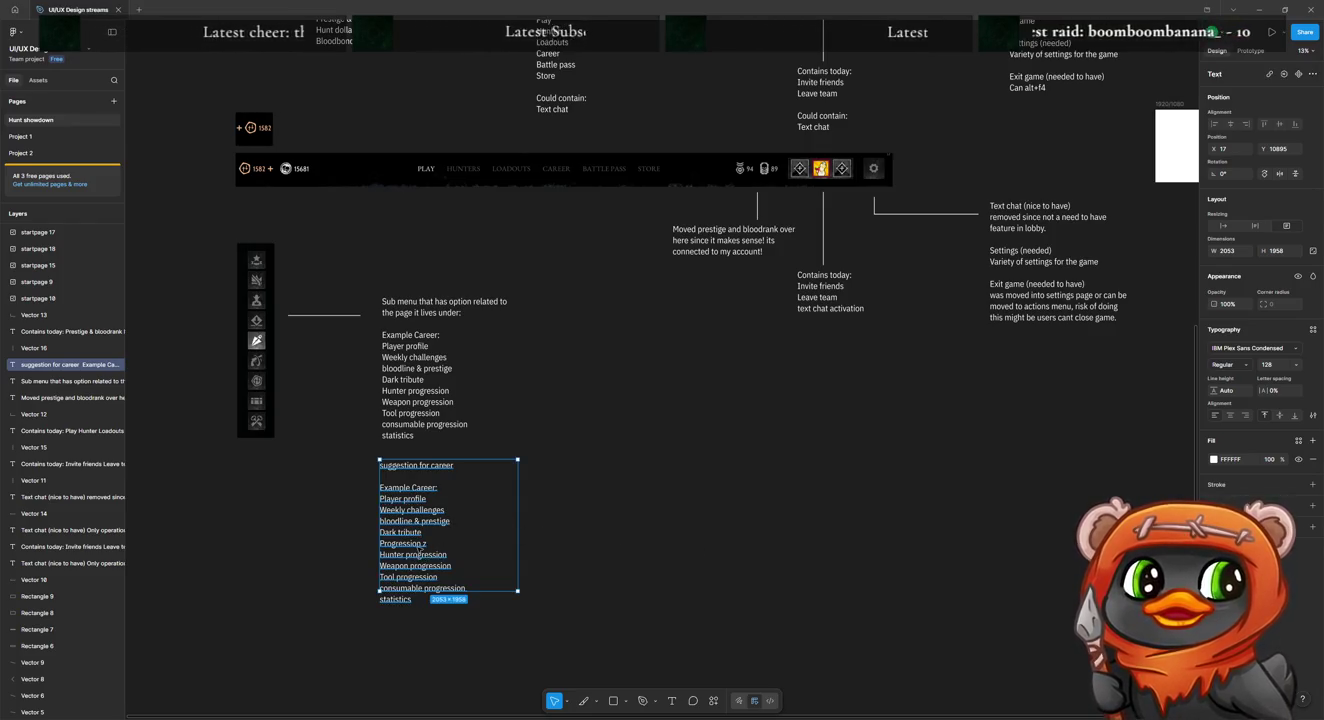
key(Return)
click(463, 550)
key(BackSpace)
key(BackSpace)
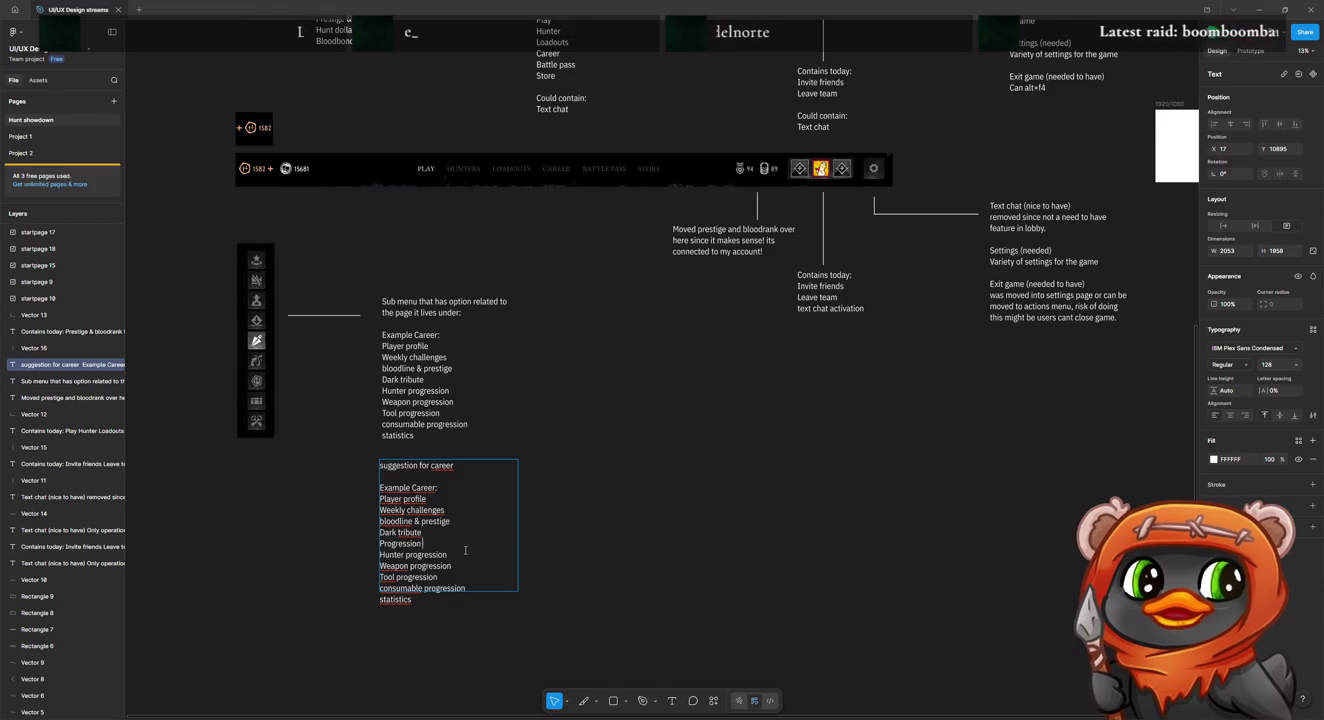
key(Escape)
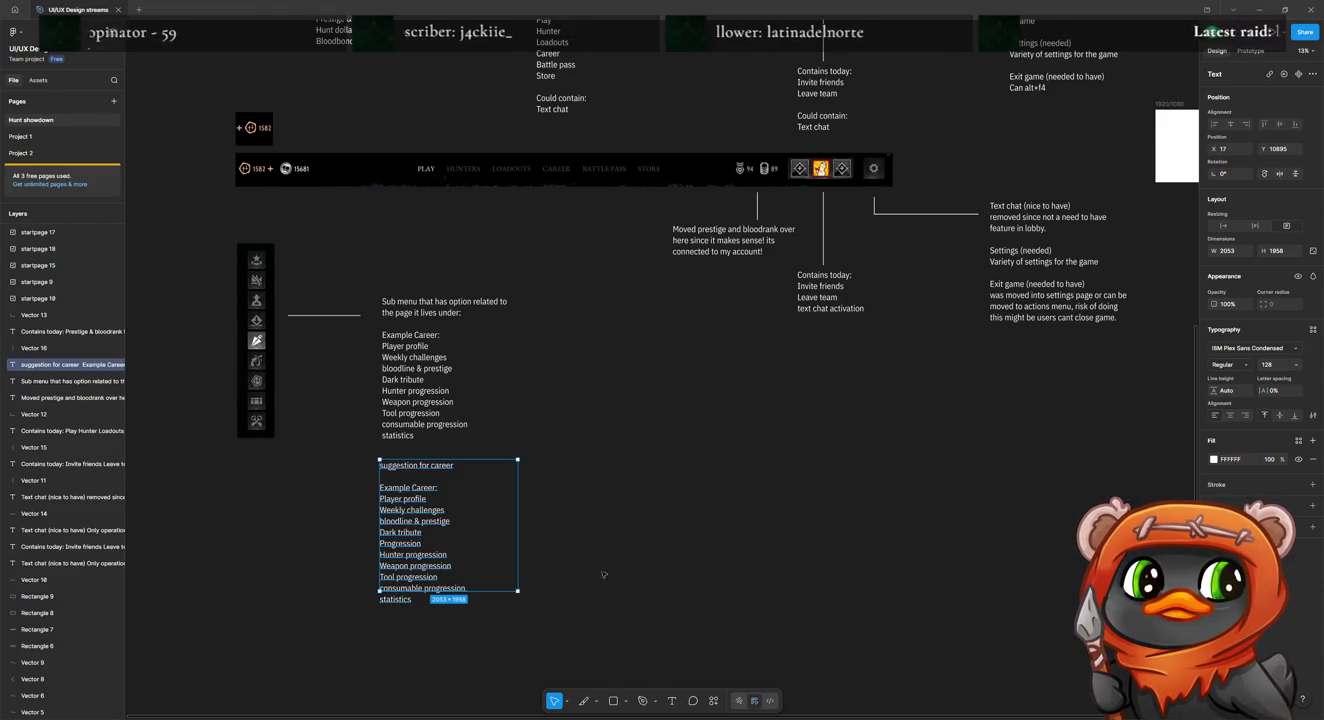
click(958, 516)
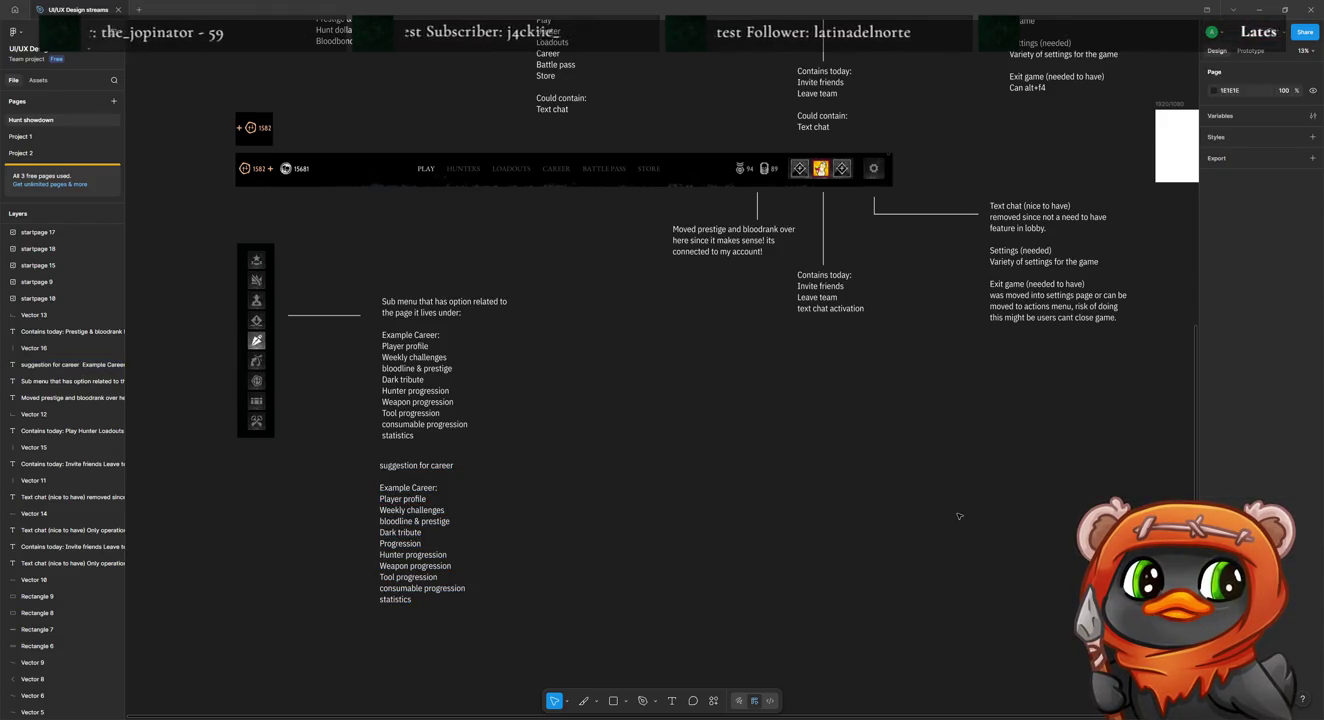
double_click(413, 578)
drag(467, 588, 378, 553)
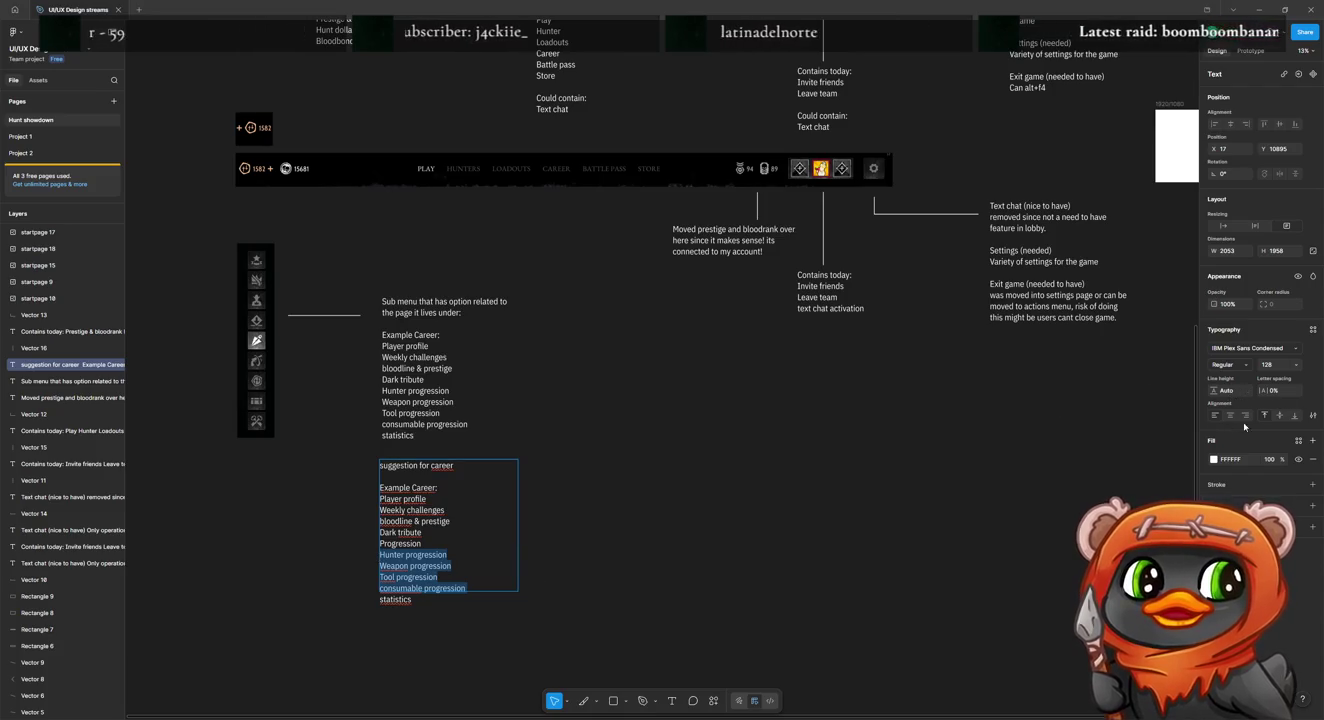
click(1310, 416)
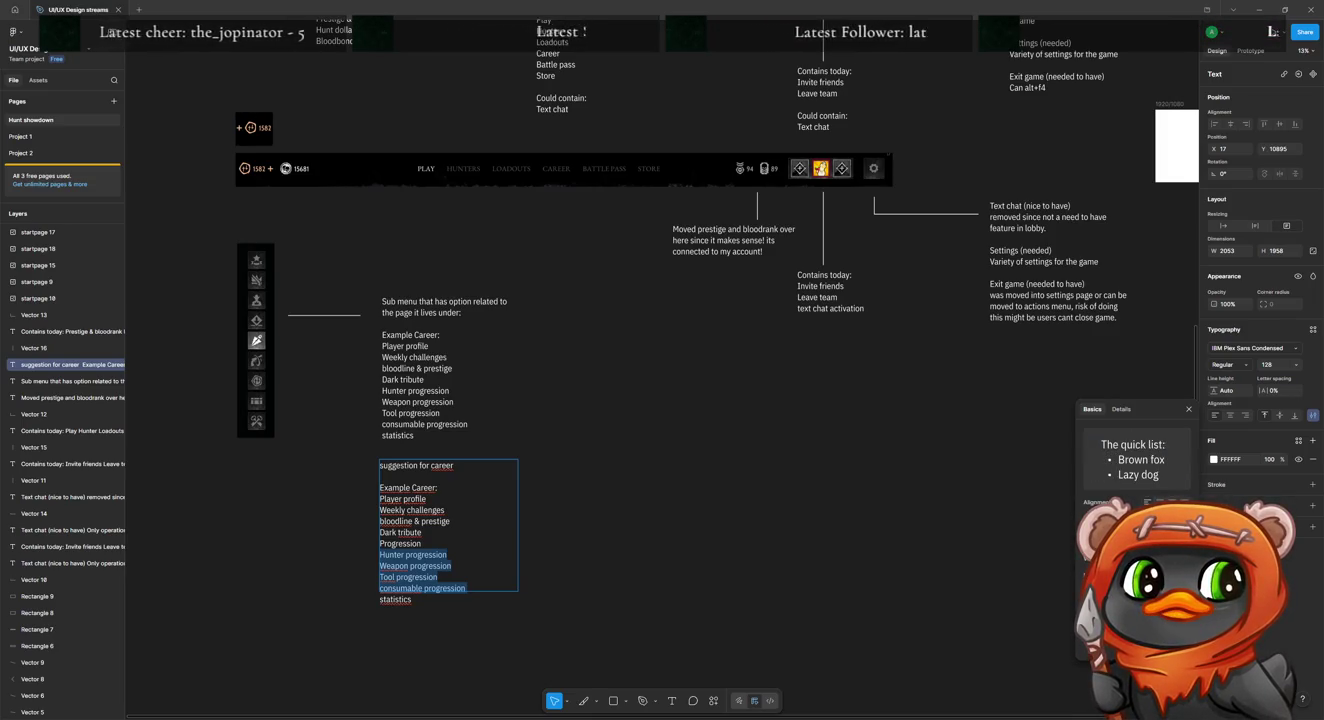
Step: Turn the selected progression lines into a bulleted list
key(ctrl+shift+8)
key(Escape)
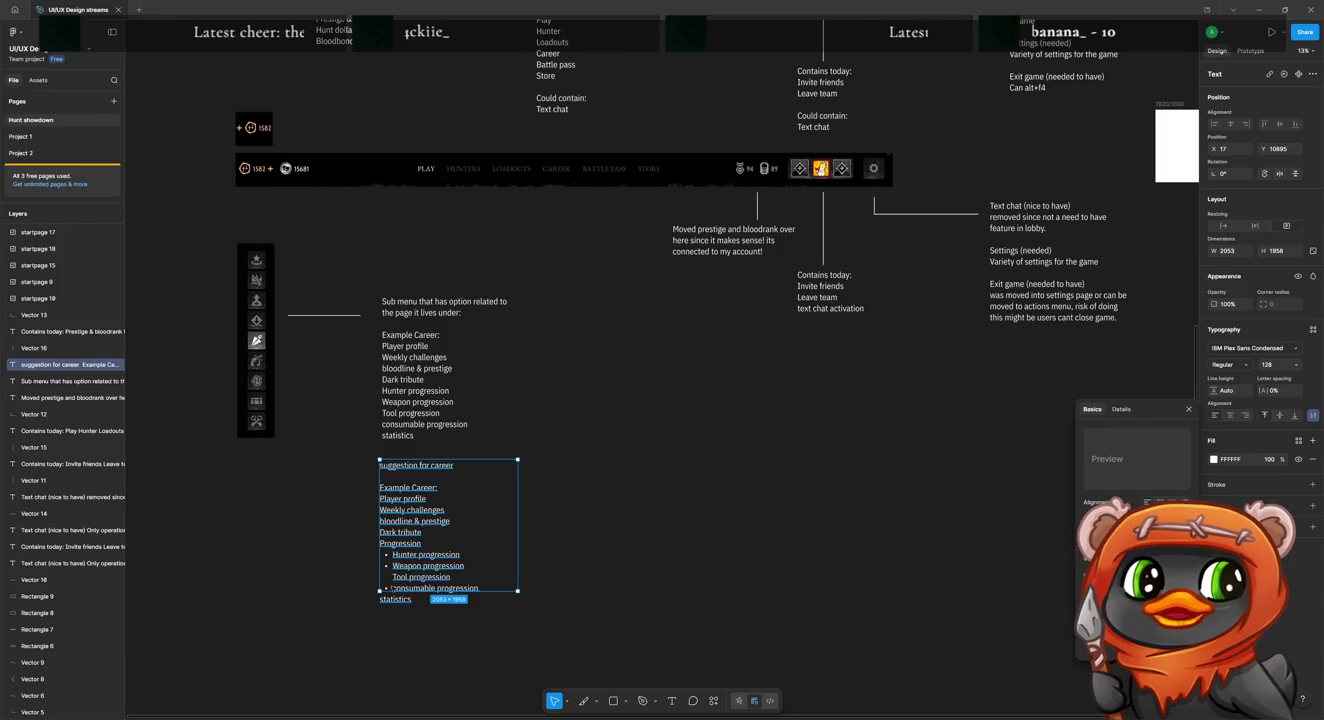
key(Escape)
click(388, 582)
key(Return)
Step: Move the Tool progression bullet to the end, after Consumable progression
click(390, 579)
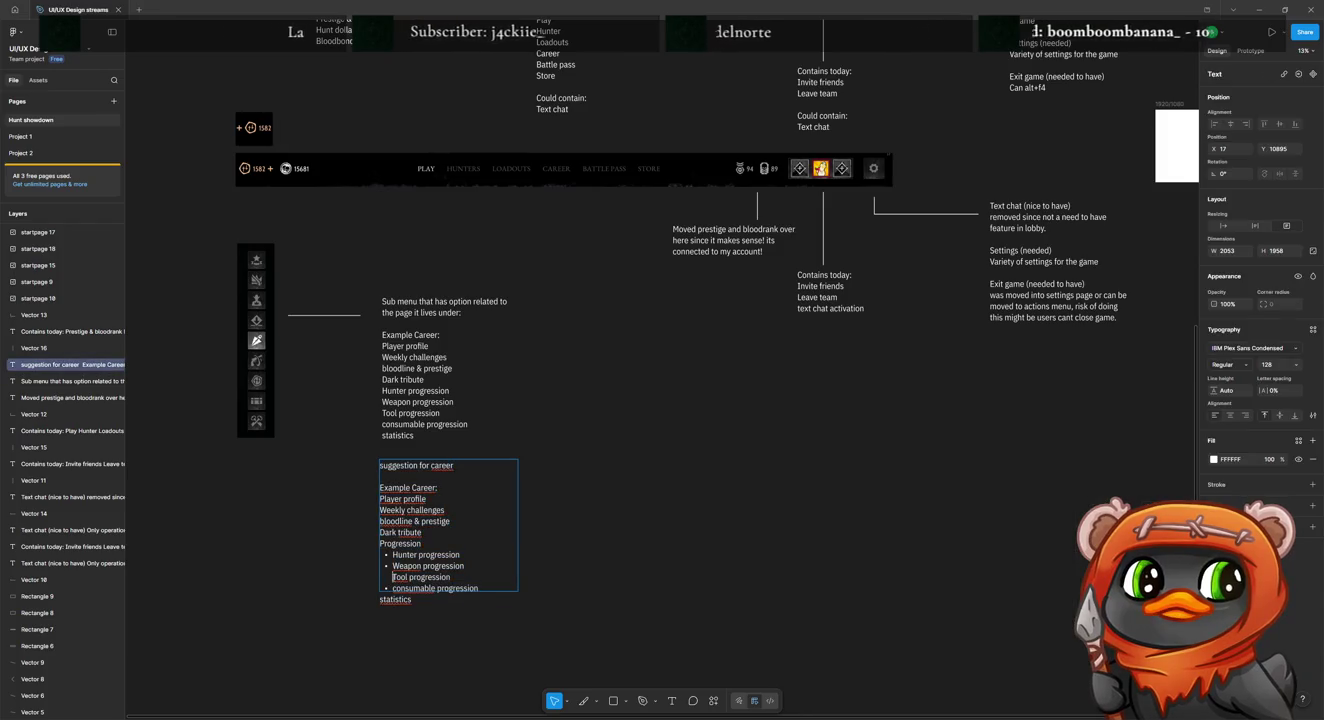
drag(453, 577, 391, 578)
key(ctrl+c)
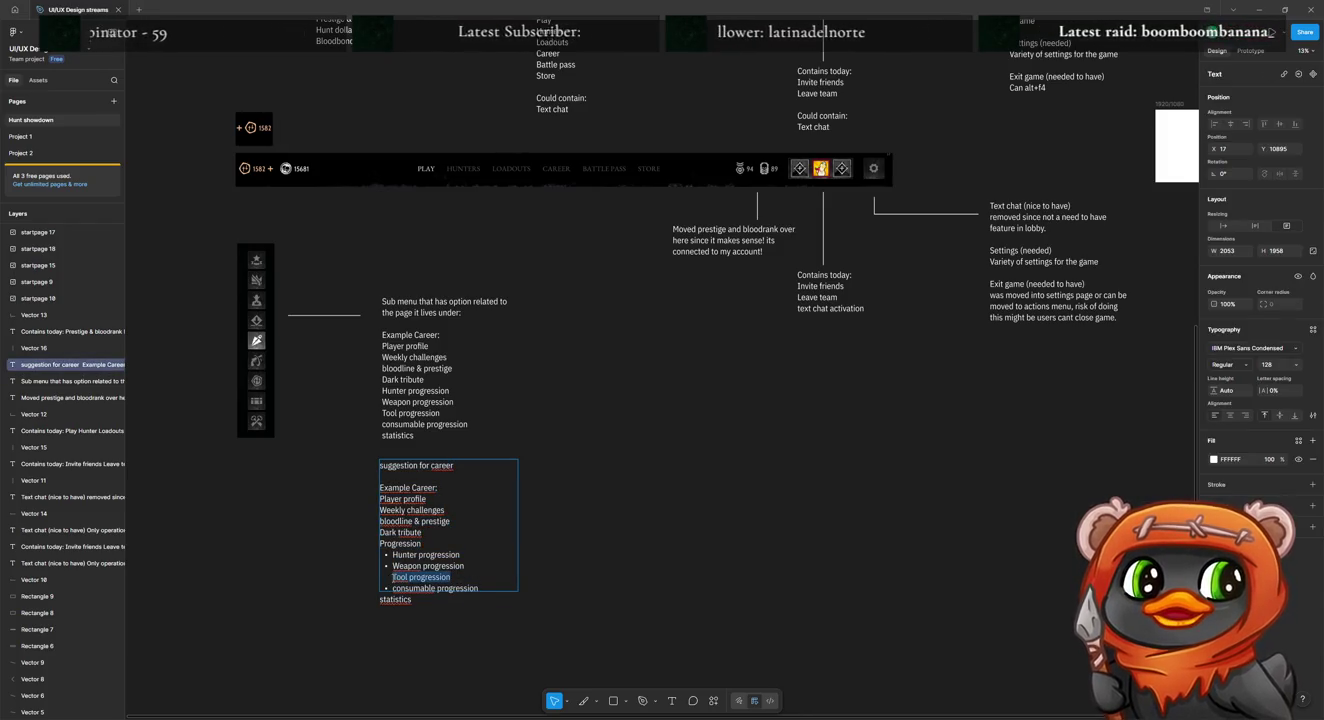
key(BackSpace)
key(BackSpace)
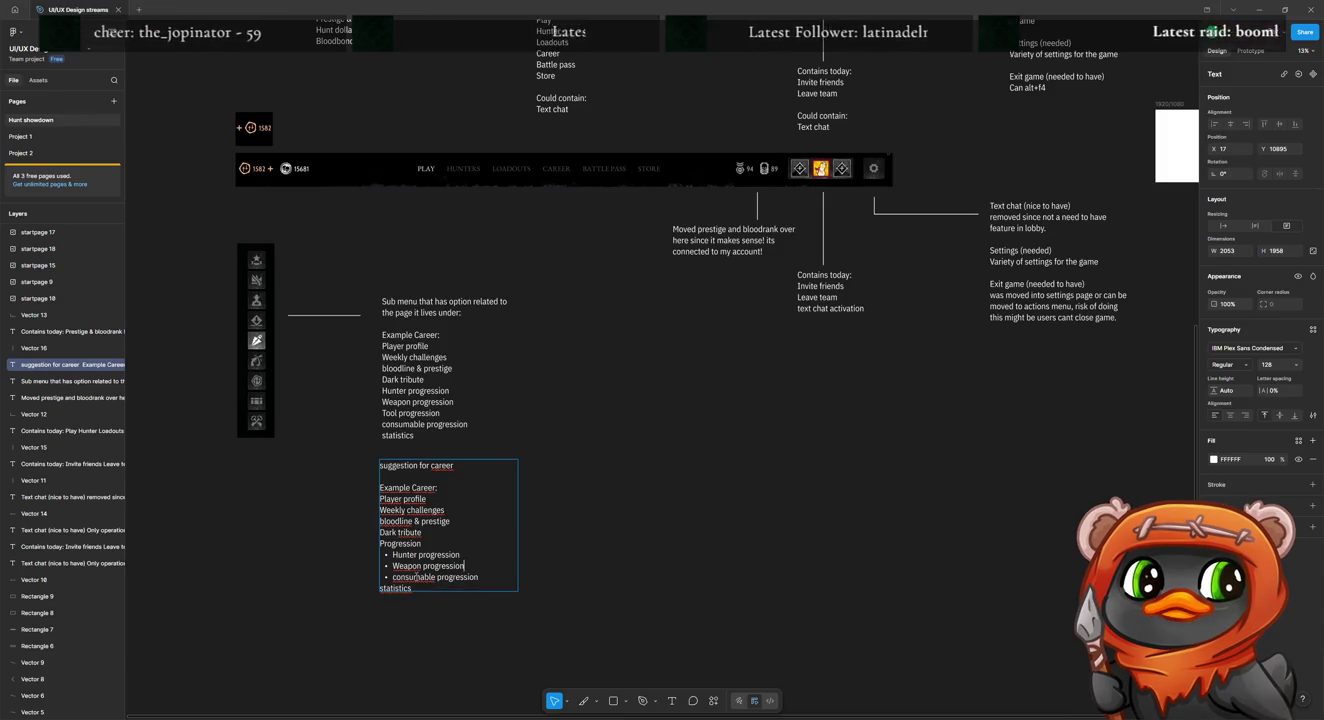
key(Return)
key(ctrl+v)
key(Escape)
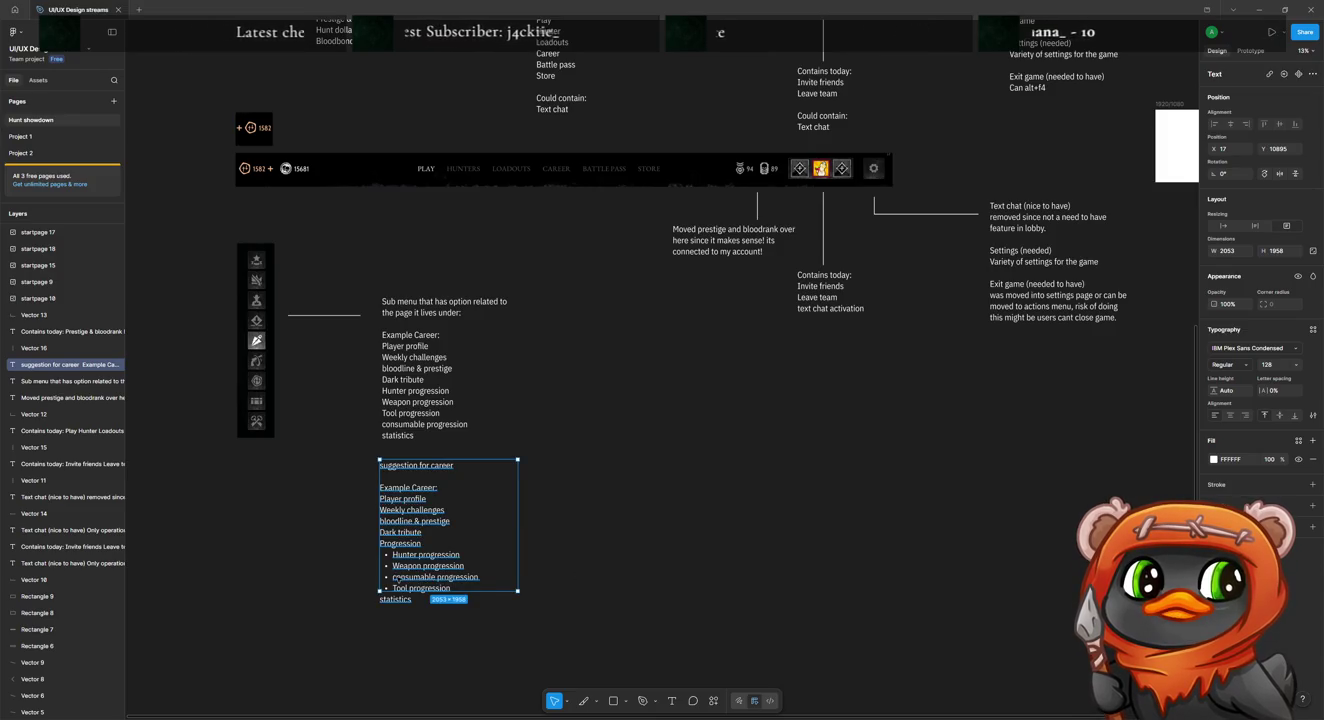
Step: Capitalise "Consumable" in the career note
double_click(406, 578)
key(BackSpace)
text(C)
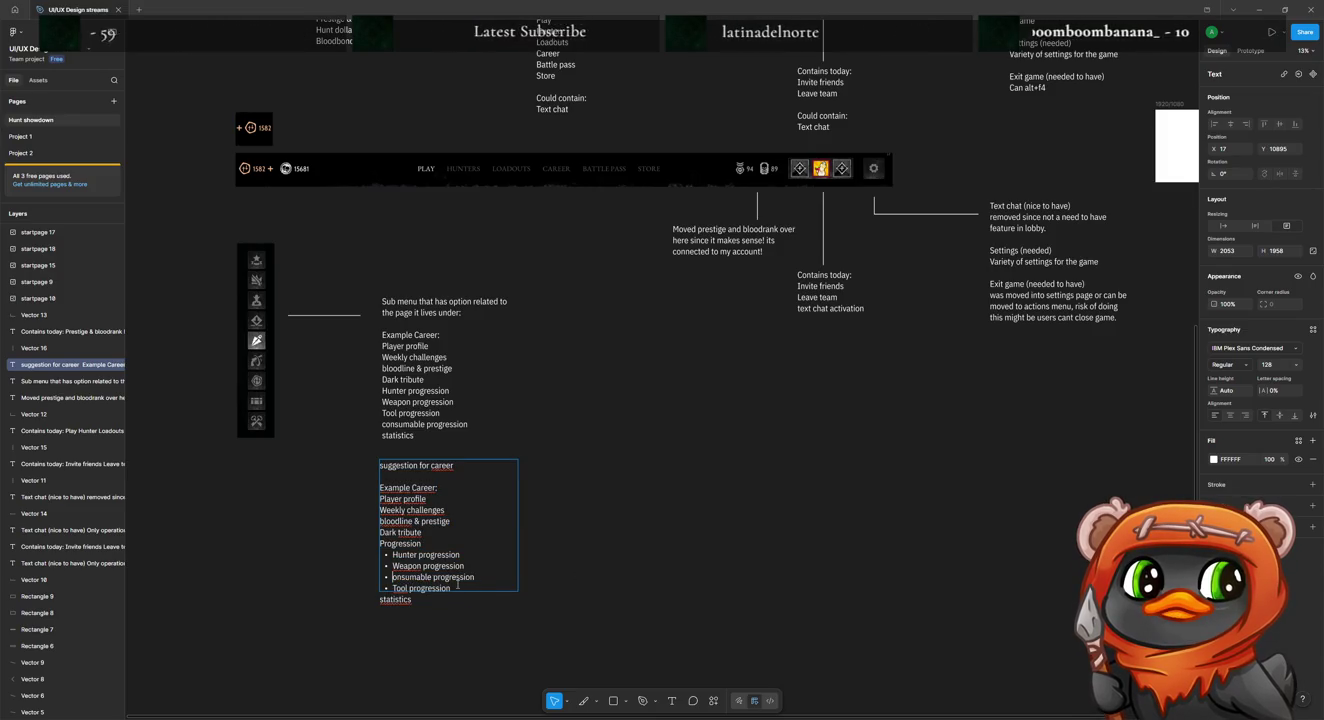
key(Escape)
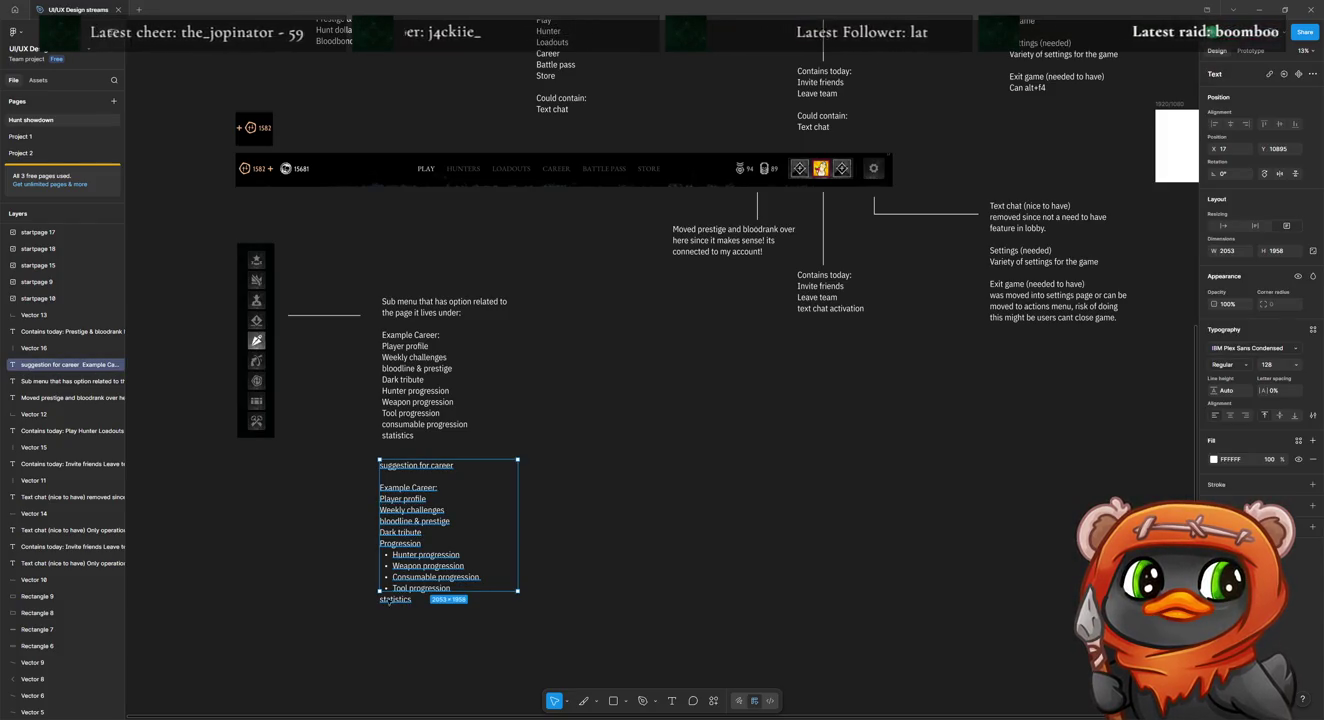
Step: Make the text box taller and capitalise "Statistics" and "Bloodline"
drag(435, 592, 434, 619)
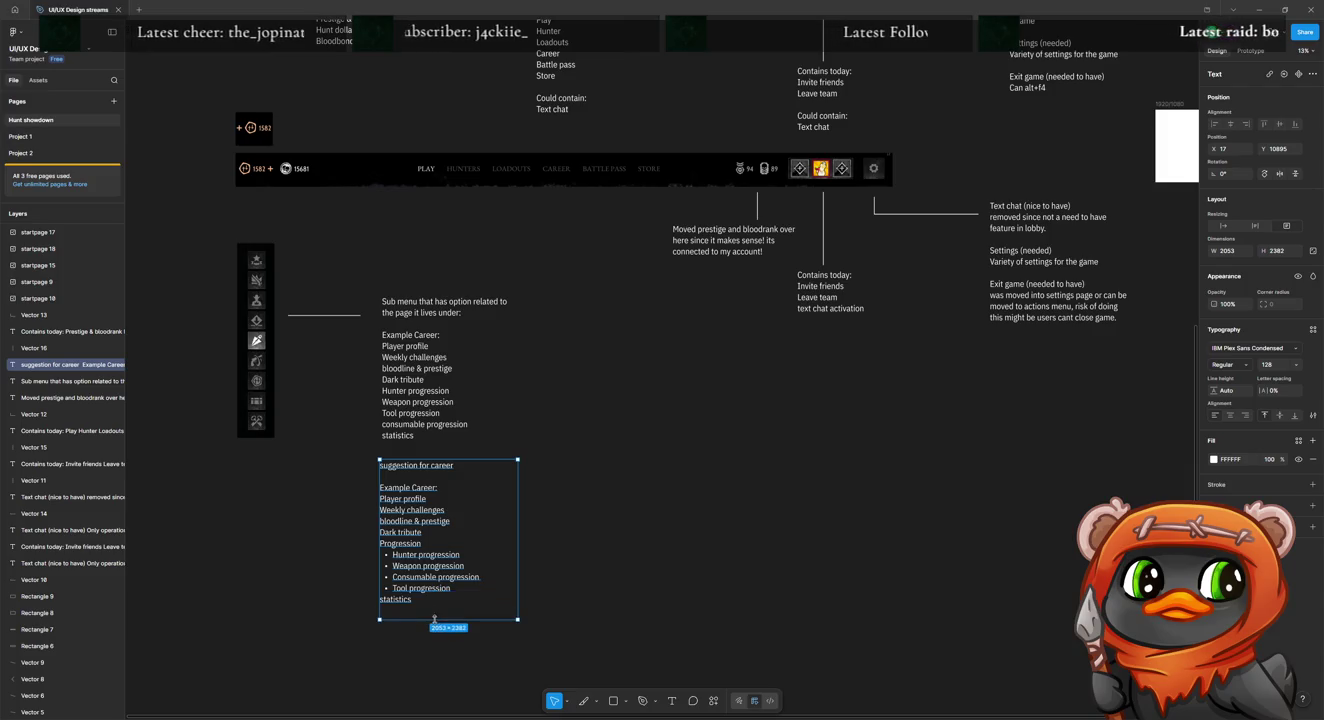
double_click(383, 600)
click(382, 600)
key(BackSpace)
text(S)
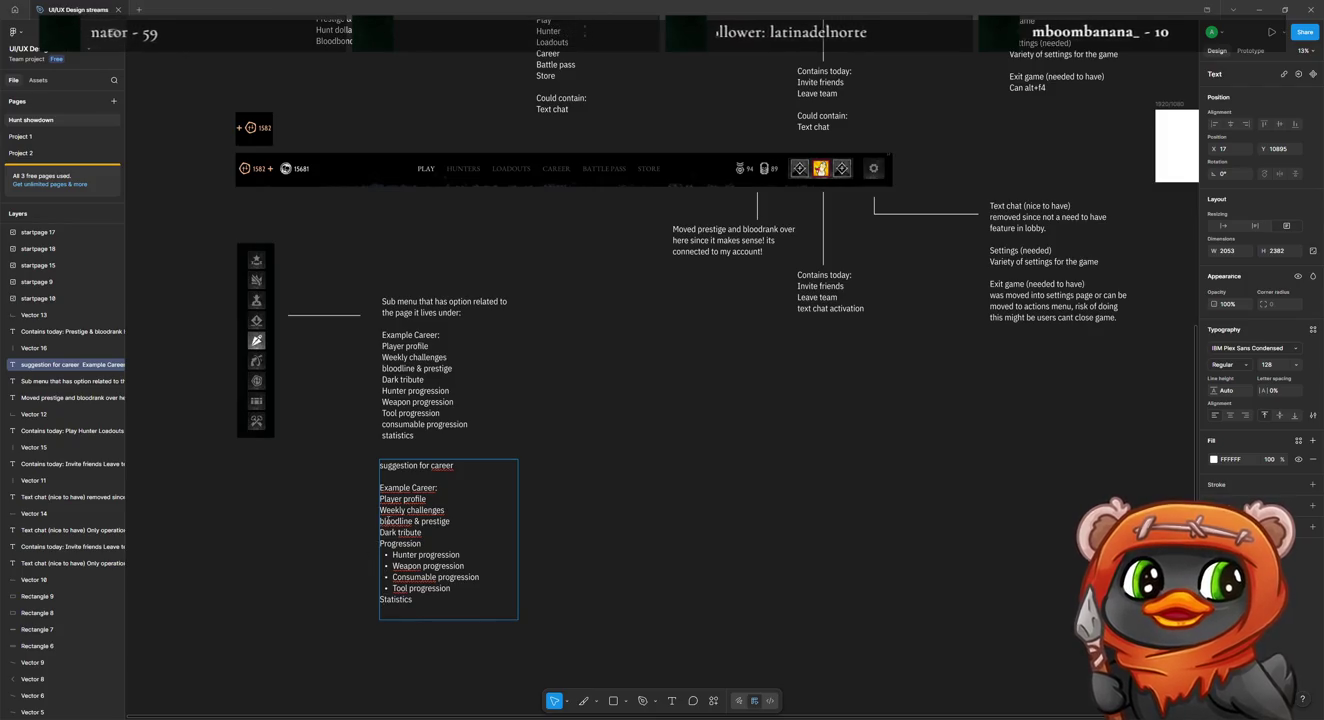
key(BackSpace)
text(B)
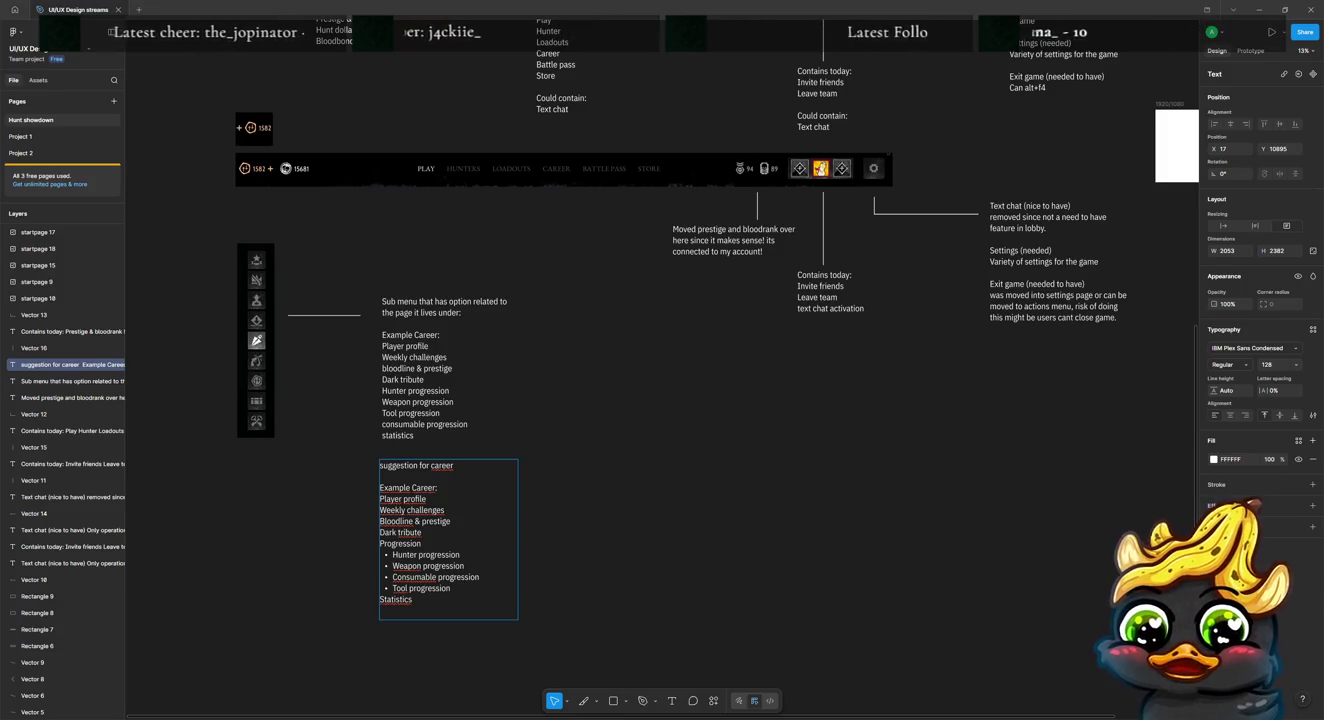
Step: Finish editing the career suggestion note with its bulleted Progression list
key(Escape)
Step: Move the career suggestion note beside the sub-menu note
drag(498, 519, 594, 368)
key(Return)
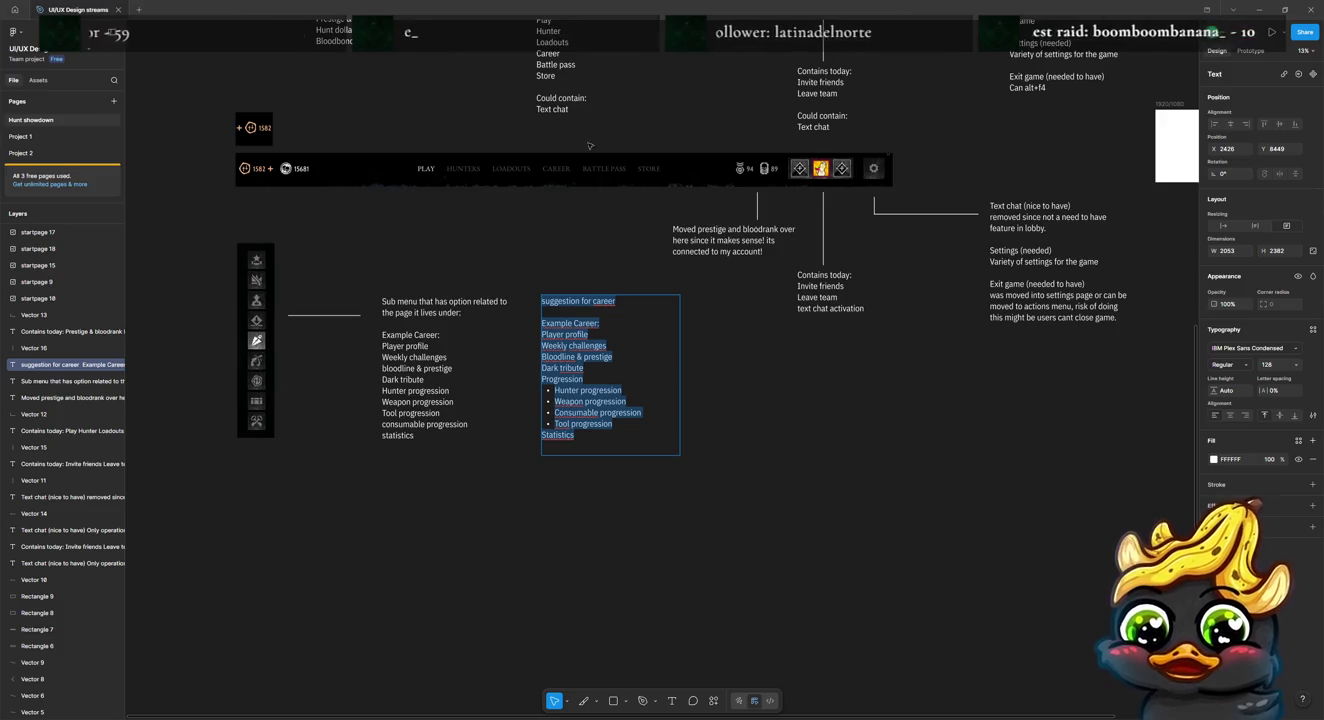
click(556, 377)
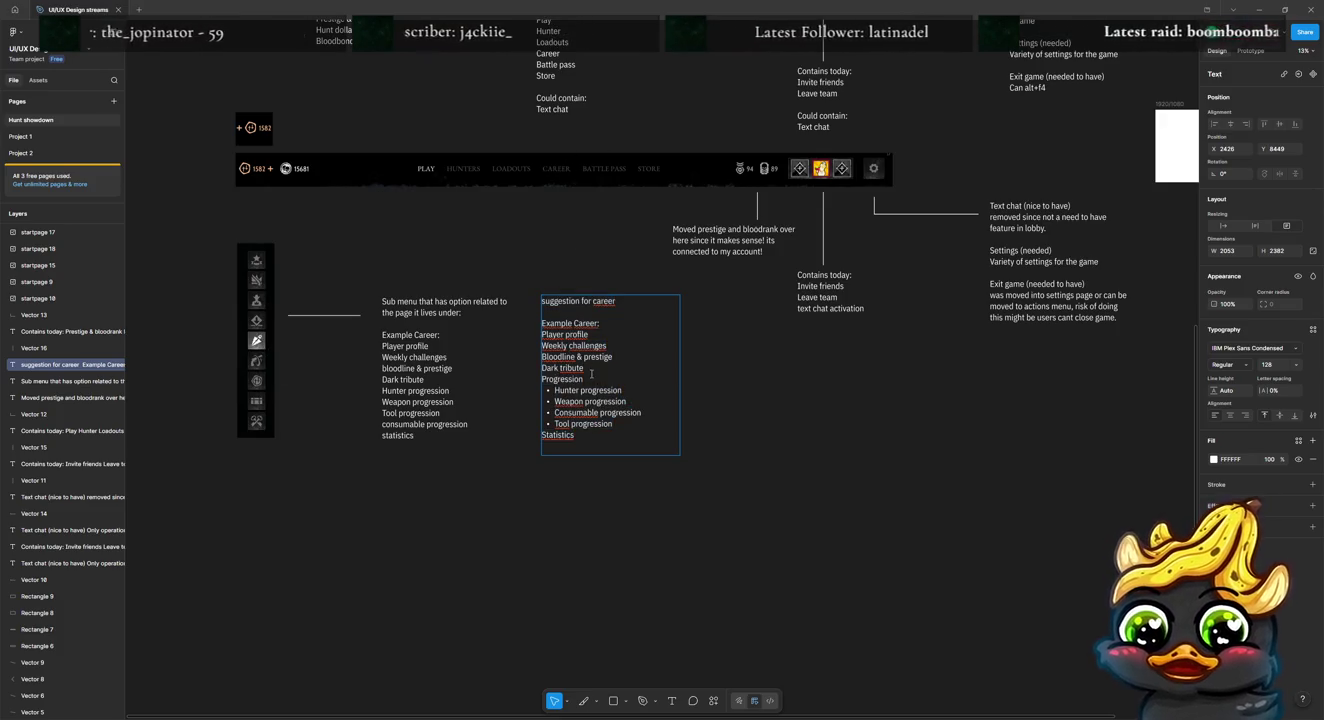
Step: Delete the Weekly challenges and Dark tribute lines from the career list
drag(586, 368, 539, 357)
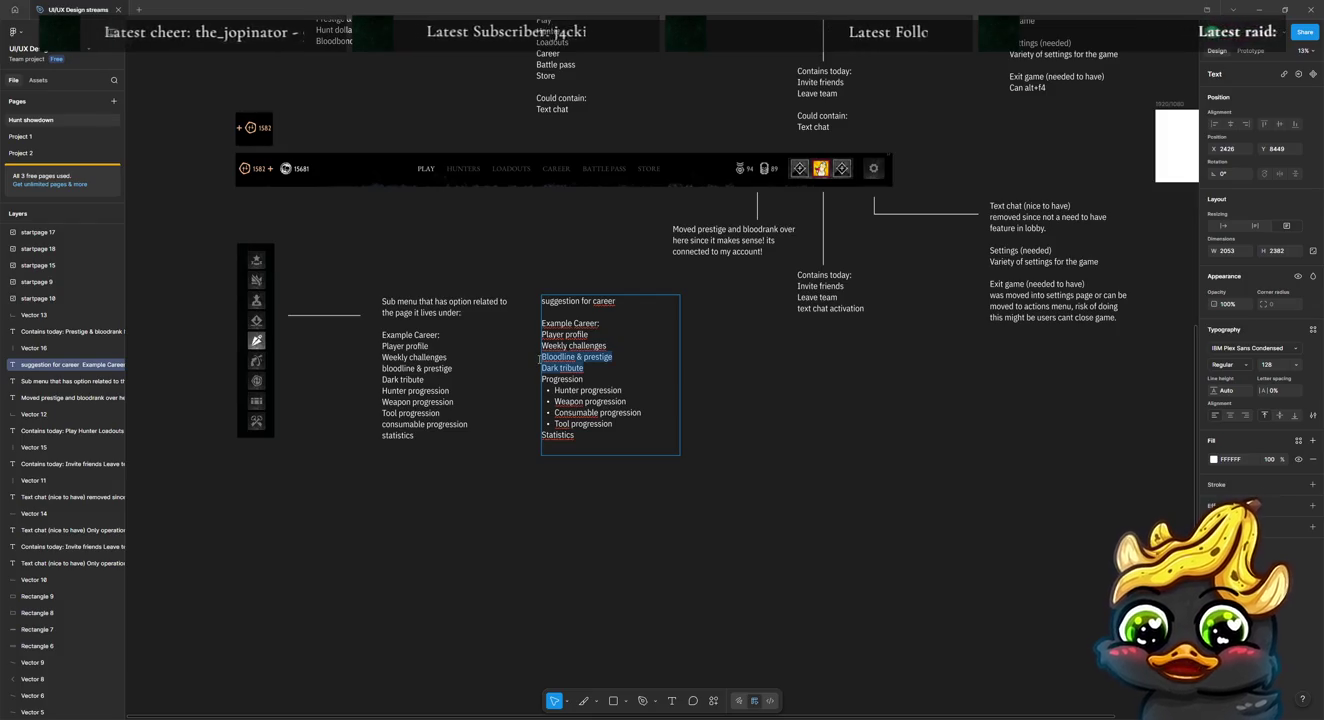
key(BackSpace)
key(BackSpace)
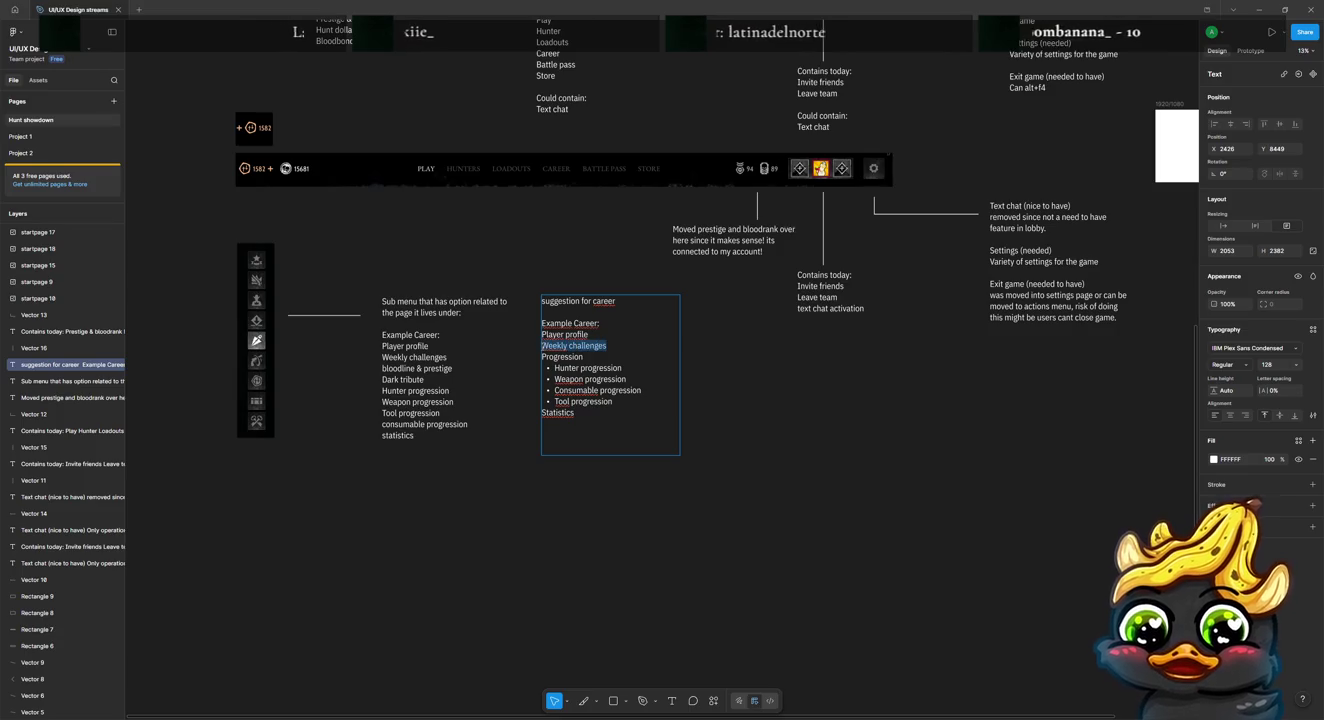
text(Bloodline & prestige)
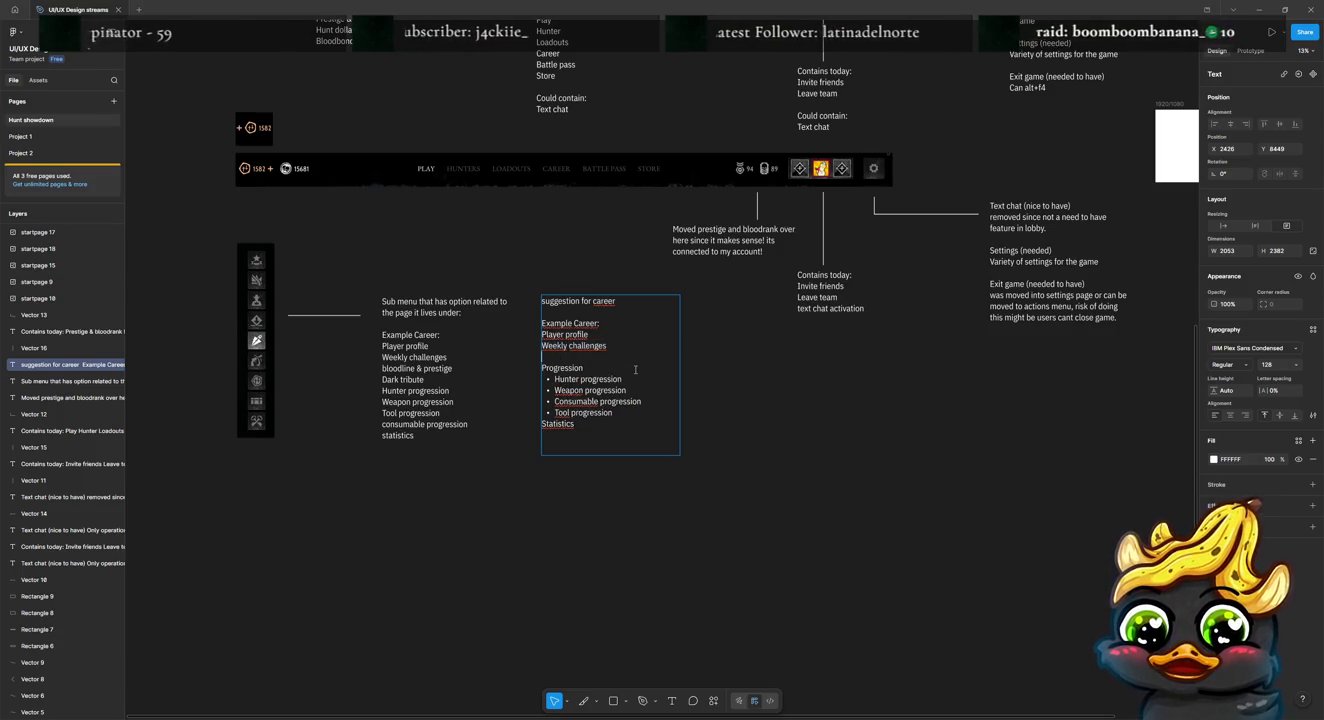
text( Dark tribute)
key(Right)
key(ctrl+shift+Left)
key(ctrl+shift+Left)
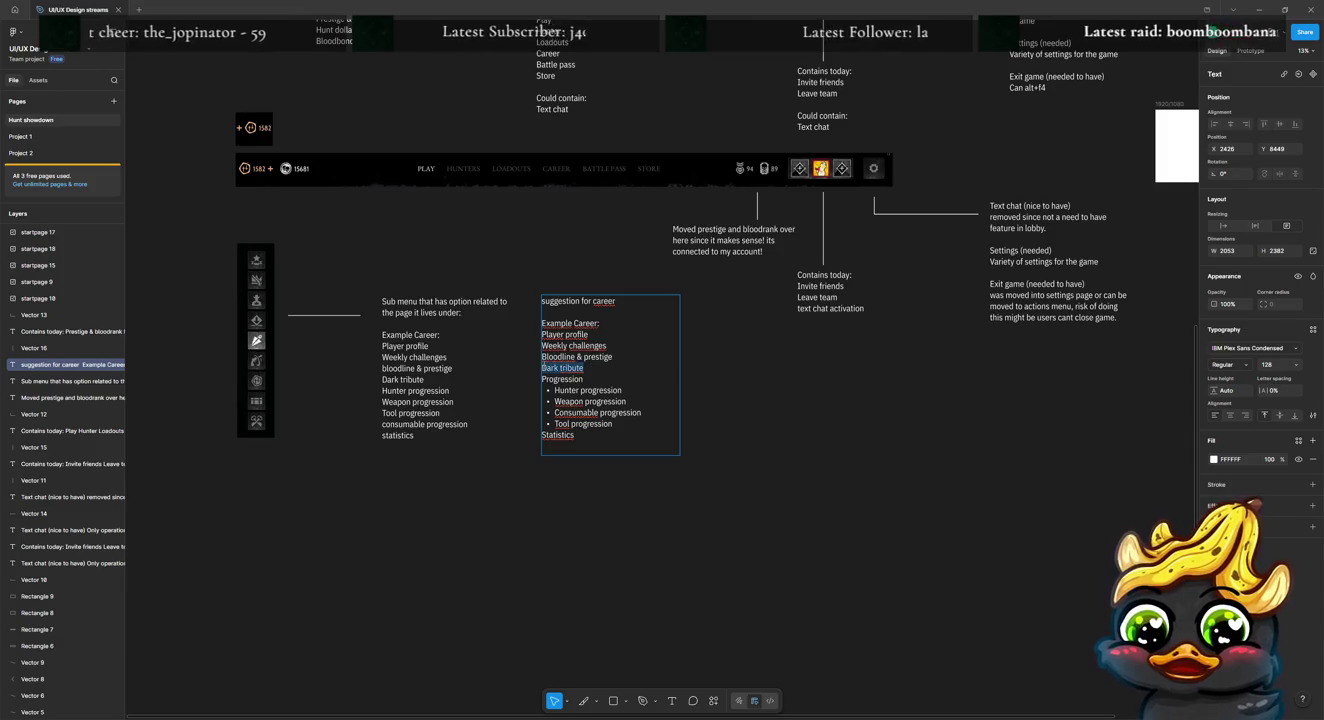
key(BackSpace)
key(Up)
key(Up)
key(ctrl+shift+Left)
key(ctrl+shift+Left)
key(BackSpace)
key(BackSpace)
key(Down)
key(Down)
key(BackSpace)
key(Escape)
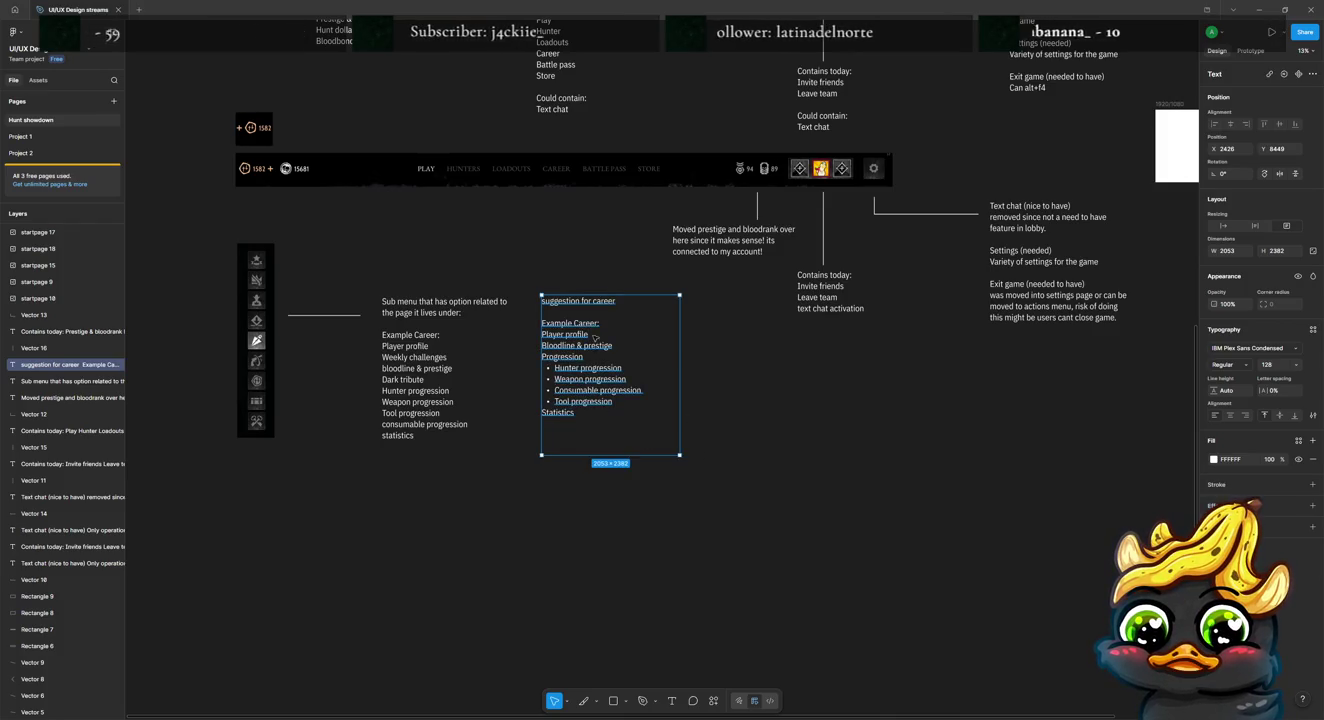
Step: Begin a line after Statistics saying weekly and dark tribute already appear in the main lobby
click(798, 426)
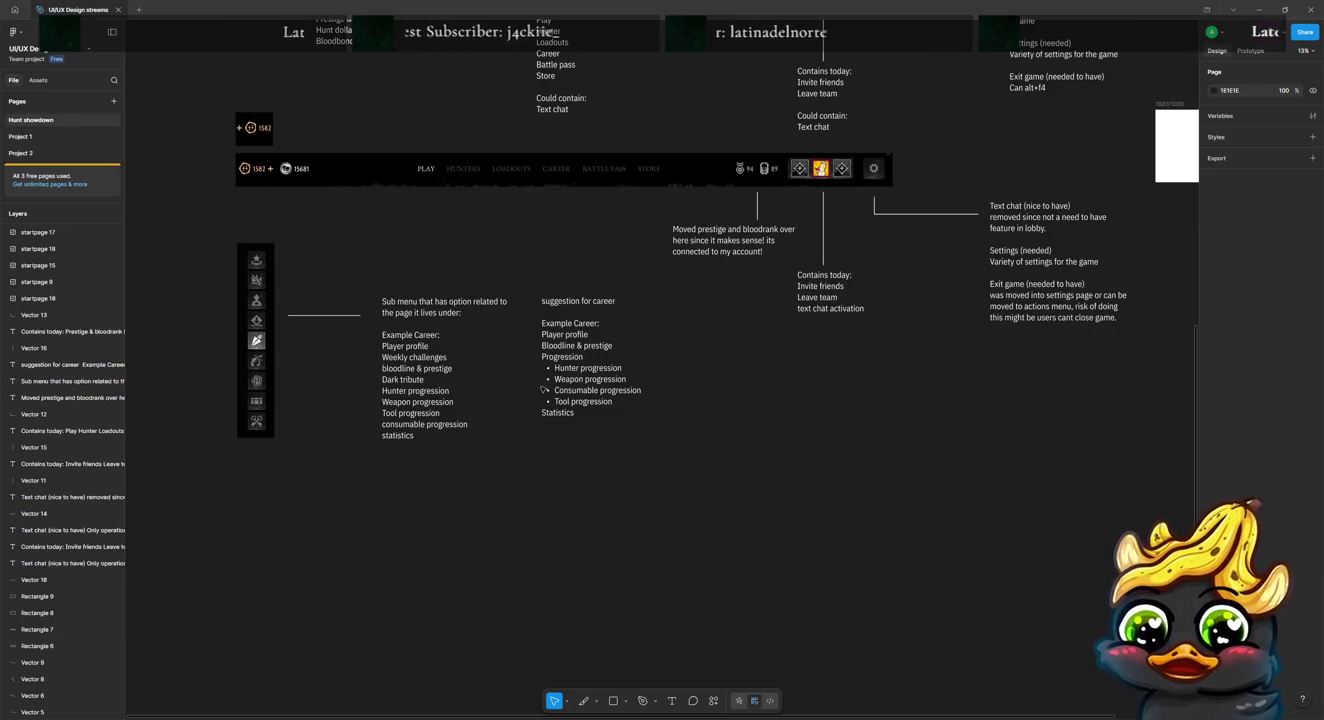
double_click(567, 420)
click(577, 425)
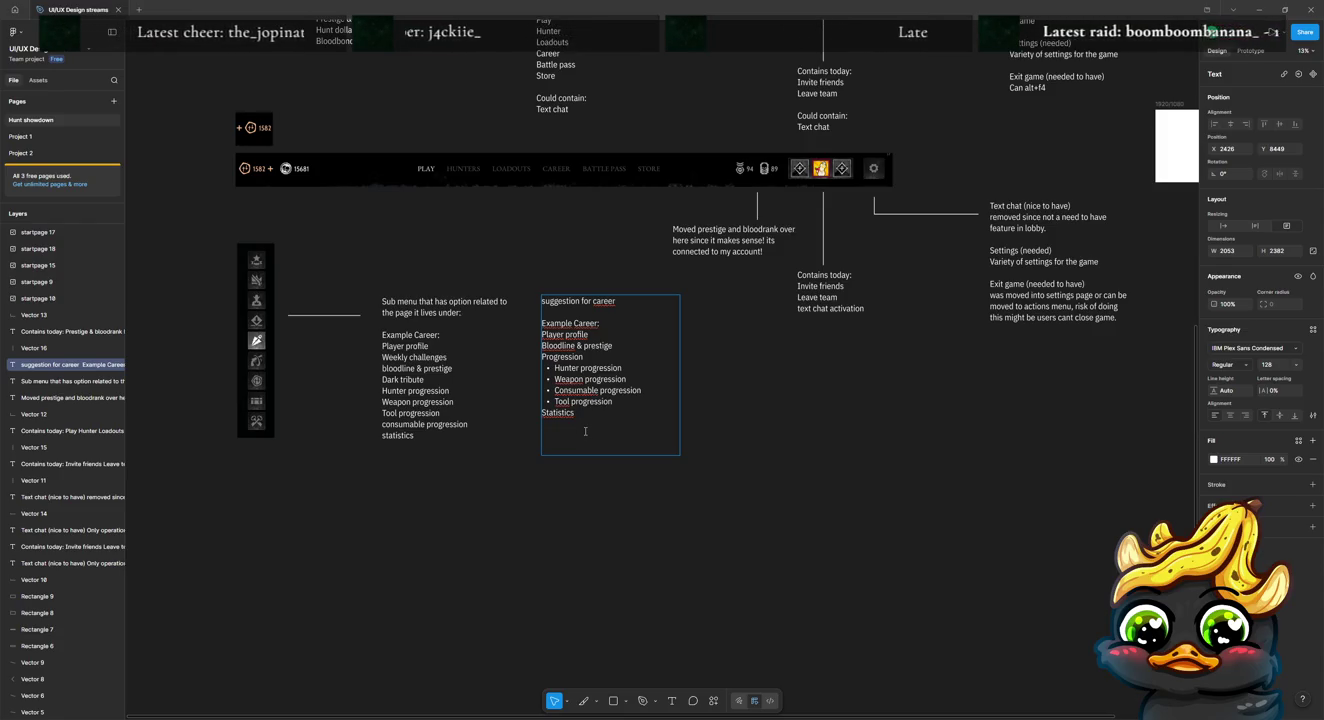
text(Weekly and dark )
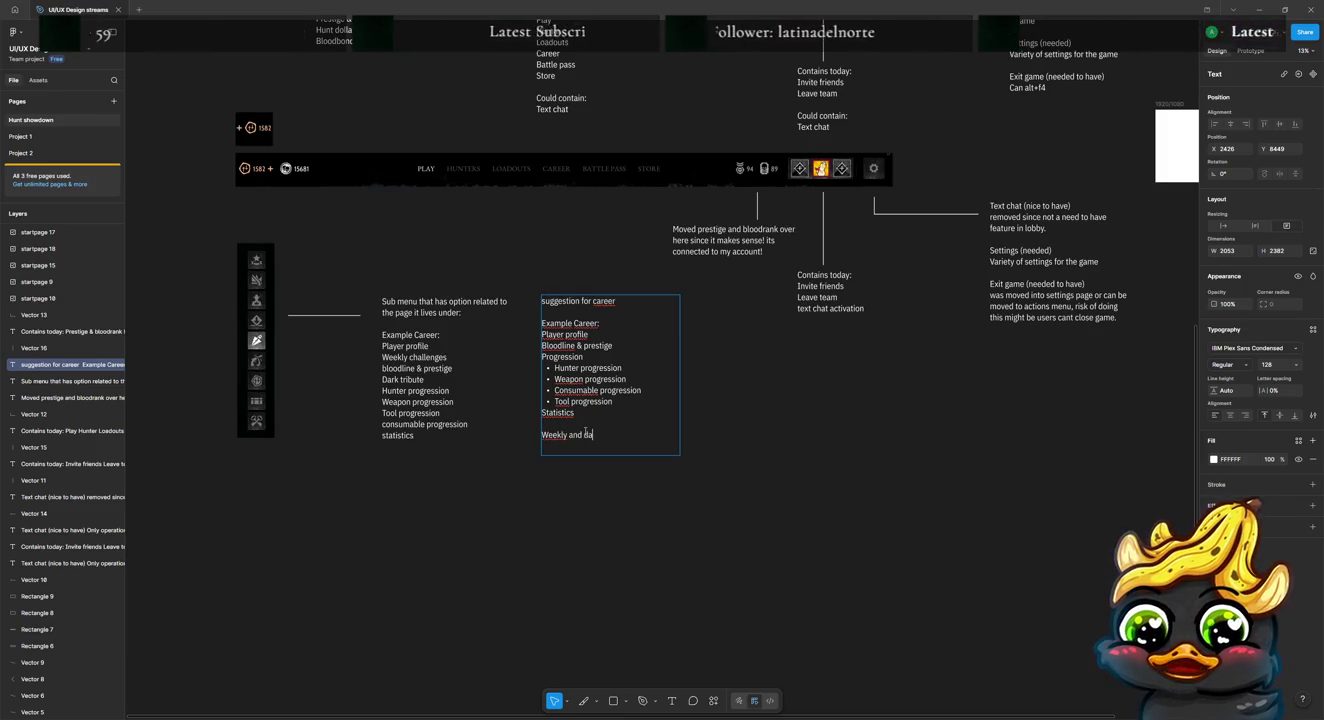
text(tribute are already shown in the main lobby version, where y)
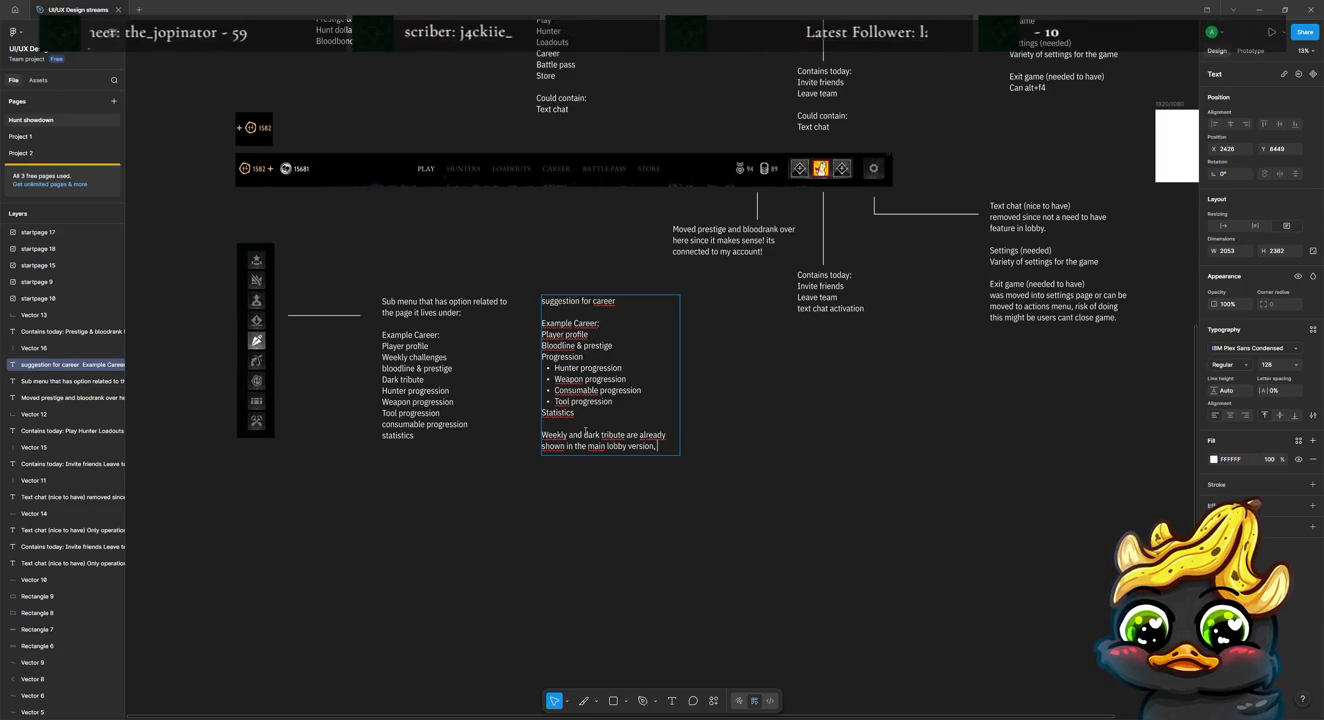
text(ou can access it)
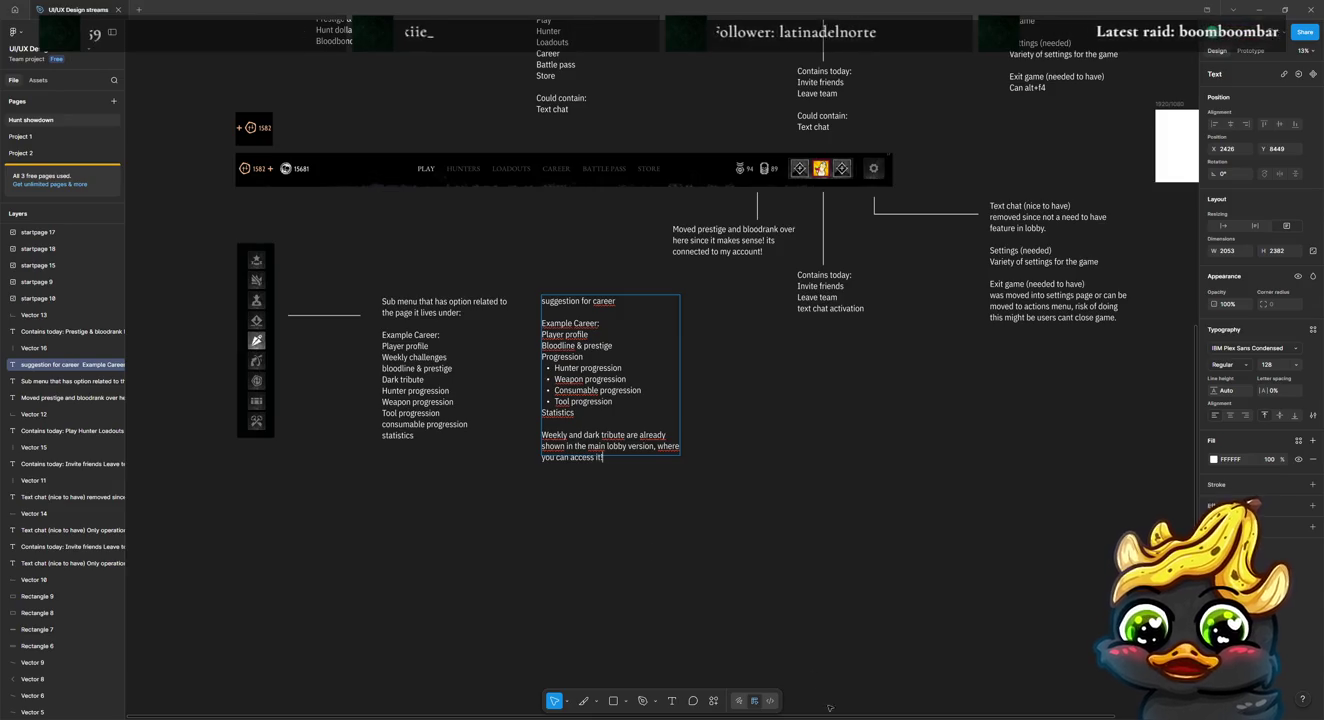
Step: Finish the main-lobby explanation and capitalise "Suggestion" in the note's heading
key(Escape)
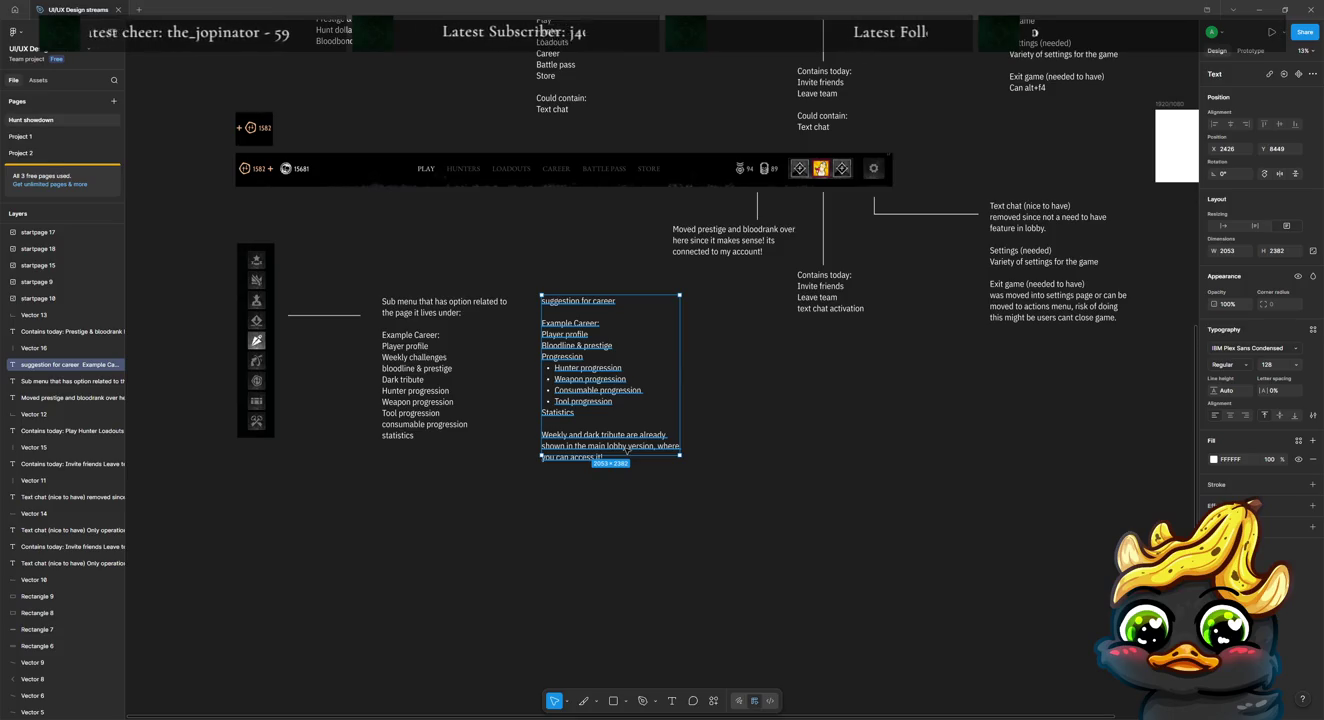
double_click(543, 302)
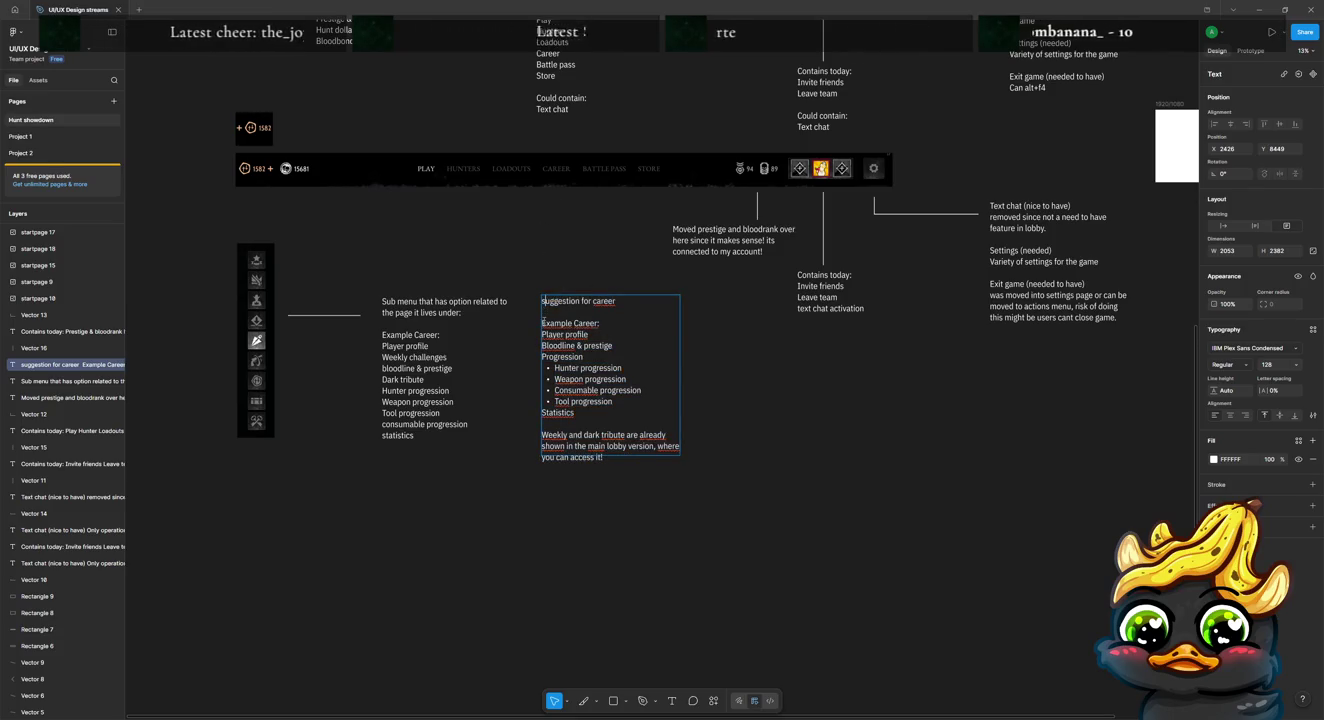
key(BackSpace)
text(S)
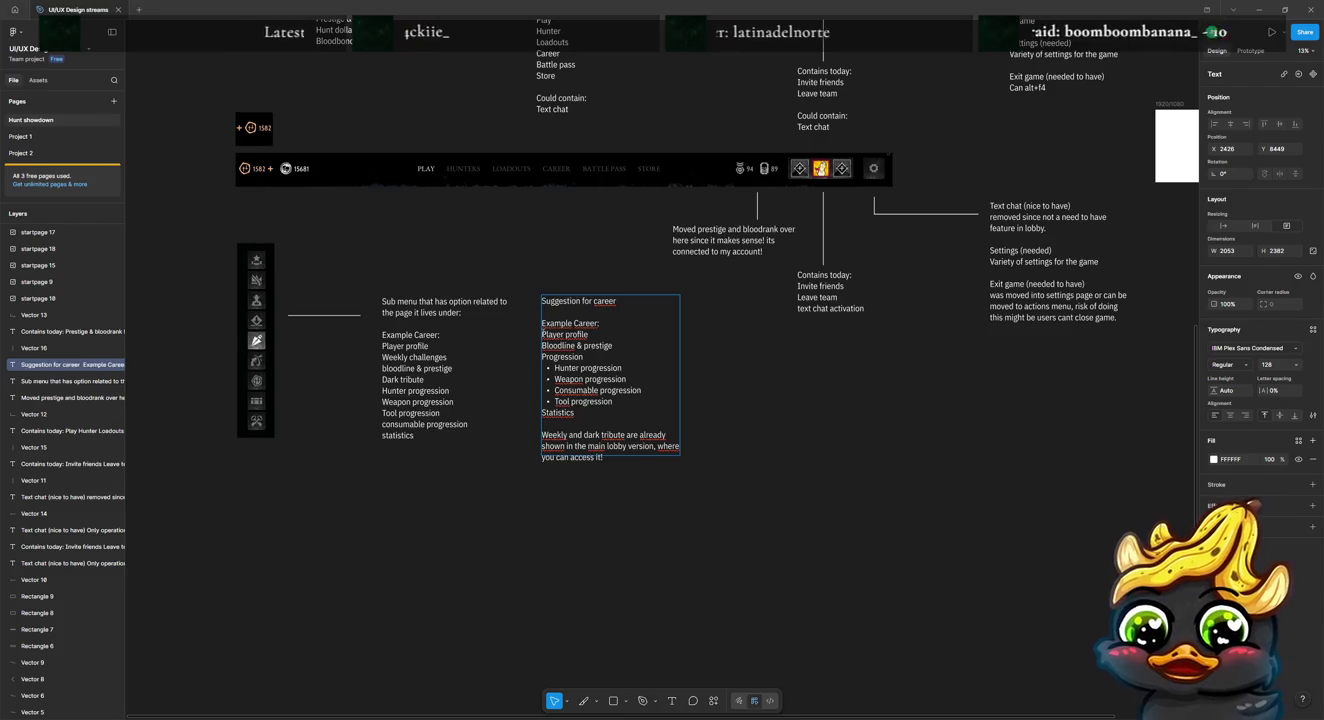
key(Escape)
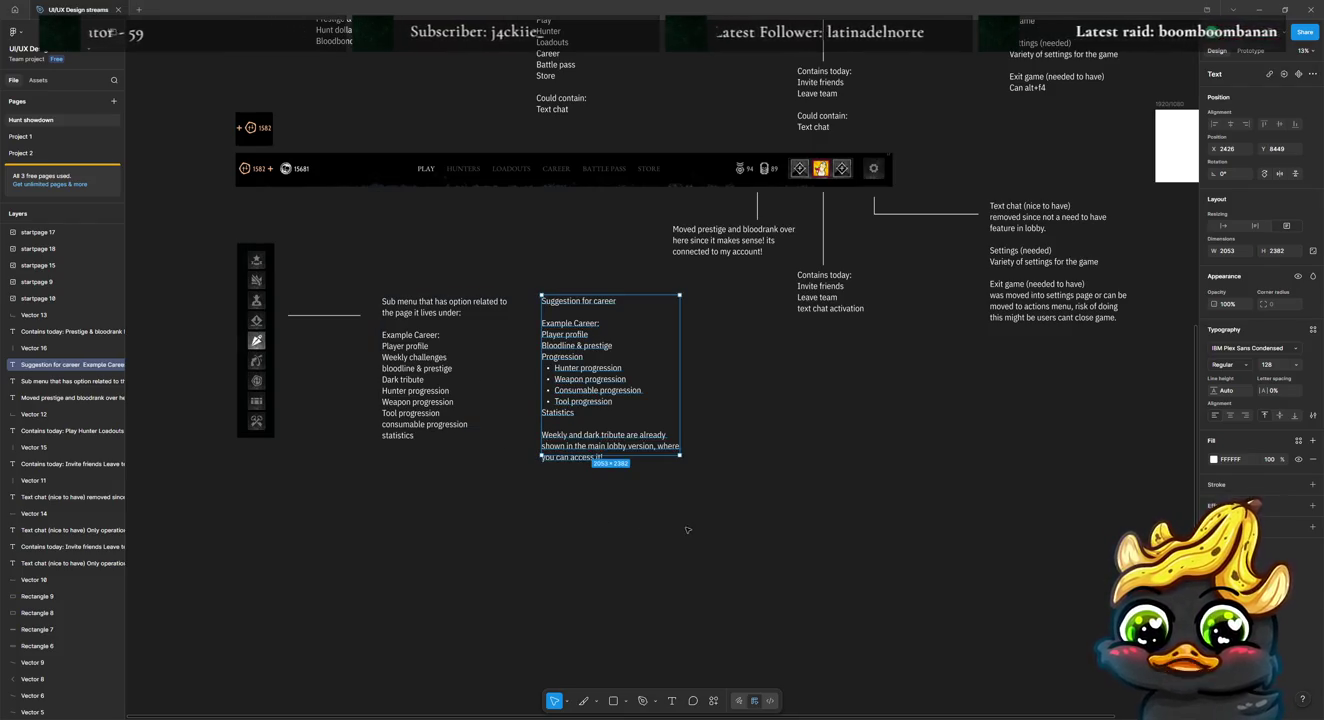
click(695, 529)
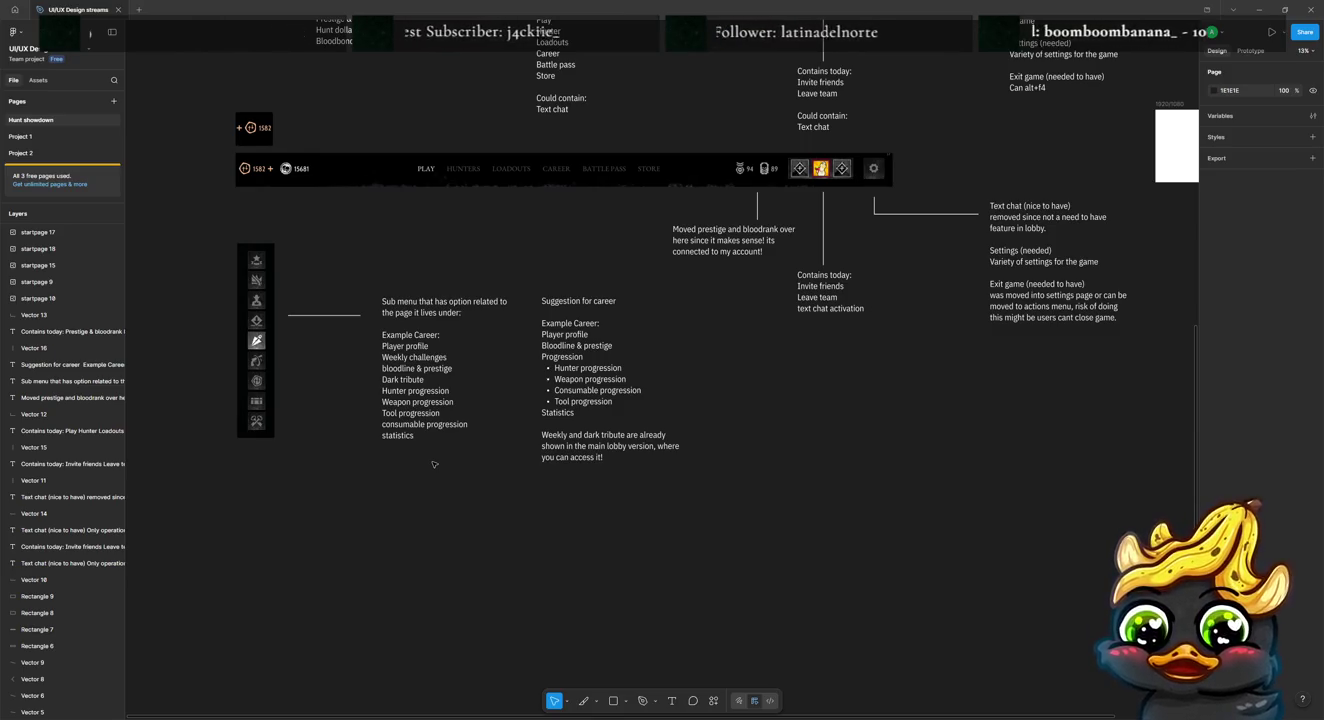
scroll(434, 465, up, 5)
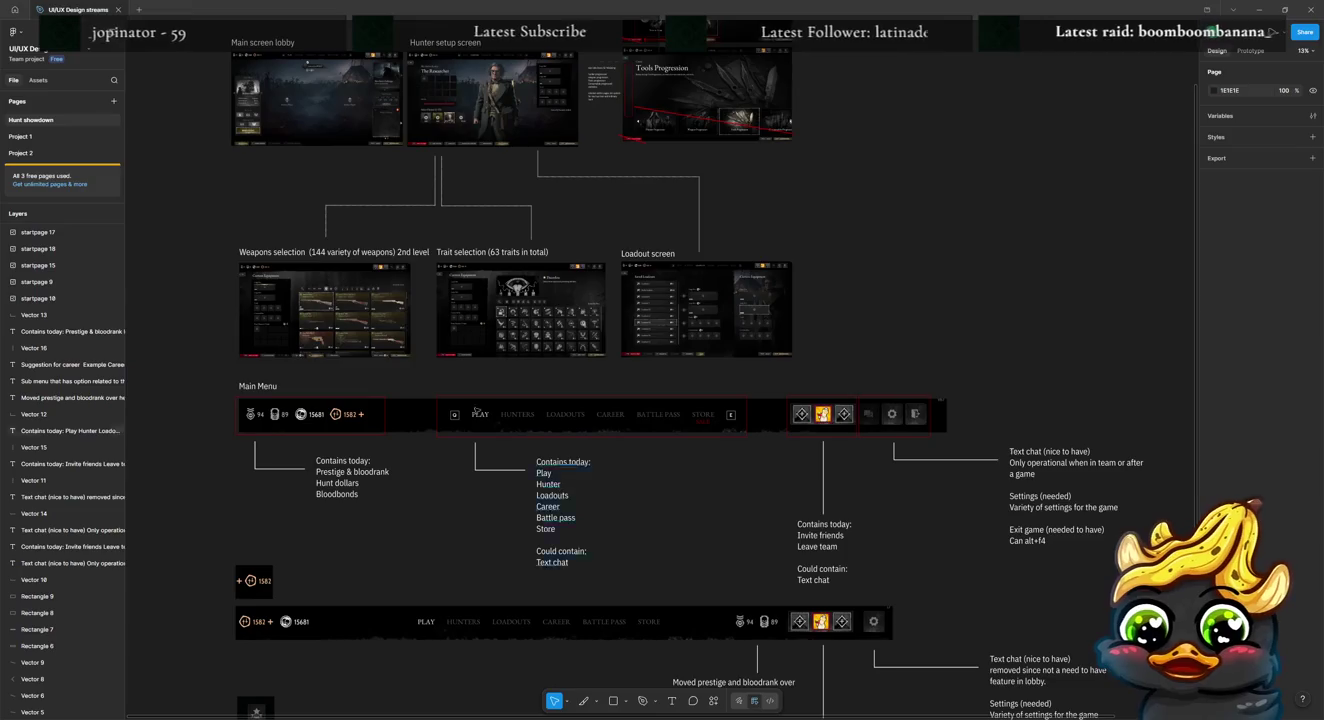
scroll(376, 65, up, 5)
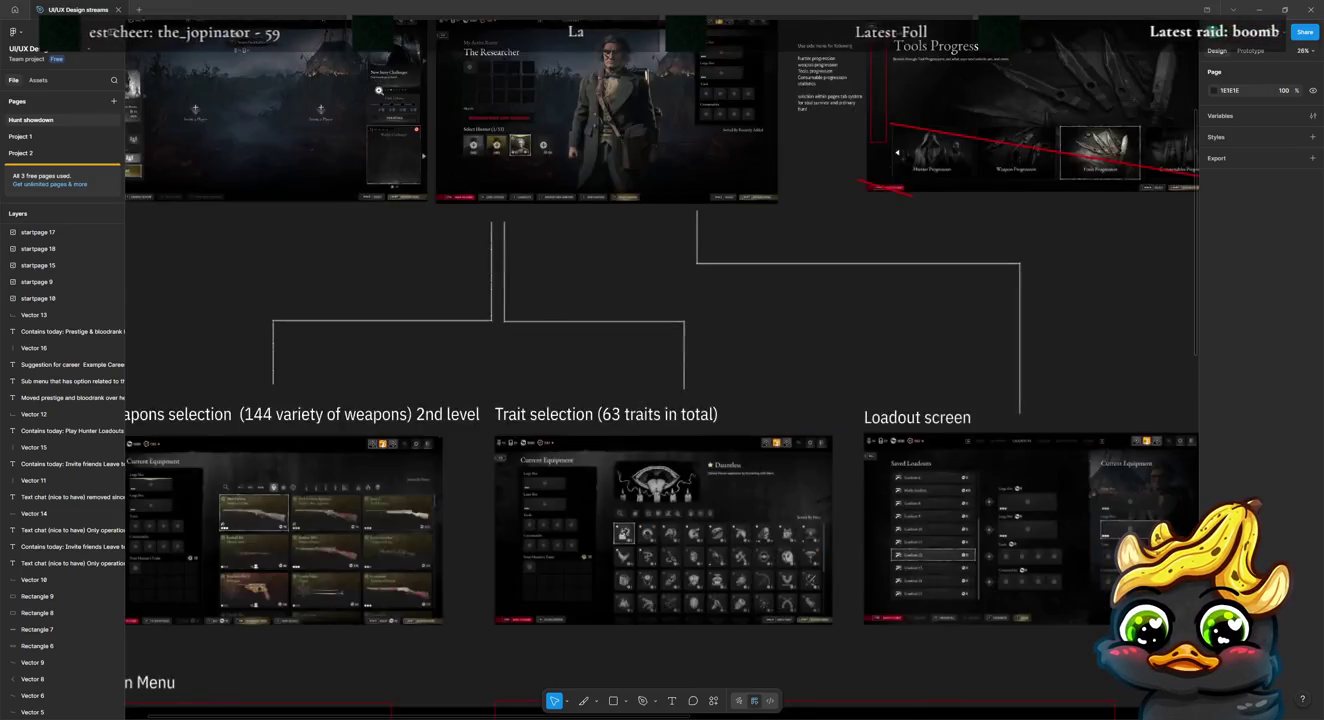
scroll(376, 65, up, 3)
scroll(380, 229, down, 2)
scroll(683, 426, down, 1)
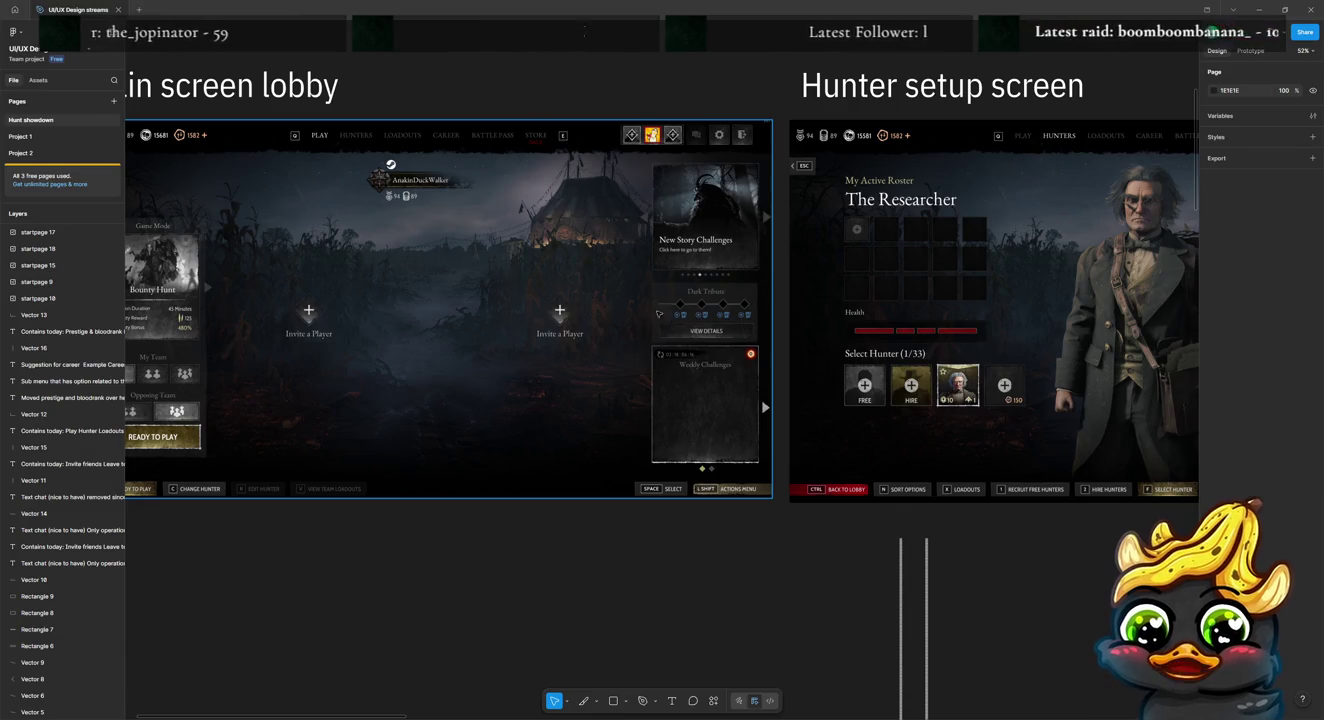
scroll(650, 300, left, 3)
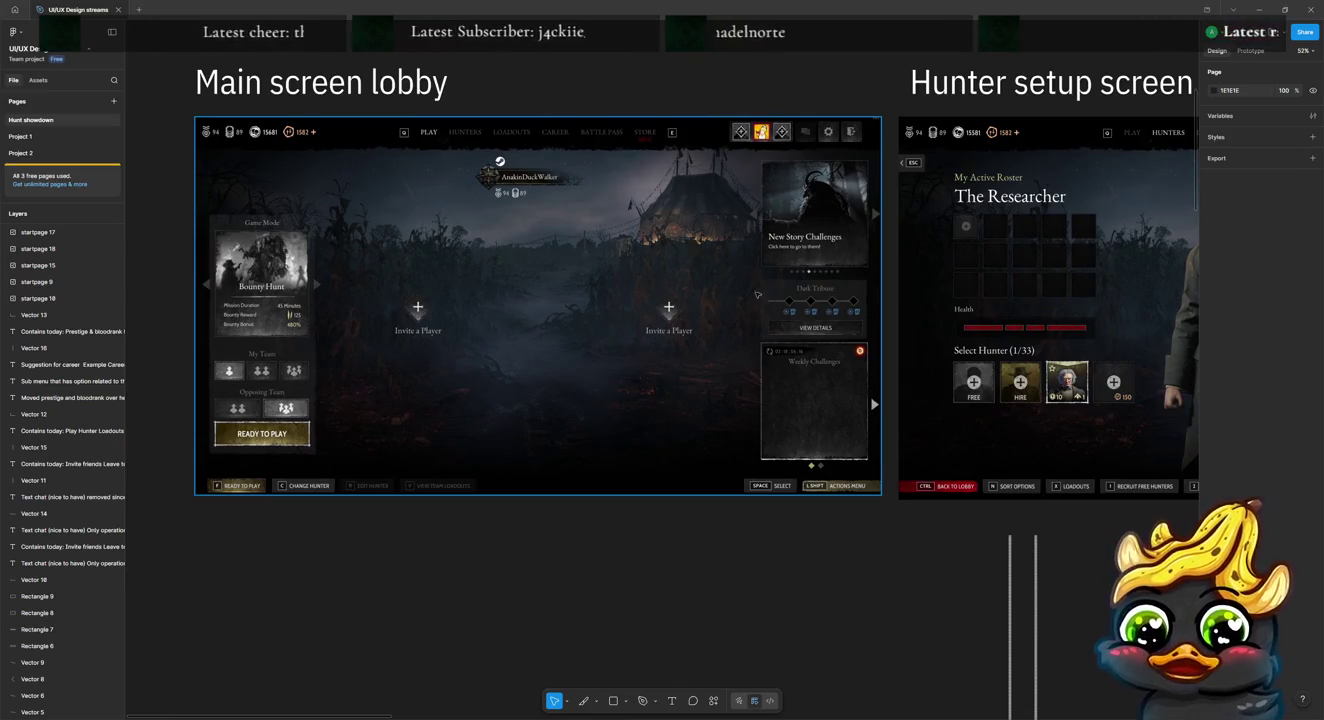
scroll(720, 350, down, 10)
scroll(686, 408, down, 5)
scroll(787, 347, down, 5)
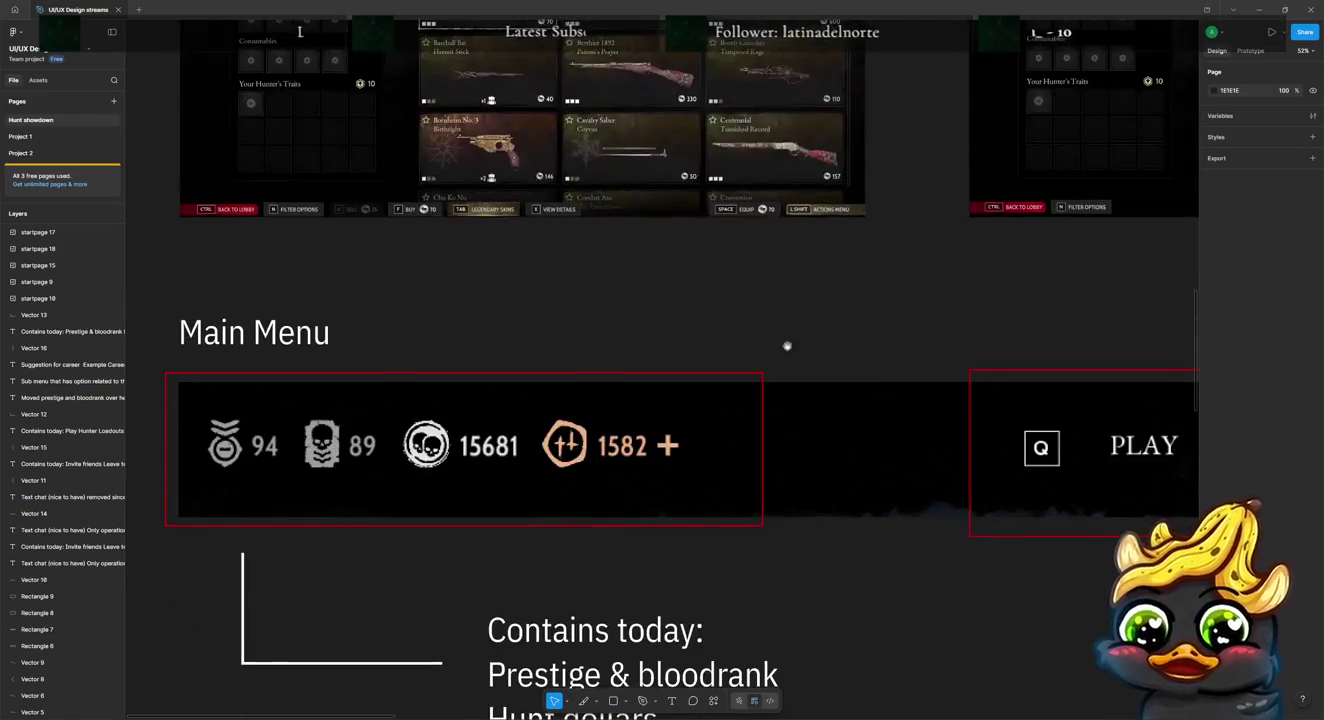
scroll(787, 347, down, 5)
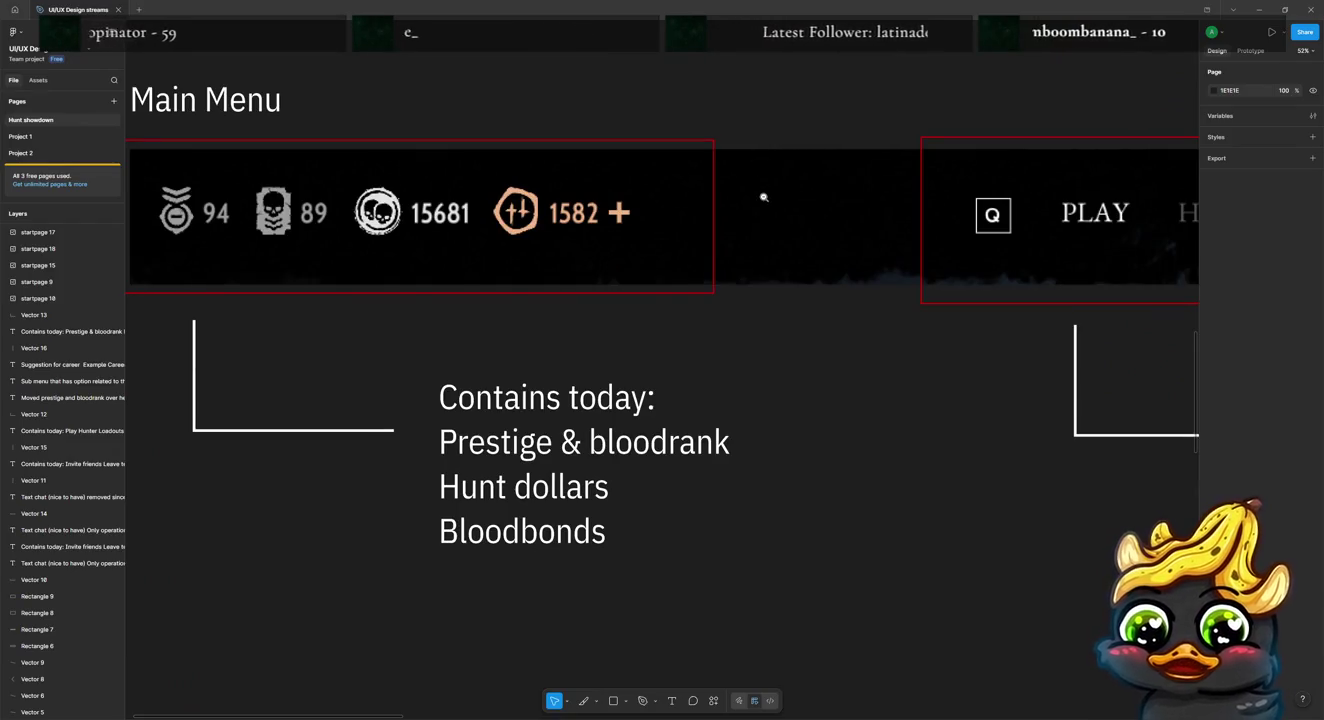
ctrl+scroll(763, 197, down, 5)
scroll(804, 417, down, 3)
ctrl+scroll(545, 305, down, 2)
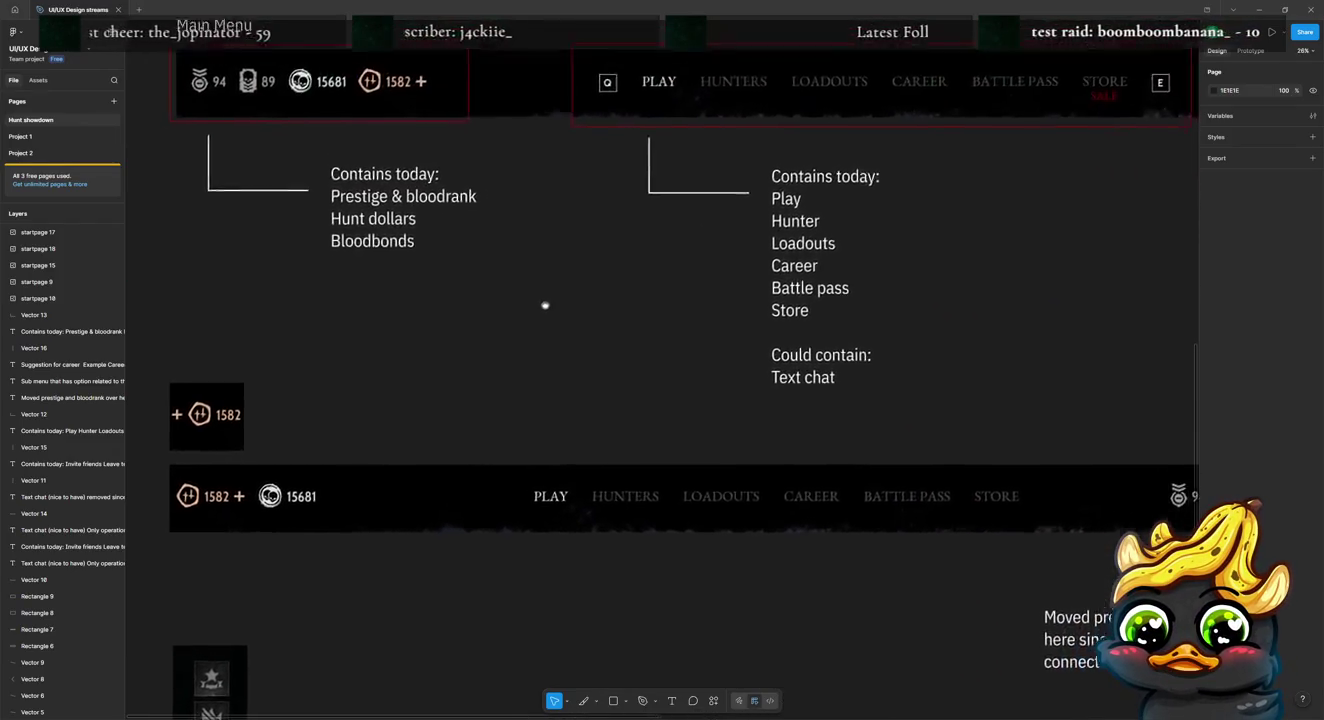
ctrl+scroll(545, 305, down, 1)
ctrl+scroll(474, 331, down, 3)
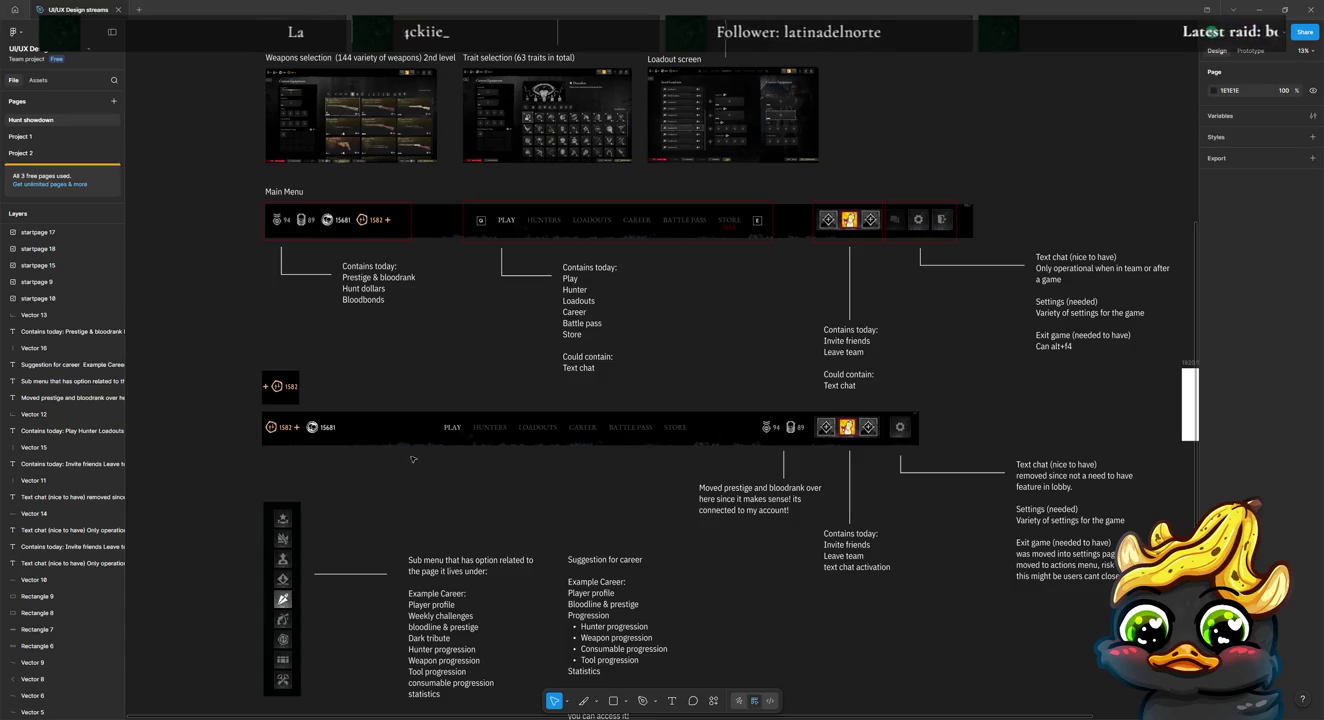
scroll(901, 429, up, 2)
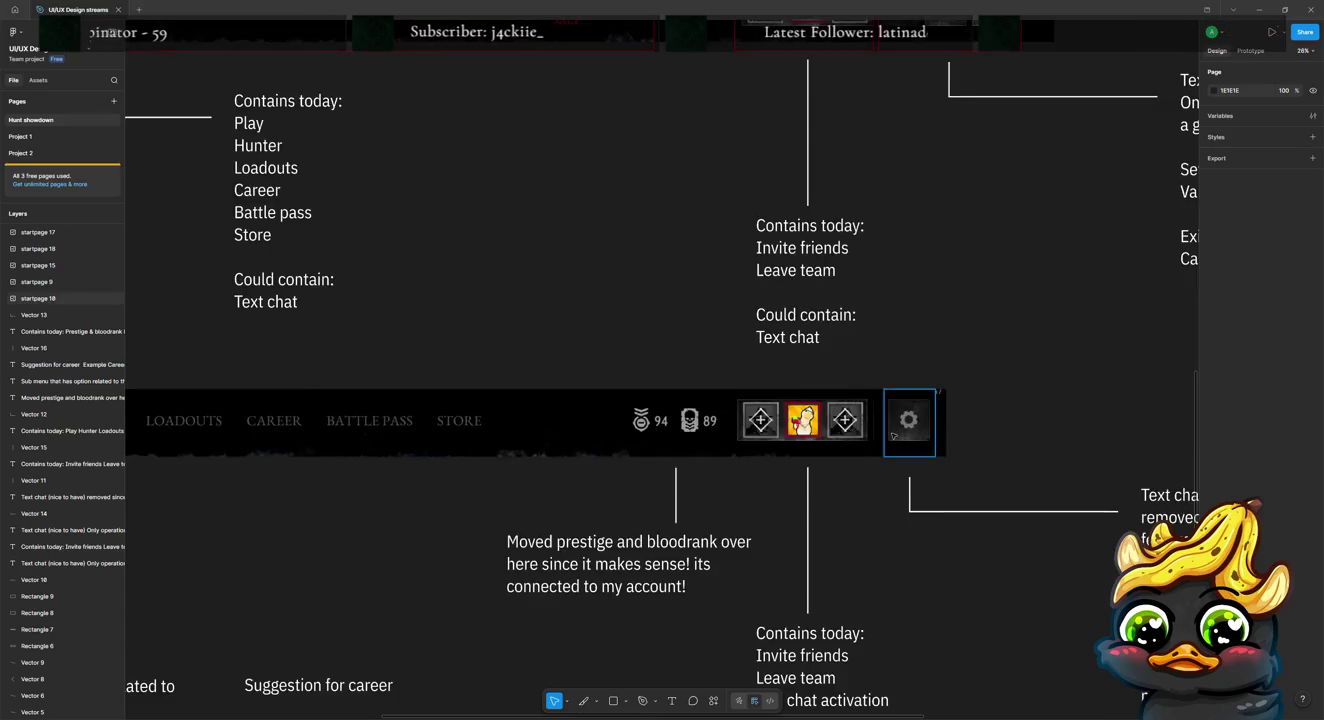
scroll(594, 417, up, 1)
scroll(717, 417, up, 2)
mouse_move(716, 418)
mouse_down()
mouse_move(918, 414)
mouse_move(612, 413)
mouse_move(556, 437)
mouse_up()
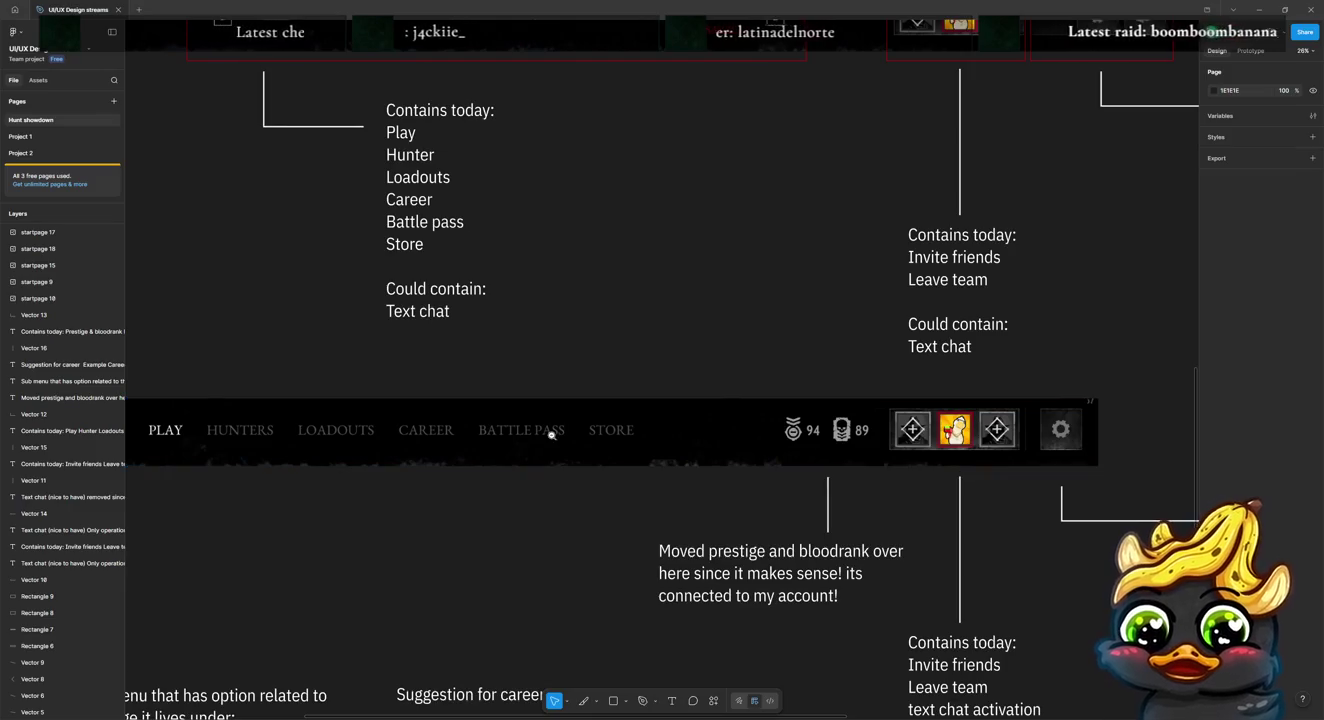
key(shift+1)
scroll(430, 425, up, 2)
scroll(430, 425, down, 1)
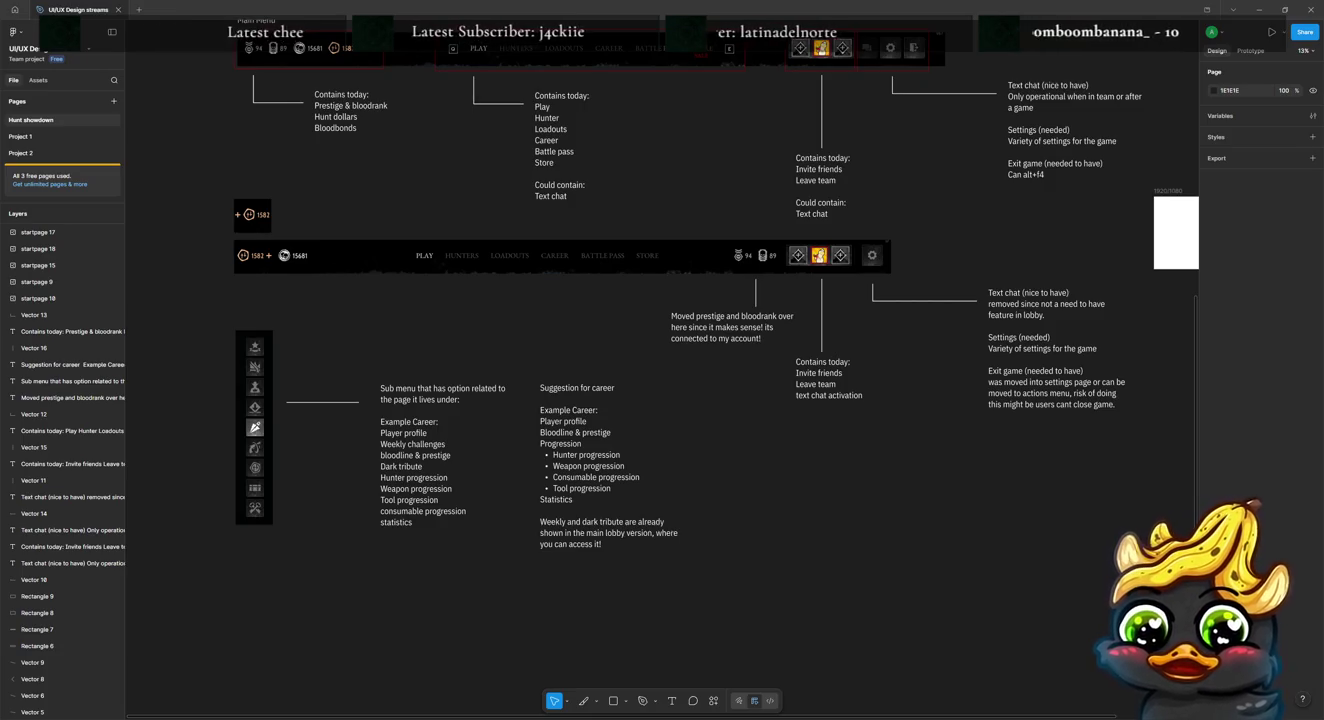
Step: Paste the Bounty Hunt progression screenshot under the sub menu notes and enlarge it
key(ctrl+v)
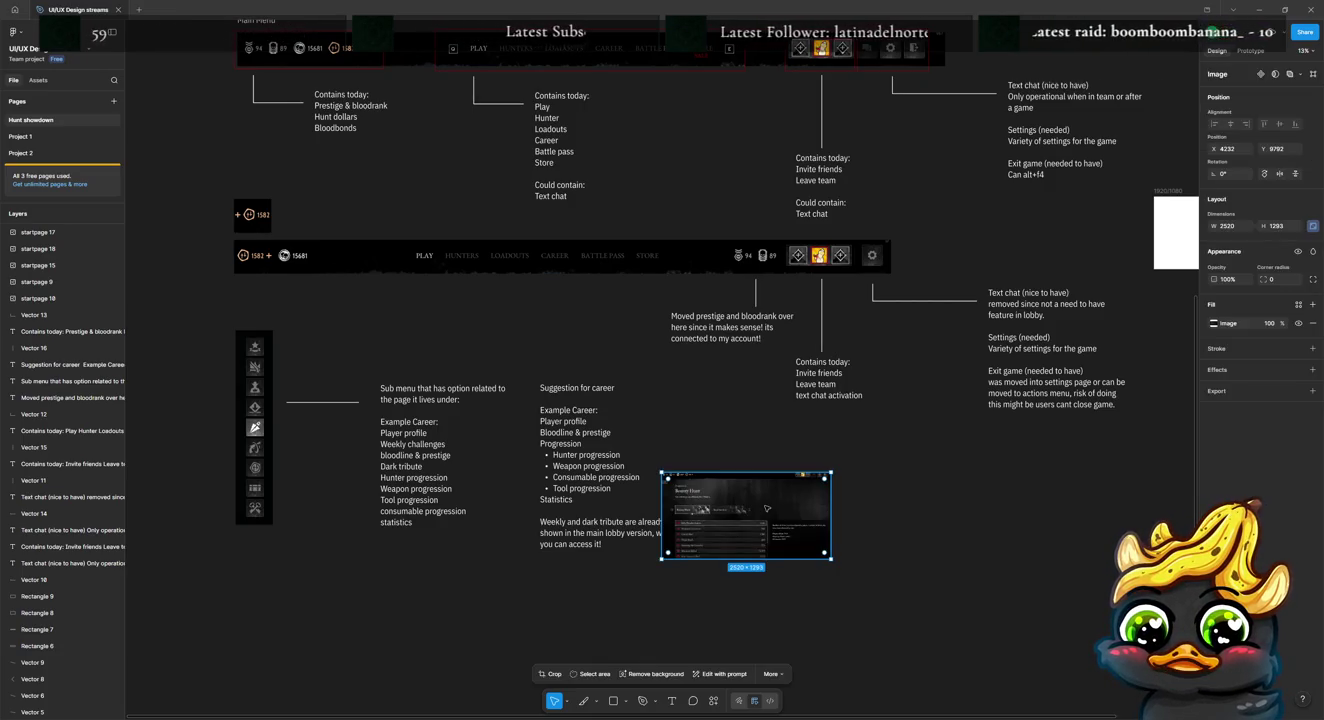
scroll(766, 507, down, 3)
drag(762, 372, 358, 461)
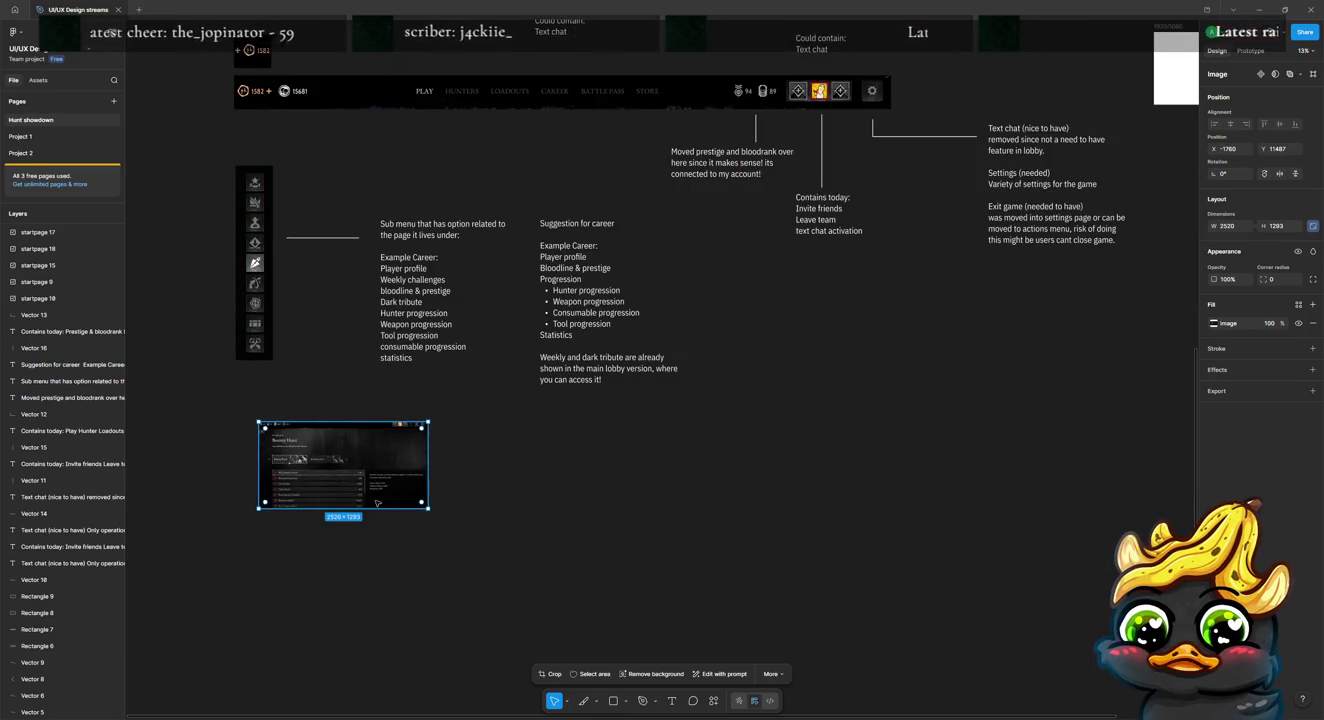
drag(365, 486, 340, 489)
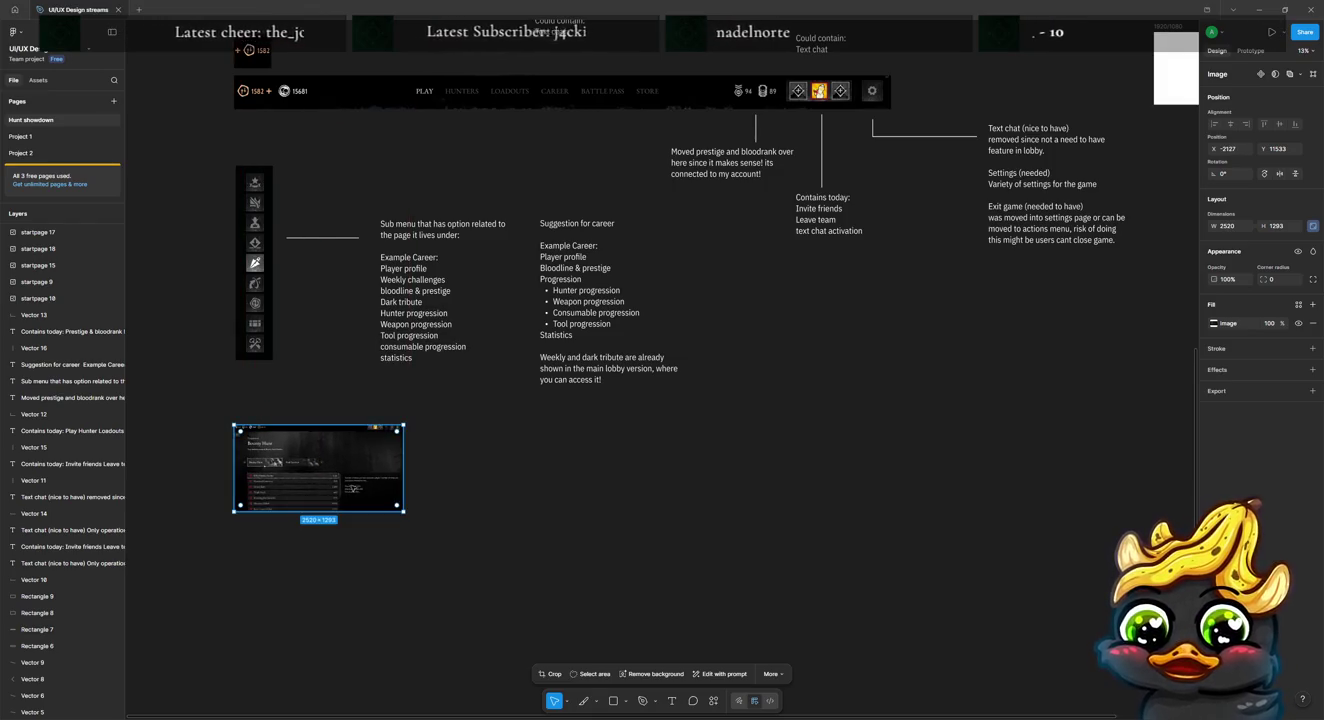
drag(405, 516, 891, 677)
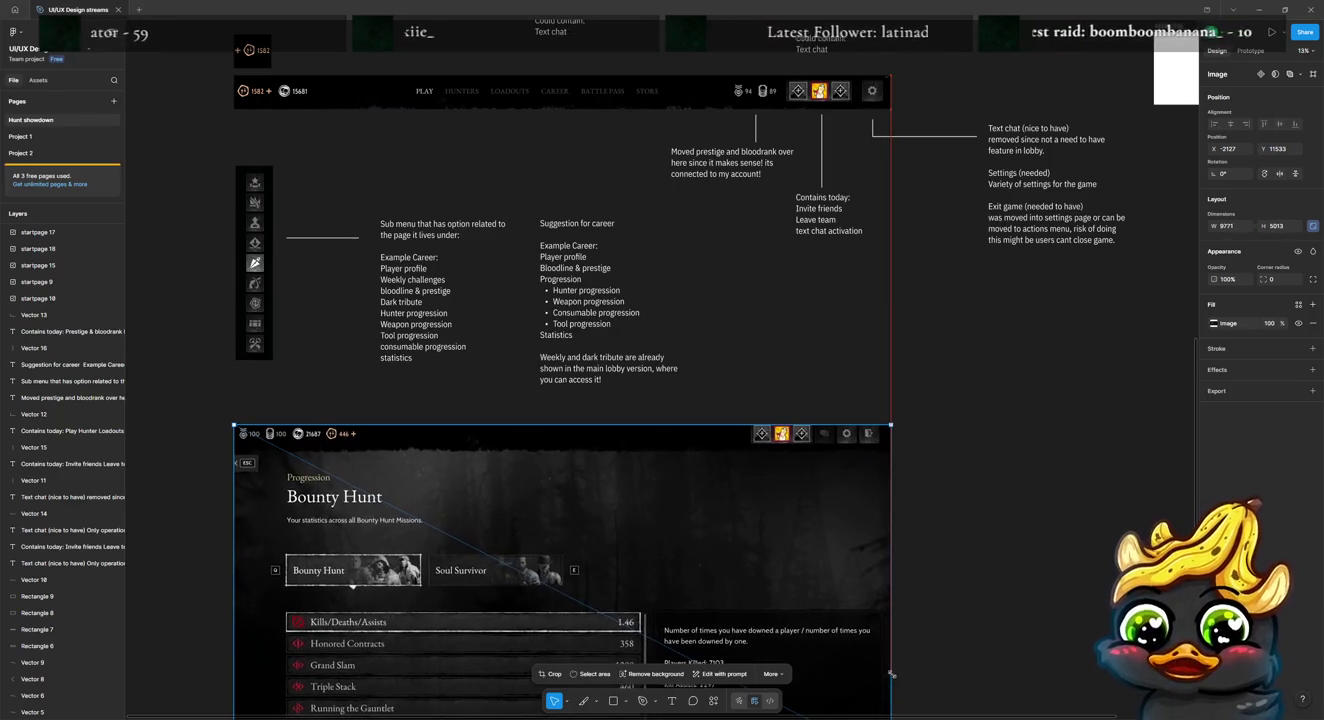
click(1019, 676)
scroll(597, 404, down, 4)
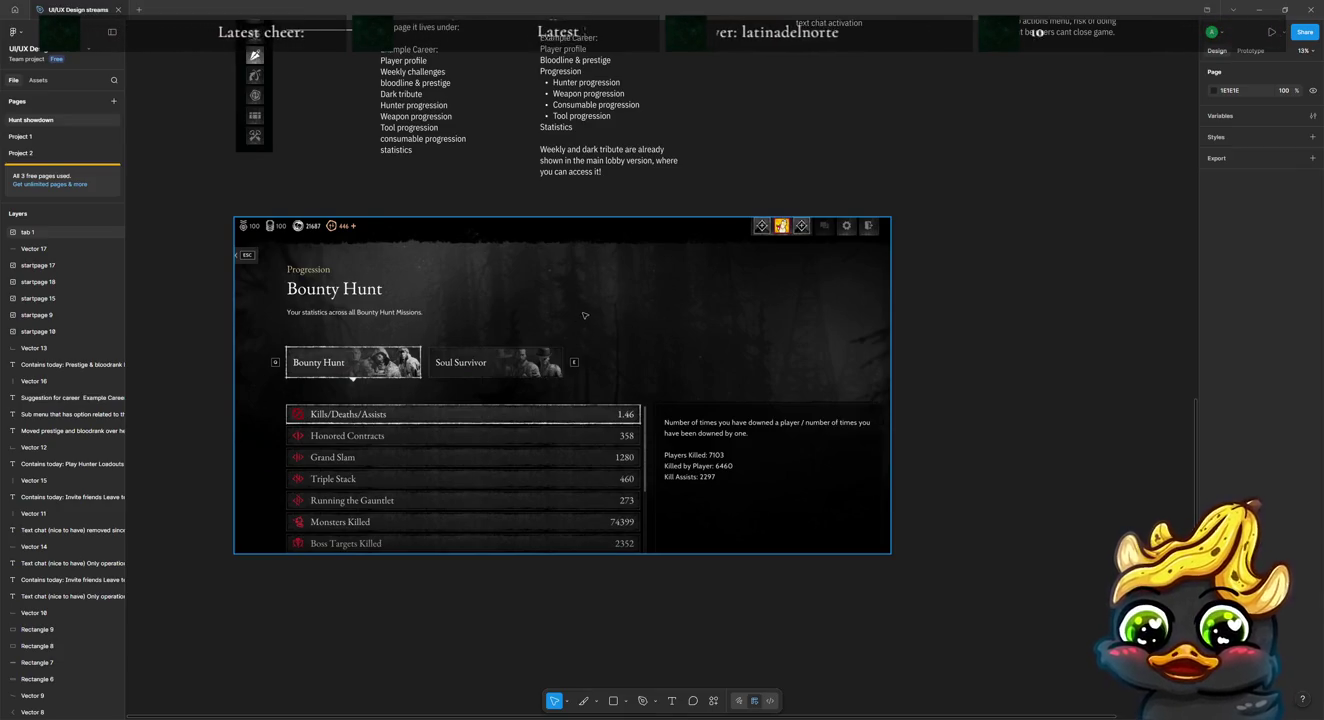
Step: Crop the screenshot to the Bounty Hunt / Soul Survivor tab strip and place it under the sub menu notes
double_click(620, 334)
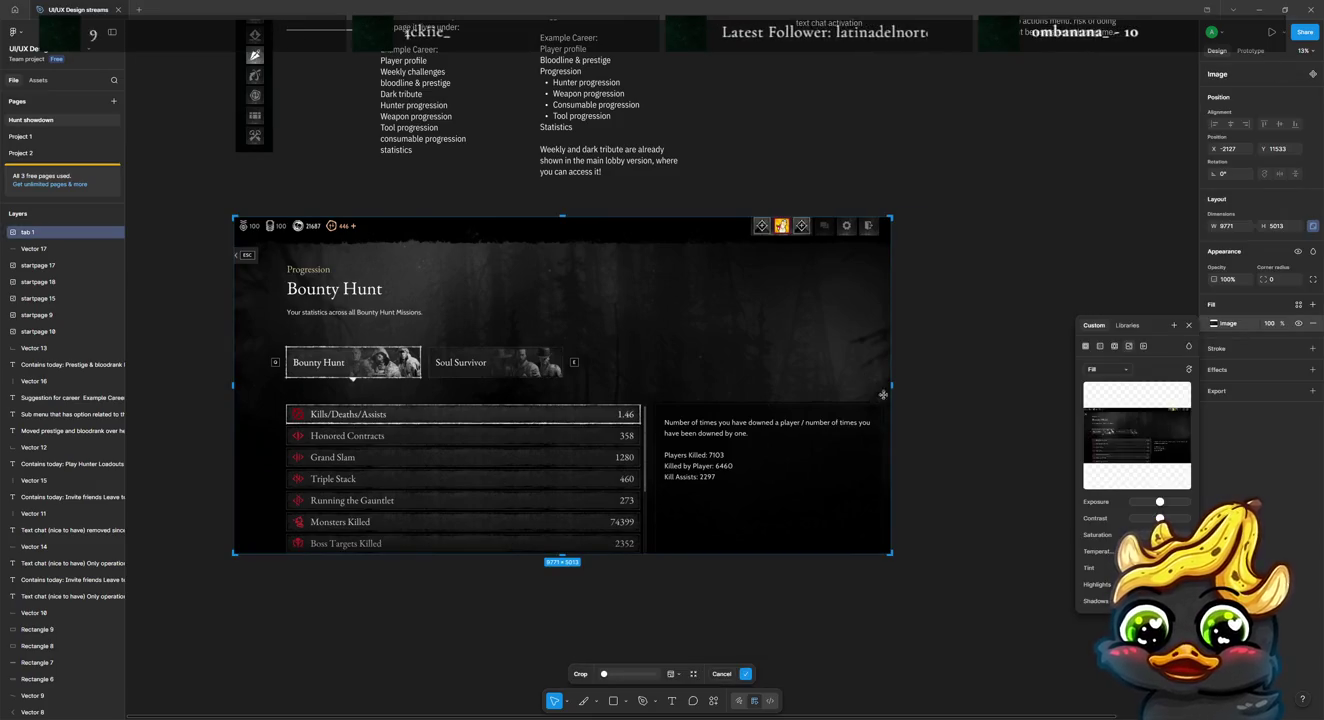
drag(889, 394, 587, 394)
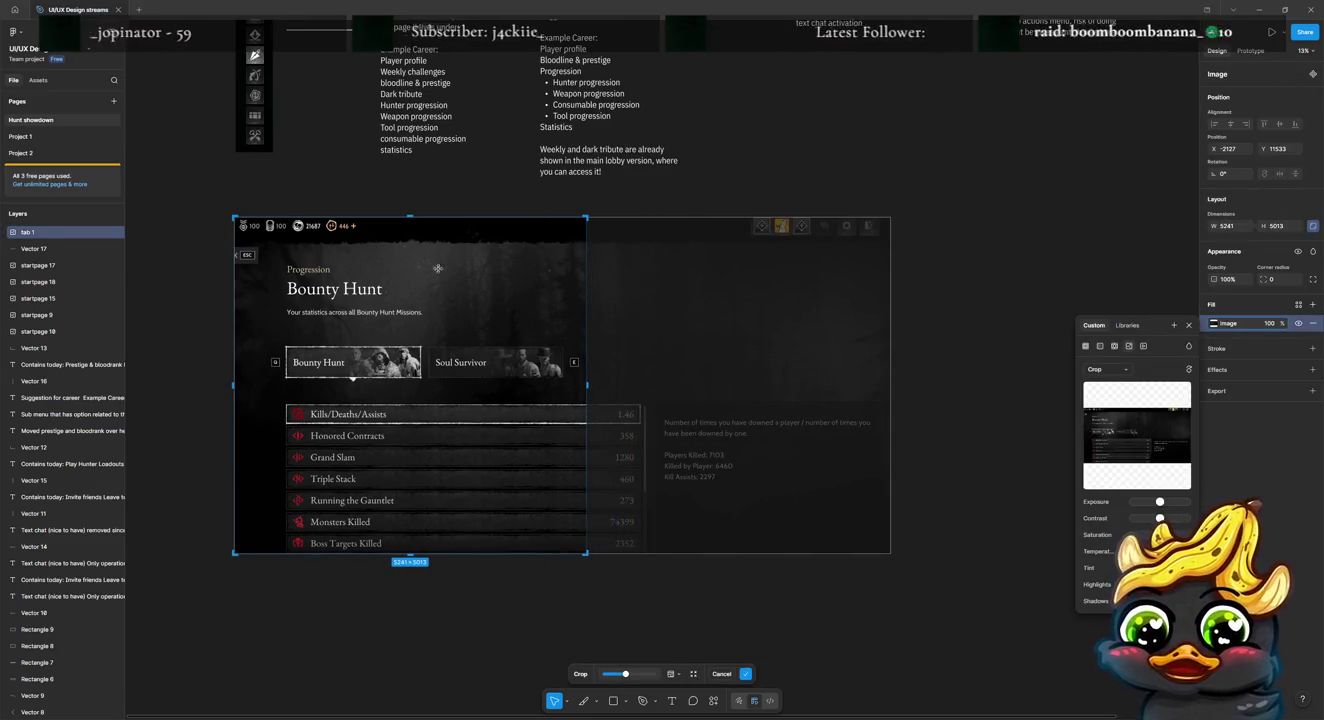
drag(401, 233, 401, 333)
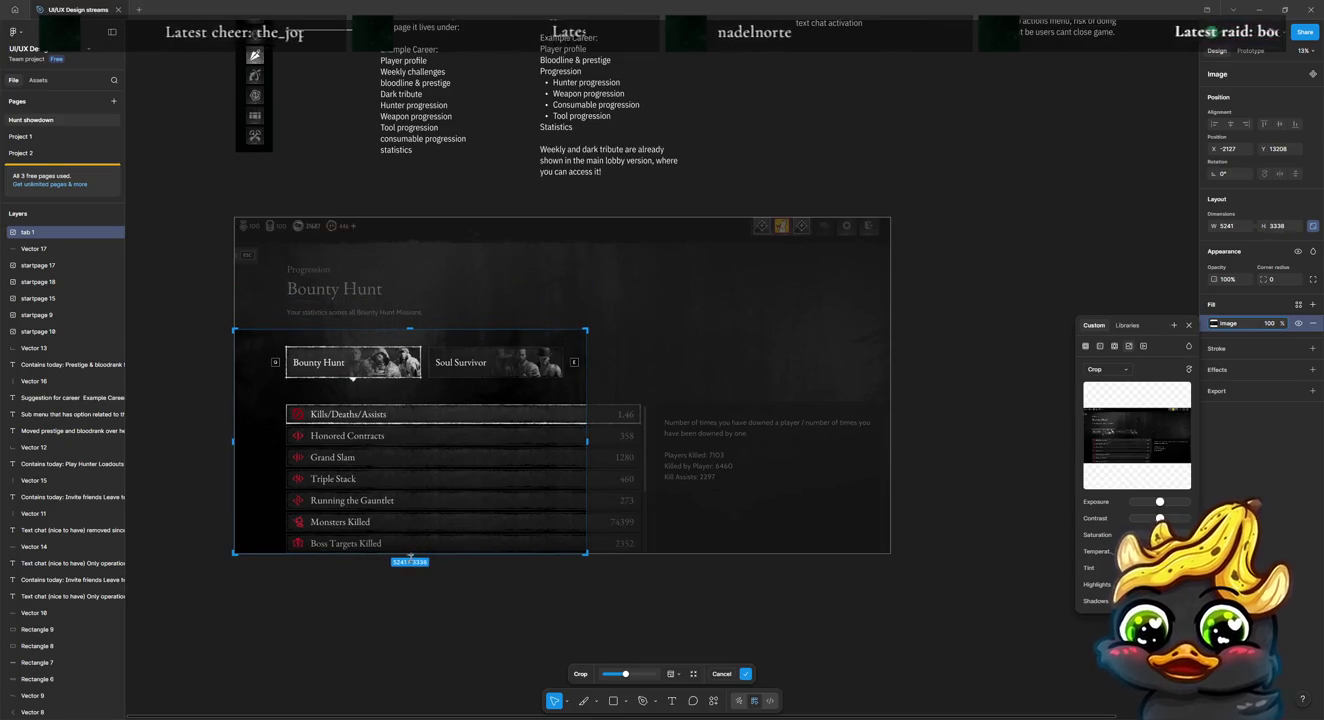
drag(410, 555, 427, 392)
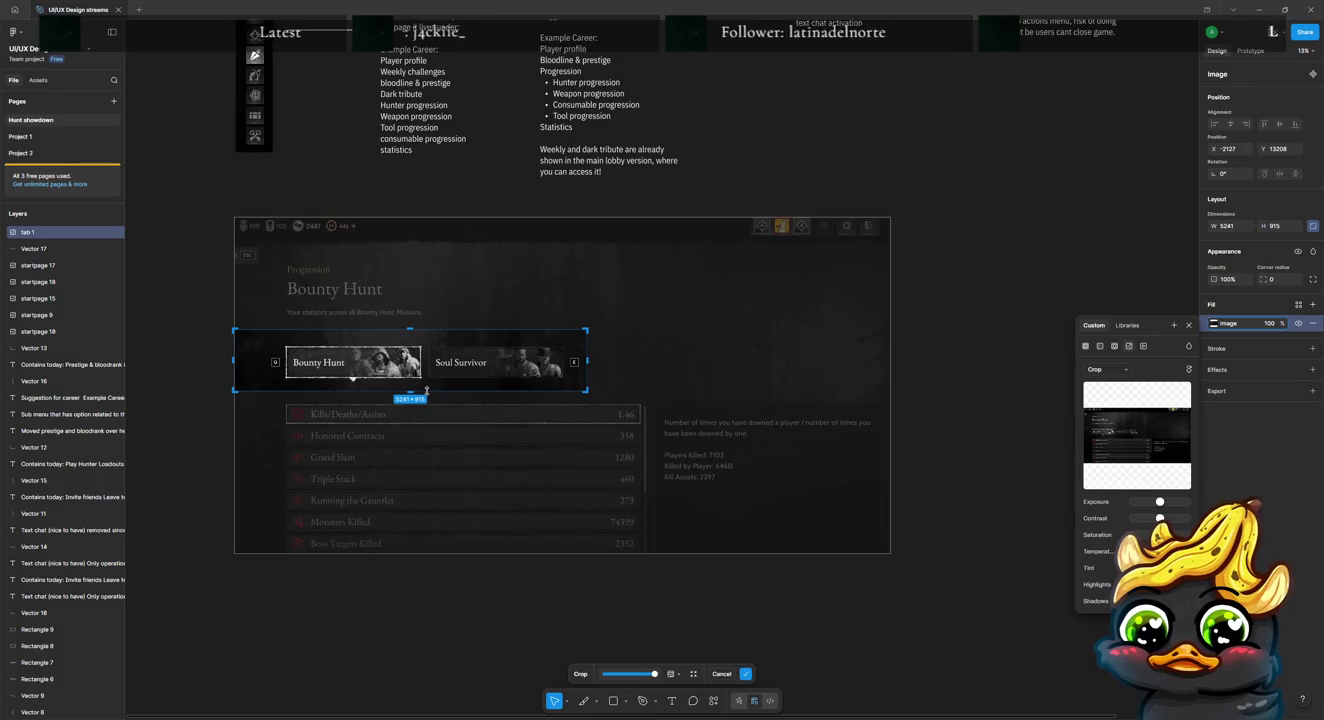
drag(236, 364, 260, 364)
click(965, 307)
drag(381, 377, 355, 276)
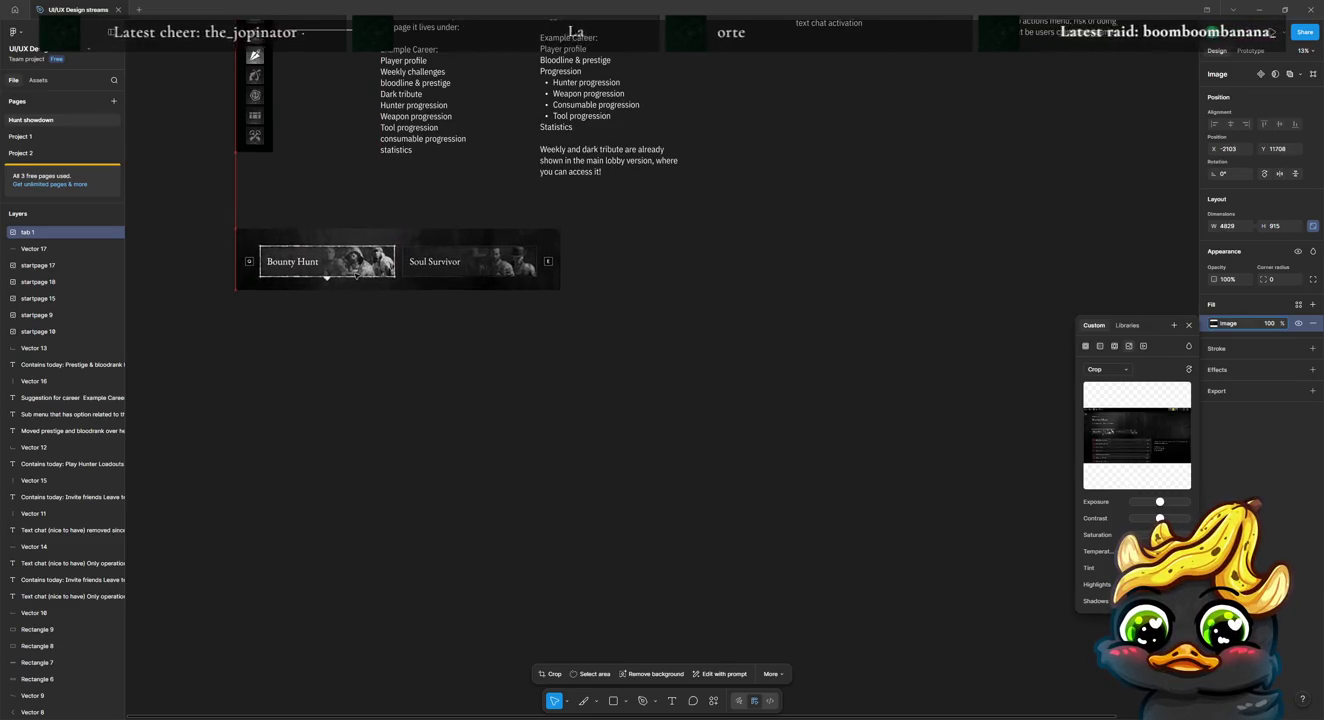
scroll(500, 379, up, 3)
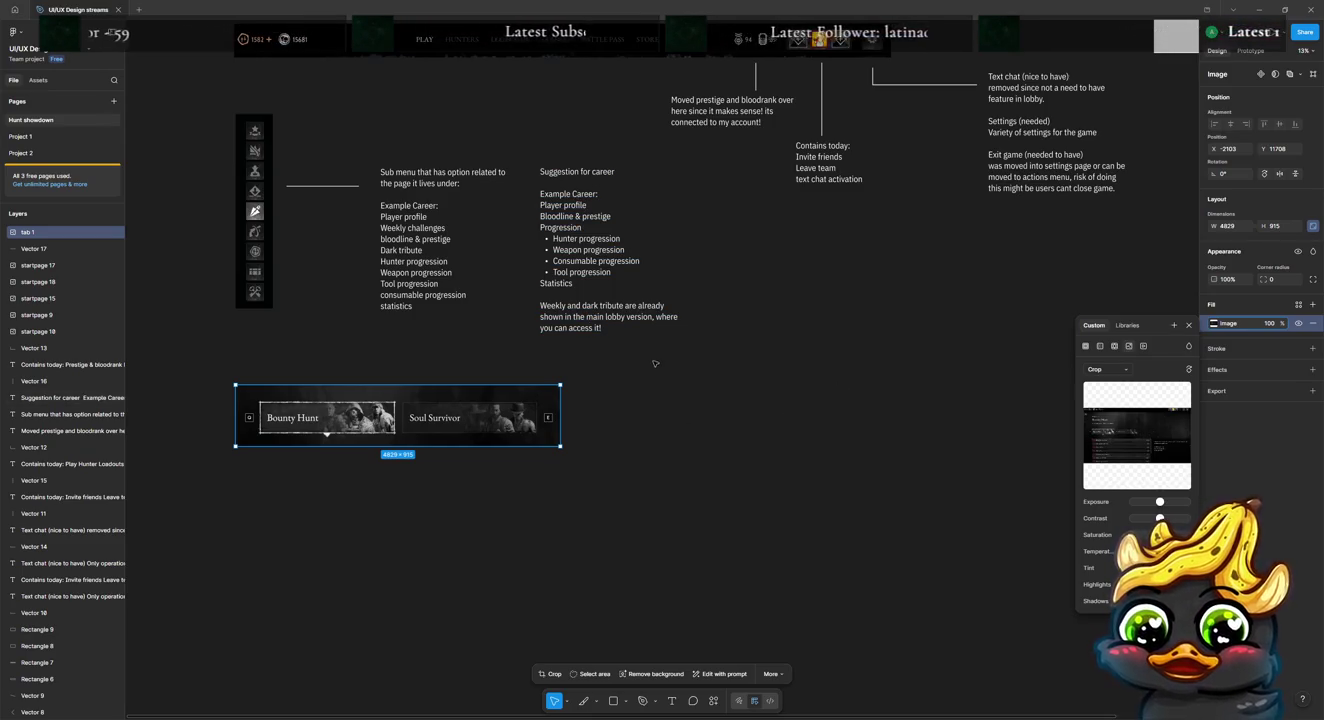
Step: Move the blank 1920/1080 frame further right of the annotations
scroll(654, 364, up, 3)
scroll(773, 428, up, 2)
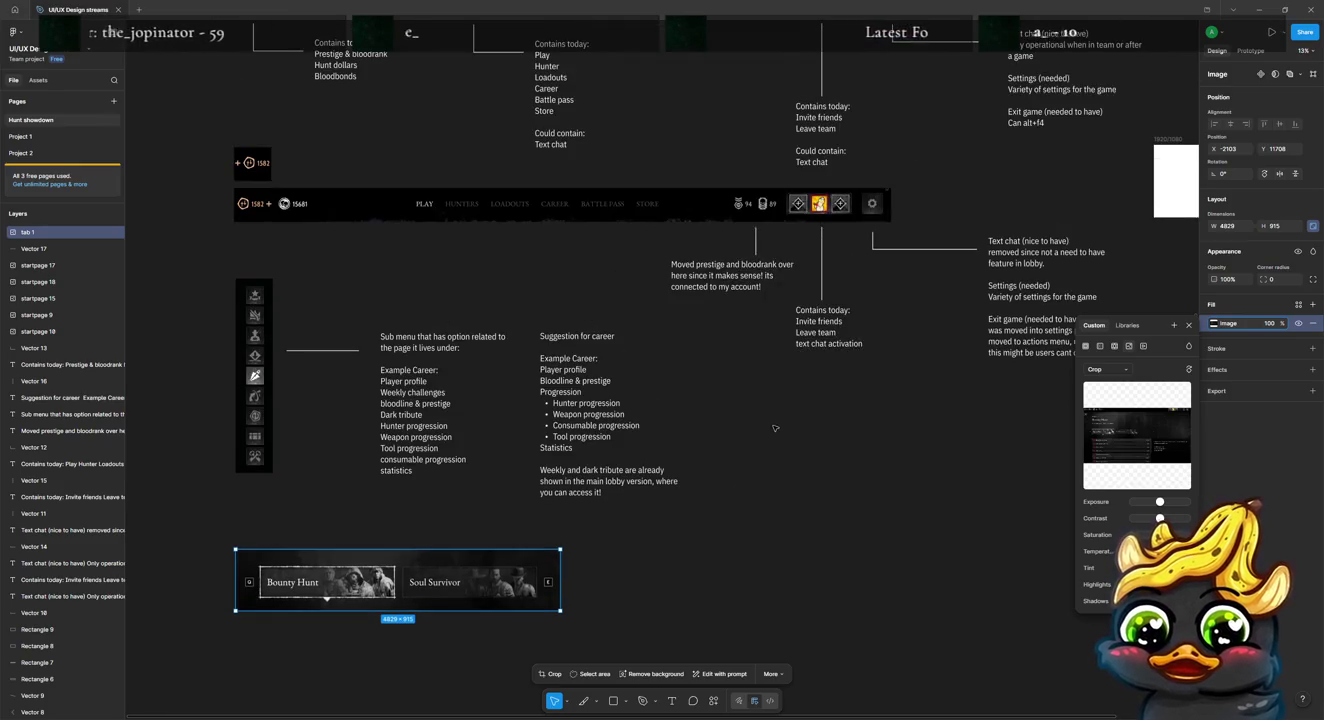
scroll(774, 429, up, 3)
scroll(773, 424, up, 5)
scroll(772, 420, up, 3)
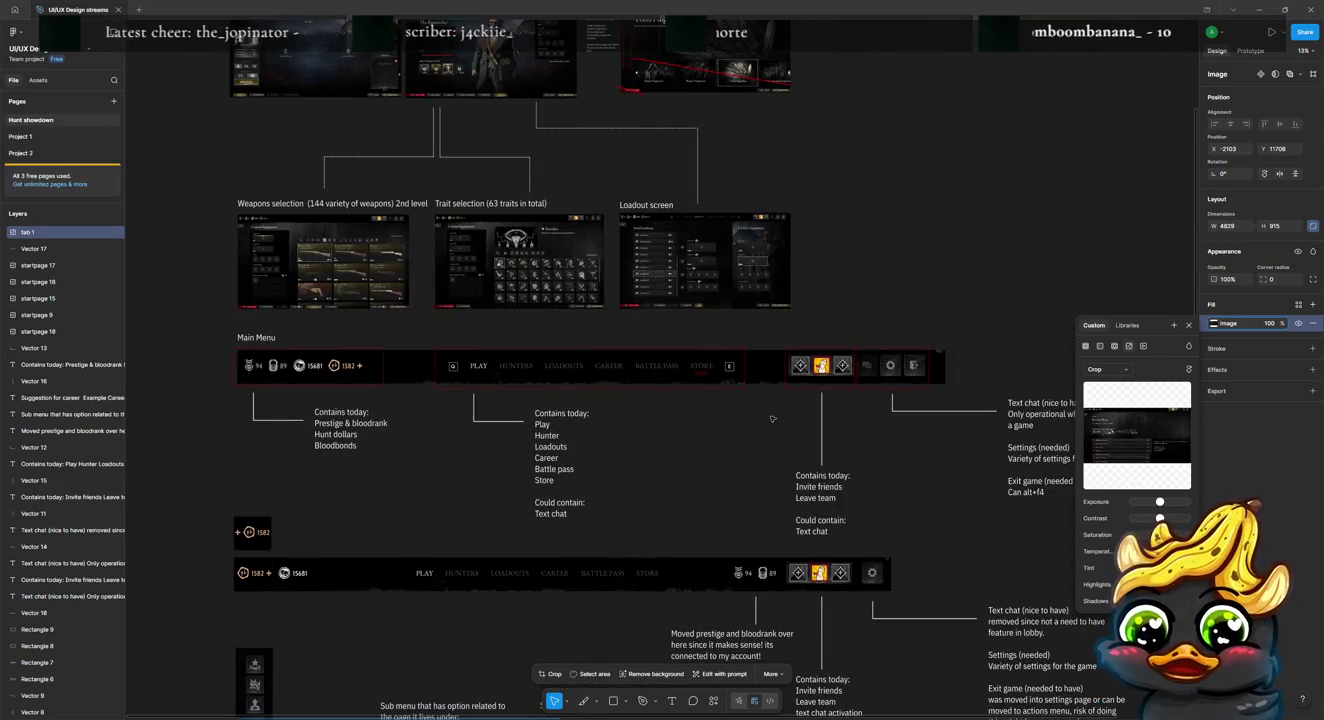
scroll(771, 419, down, 3)
scroll(772, 419, down, 4)
scroll(772, 418, down, 1)
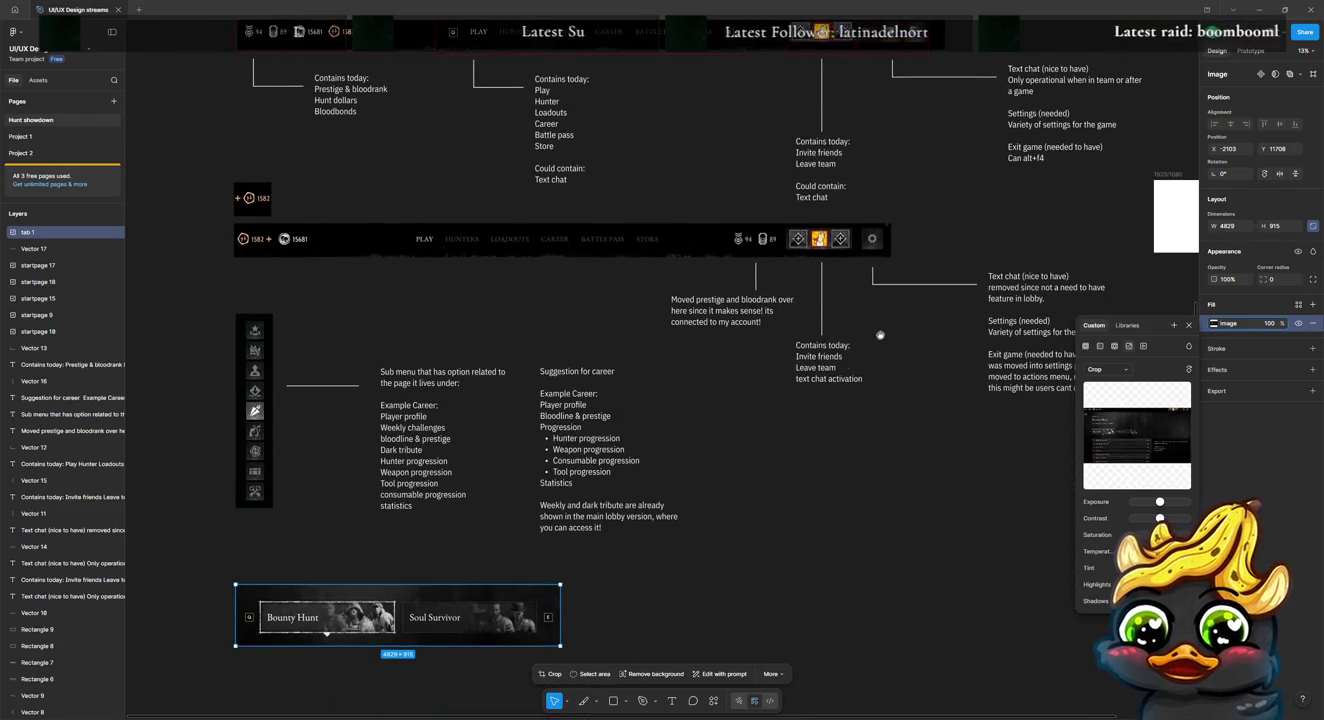
scroll(573, 351, right, 8)
scroll(572, 351, right, 4)
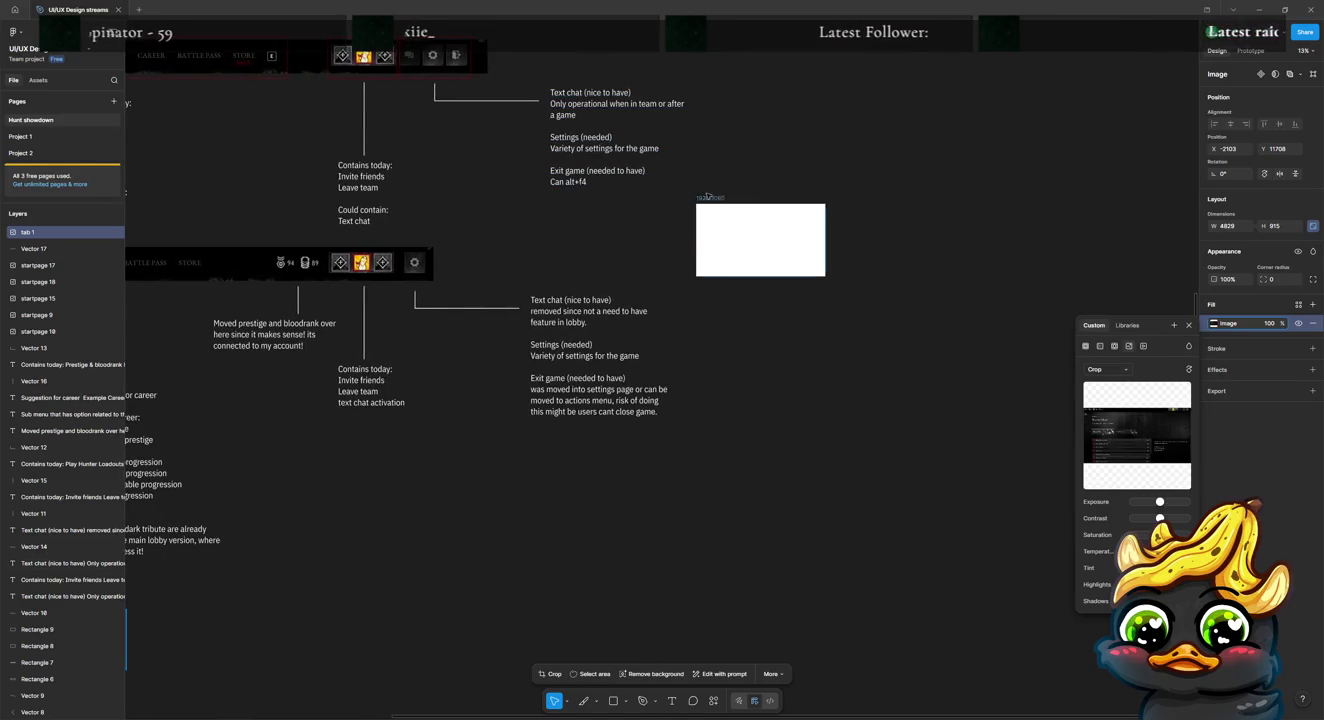
click(826, 225)
drag(706, 197, 911, 246)
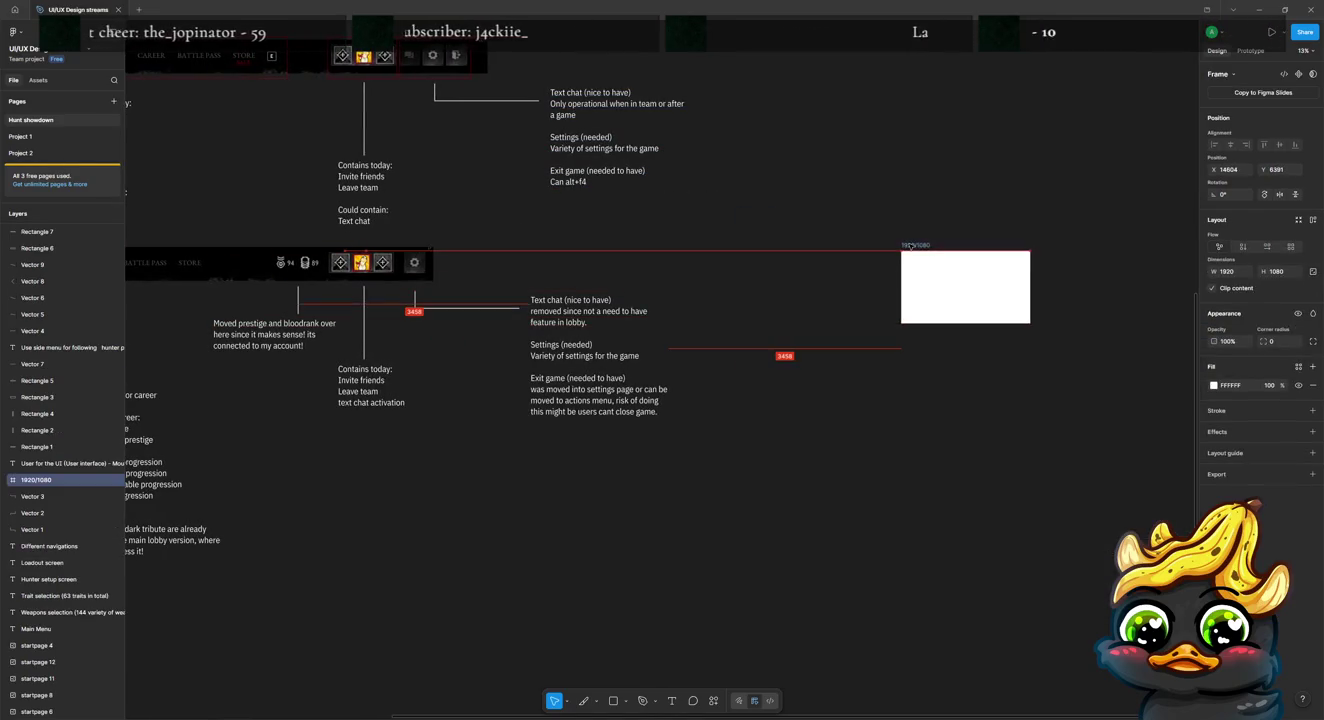
Step: Nudge the tab strip image slightly lower and select the text chat note with its connector line
scroll(615, 343, left, 10)
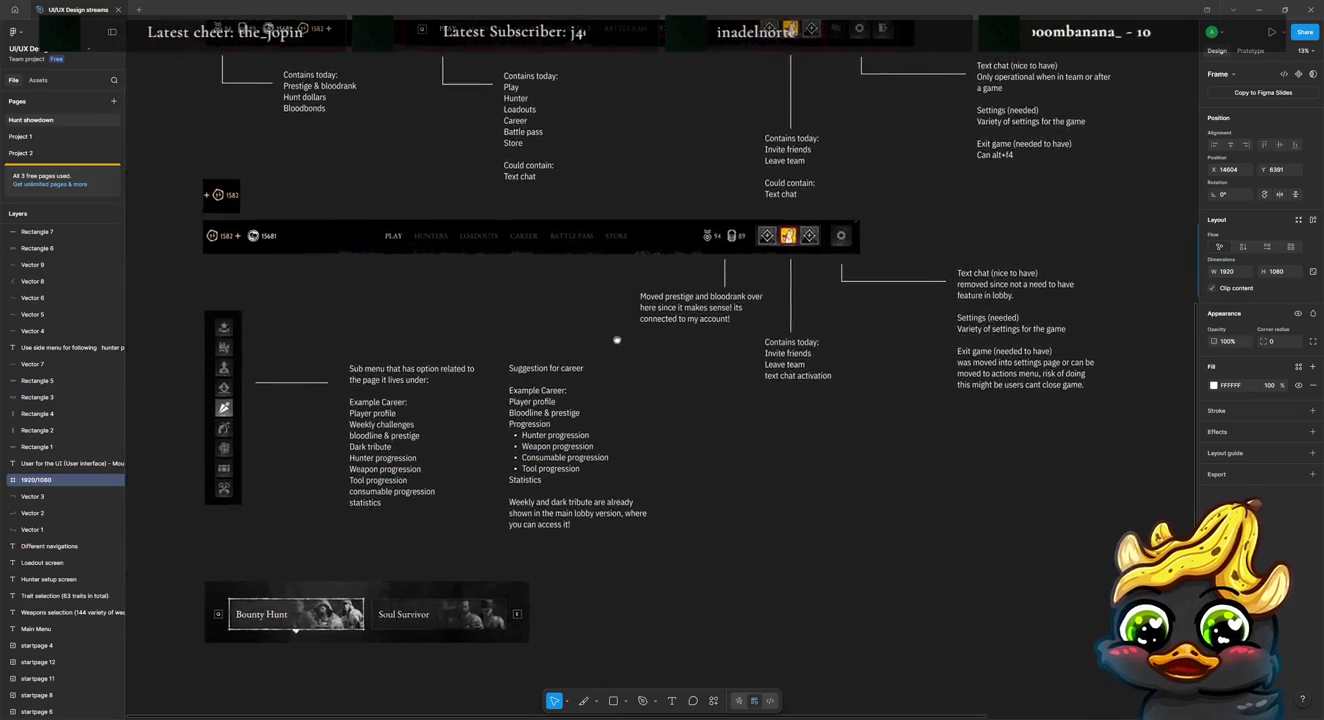
scroll(629, 342, right, 1)
mouse_move(628, 341)
mouse_down()
mouse_move(429, 307)
mouse_move(484, 327)
mouse_up()
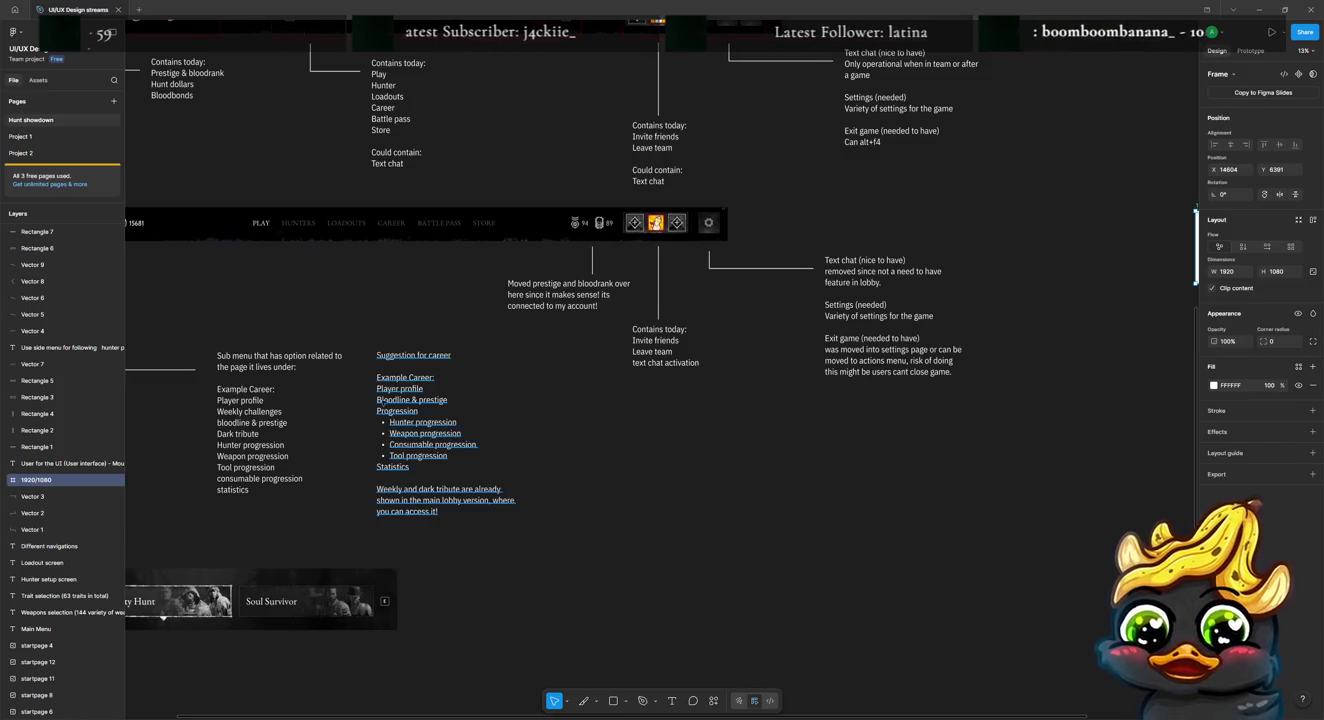
scroll(383, 401, down, 3)
scroll(420, 390, left, 4)
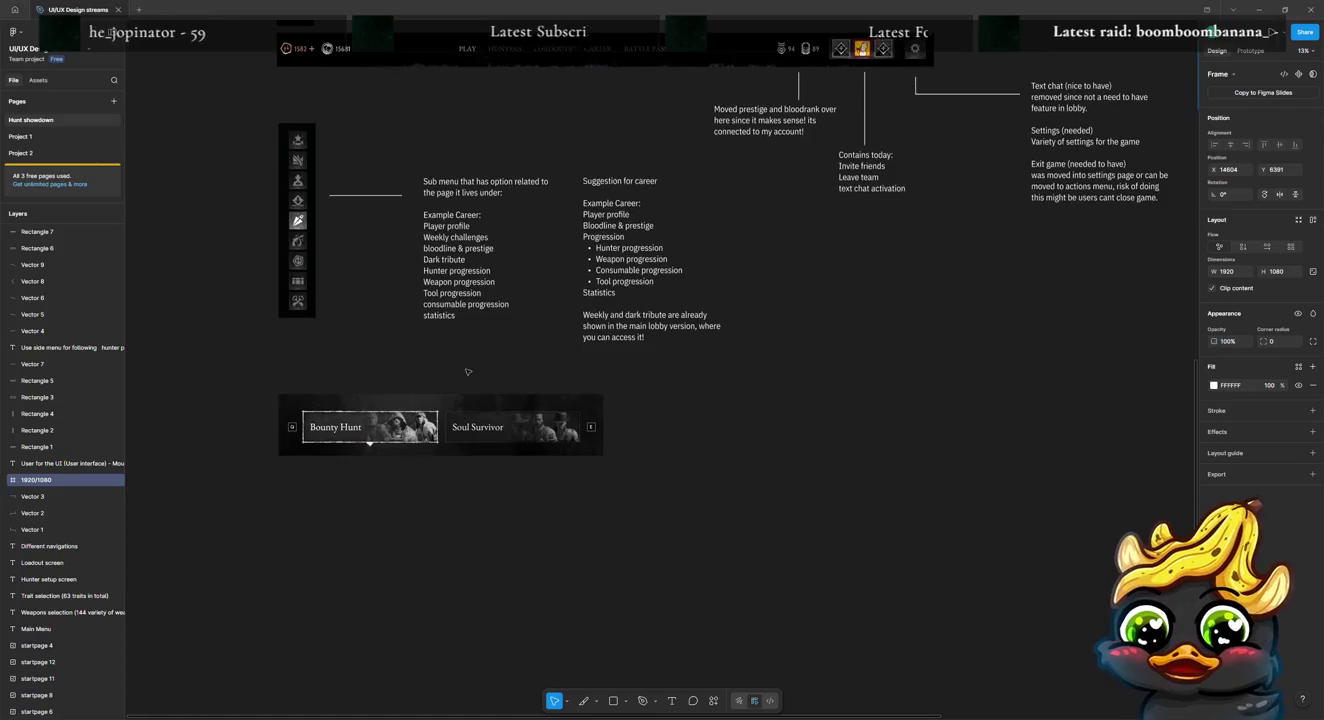
drag(470, 431, 469, 448)
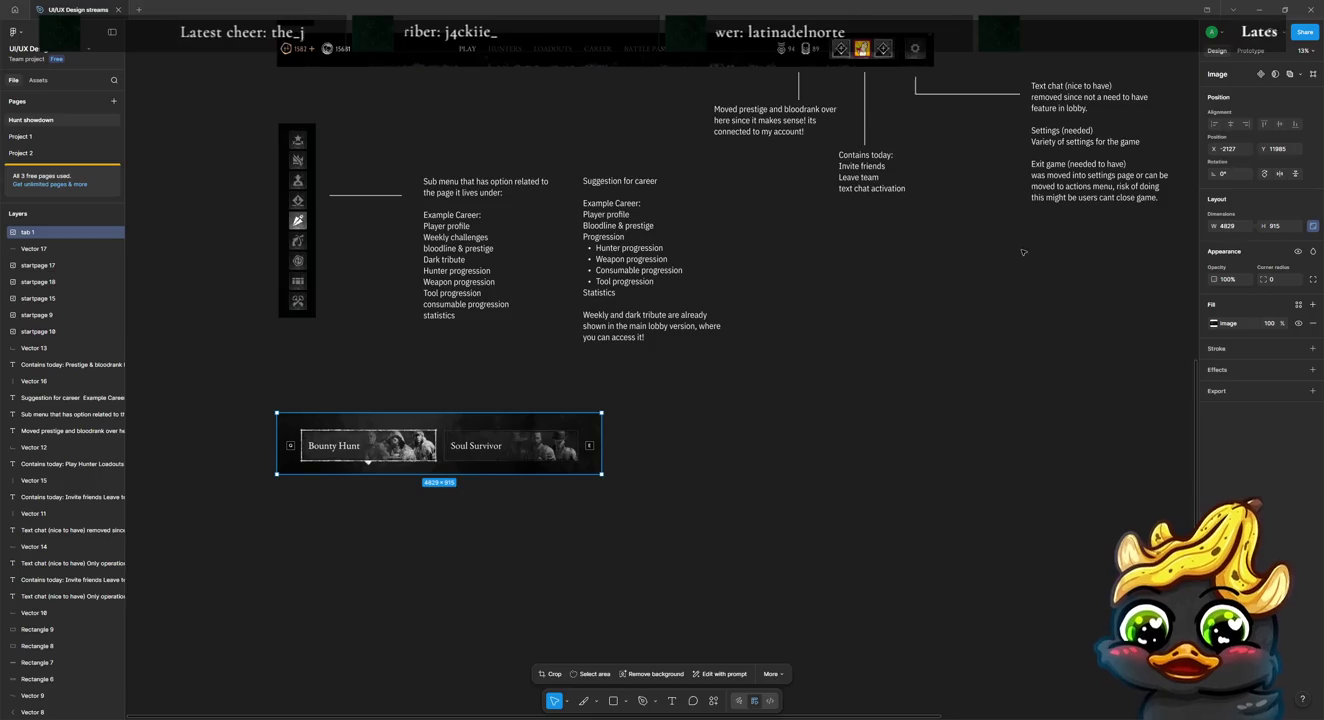
mouse_move(1004, 236)
mouse_down()
mouse_move(1113, 66)
mouse_move(1106, 87)
mouse_move(541, 498)
mouse_up()
Step: Rewrite the copied note to explain the tabs filter third-level options, starting a Progression line
double_click(541, 497)
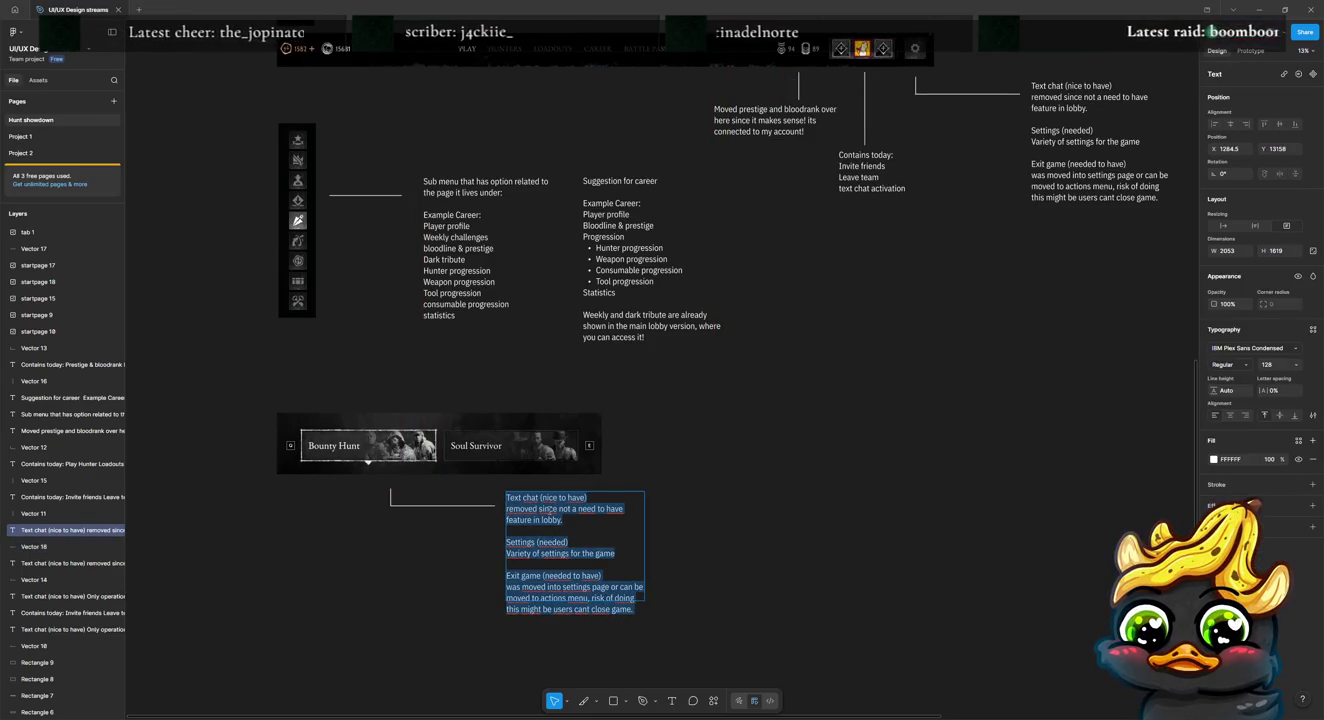
text(Tabs for the second level menu to filter for)
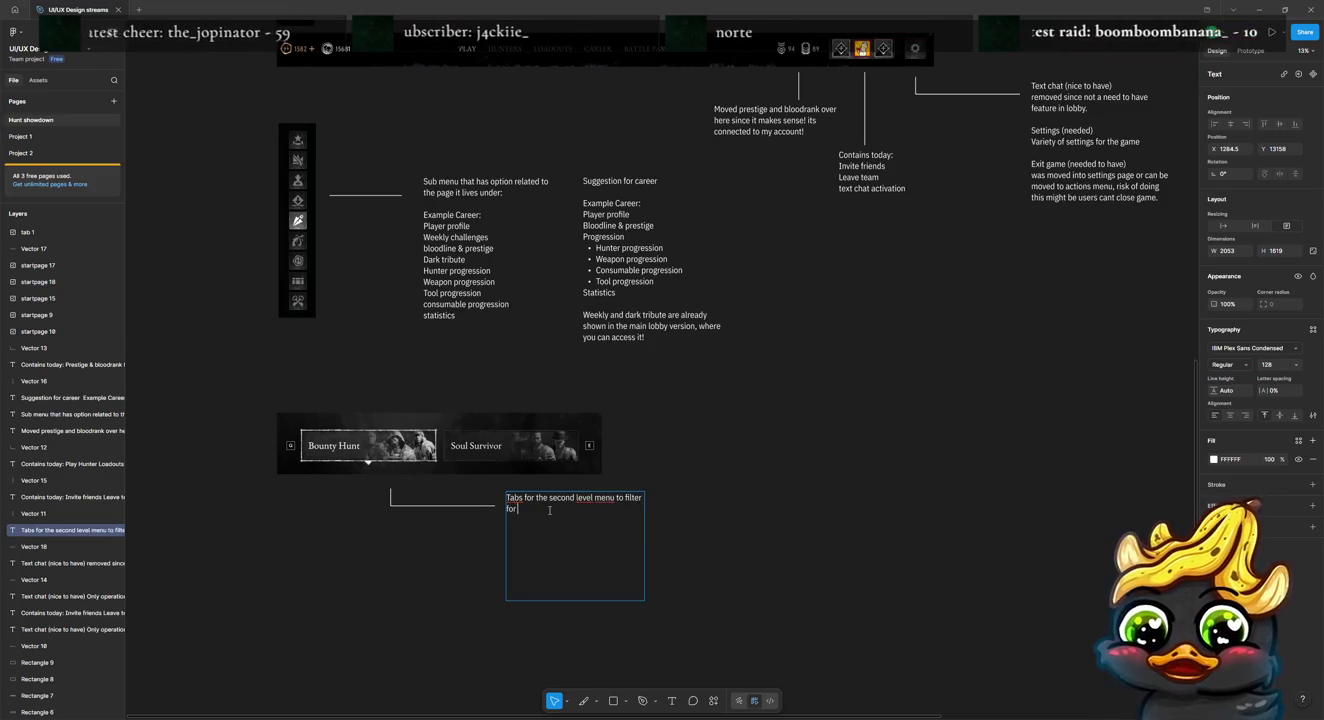
text(rd levl options such as)
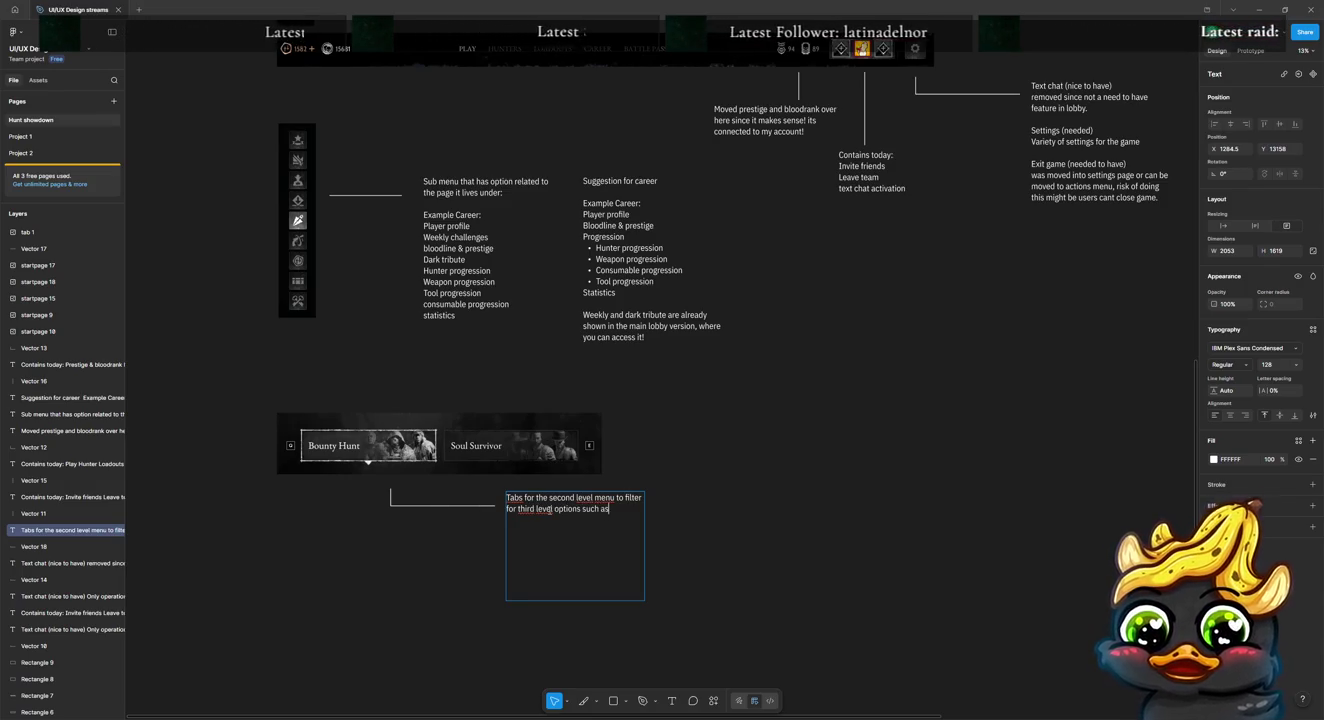
text( the progression tab )
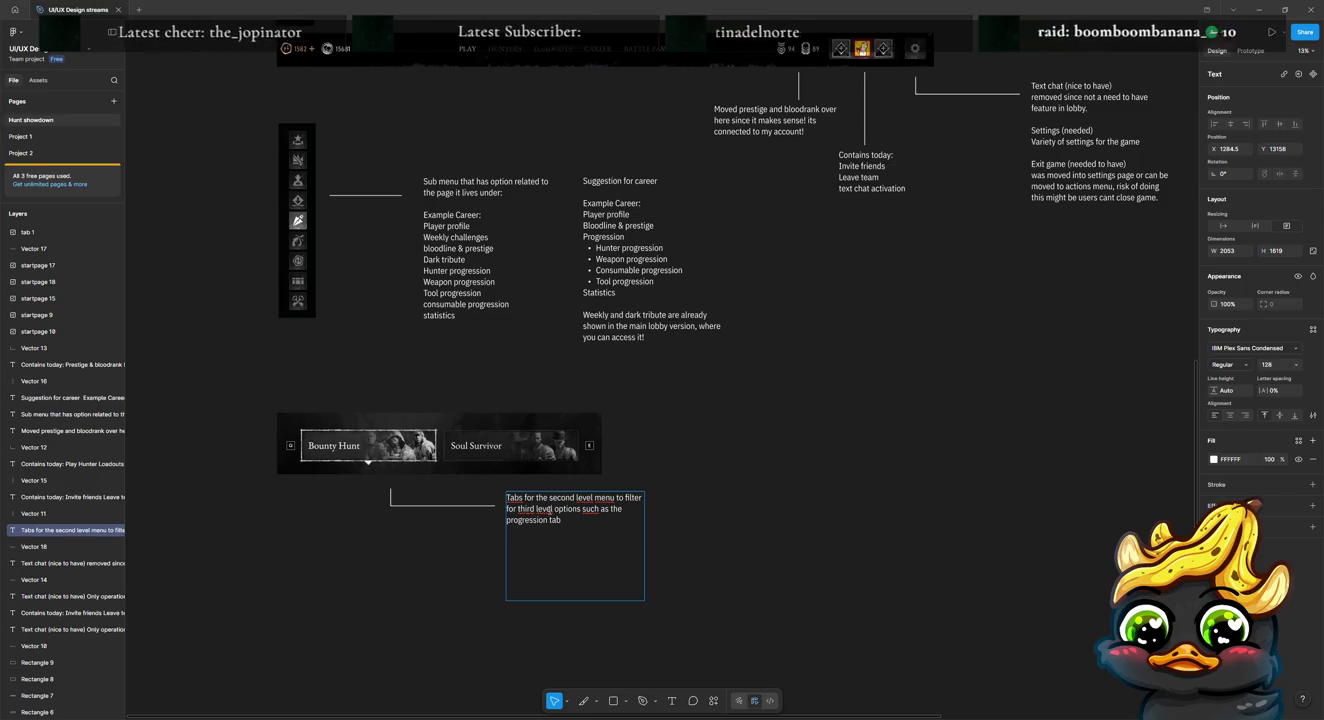
text(!)
key(Return)
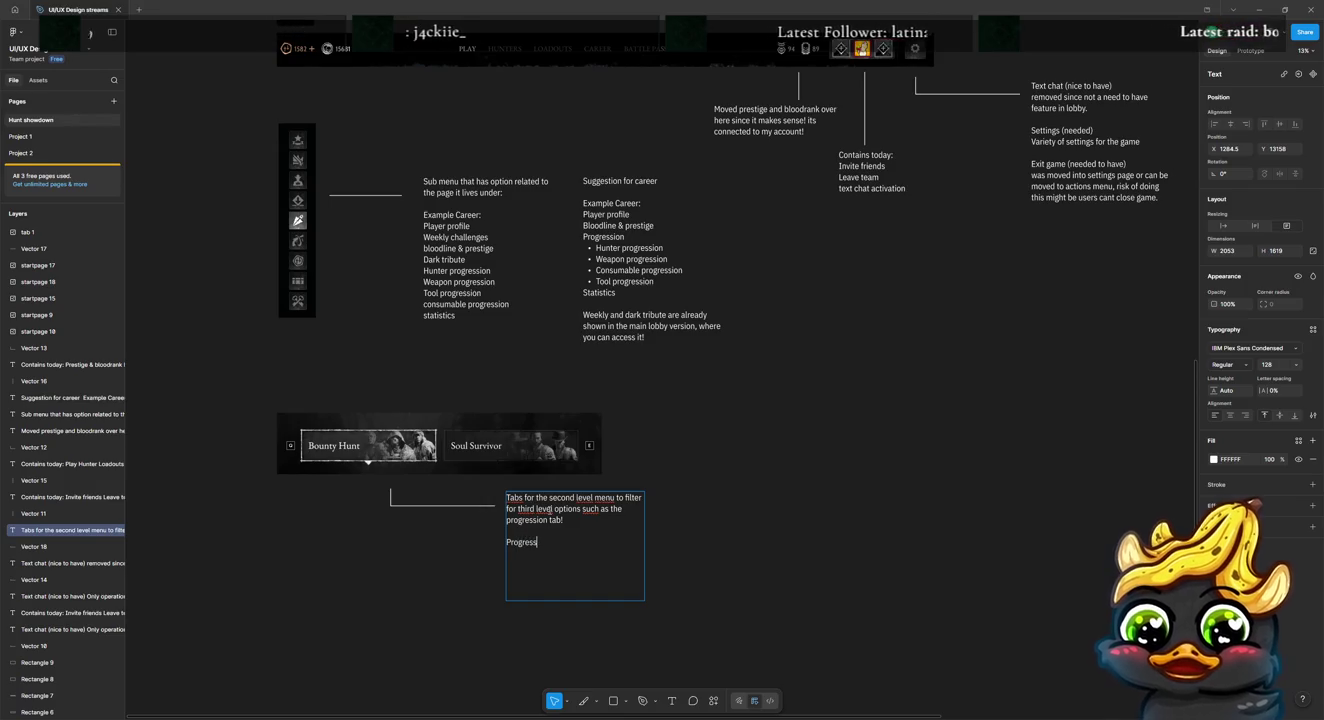
text(ion)
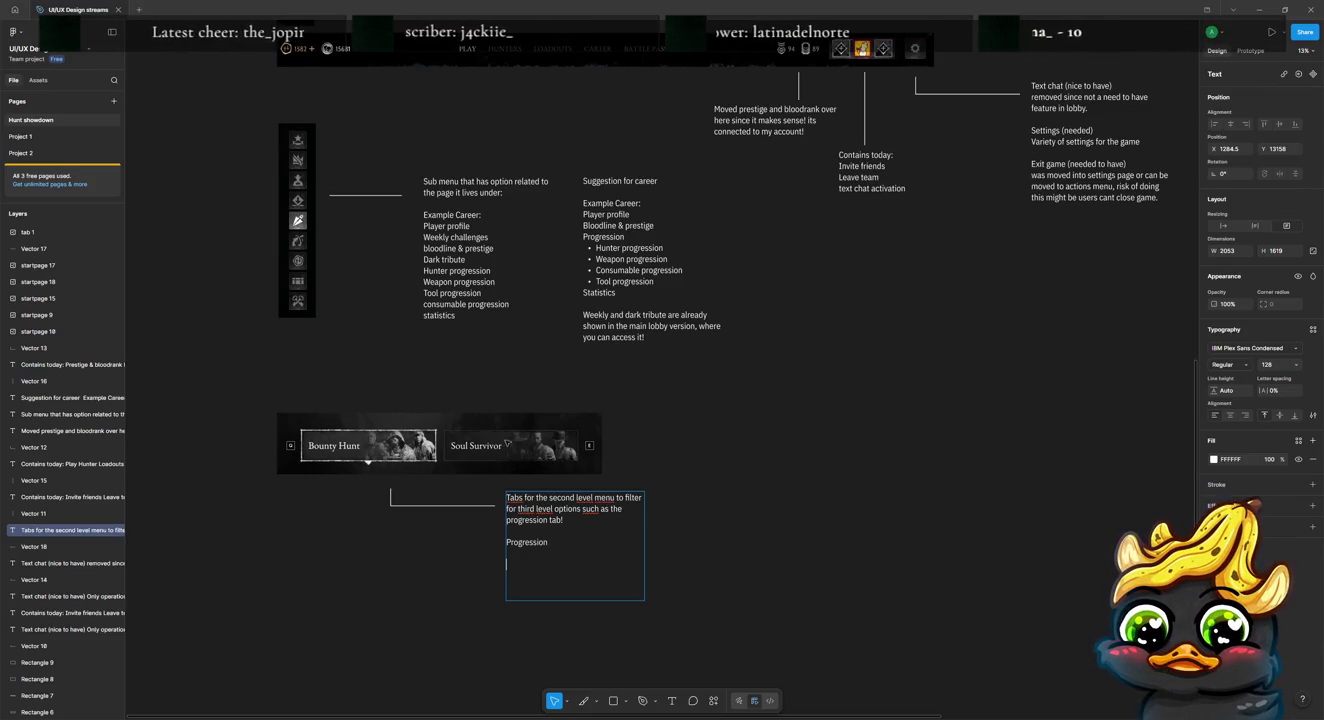
Step: Copy the four progression lines from the career note under Progression in the tabs note
double_click(655, 283)
drag(655, 283, 588, 255)
key(ctrl+c)
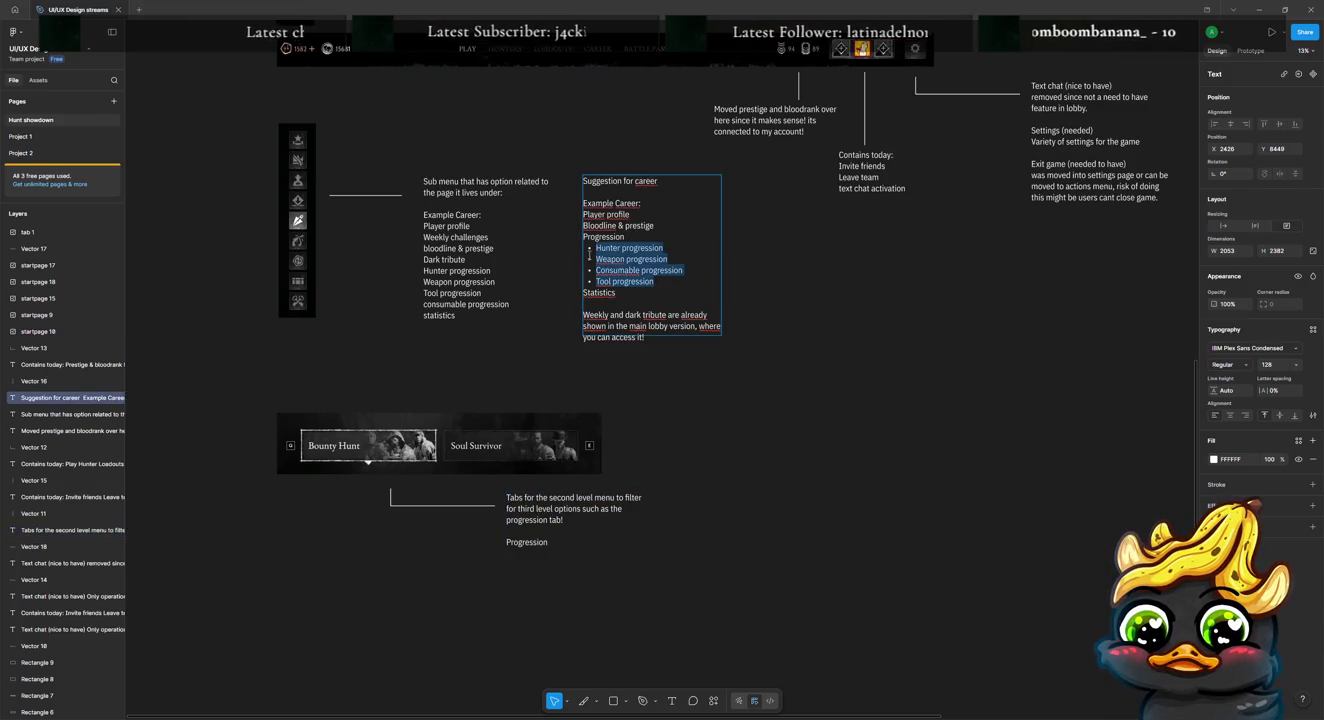
double_click(552, 569)
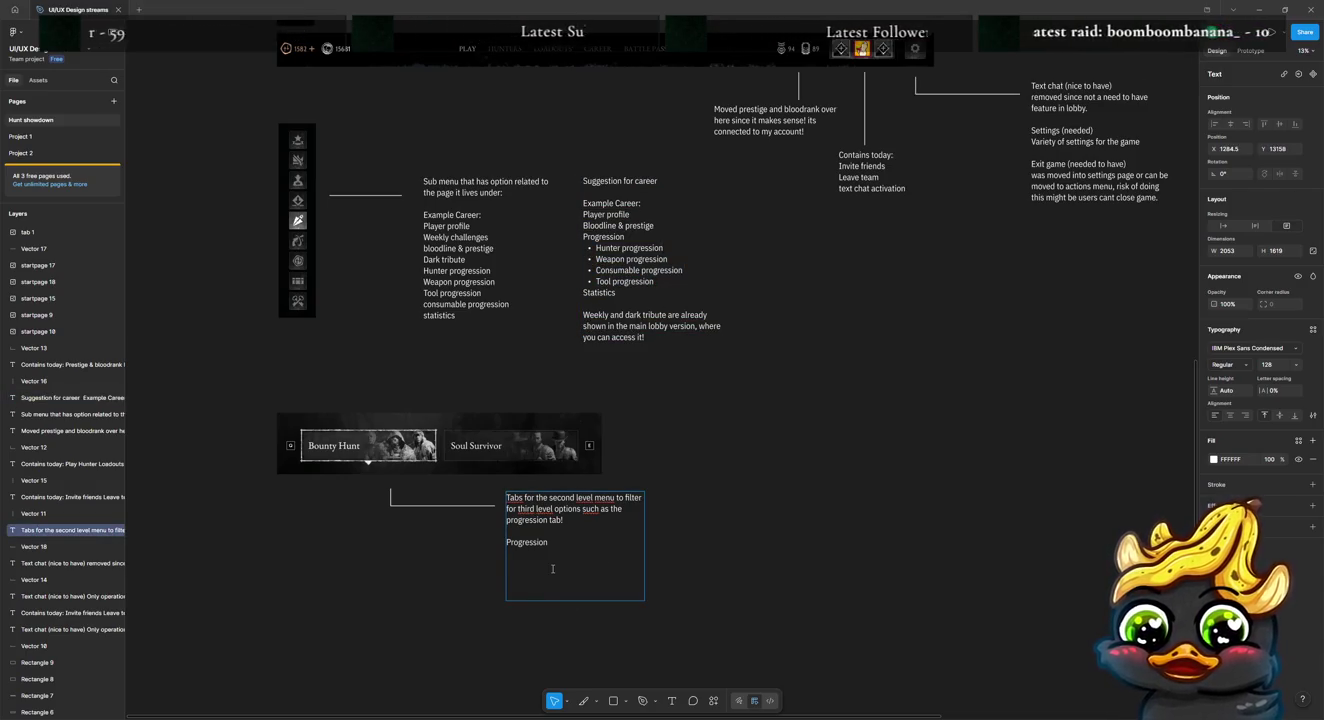
key(ctrl+v)
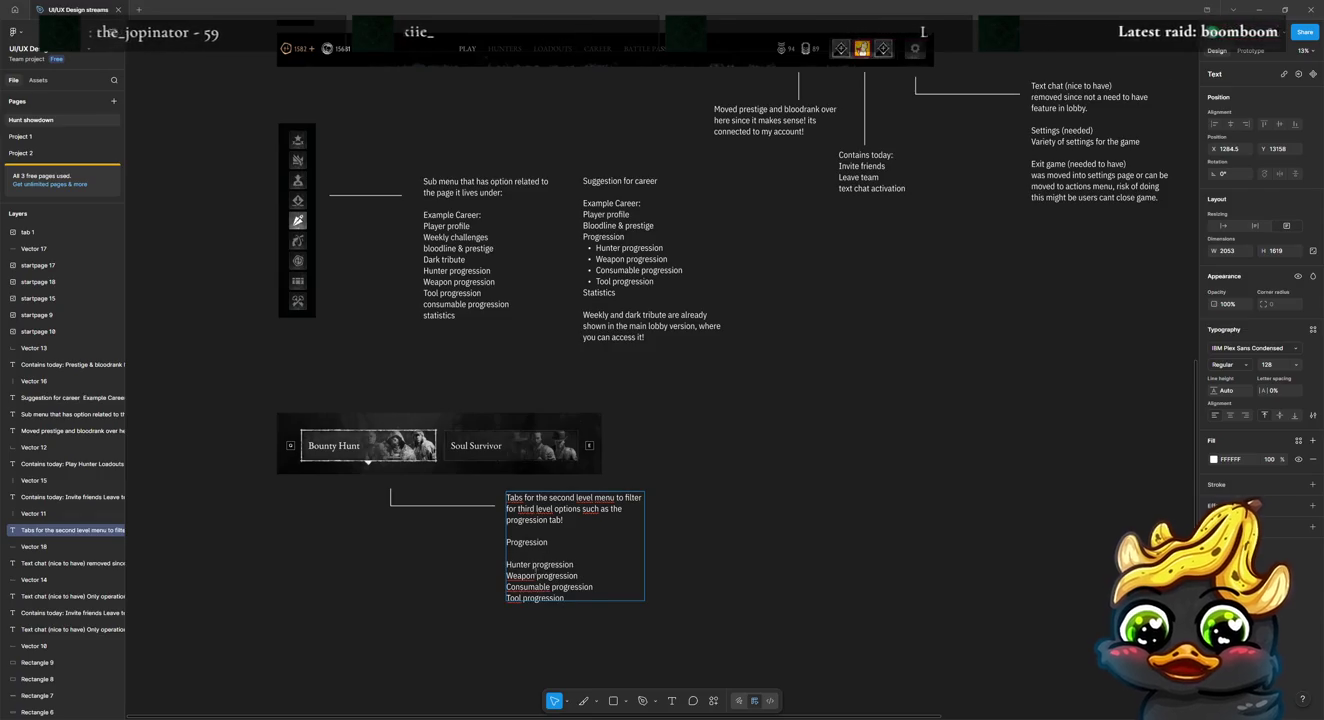
key(BackSpace)
Step: Apply a bulleted list to the progression lines via Type settings details
drag(566, 587, 504, 553)
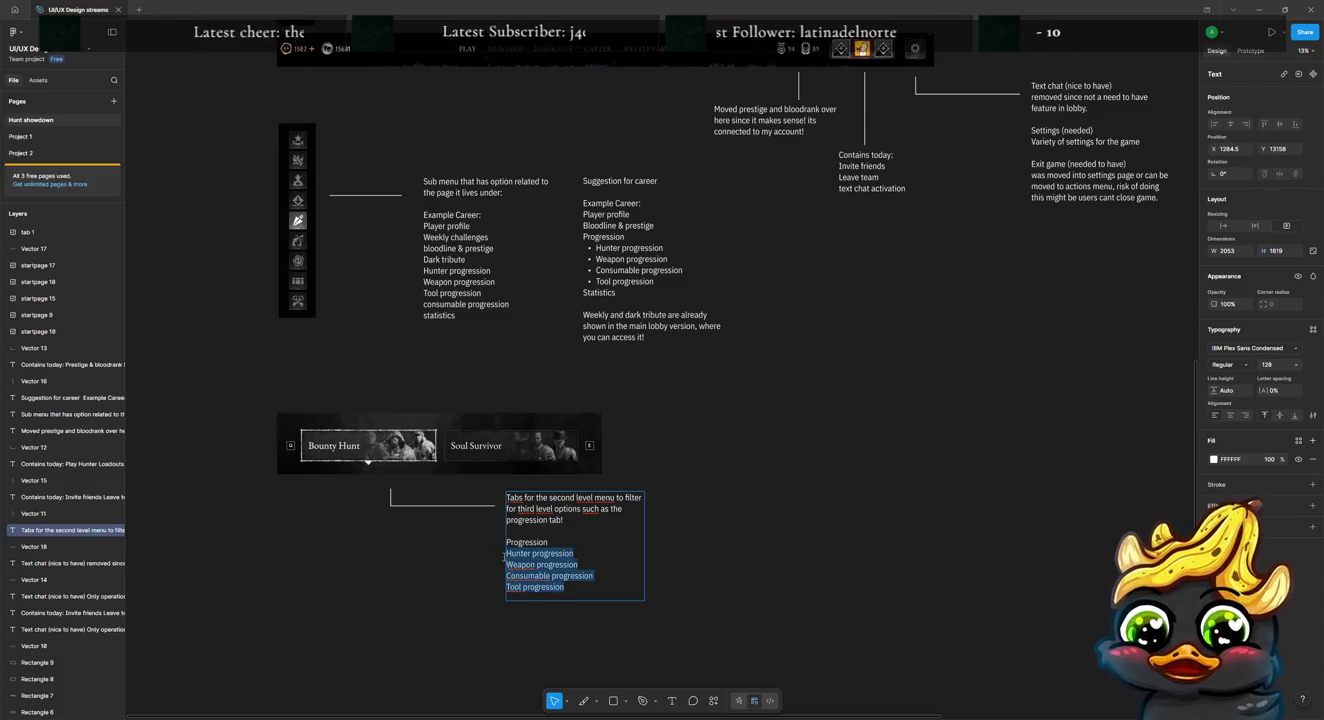
click(1313, 414)
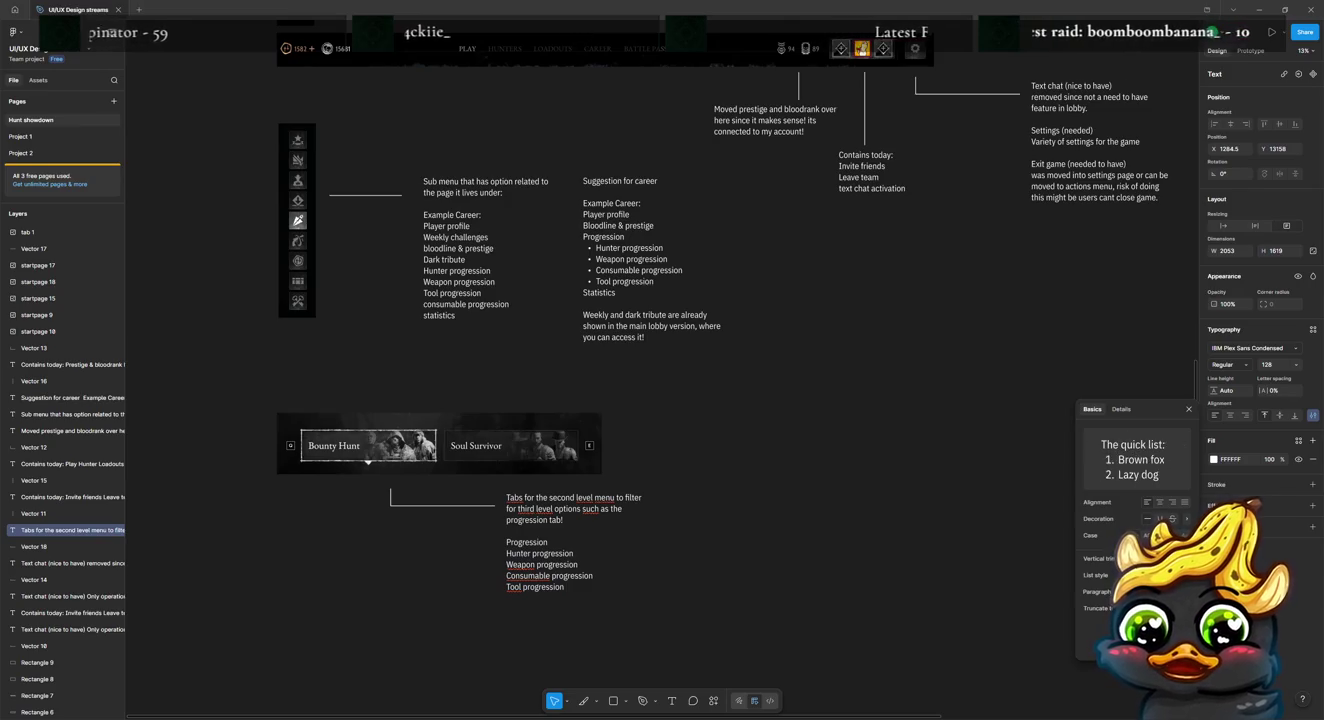
click(1159, 576)
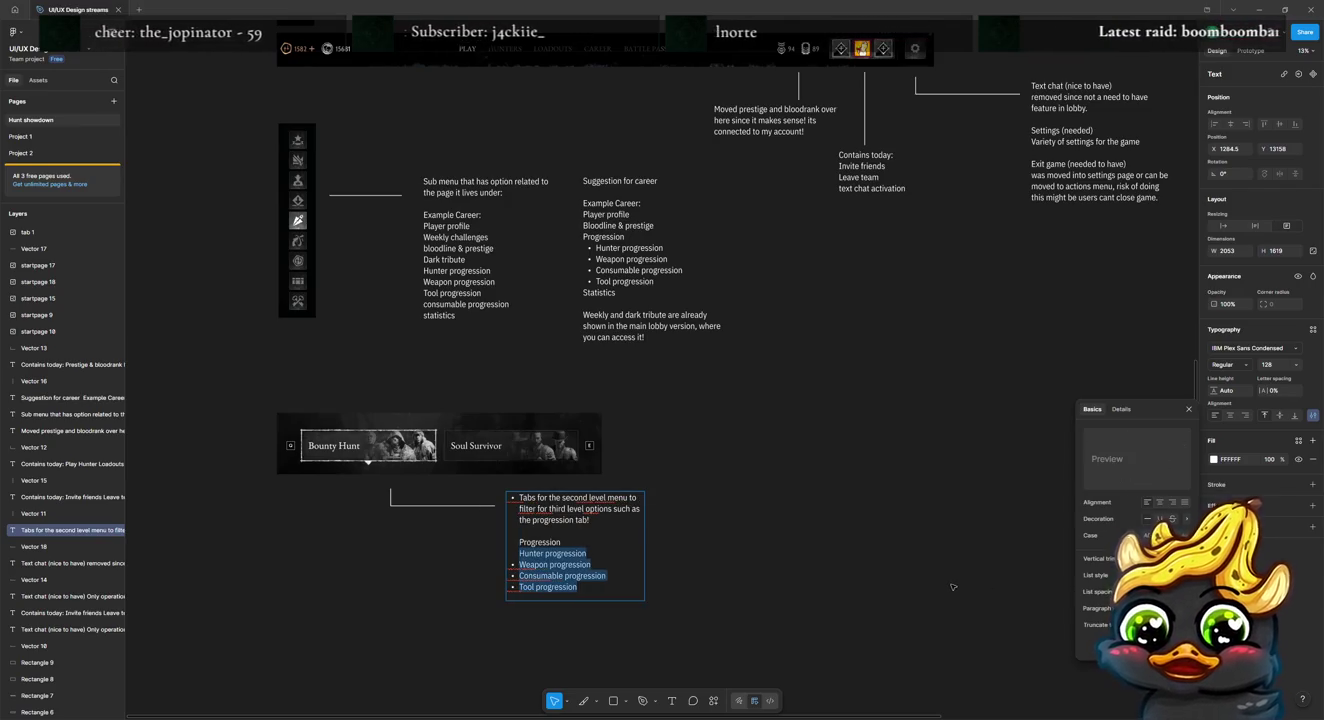
key(ctrl+z)
click(565, 590)
drag(565, 590, 505, 553)
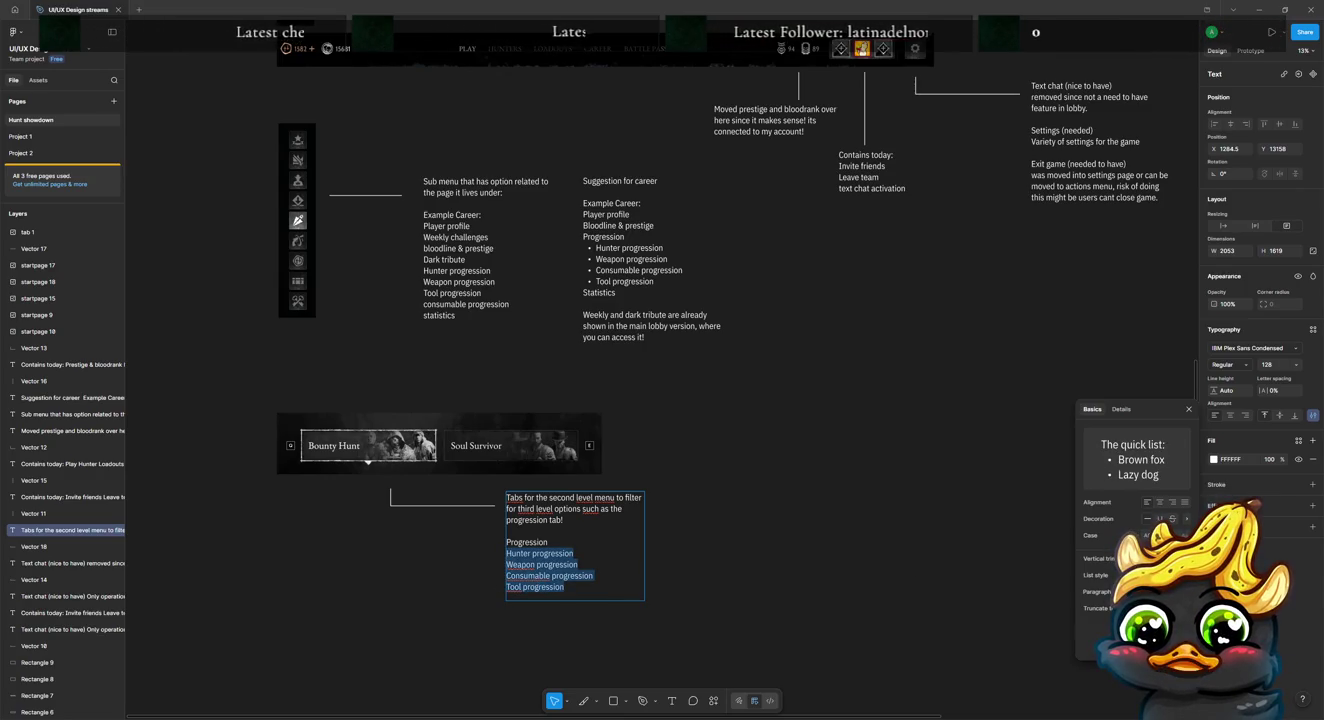
click(1159, 575)
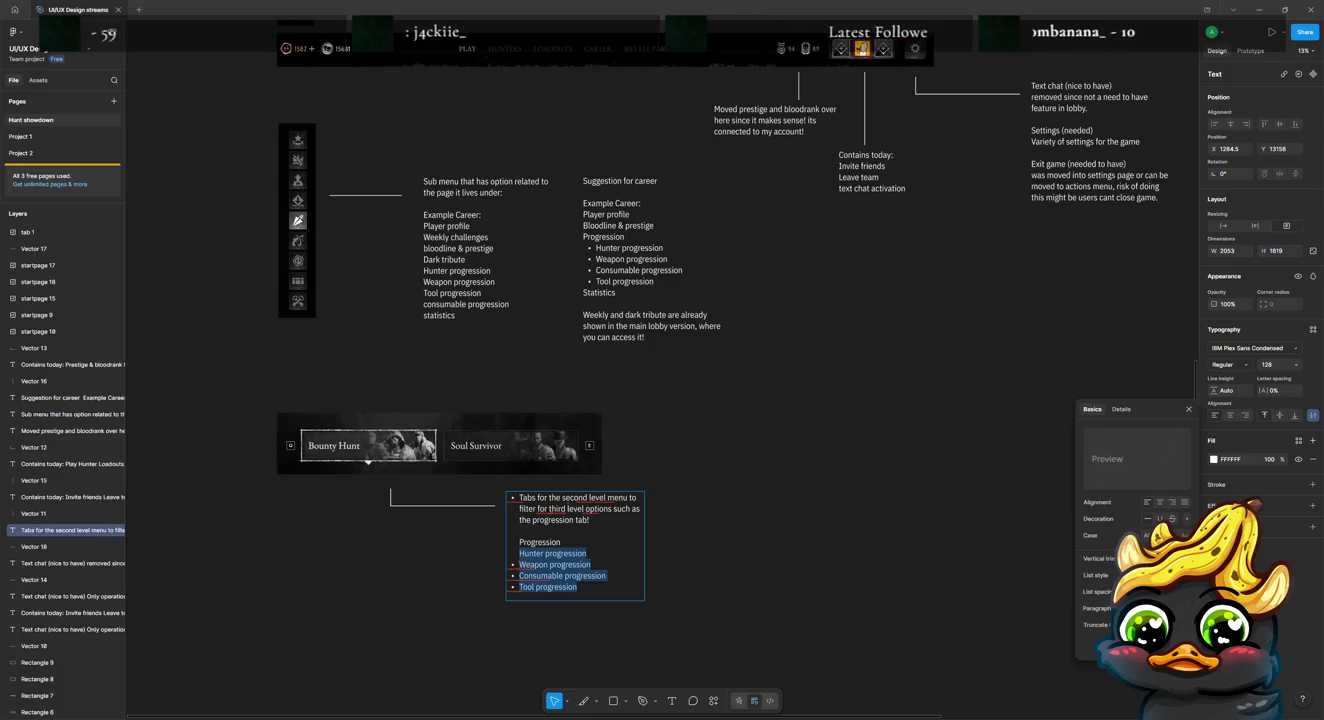
key(ctrl+z)
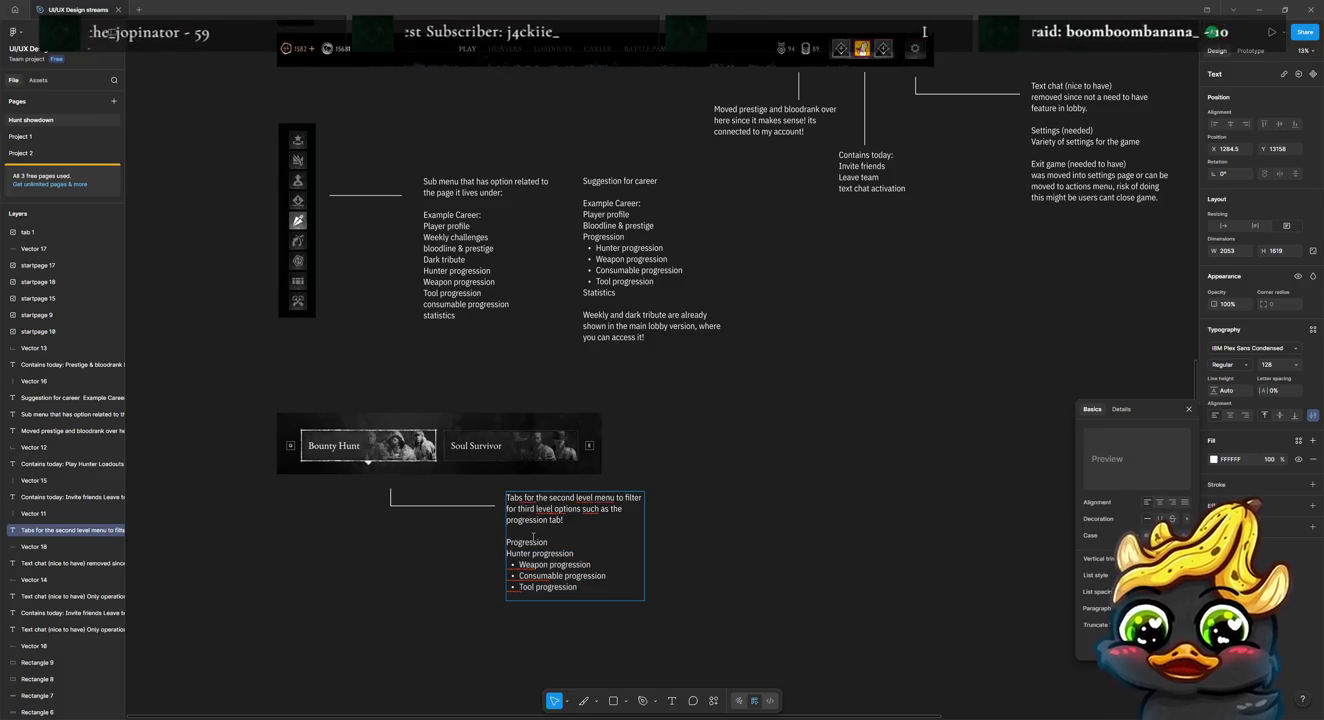
Step: Move Hunter progression to the end of the bulleted list
drag(507, 554, 595, 554)
key(ctrl+c)
key(BackSpace)
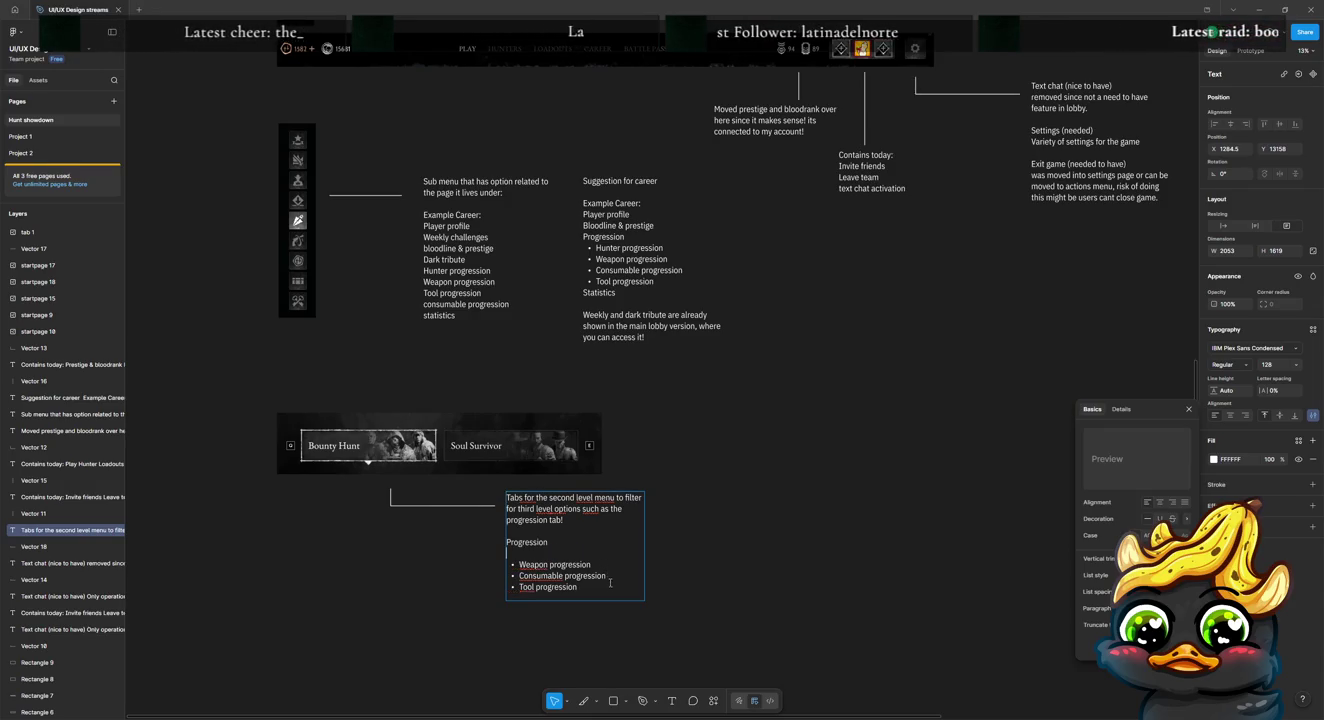
key(ctrl+v)
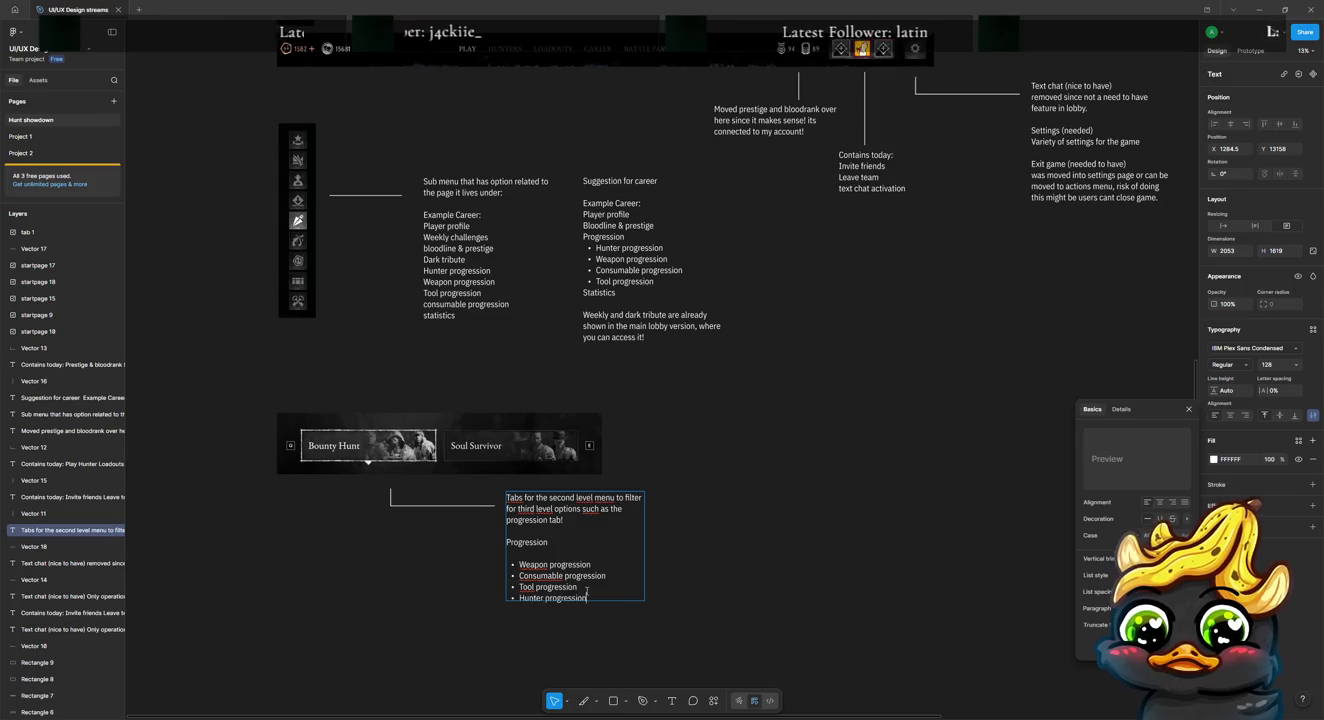
key(BackSpace)
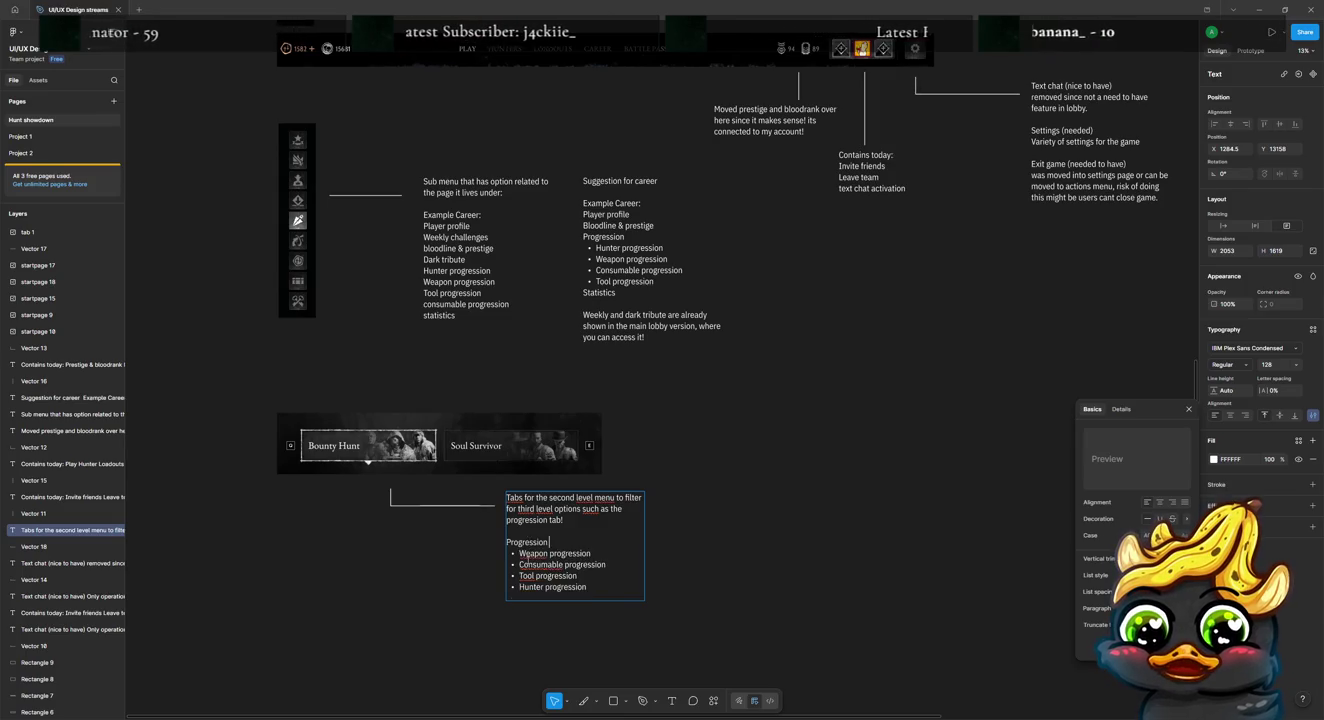
key(Escape)
key(Escape)
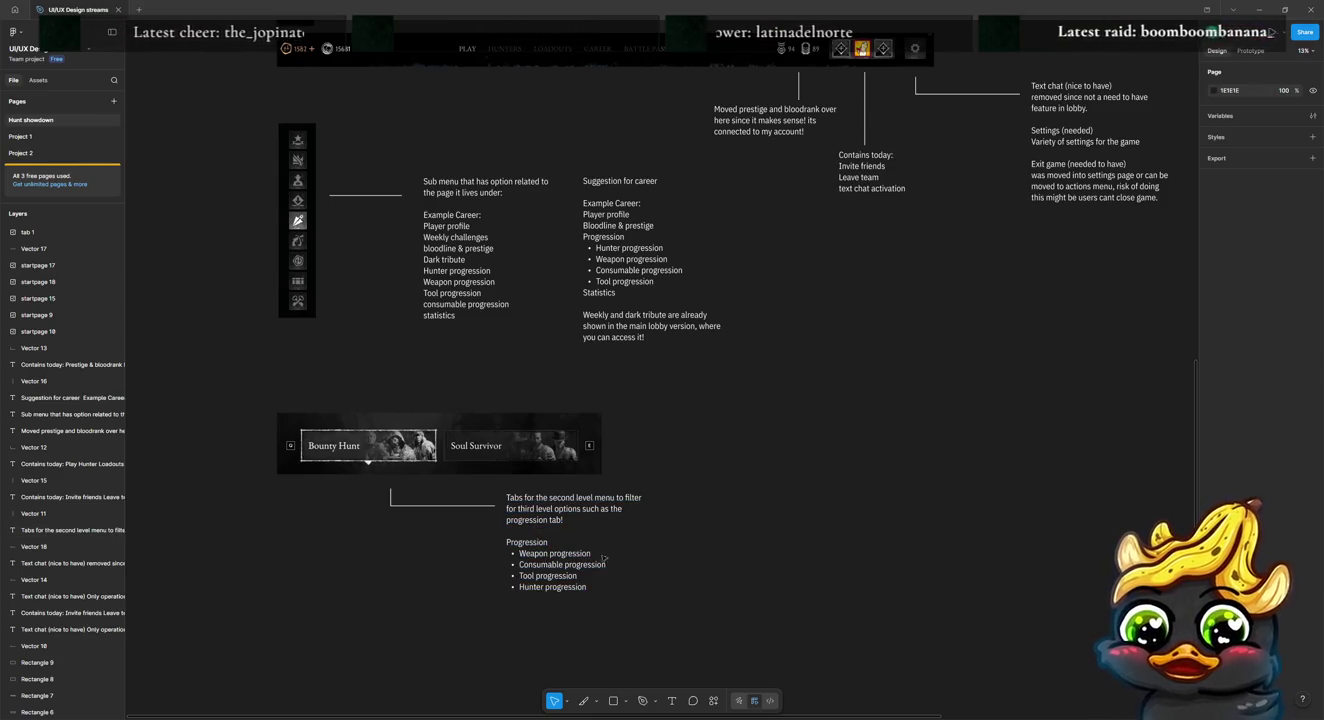
scroll(666, 261, up, 1)
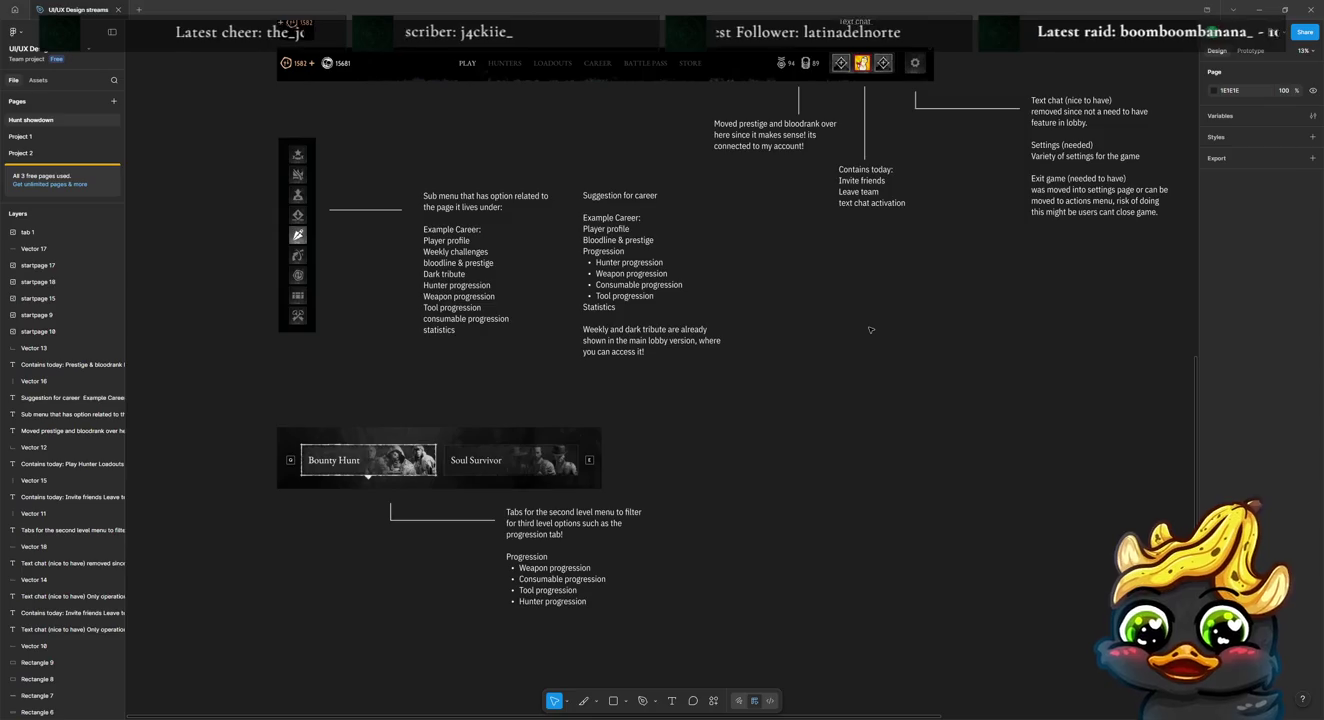
scroll(855, 444, up, 3)
scroll(860, 448, up, 3)
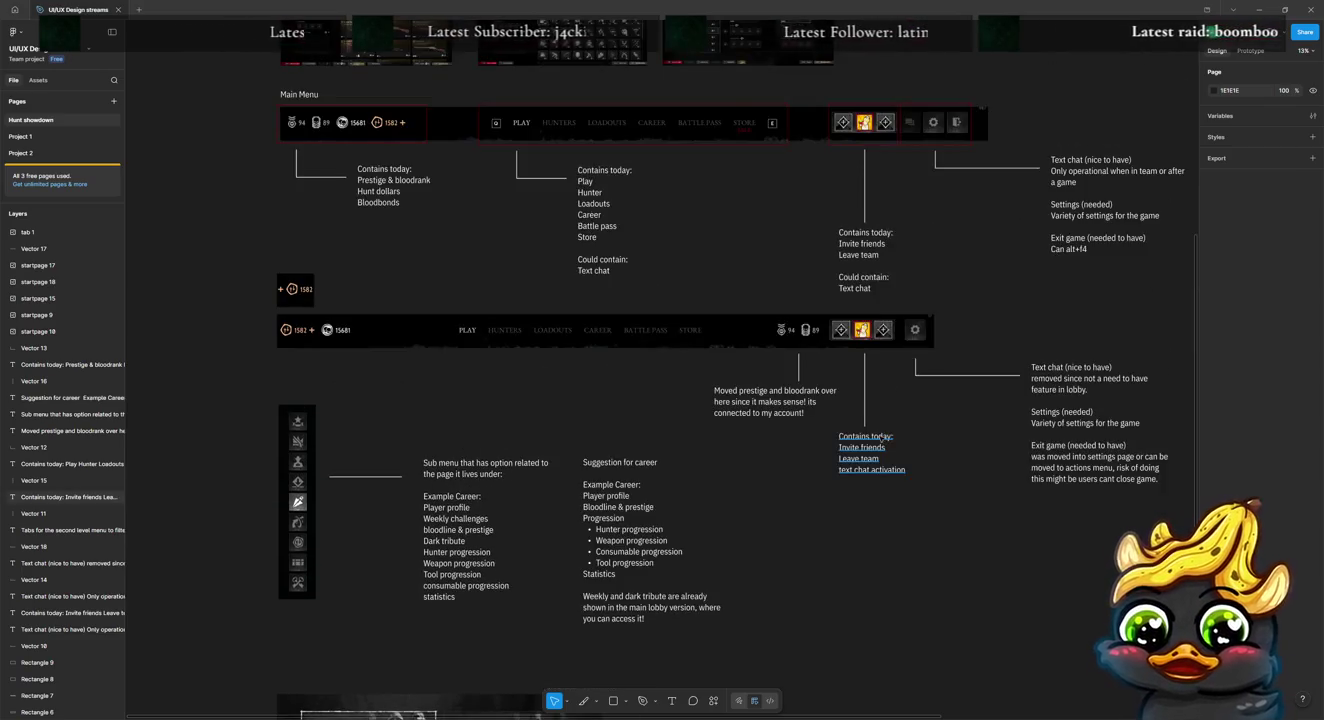
scroll(896, 445, up, 3)
scroll(894, 450, up, 2)
scroll(893, 450, up, 3)
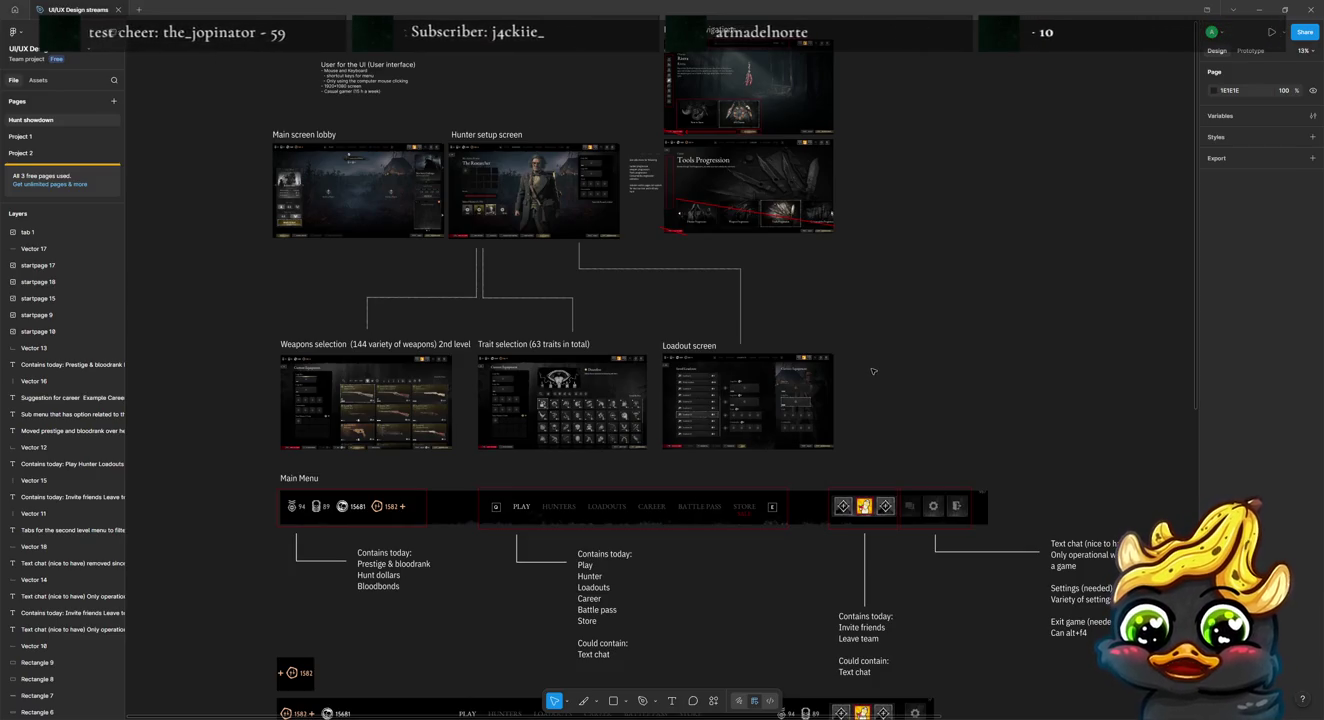
scroll(872, 371, down, 2)
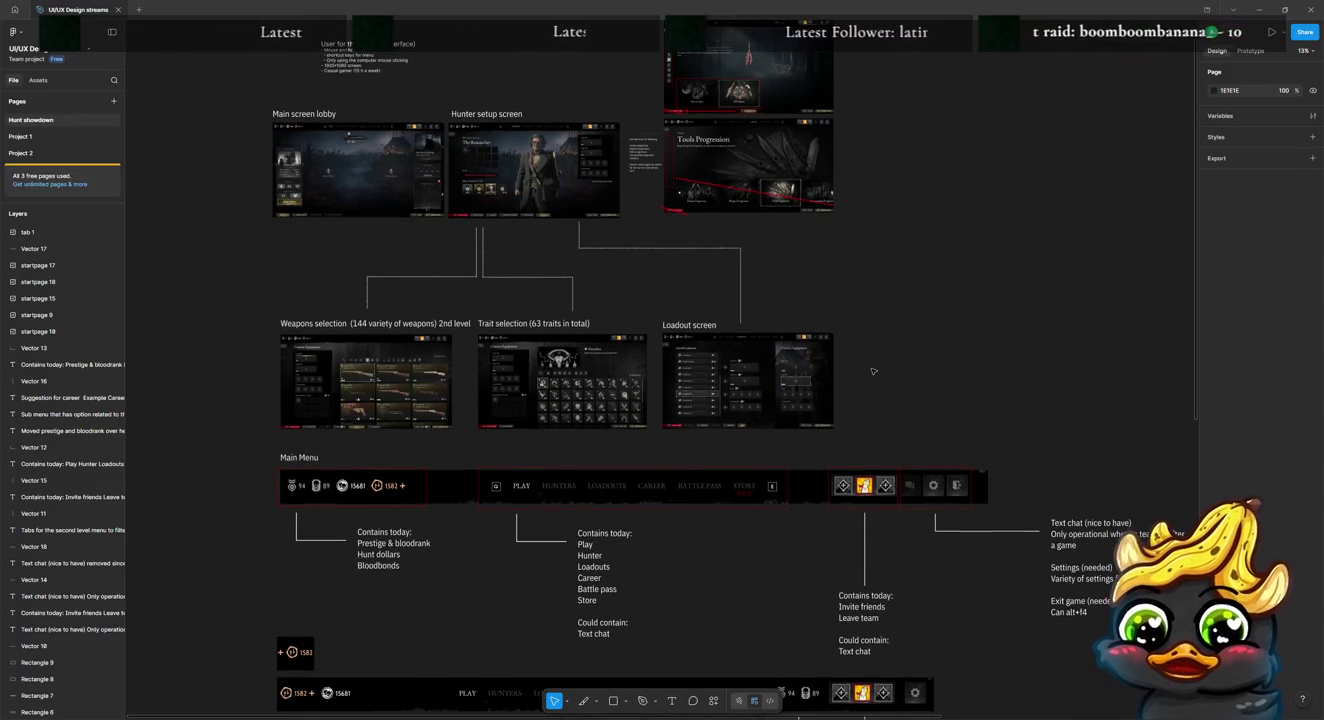
scroll(872, 371, down, 5)
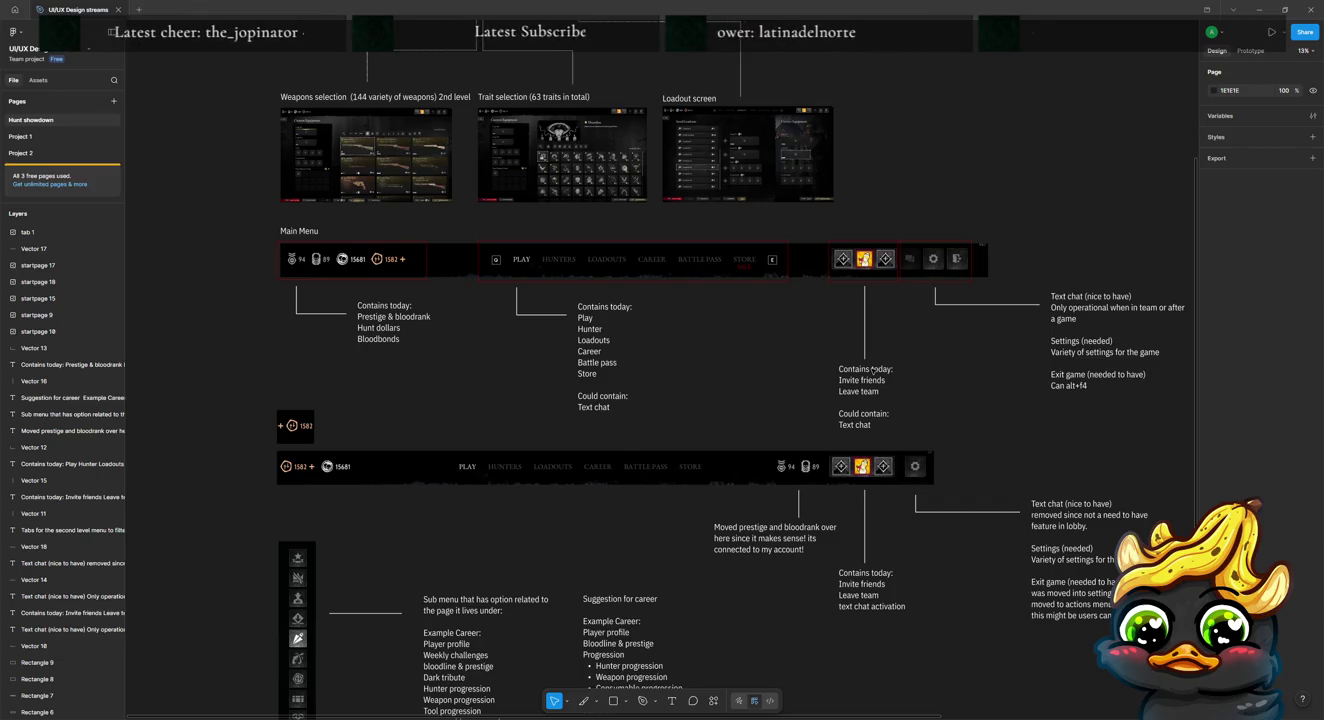
scroll(872, 371, down, 2)
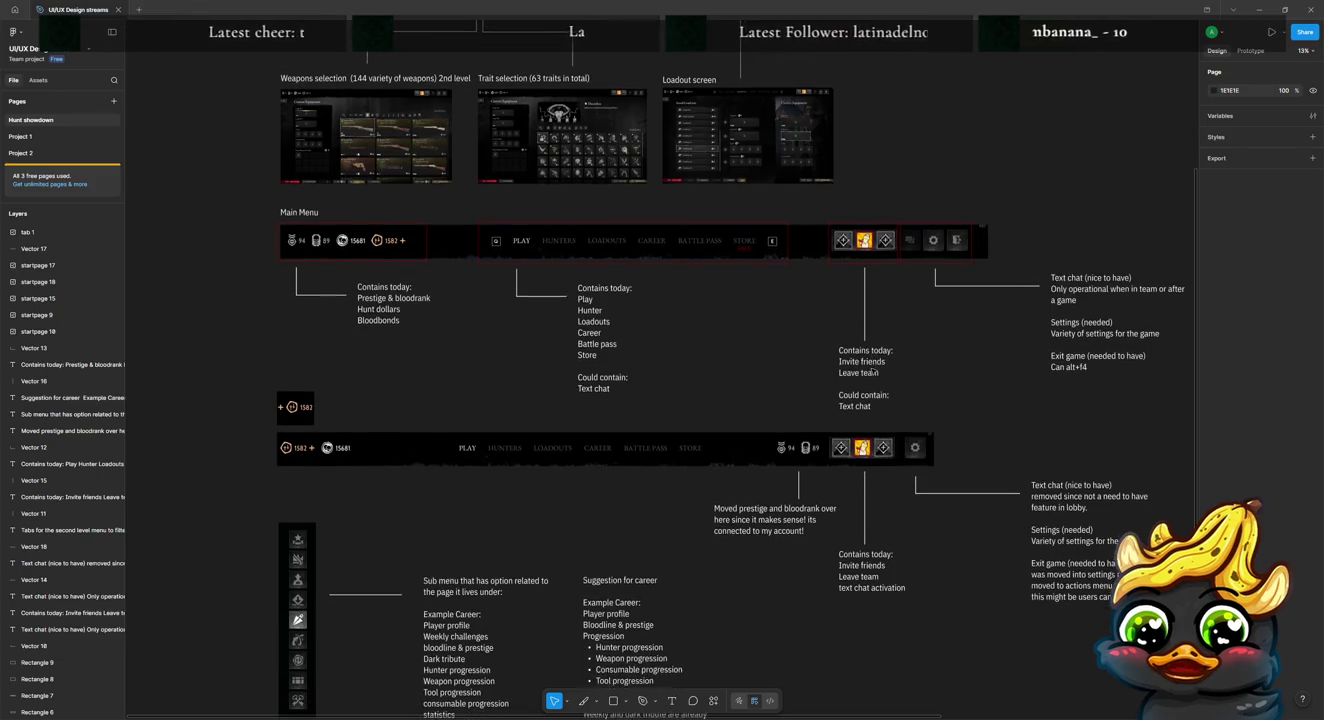
scroll(872, 371, down, 1)
scroll(872, 372, down, 2)
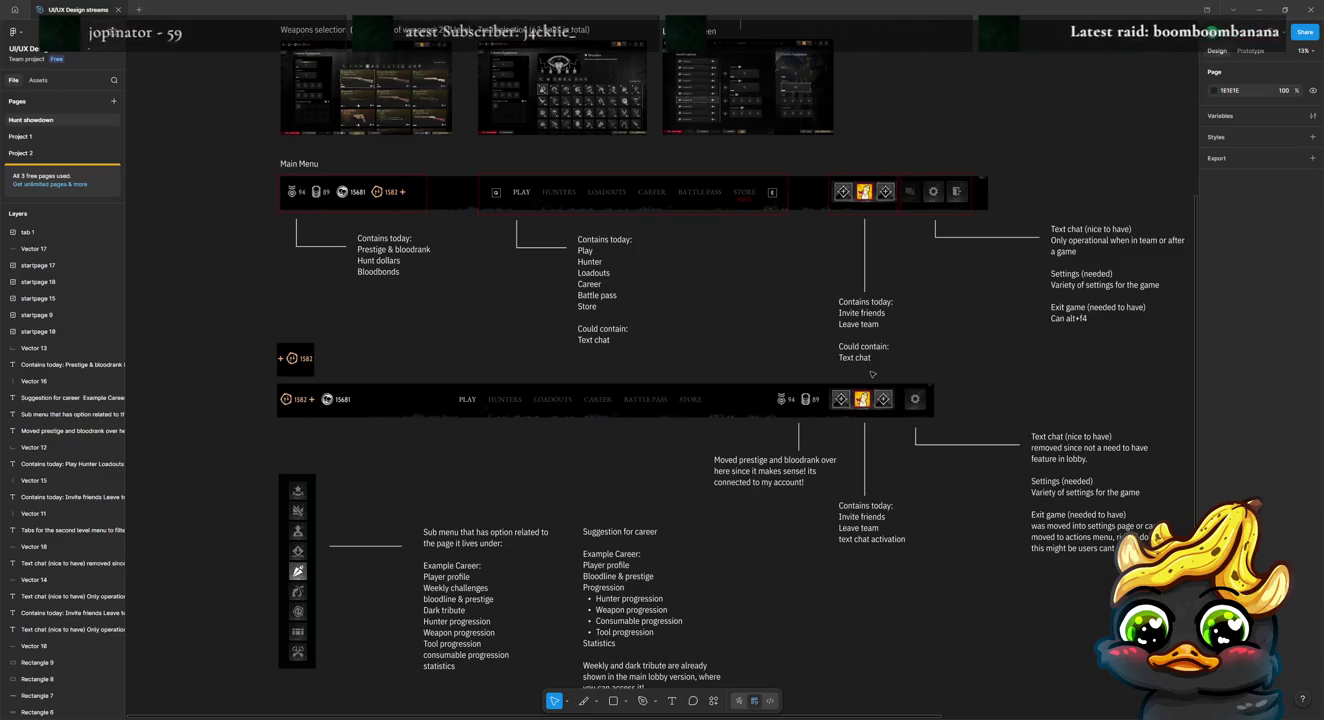
scroll(872, 374, down, 2)
scroll(872, 375, down, 2)
scroll(872, 375, down, 1)
scroll(872, 375, down, 1)
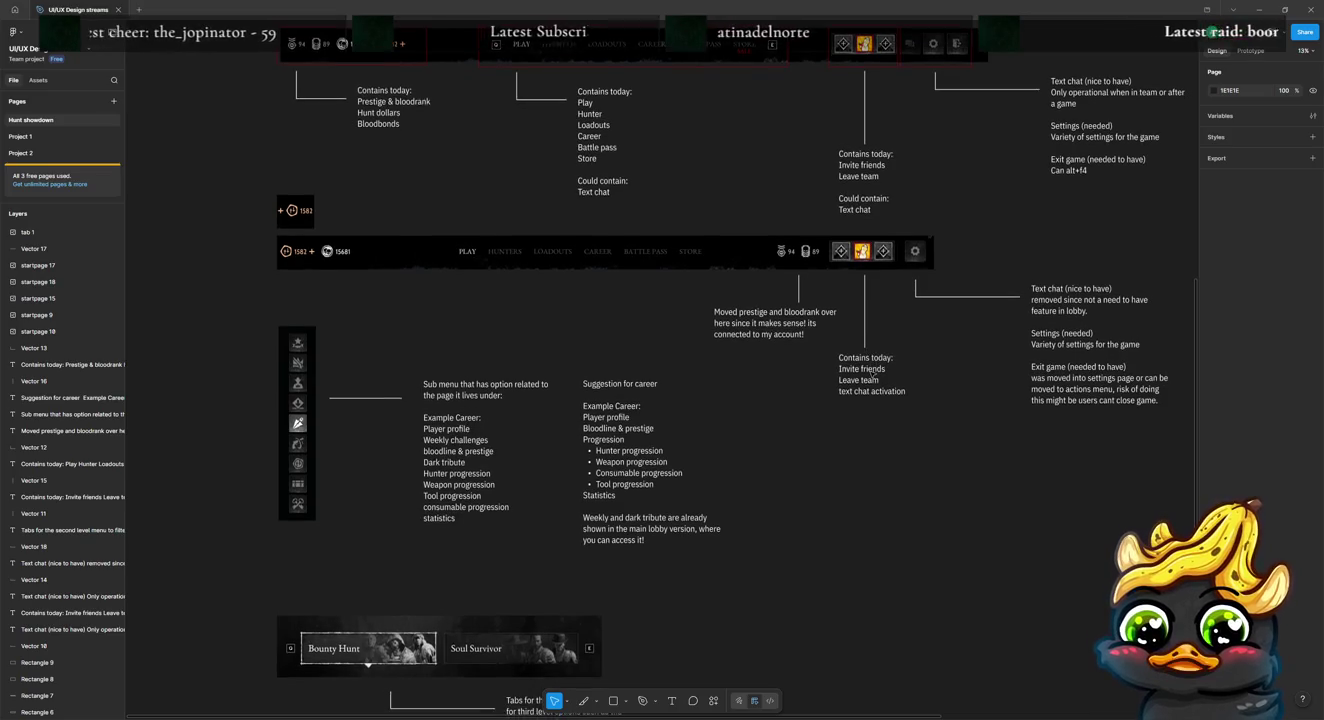
scroll(872, 375, down, 1)
scroll(872, 374, down, 5)
scroll(872, 375, down, 1)
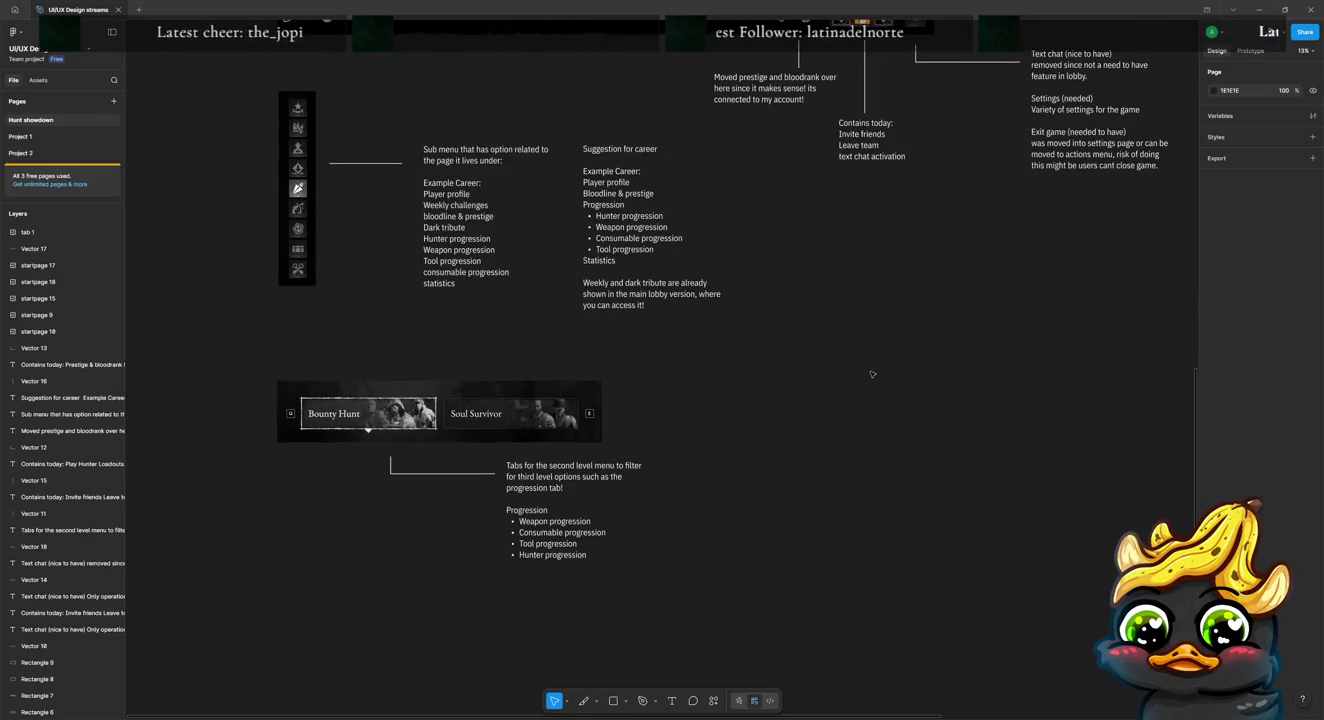
scroll(872, 375, down, 1)
scroll(872, 375, up, 5)
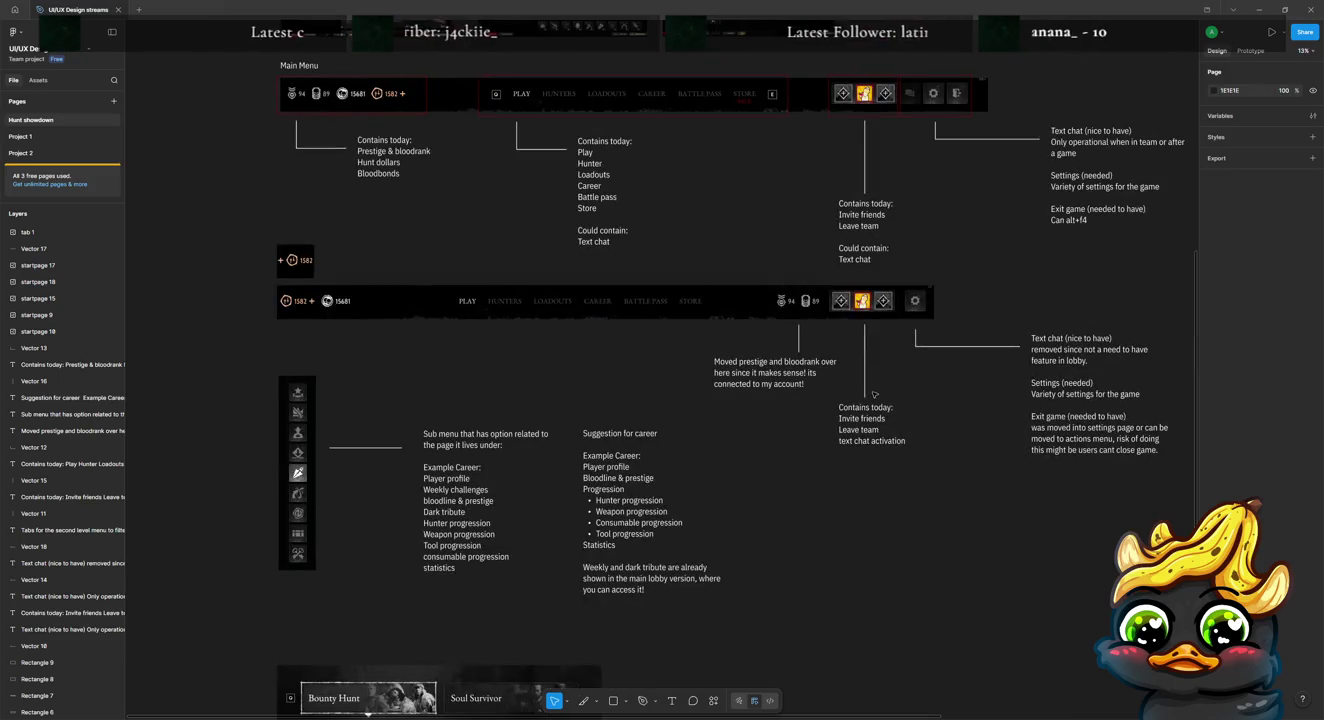
scroll(873, 399, down, 2)
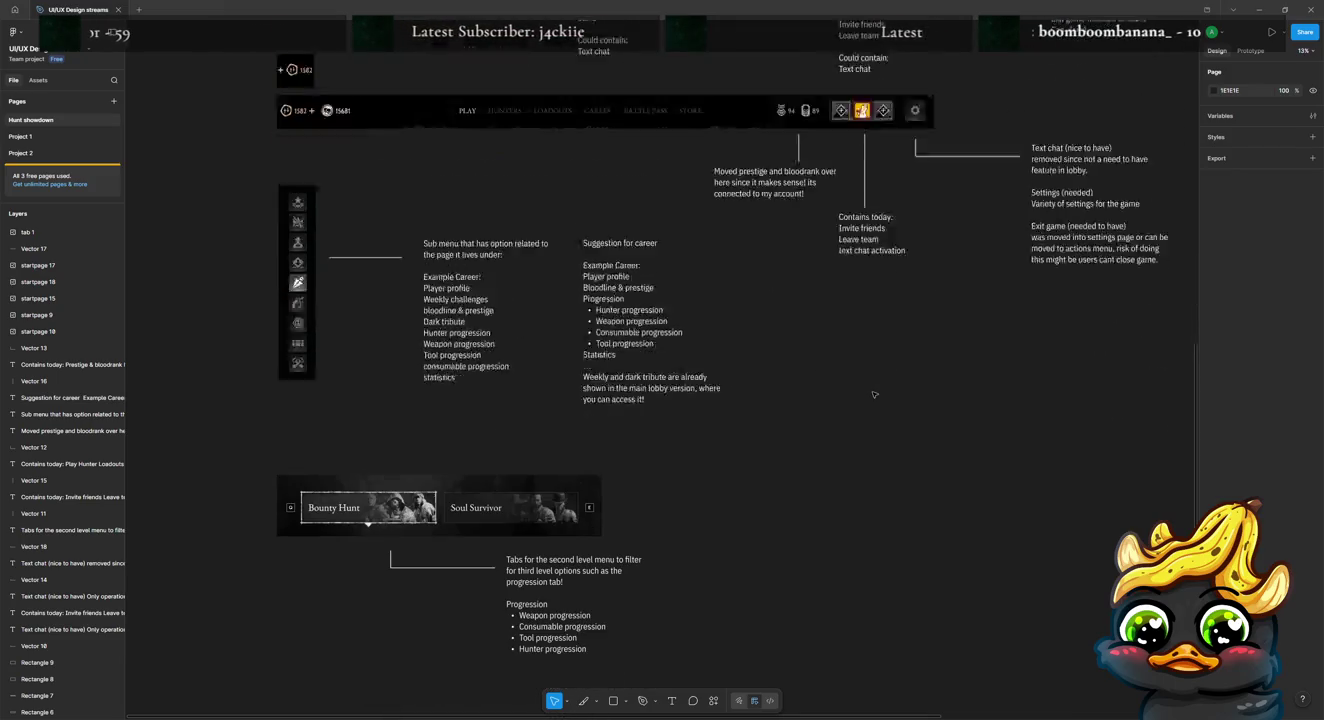
scroll(873, 403, down, 3)
scroll(869, 401, down, 3)
scroll(1009, 439, down, 2)
scroll(799, 440, down, 1)
Step: Duplicate the main screen lobby screenshot and position the copy below the tabs section
mouse_move(798, 440)
mouse_down()
mouse_move(783, 440)
mouse_move(757, 478)
mouse_up()
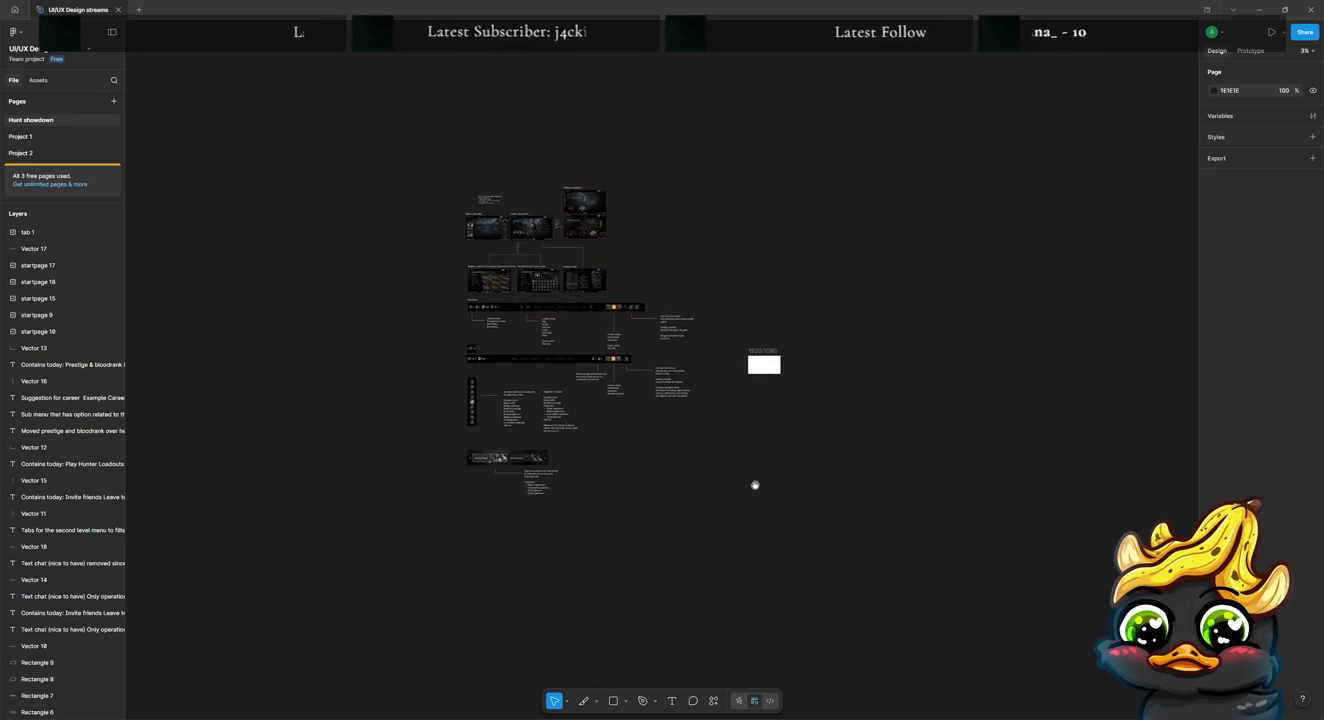
click(478, 226)
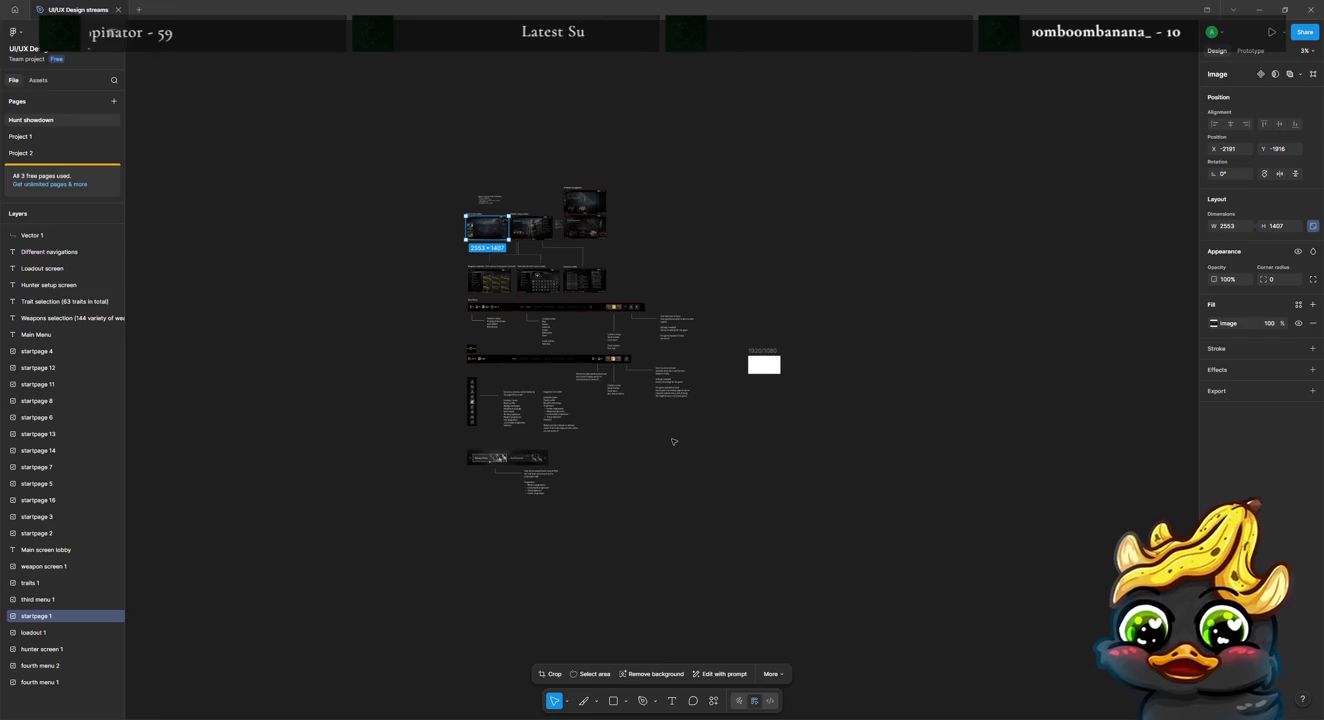
drag(493, 233, 491, 530)
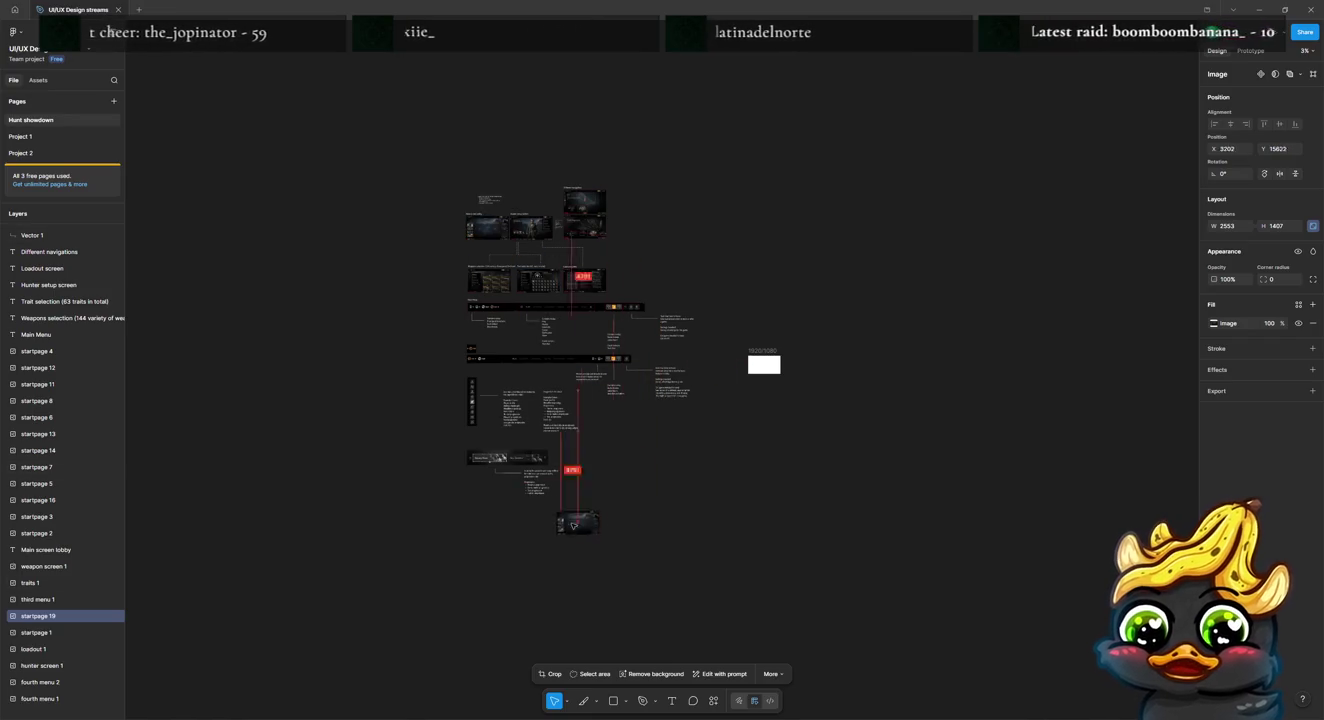
mouse_move(491, 529)
mouse_down()
mouse_move(488, 549)
mouse_move(596, 626)
mouse_up()
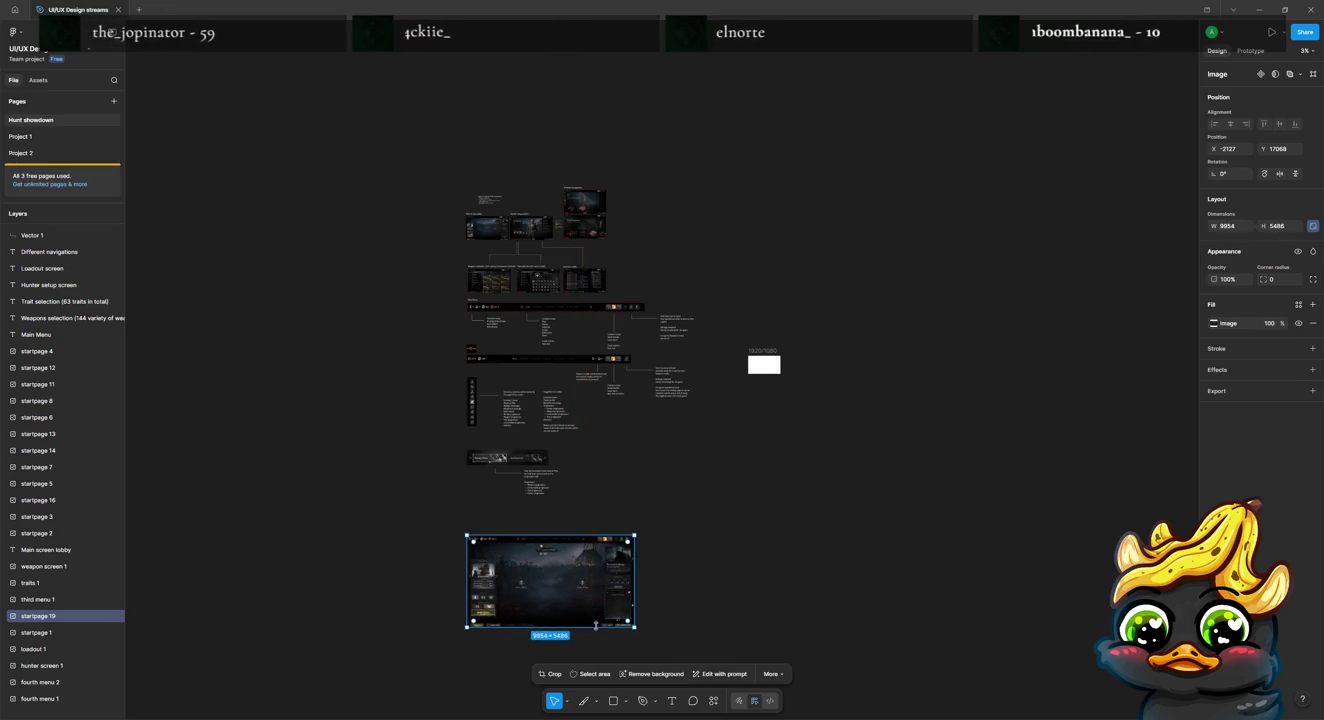
scroll(631, 564, up, 5)
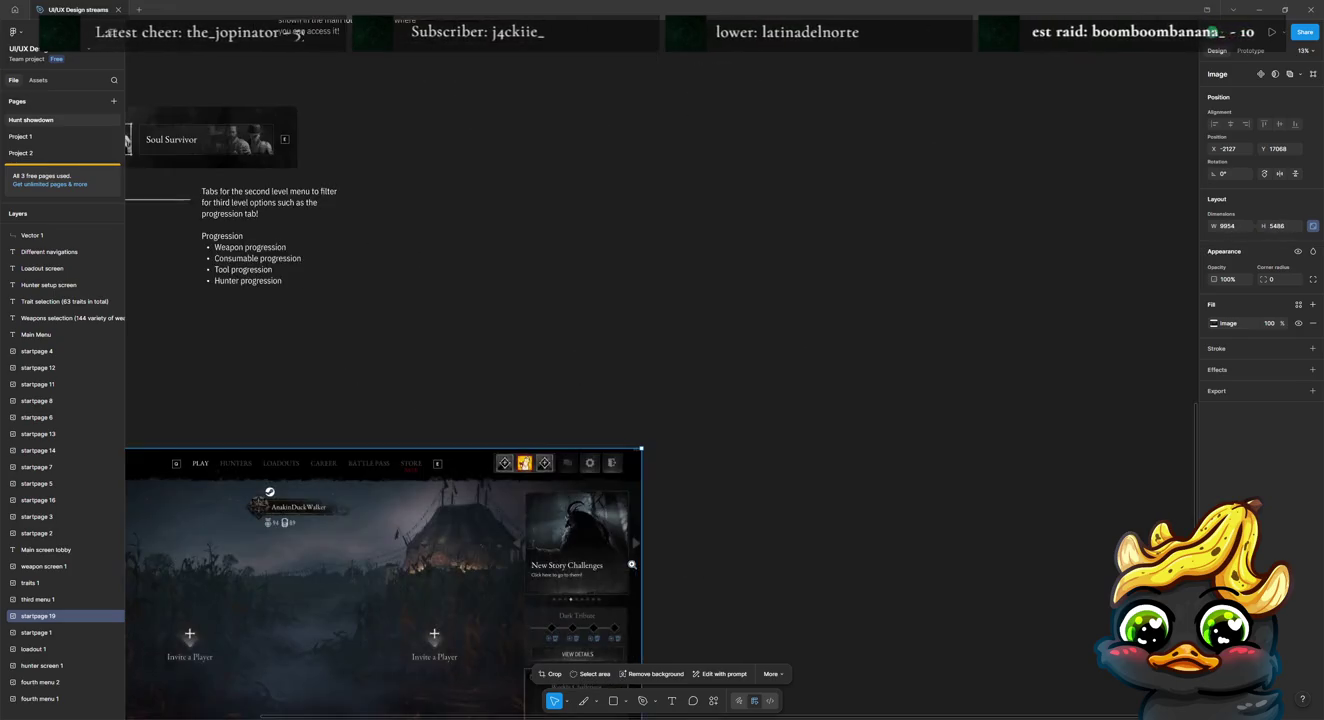
scroll(631, 564, up, 2)
scroll(971, 635, up, 3)
scroll(972, 635, up, 3)
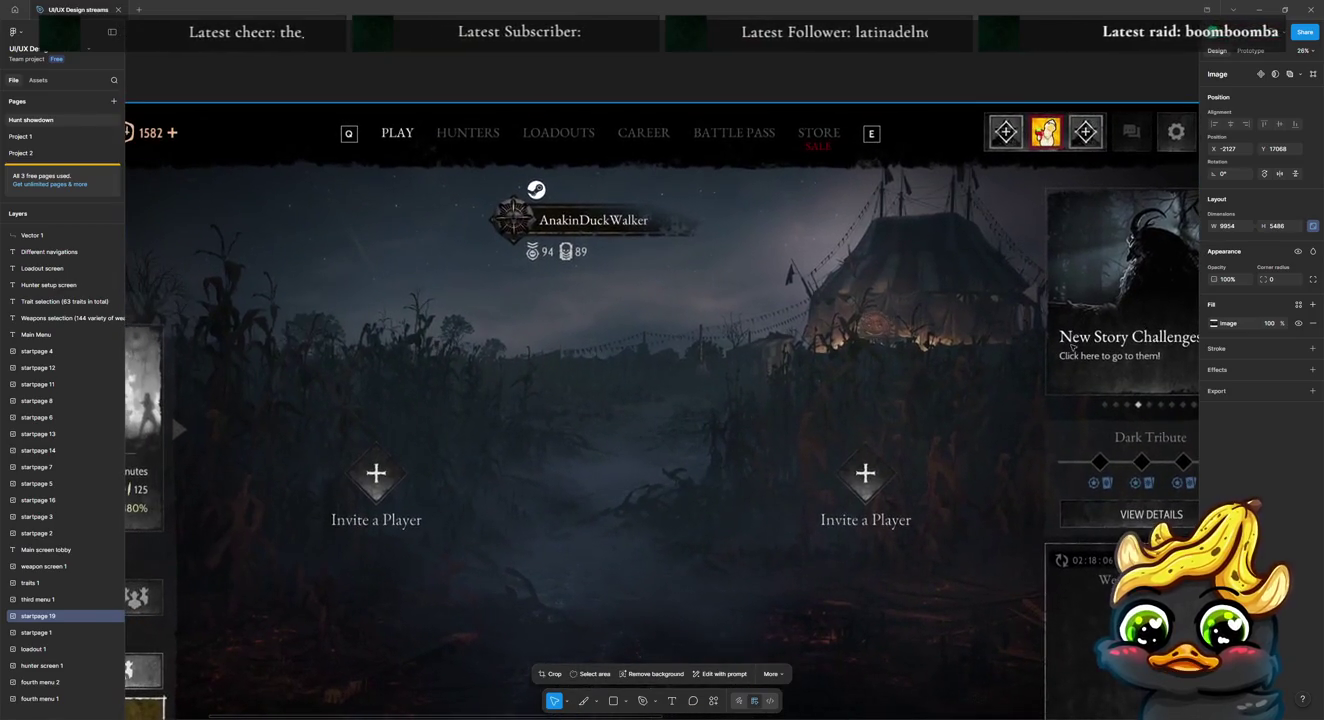
scroll(1002, 344, down, 3)
scroll(928, 383, up, 3)
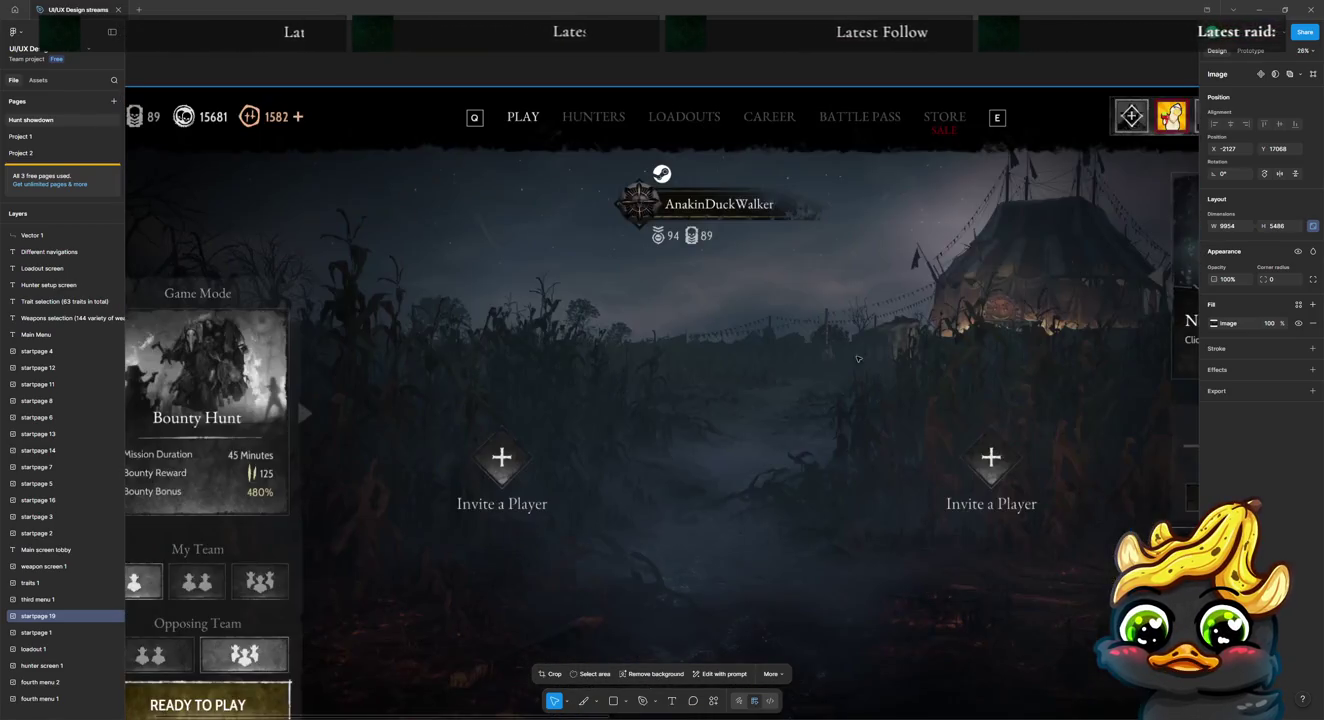
scroll(859, 362, left, 2)
scroll(821, 347, right, 2)
scroll(840, 346, left, 2)
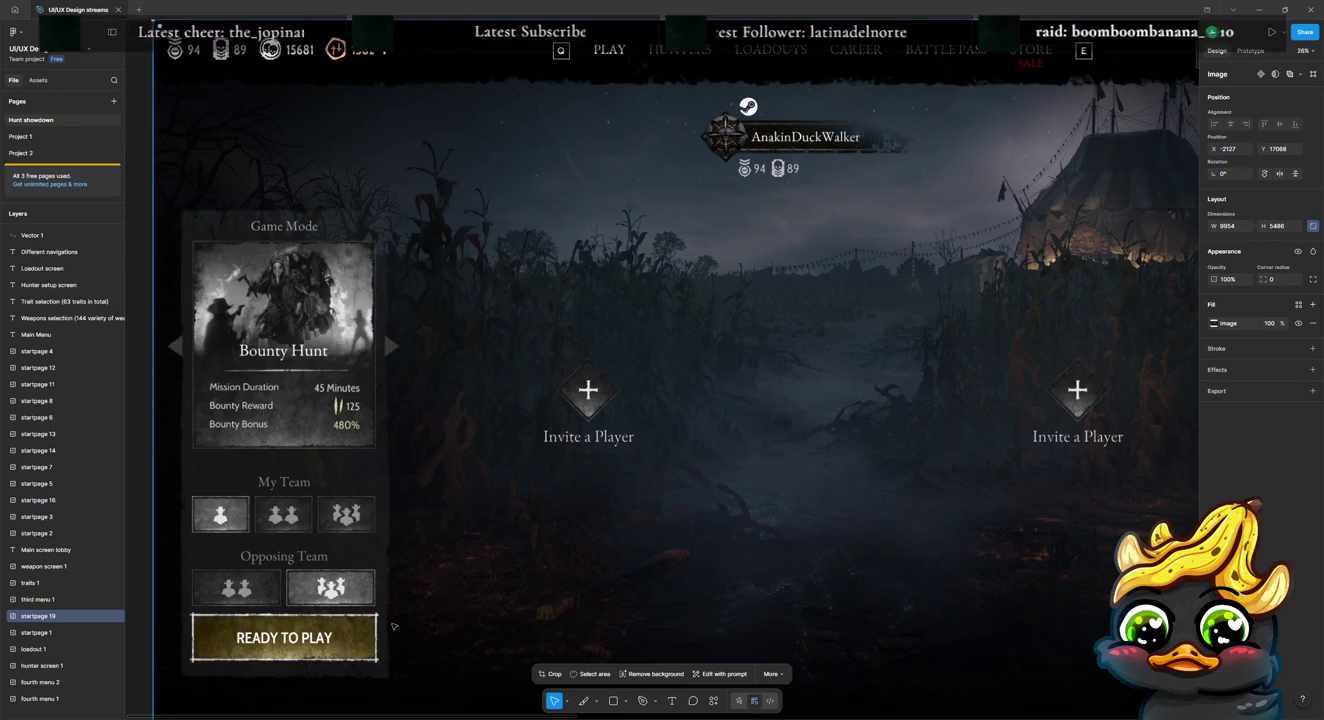
scroll(394, 625, down, 1)
scroll(401, 615, down, 4)
scroll(418, 588, up, 3)
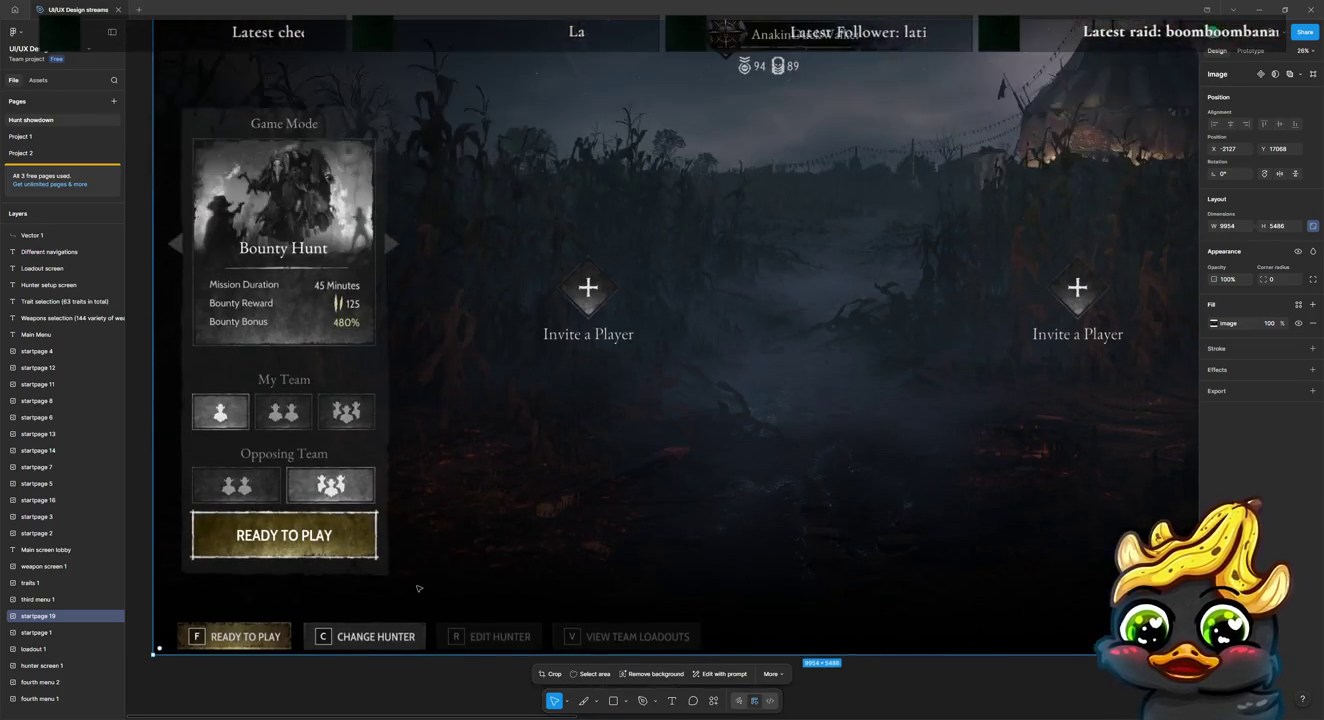
mouse_move(855, 410)
mouse_down()
mouse_move(544, 375)
mouse_move(420, 381)
mouse_move(925, 313)
mouse_up()
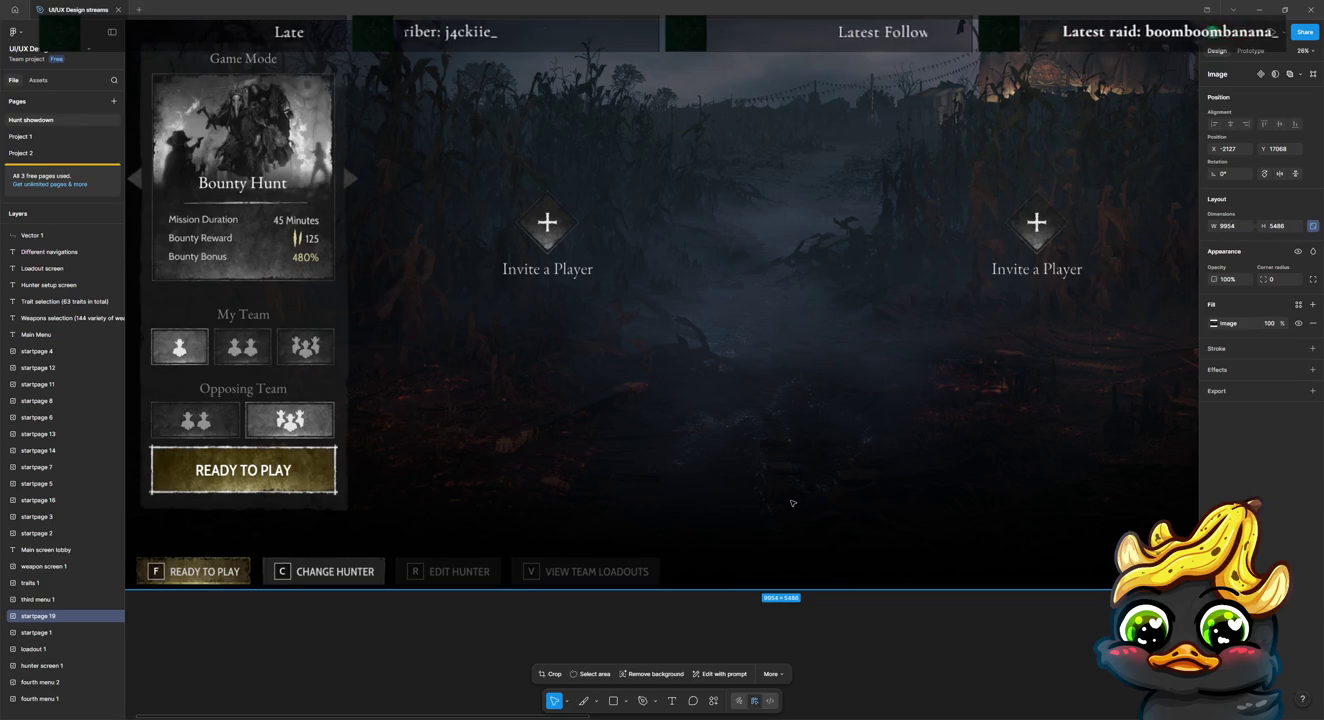
scroll(792, 503, down, 1)
scroll(794, 503, up, 6)
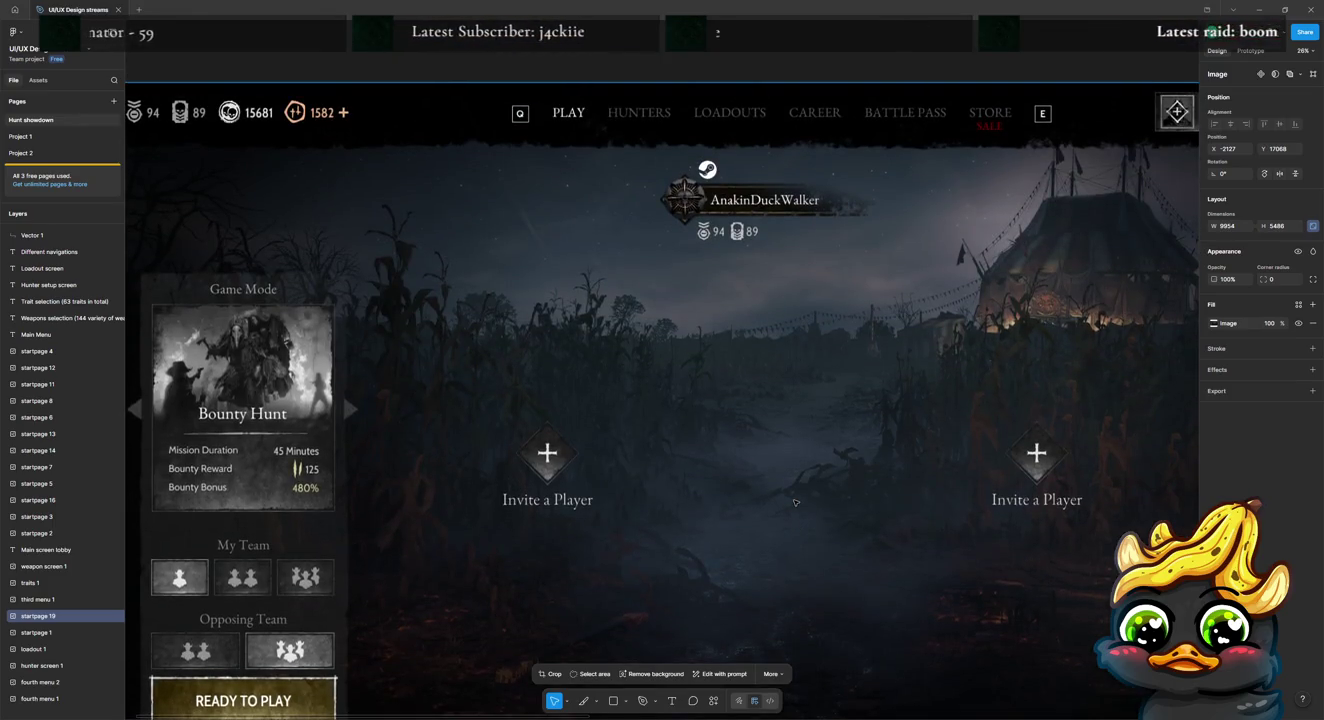
scroll(808, 497, down, 3)
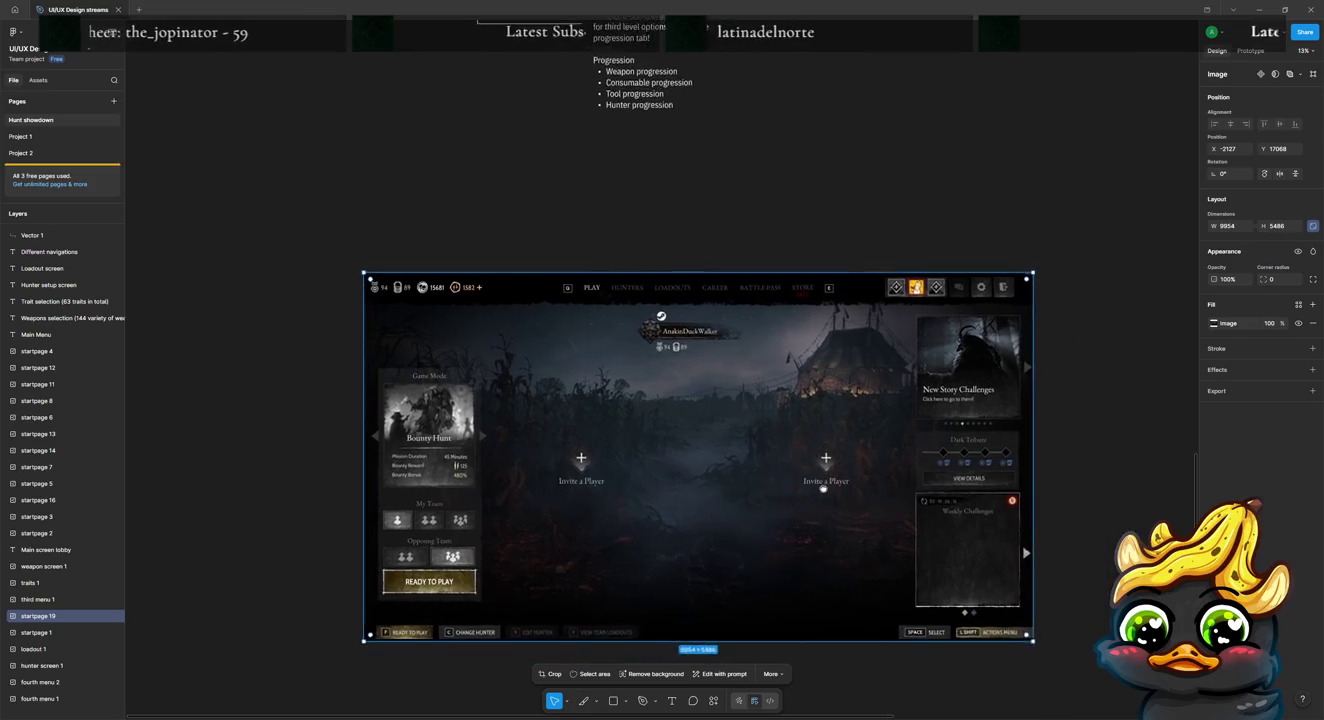
scroll(796, 450, down, 2)
scroll(790, 434, down, 1)
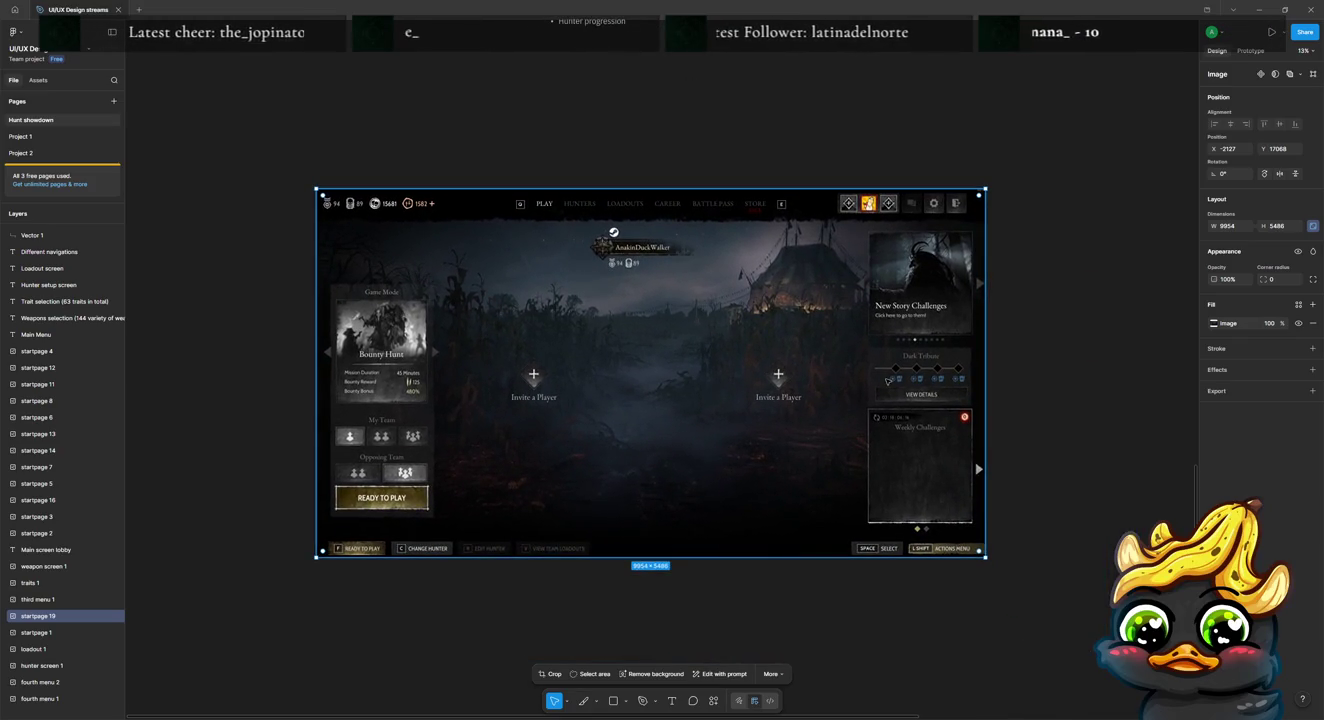
Step: Crop the top navigation bar off the lobby screenshot copy
double_click(674, 260)
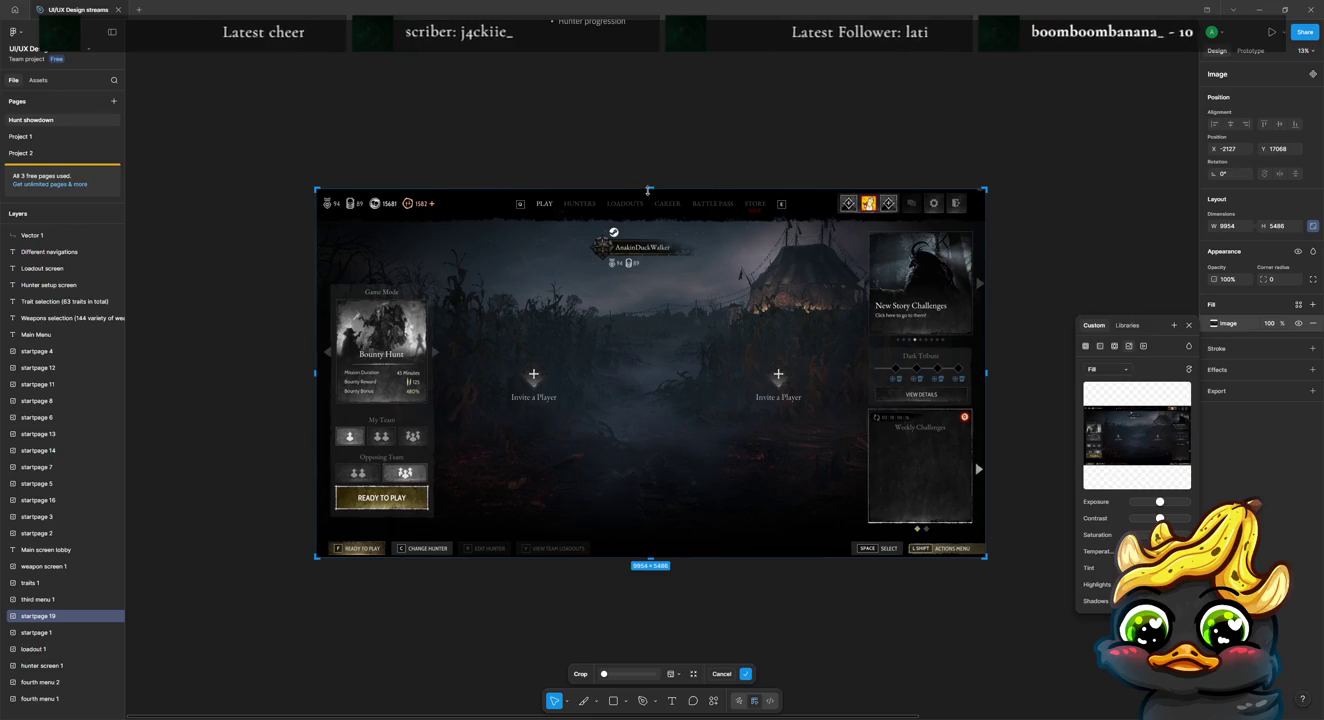
drag(647, 190, 652, 220)
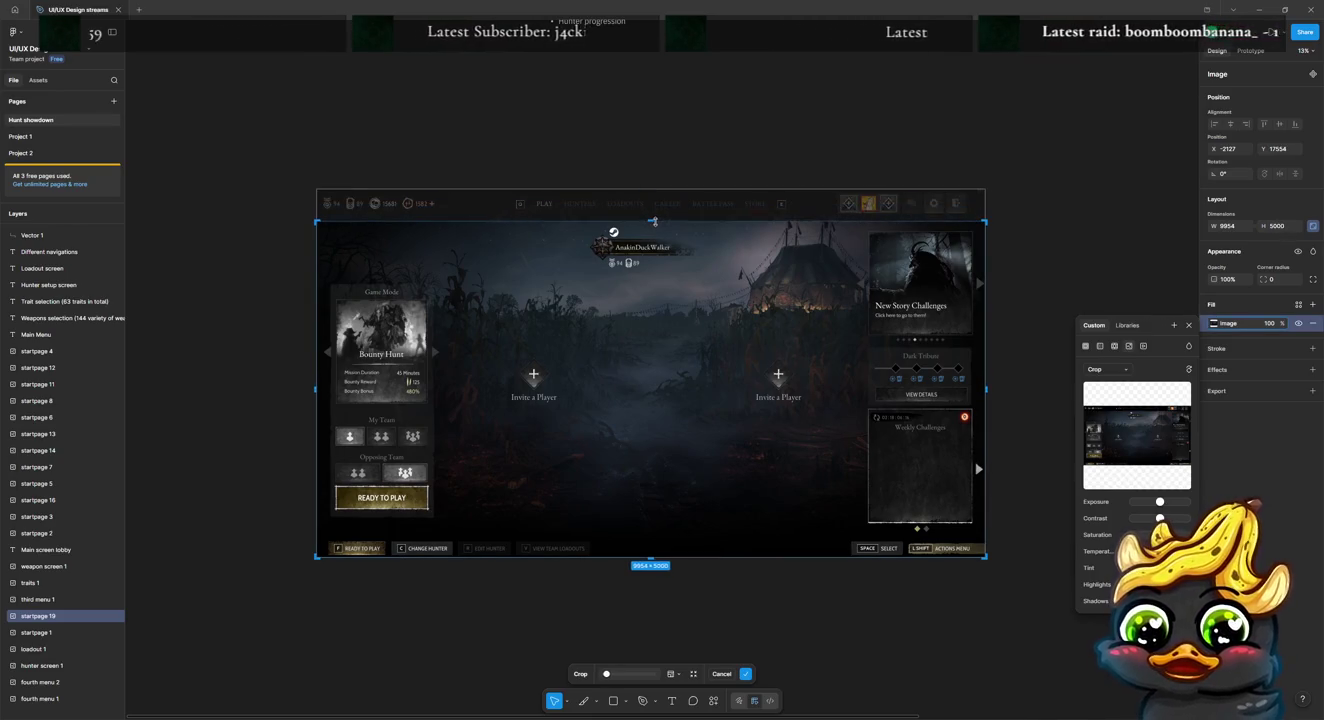
key(Return)
Step: Shift the cropped lobby screenshot up and slightly left into place
click(664, 206)
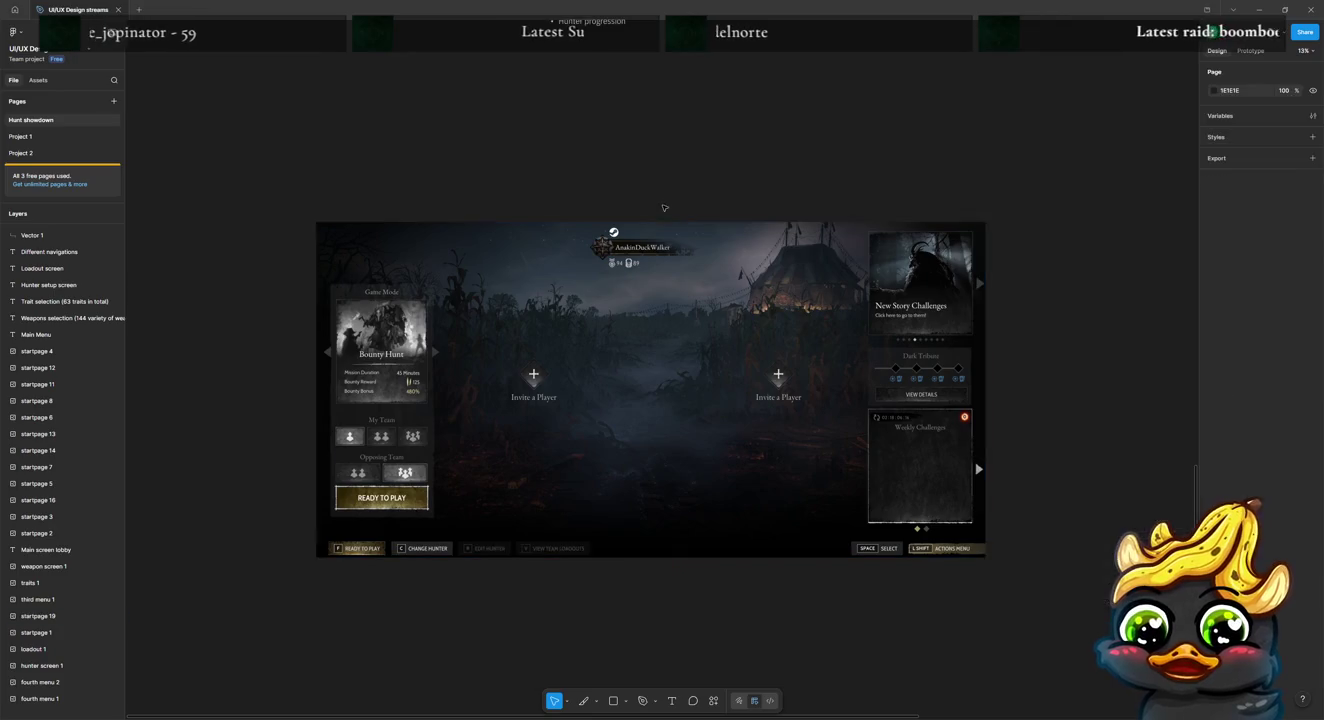
click(655, 257)
scroll(652, 273, down, 1)
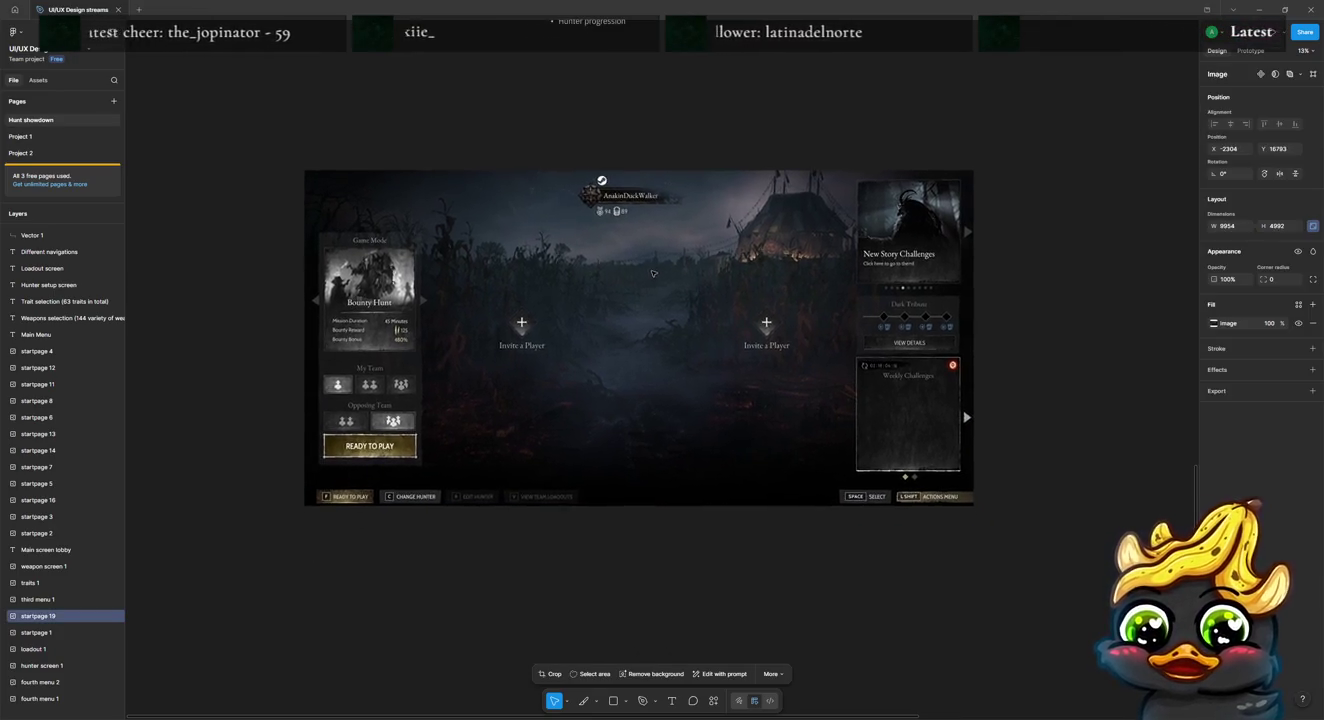
drag(651, 273, 640, 252)
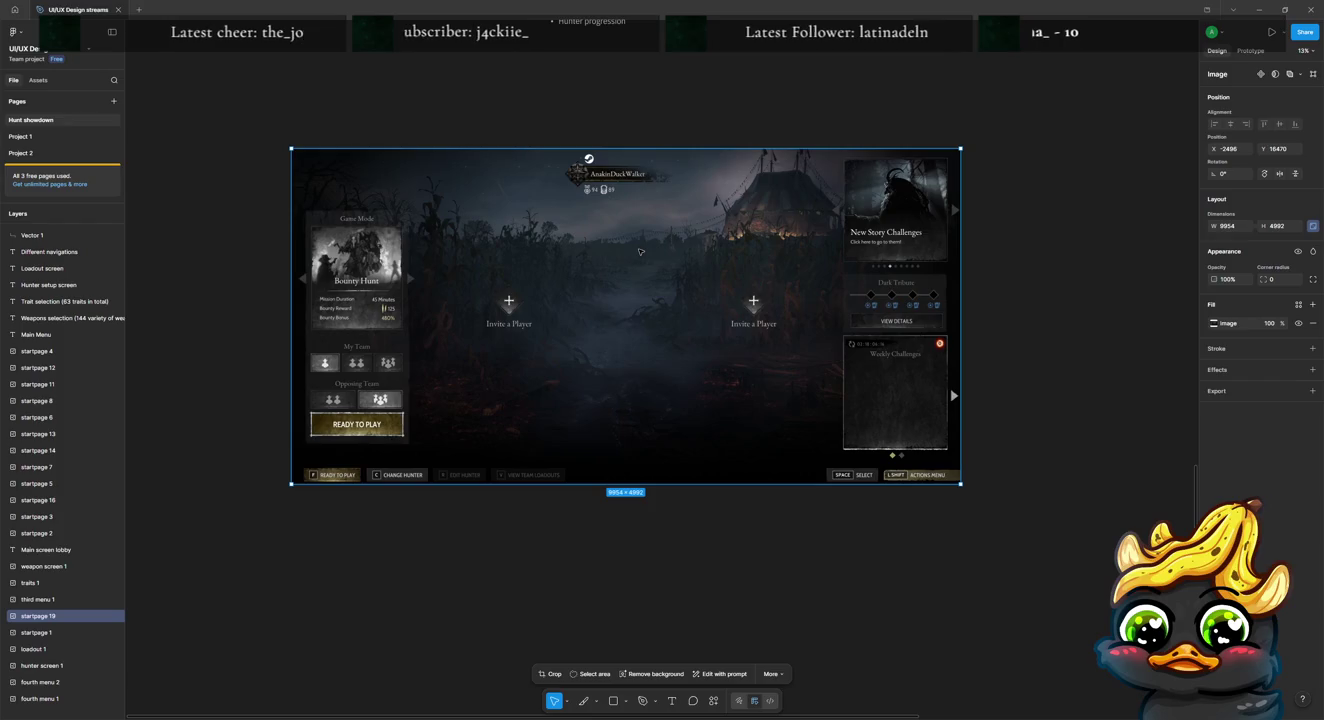
drag(812, 347, 822, 313)
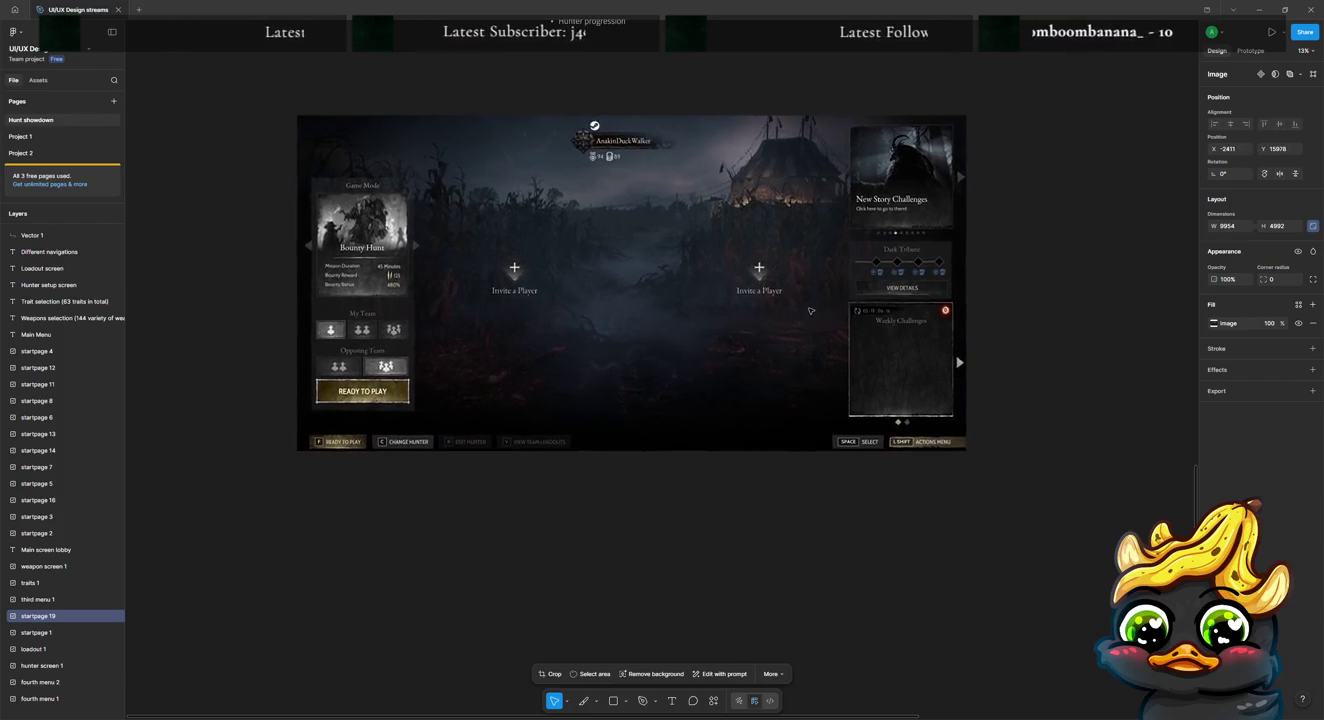
click(815, 583)
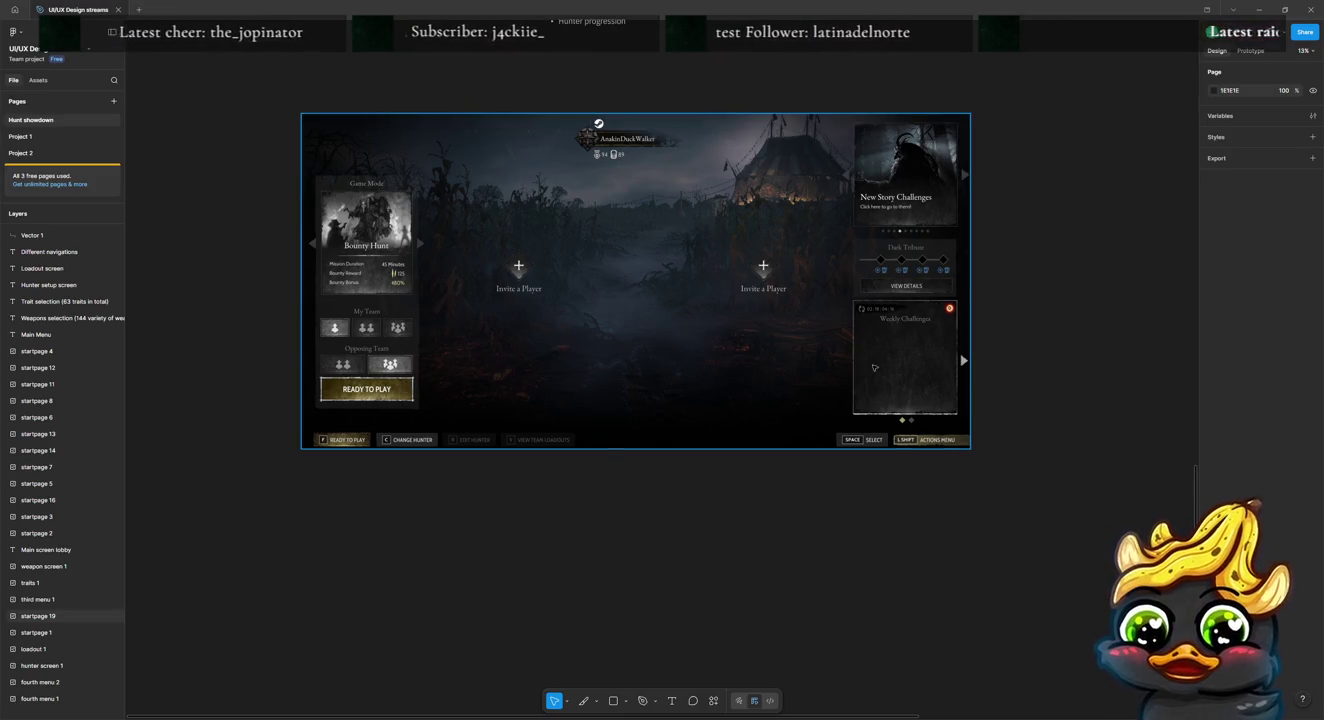
Step: Draw a rectangle over the left Game Mode panel of the lobby screenshot
key(r)
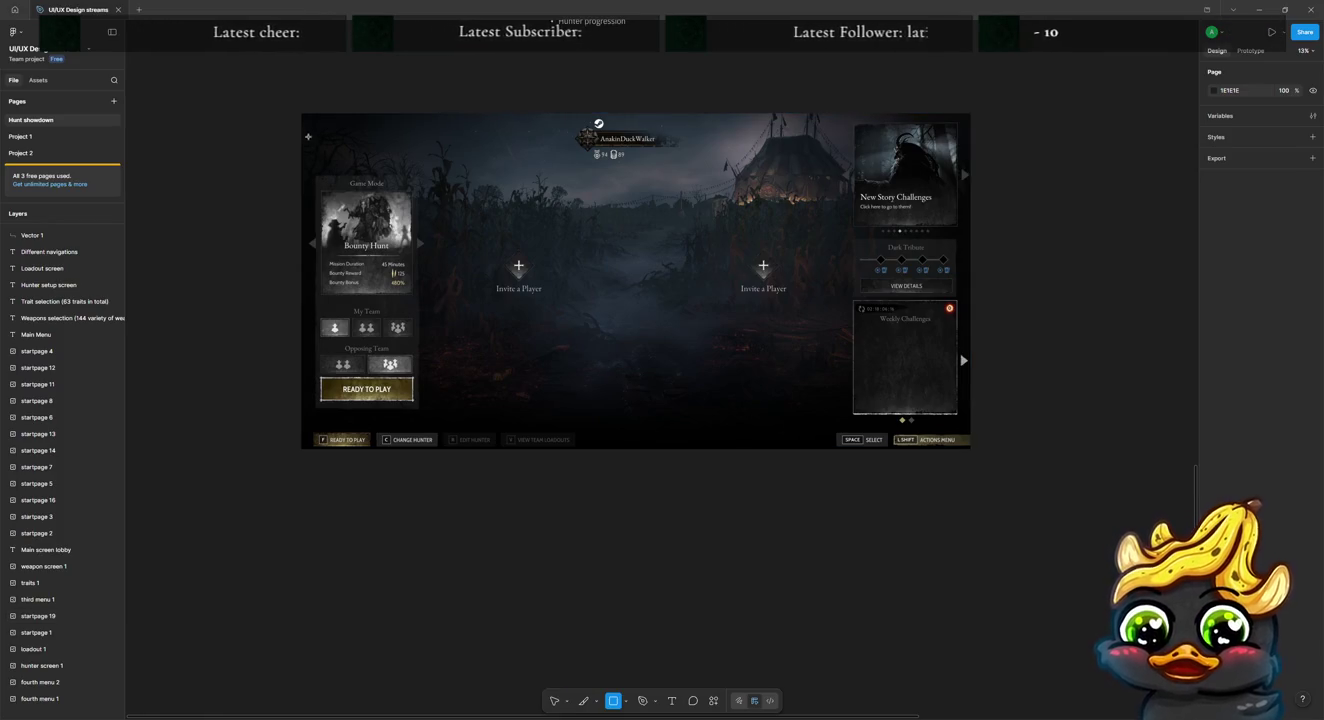
drag(294, 102, 452, 426)
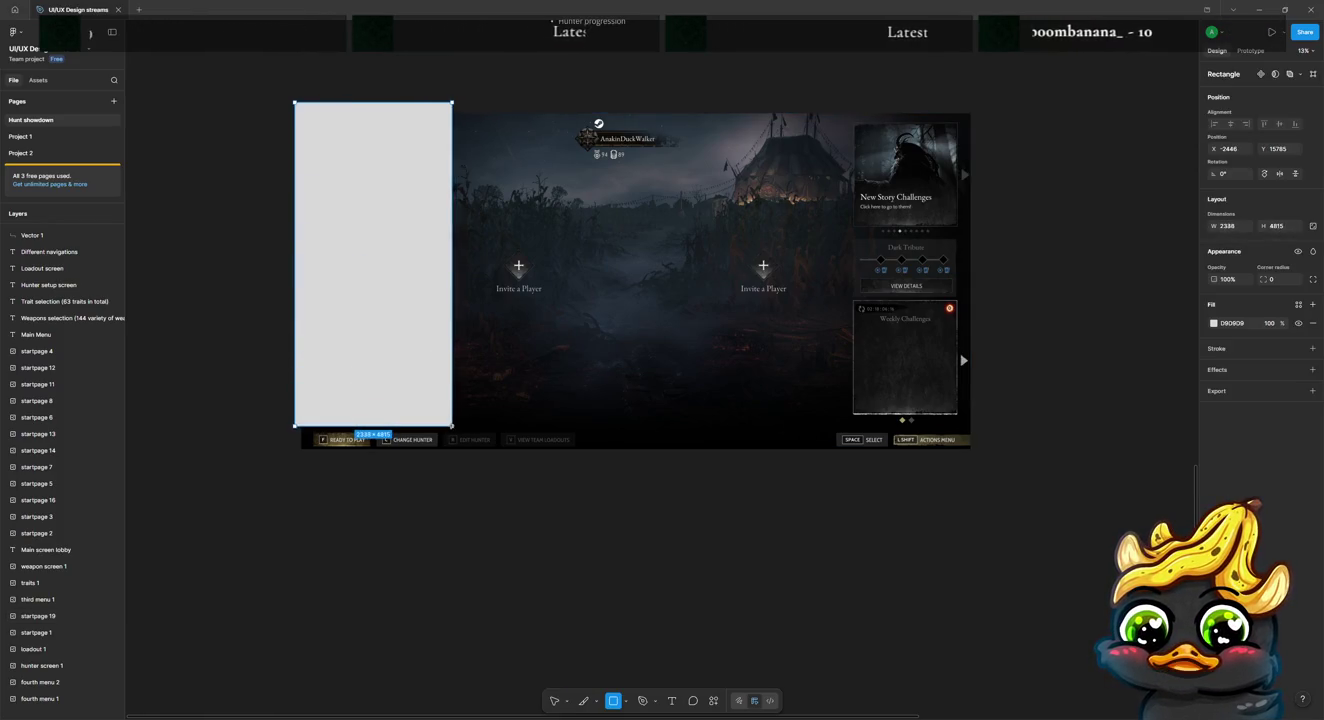
drag(371, 101, 371, 155)
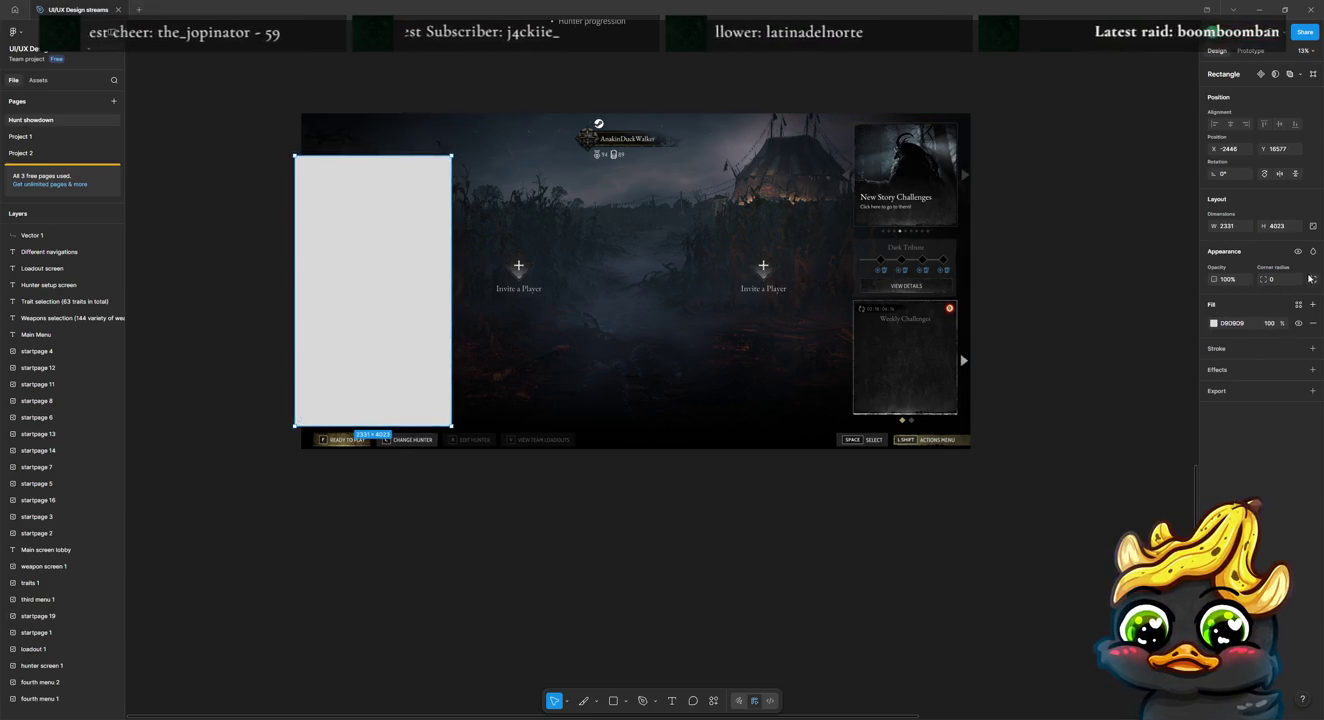
Step: Give the box a red FF0202 stroke of weight 6 and remove its fill
click(1310, 347)
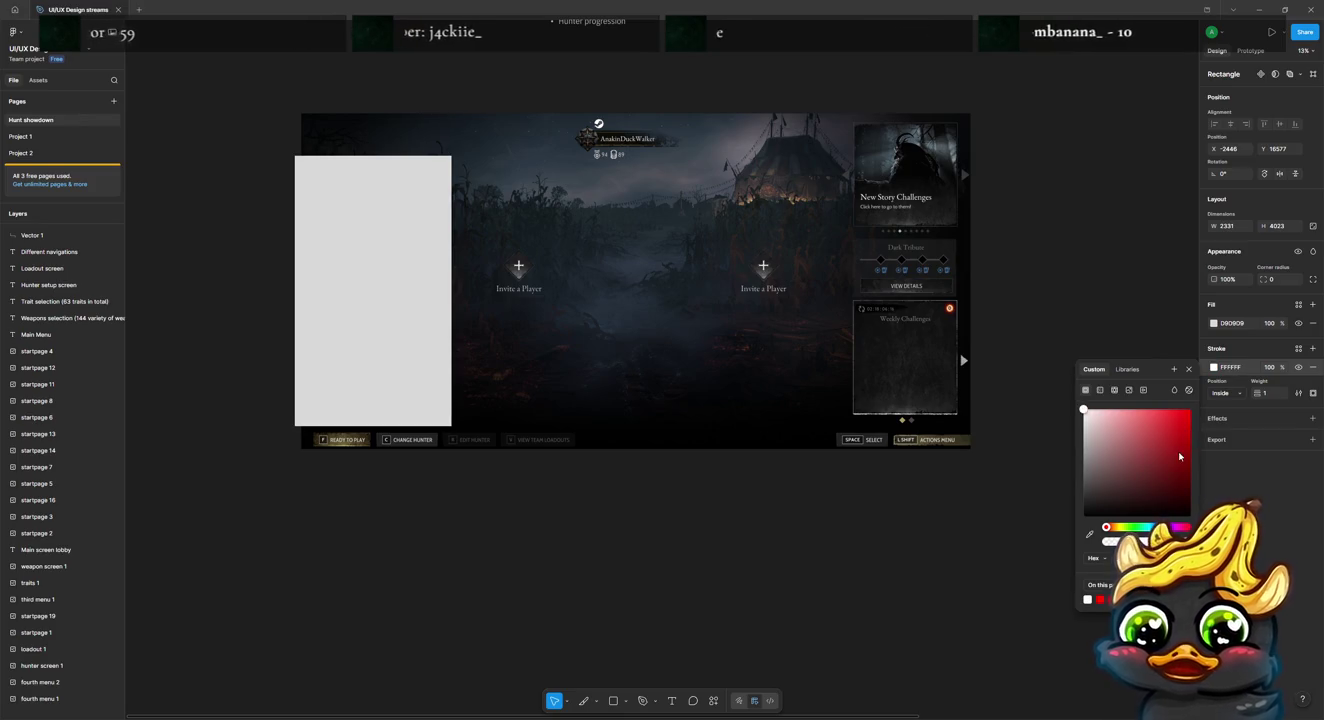
click(1188, 409)
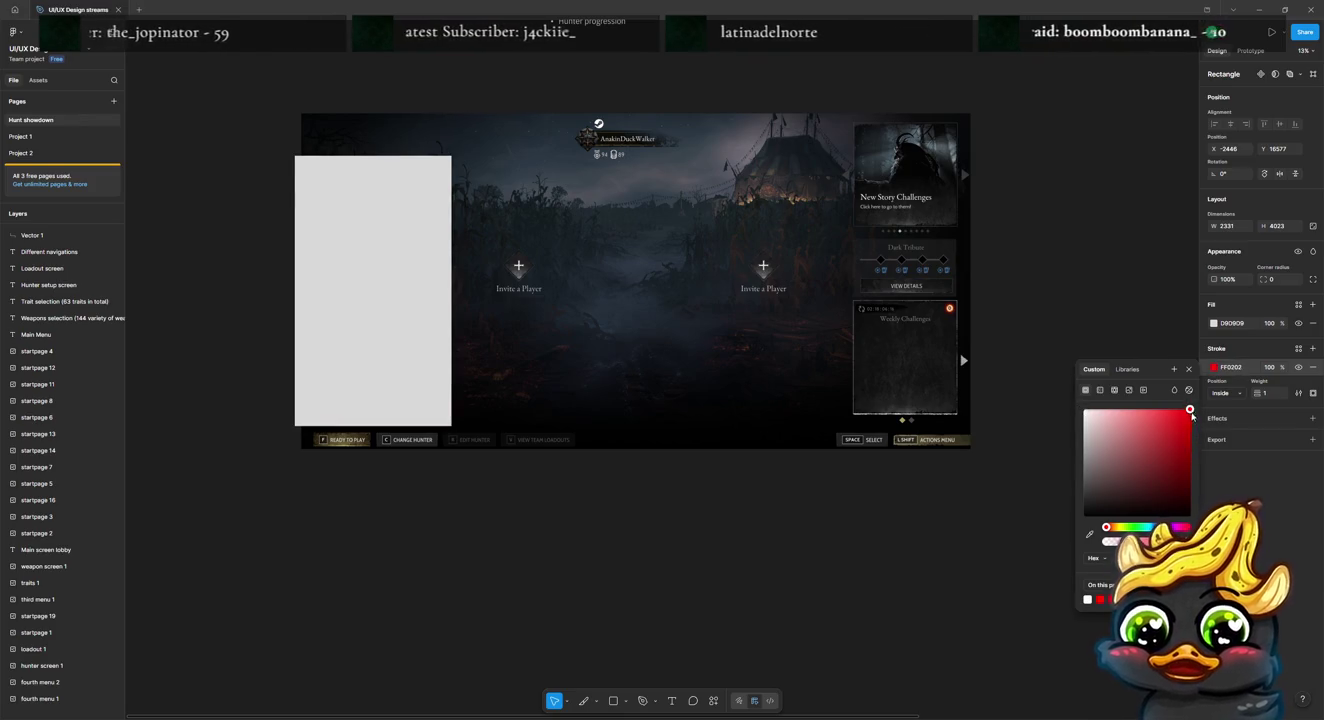
click(1313, 323)
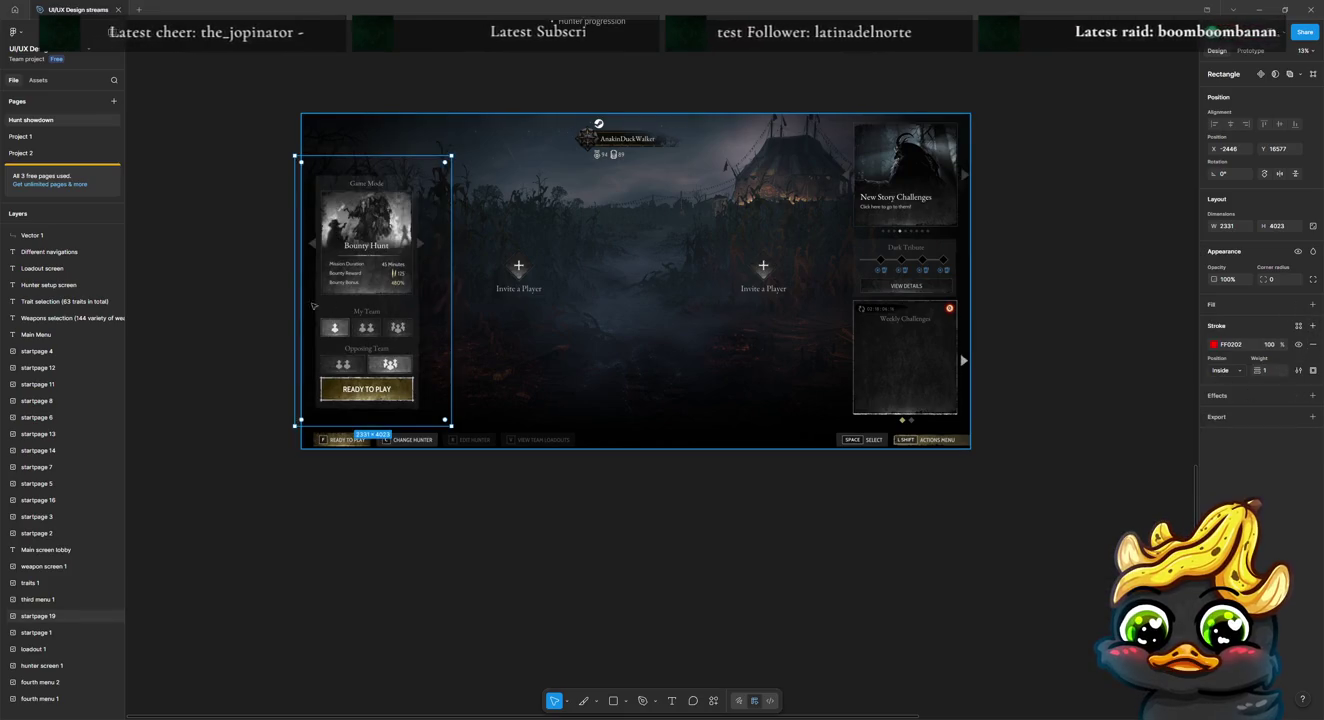
click(313, 306)
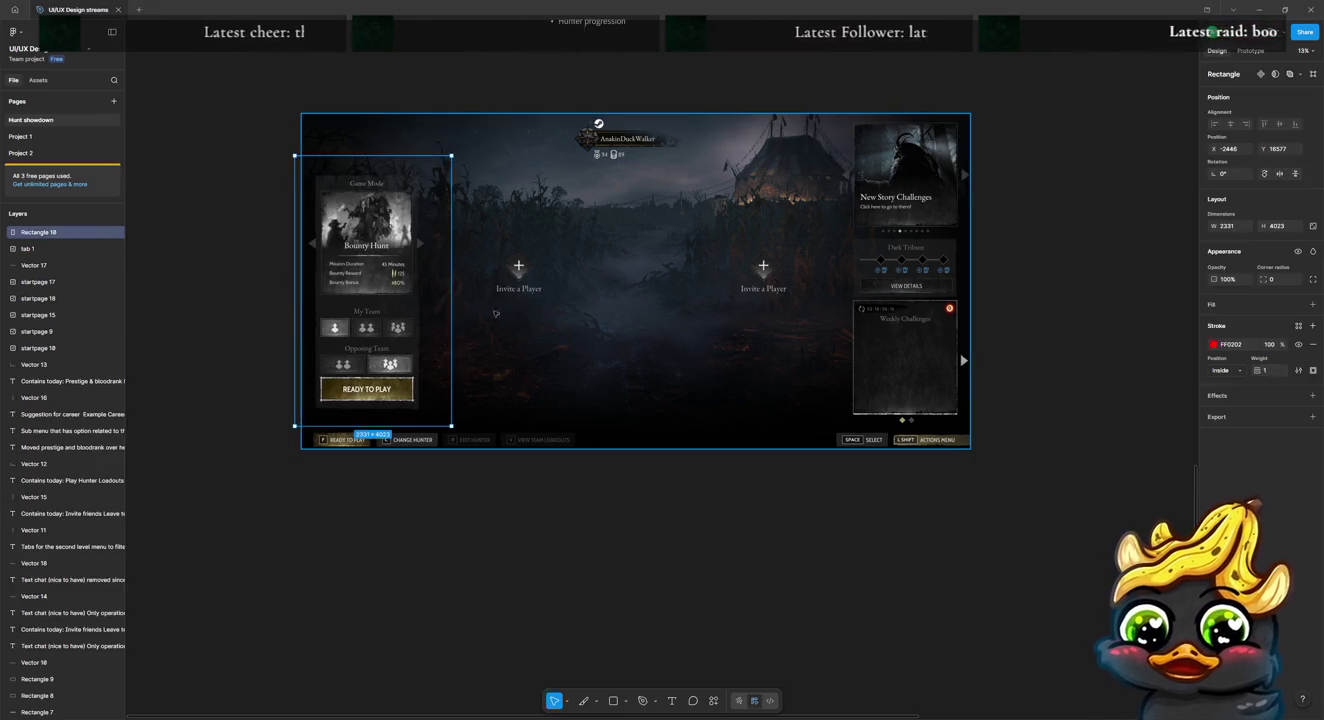
click(1266, 371)
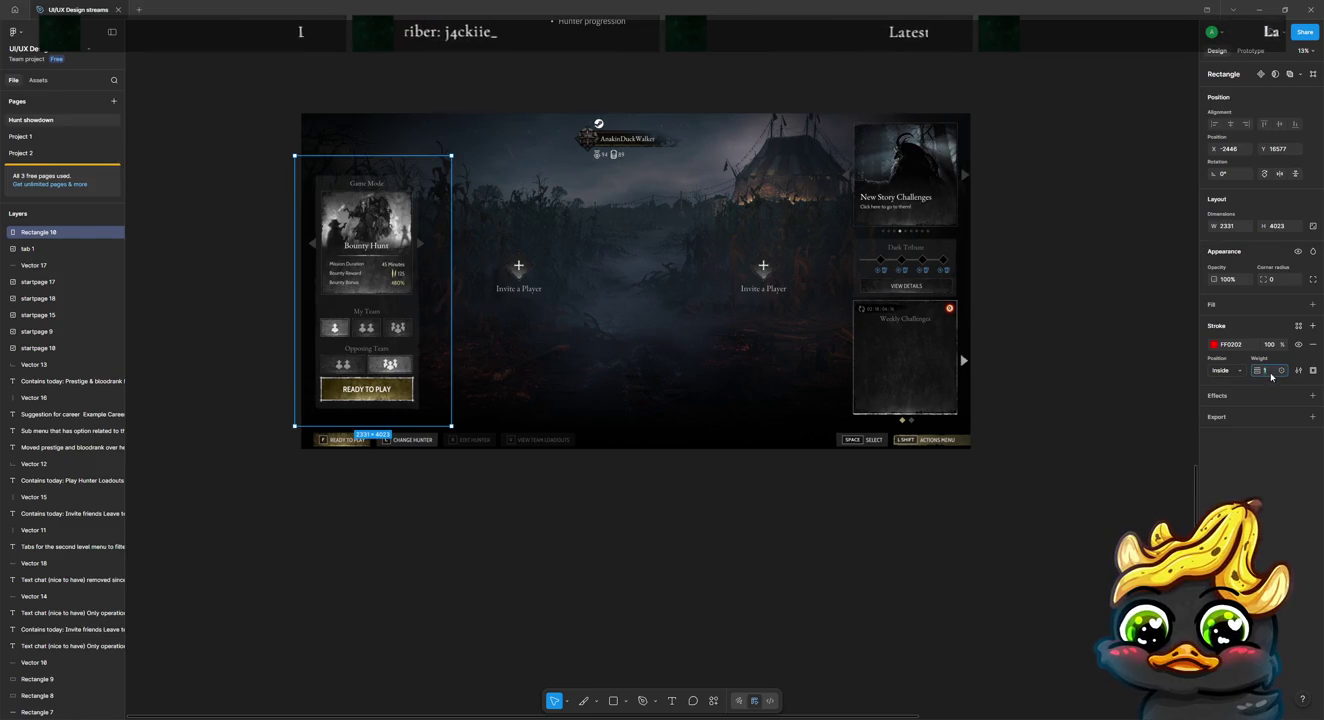
text(6)
key(Return)
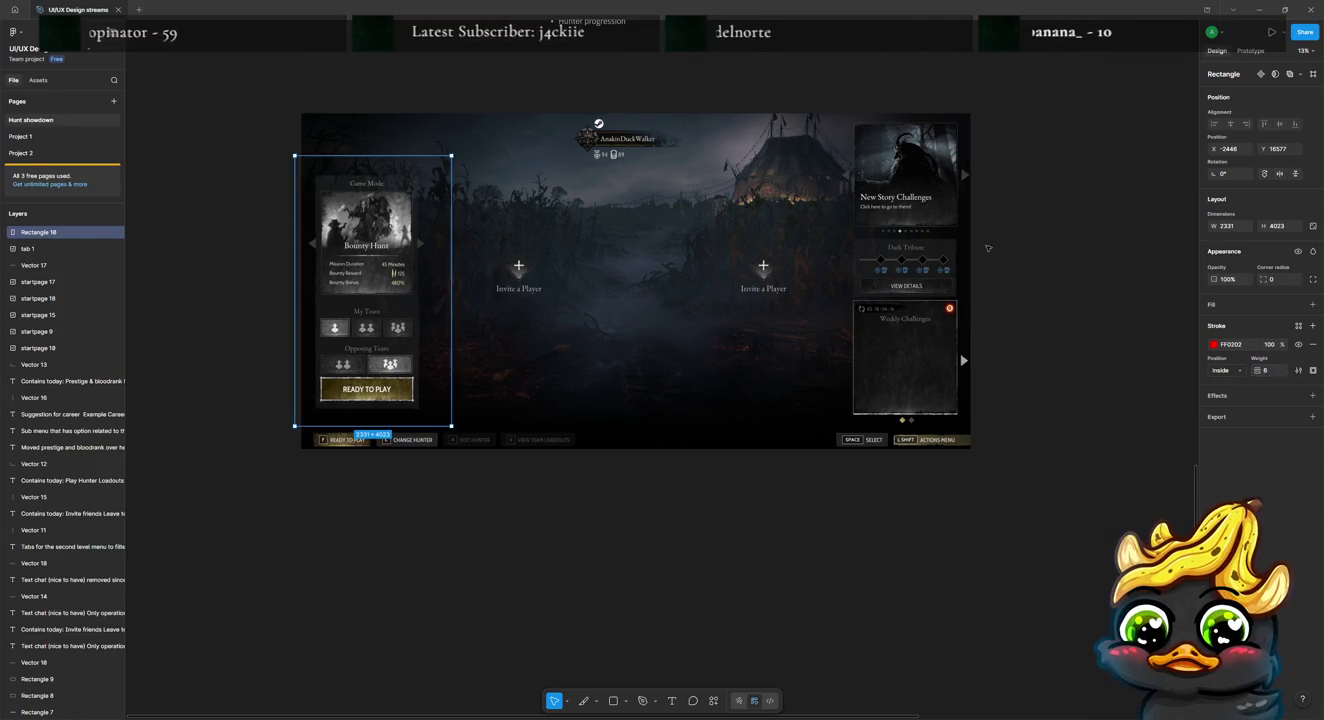
Step: Trim the red box's bottom and right edges to fit the Bounty Hunt panel
drag(369, 427, 369, 418)
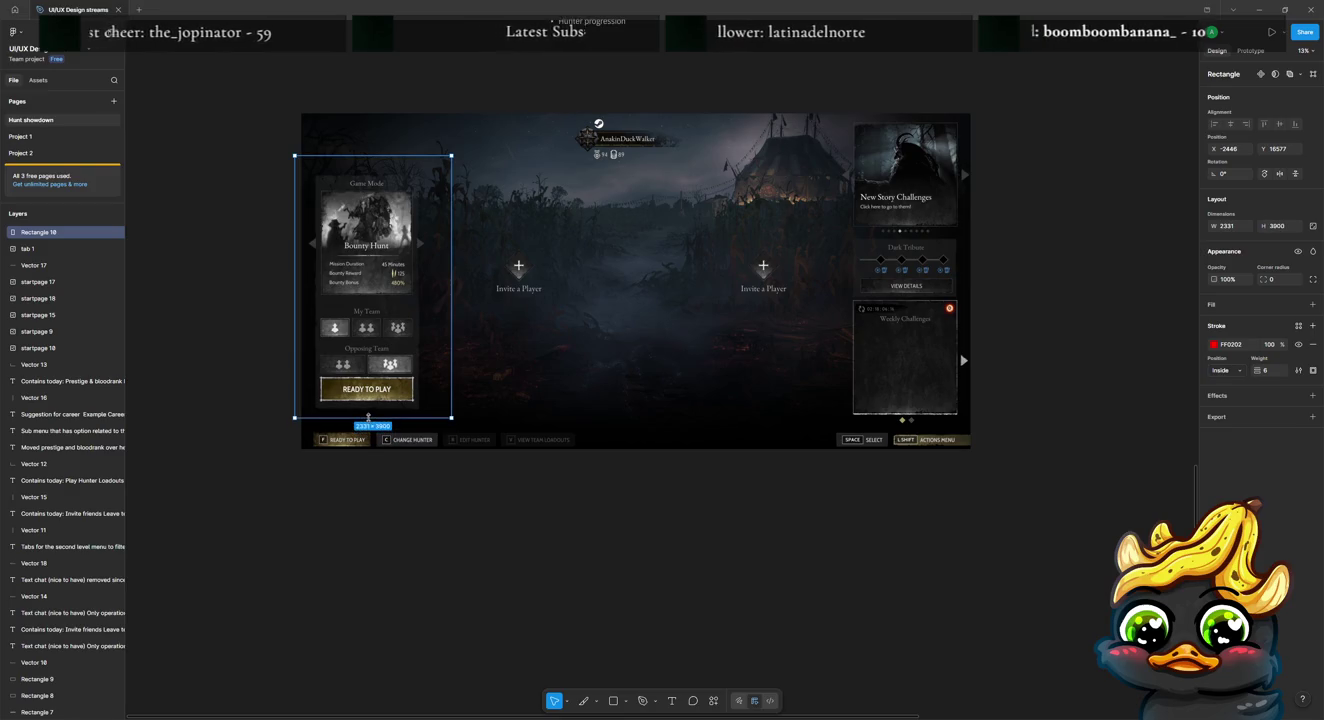
drag(451, 286, 439, 287)
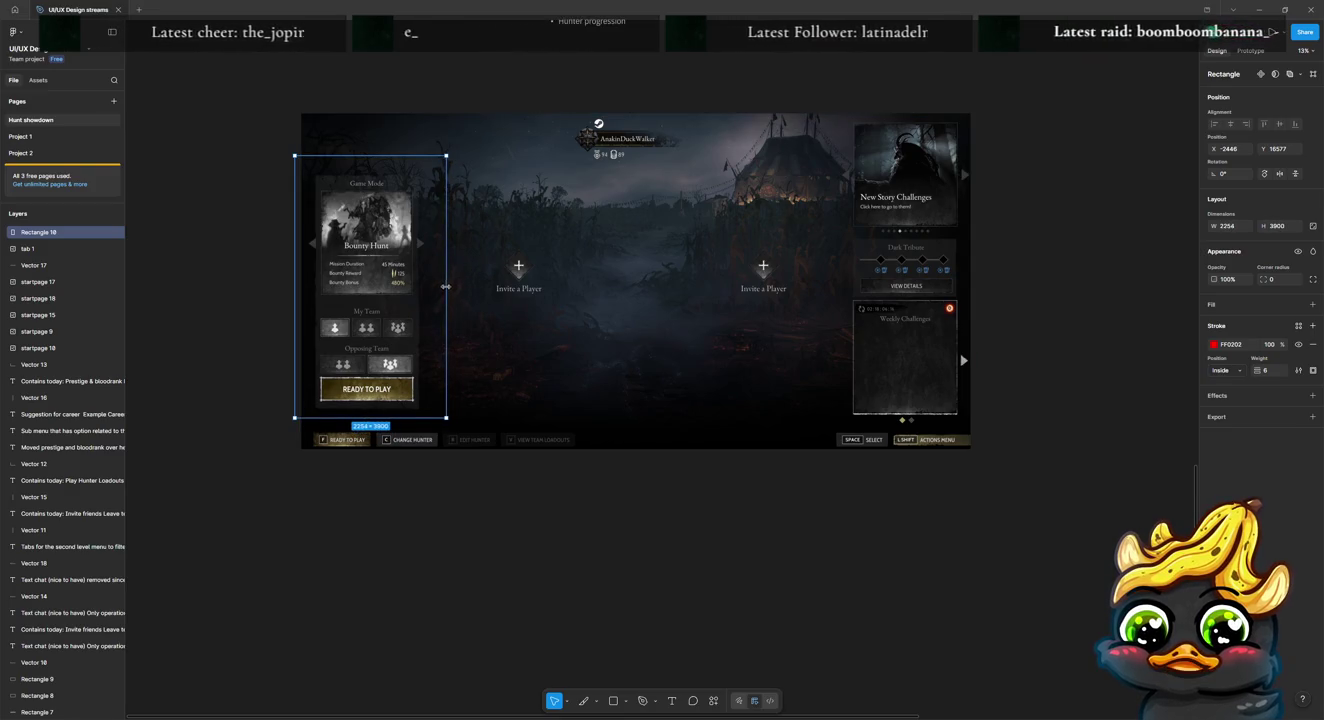
click(604, 591)
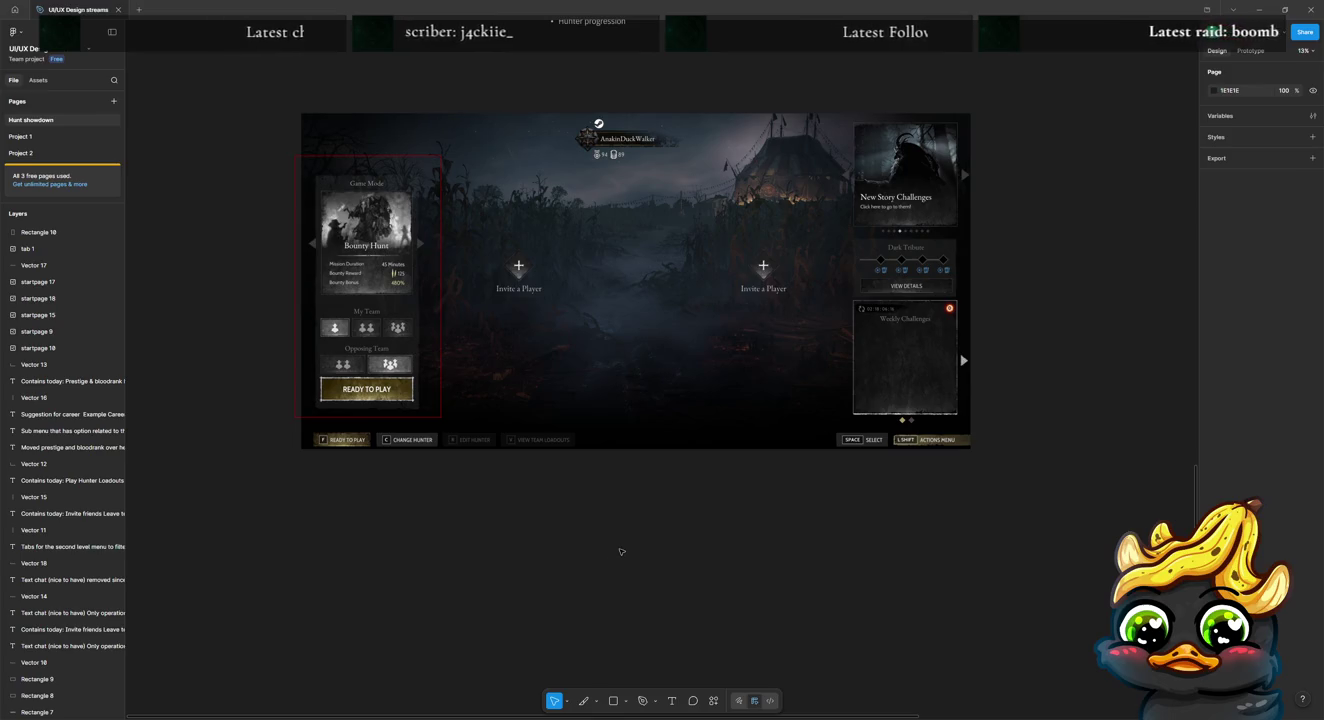
click(389, 418)
Step: Duplicate the red box and reshape the copy around the right challenges column
key(ctrl+d)
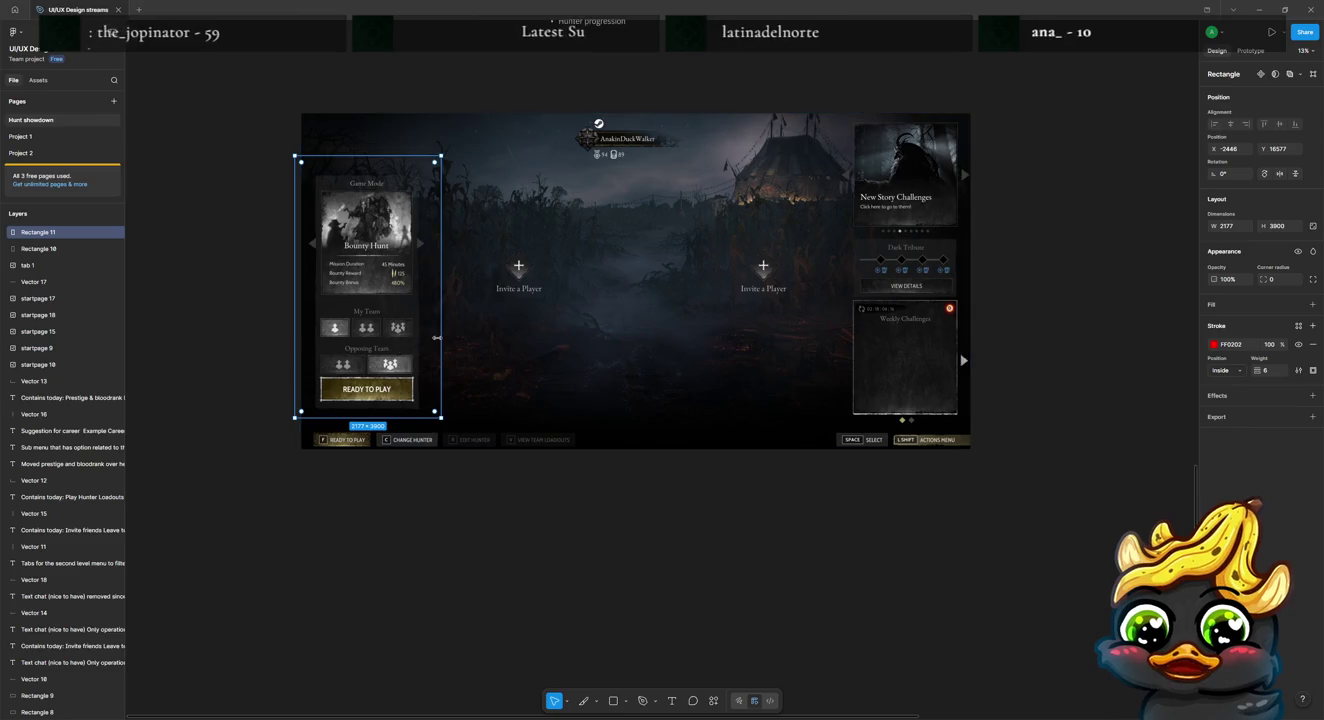
mouse_move(440, 334)
mouse_down()
mouse_move(521, 345)
mouse_move(1006, 295)
mouse_up()
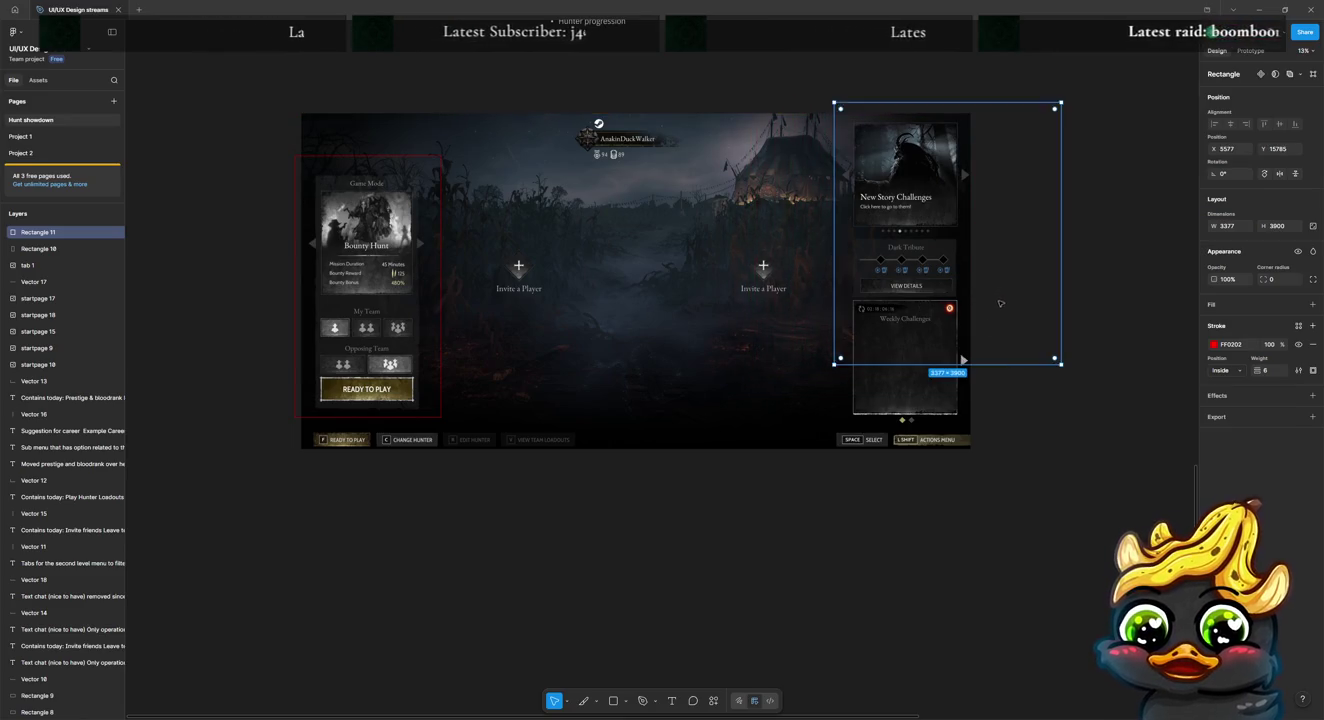
drag(1063, 368, 980, 463)
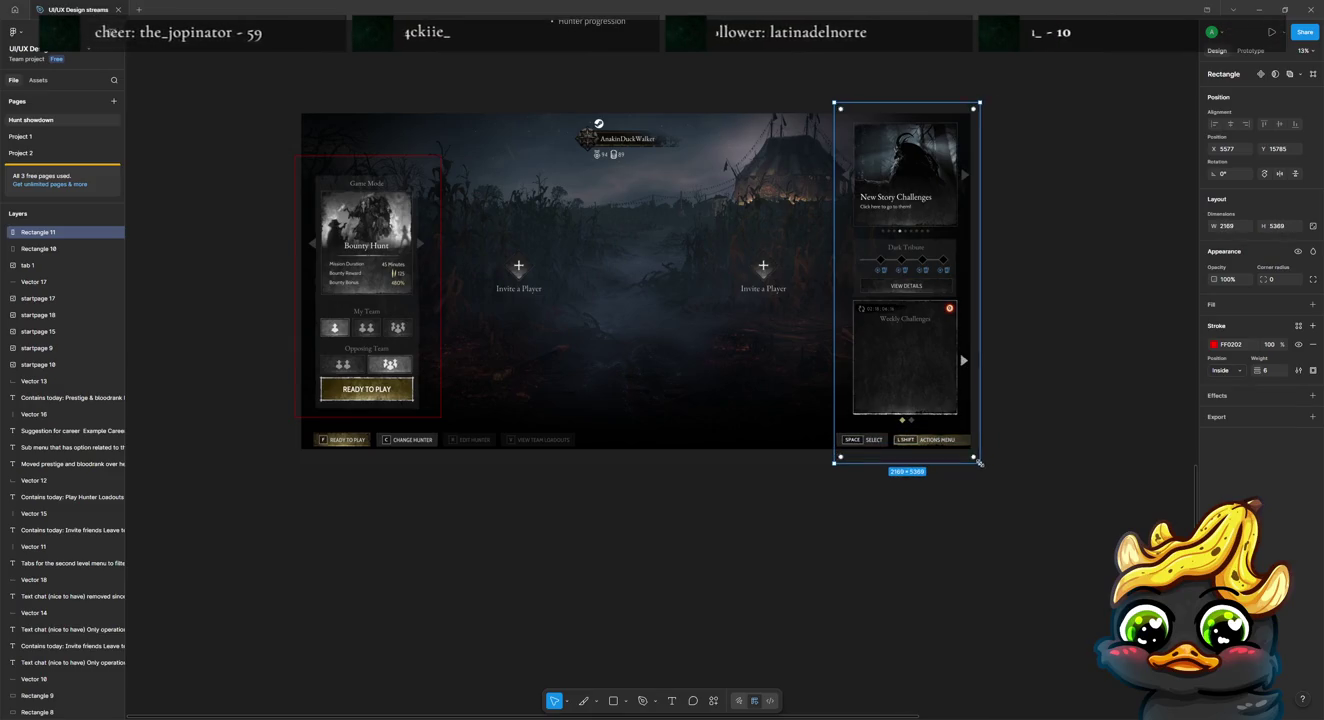
click(1013, 507)
Step: Align the left red box's top with the right box and stretch it to full height
click(718, 446)
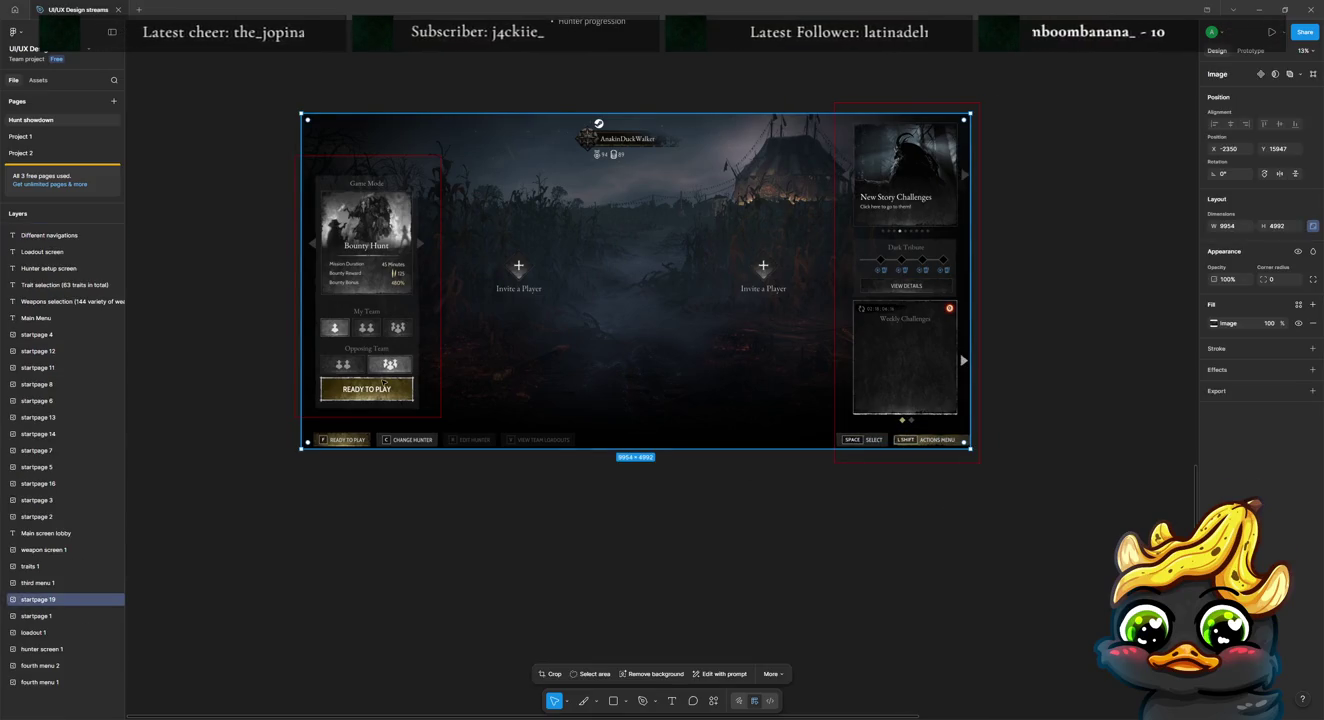
mouse_move(298, 390)
mouse_down()
mouse_move(288, 341)
mouse_move(352, 430)
mouse_move(351, 462)
mouse_up()
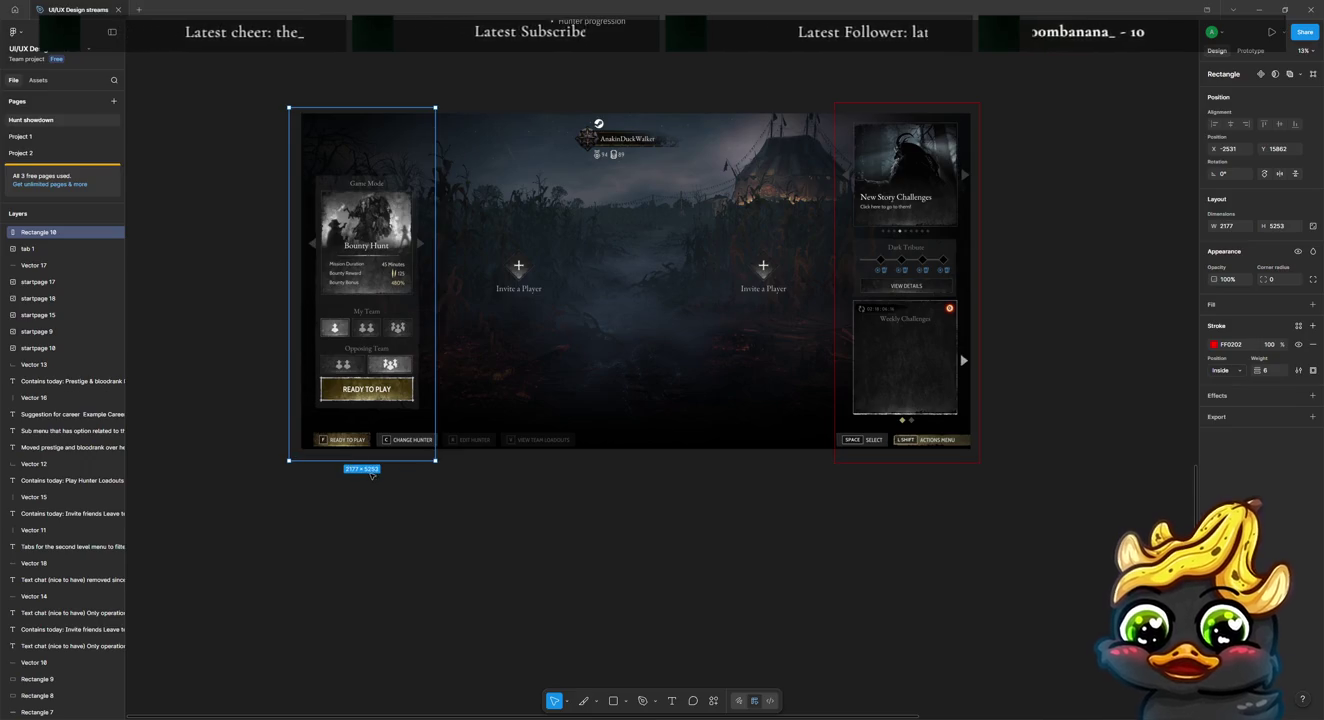
click(423, 474)
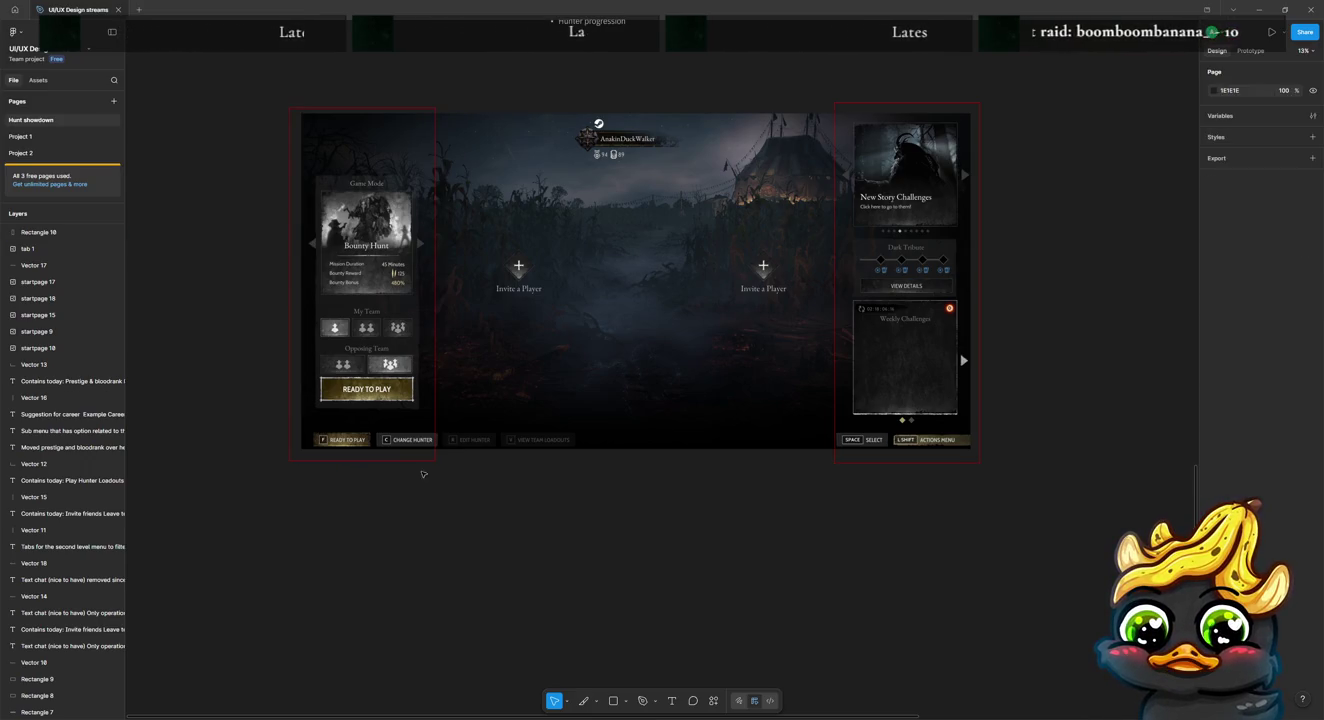
drag(414, 466, 412, 465)
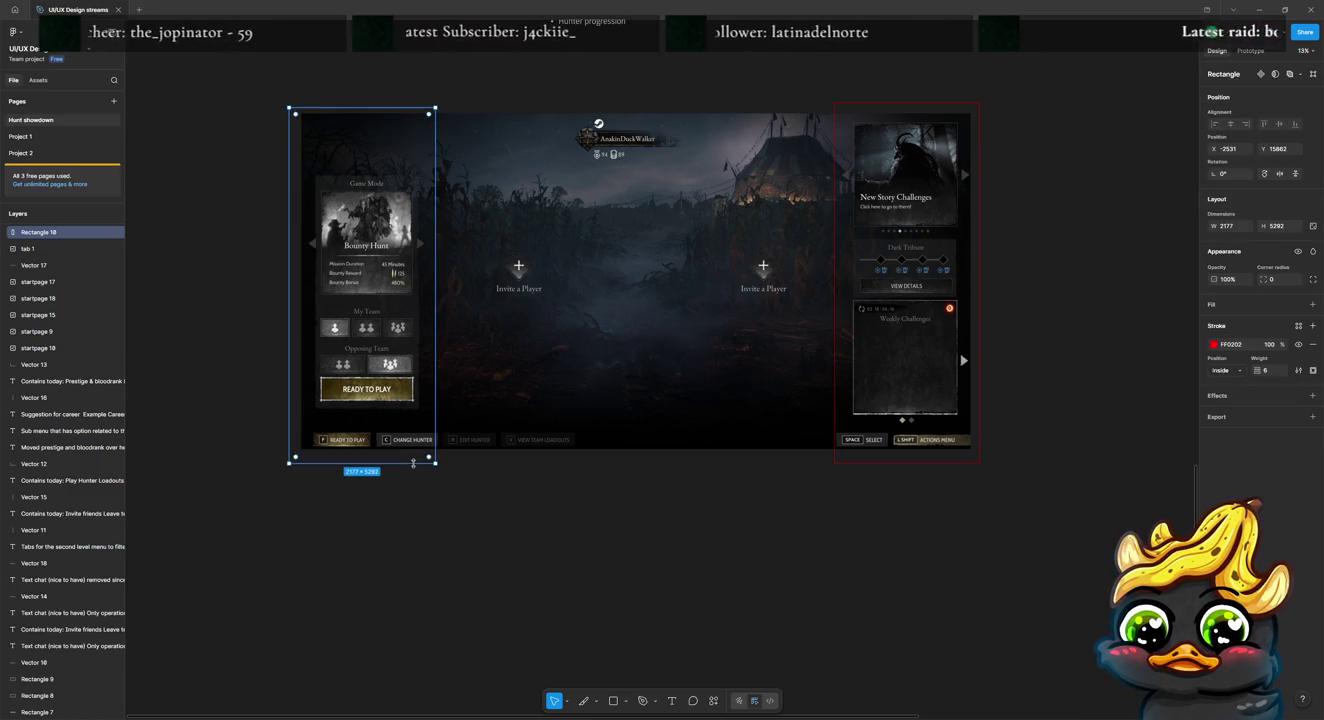
Step: Place a copy of the left box over the middle invite area and match the right box's height
key(ctrl+d)
drag(423, 415, 803, 396)
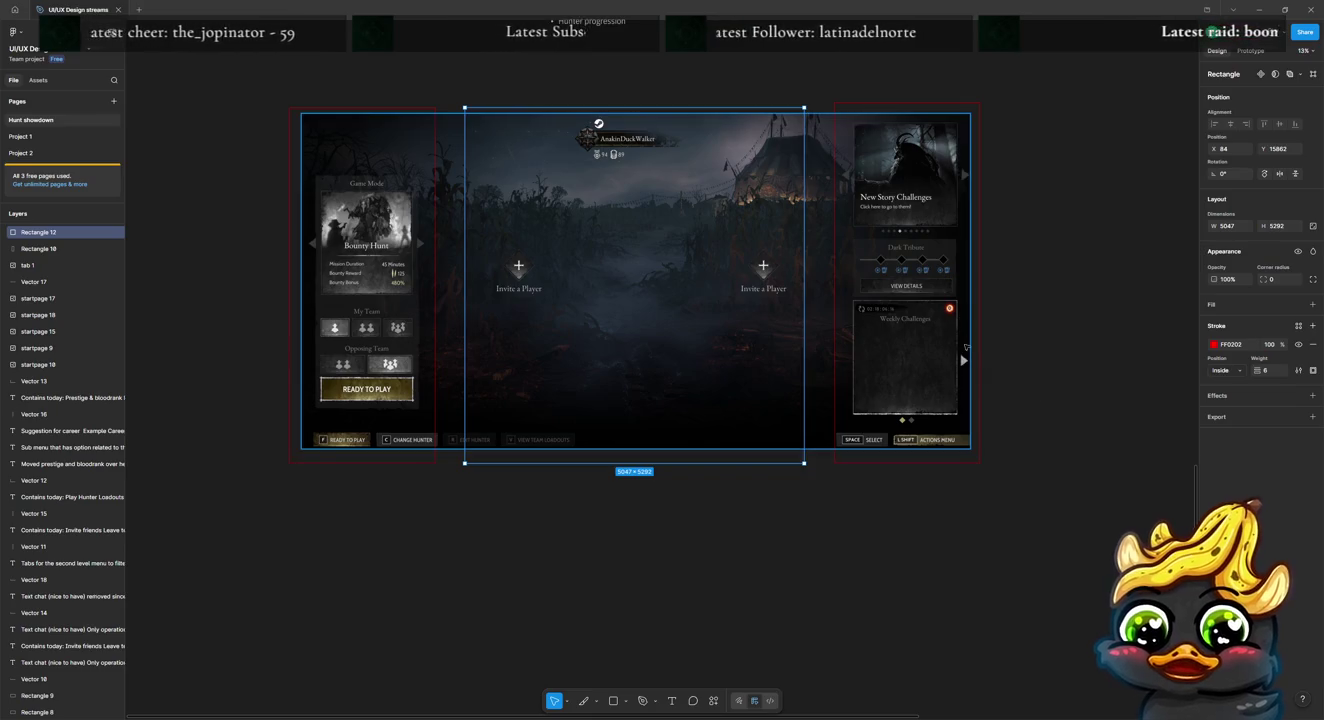
click(981, 392)
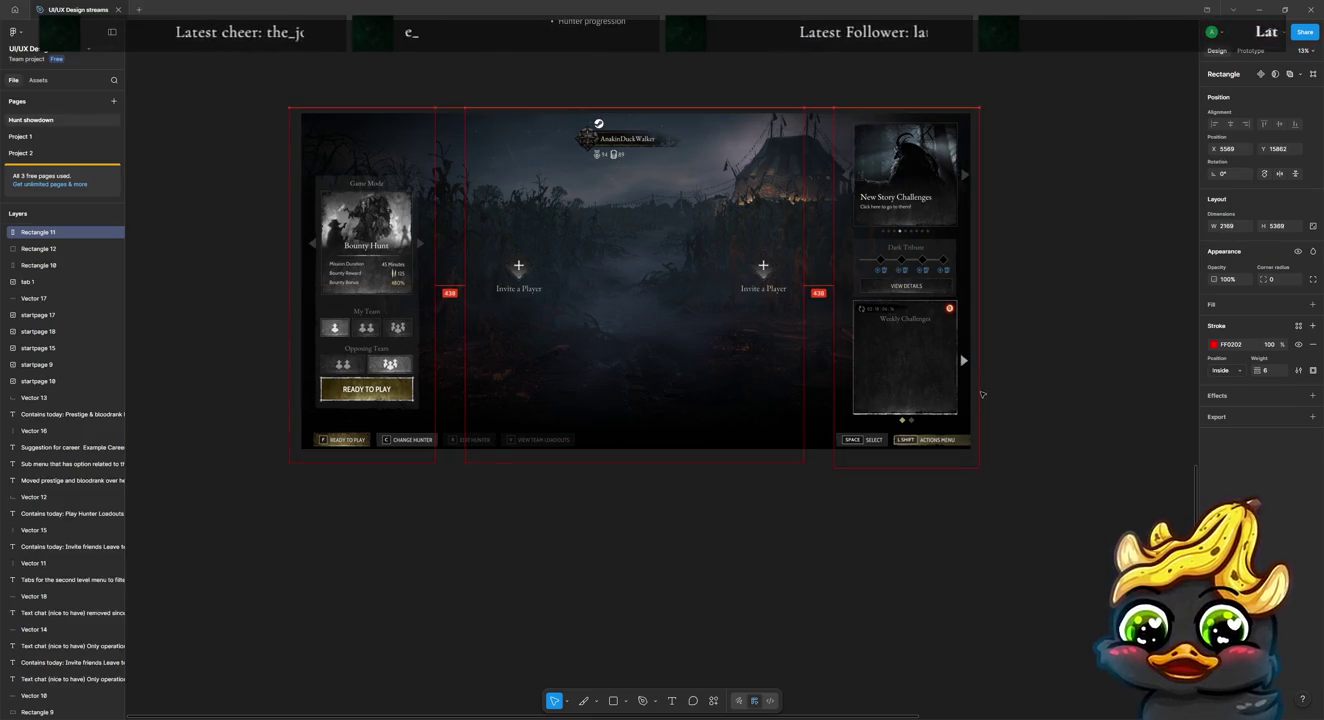
drag(905, 467, 905, 463)
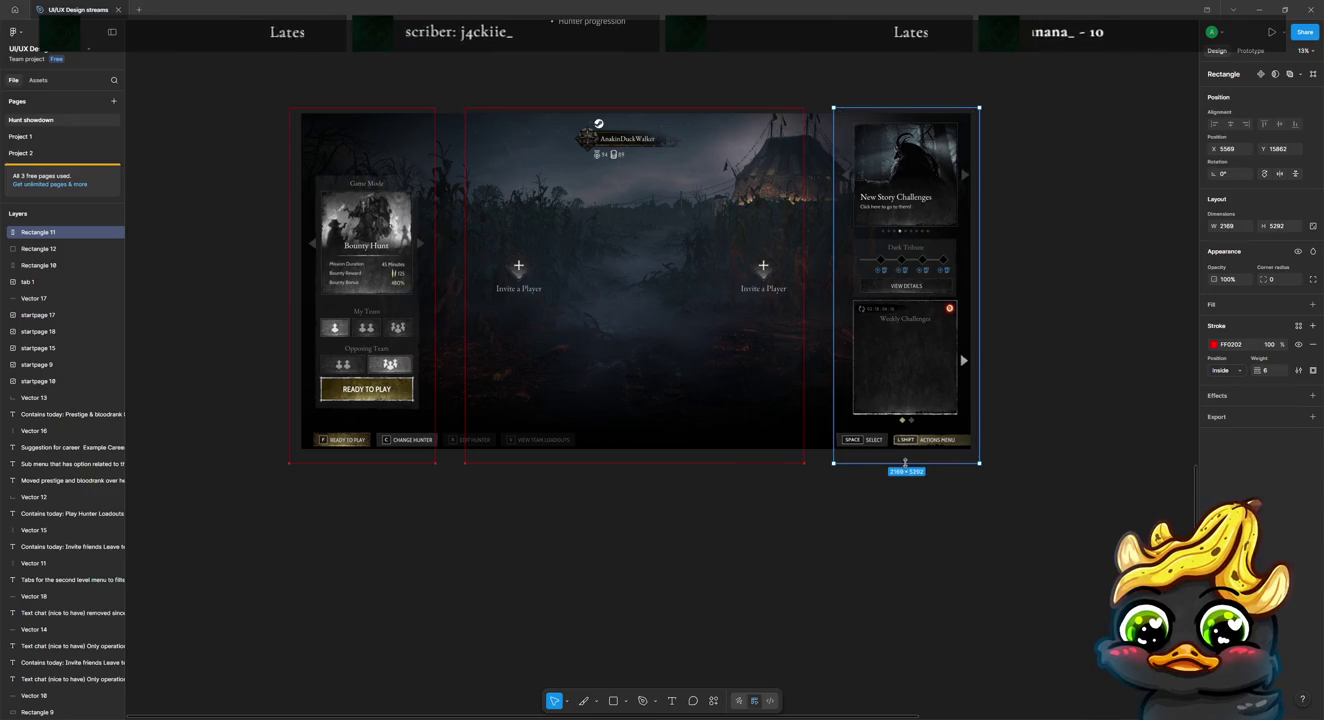
key(Escape)
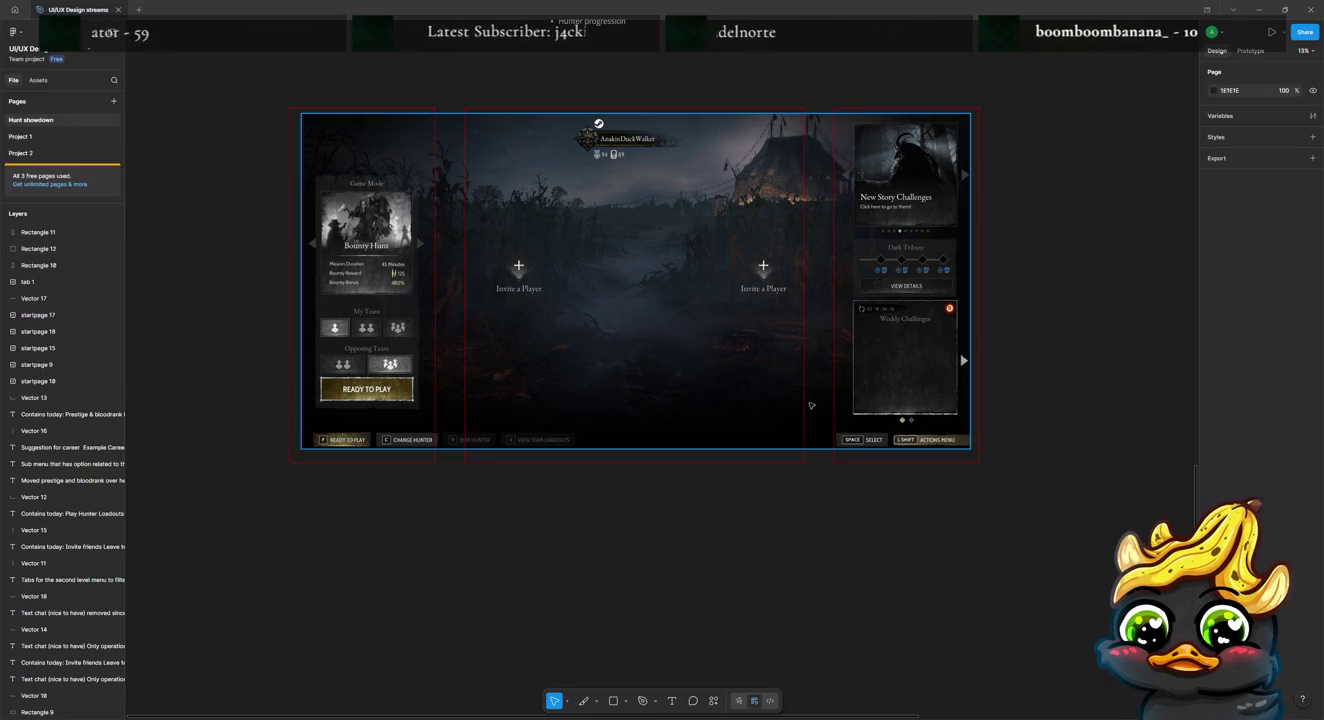
click(802, 406)
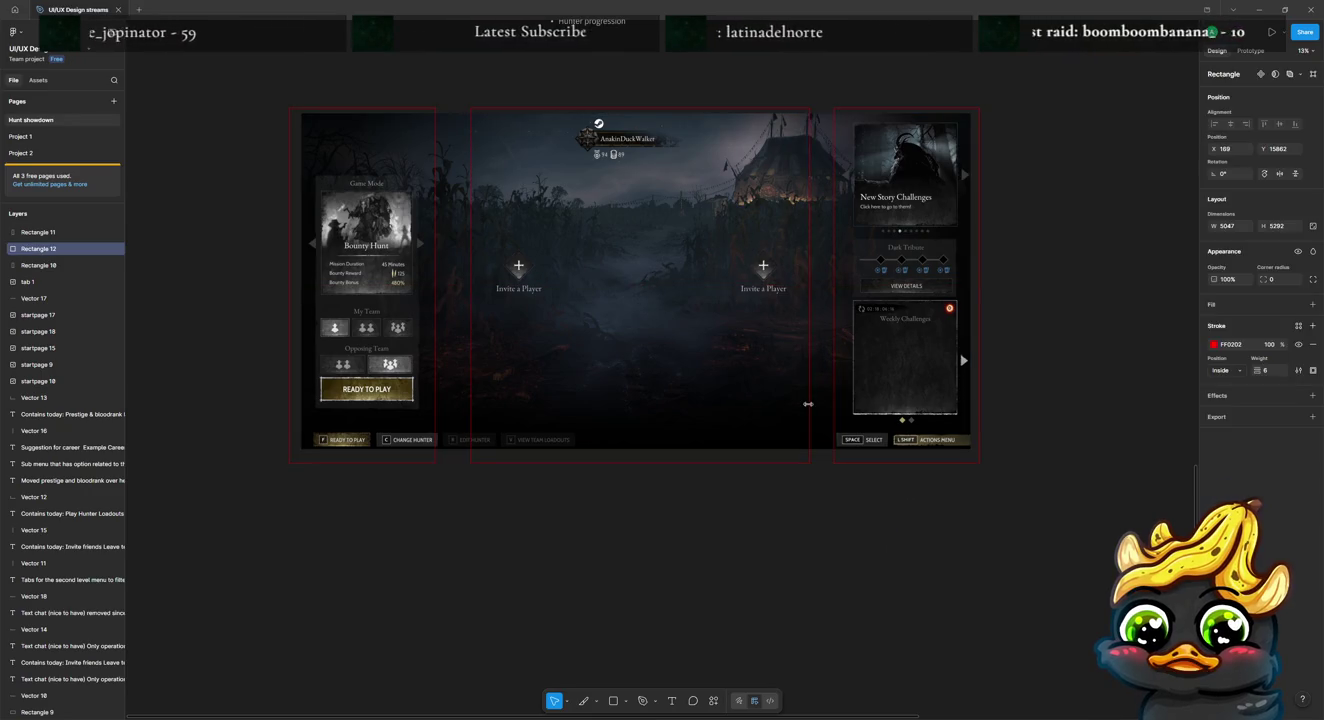
click(683, 532)
click(649, 461)
click(619, 535)
Step: Add number labels 1, 2 and 3 above the left, middle and right red boxes
scroll(400, 300, up, 3)
key(t)
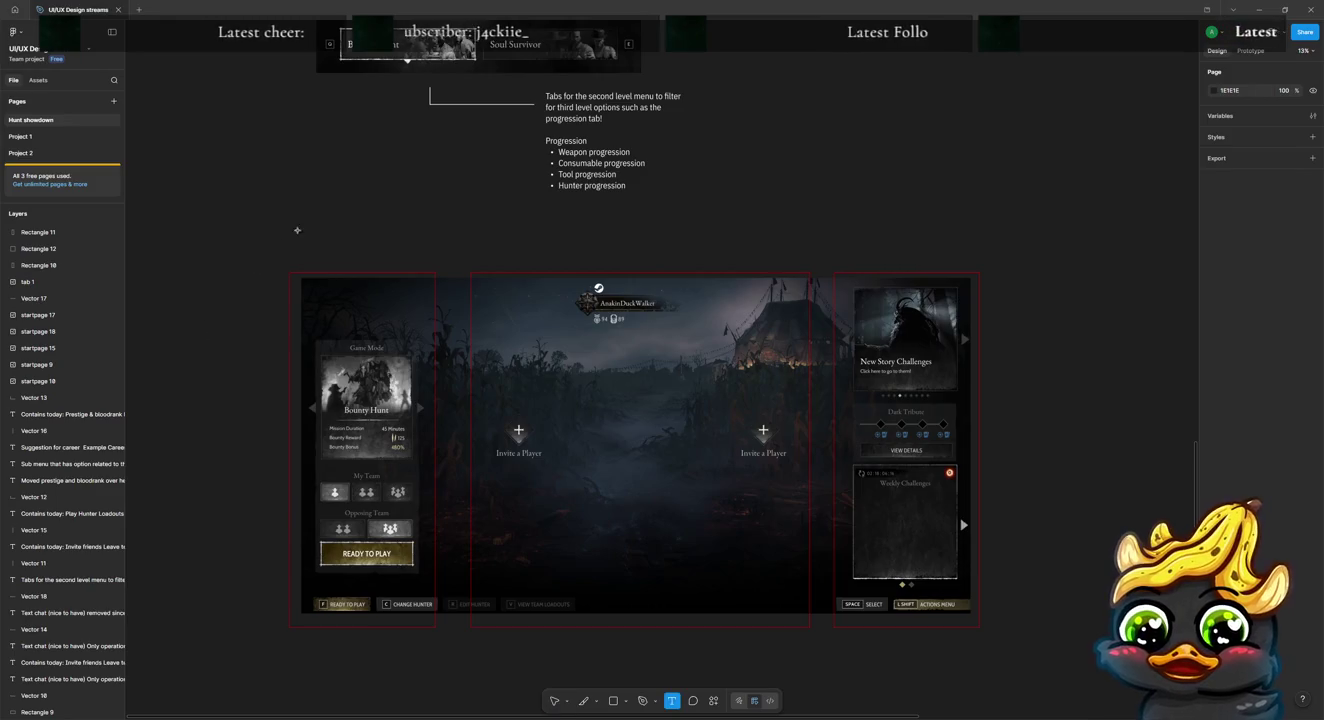
click(350, 237)
text(1)
key(Escape)
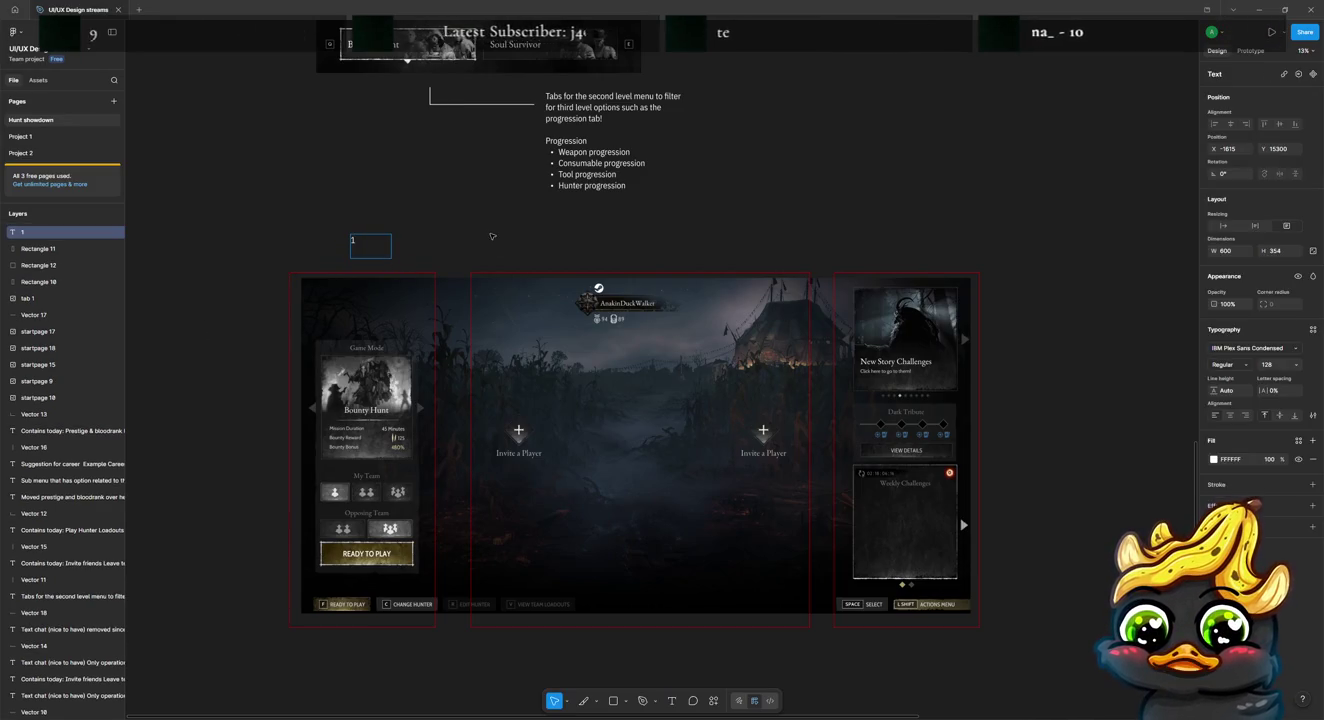
mouse_move(388, 259)
mouse_down()
mouse_move(364, 255)
mouse_move(646, 256)
mouse_up()
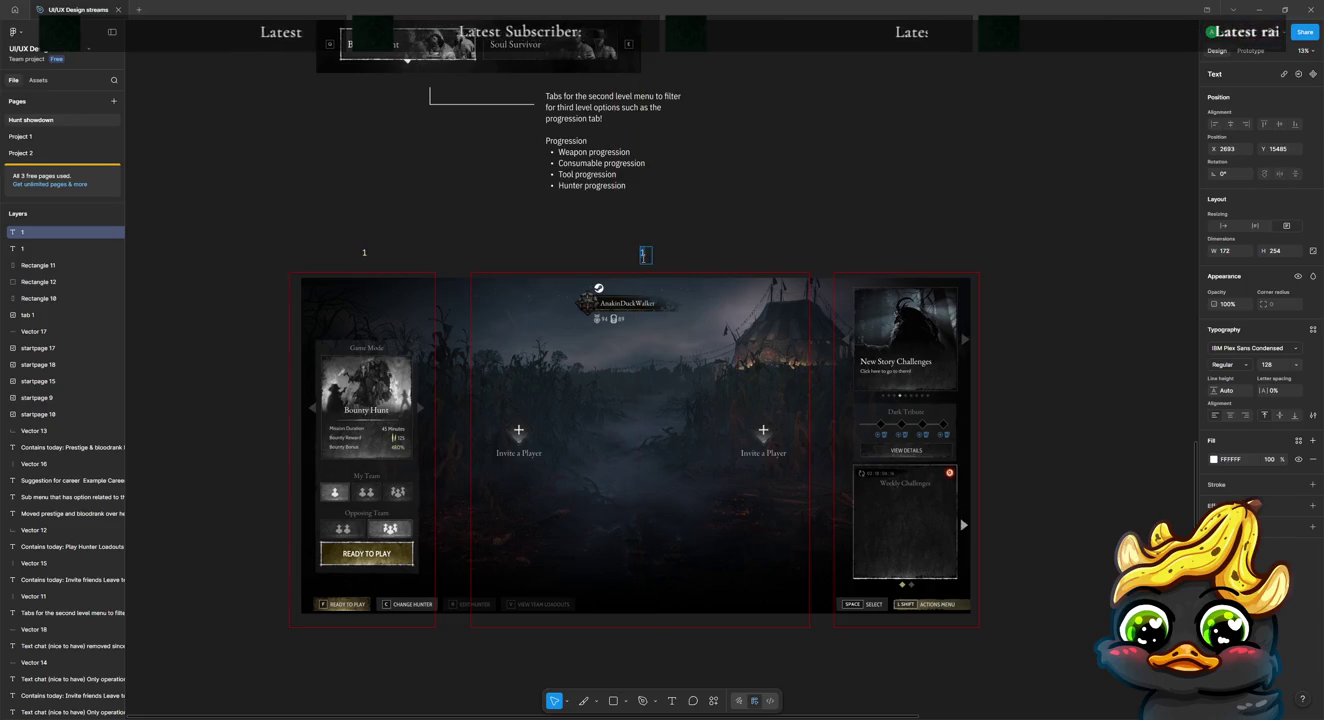
text(2)
key(Escape)
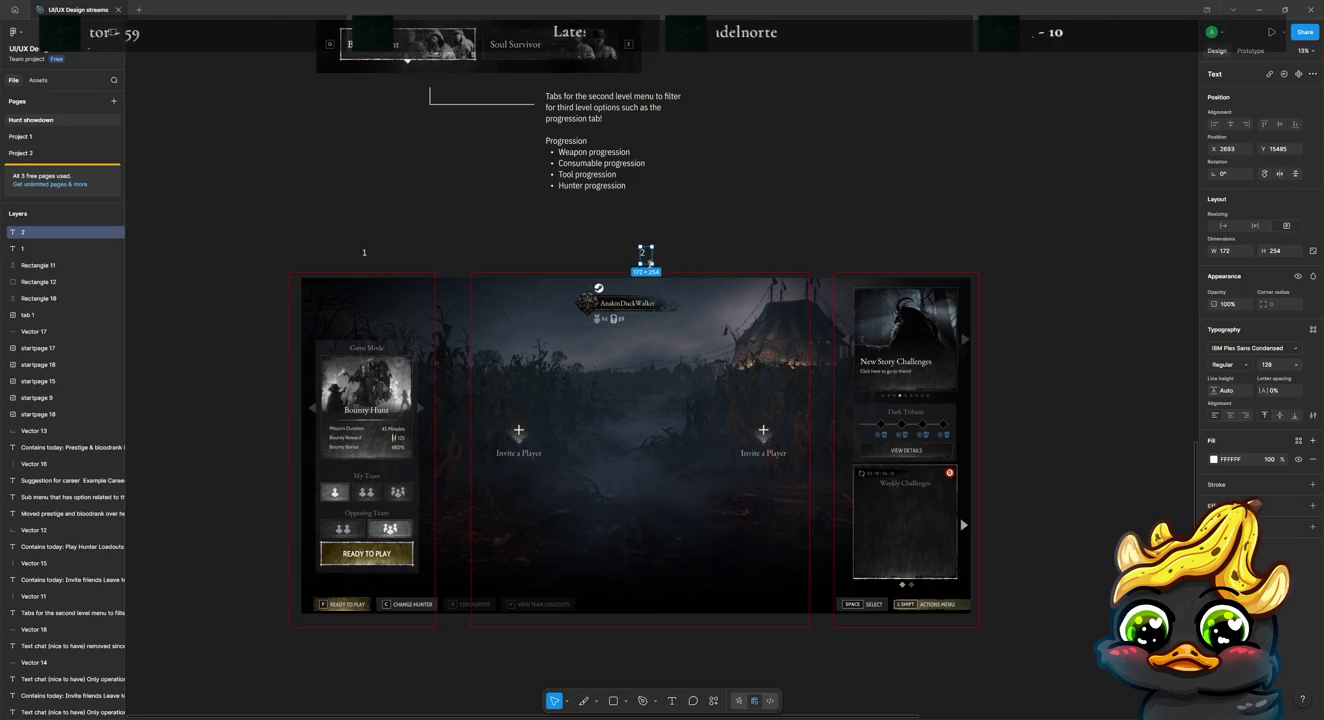
alt+drag(364, 254, 913, 256)
double_click(913, 255)
text(3)
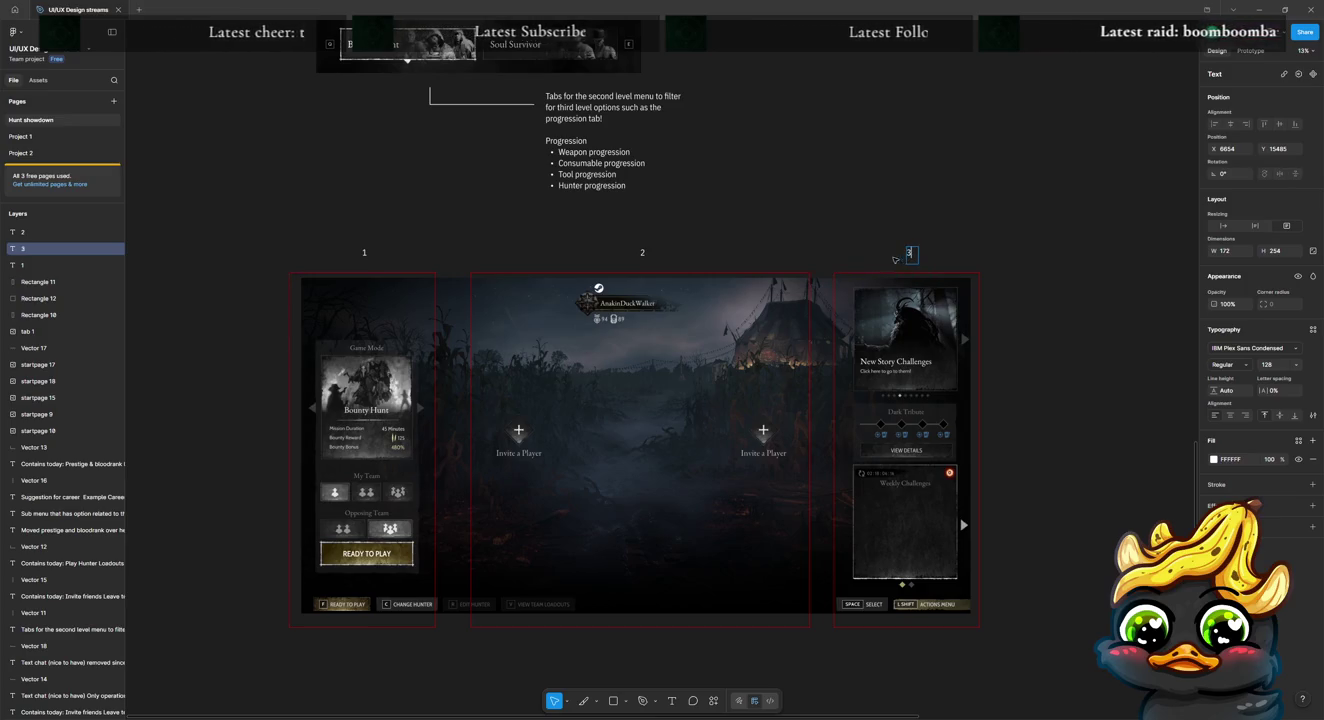
key(Escape)
key(Escape)
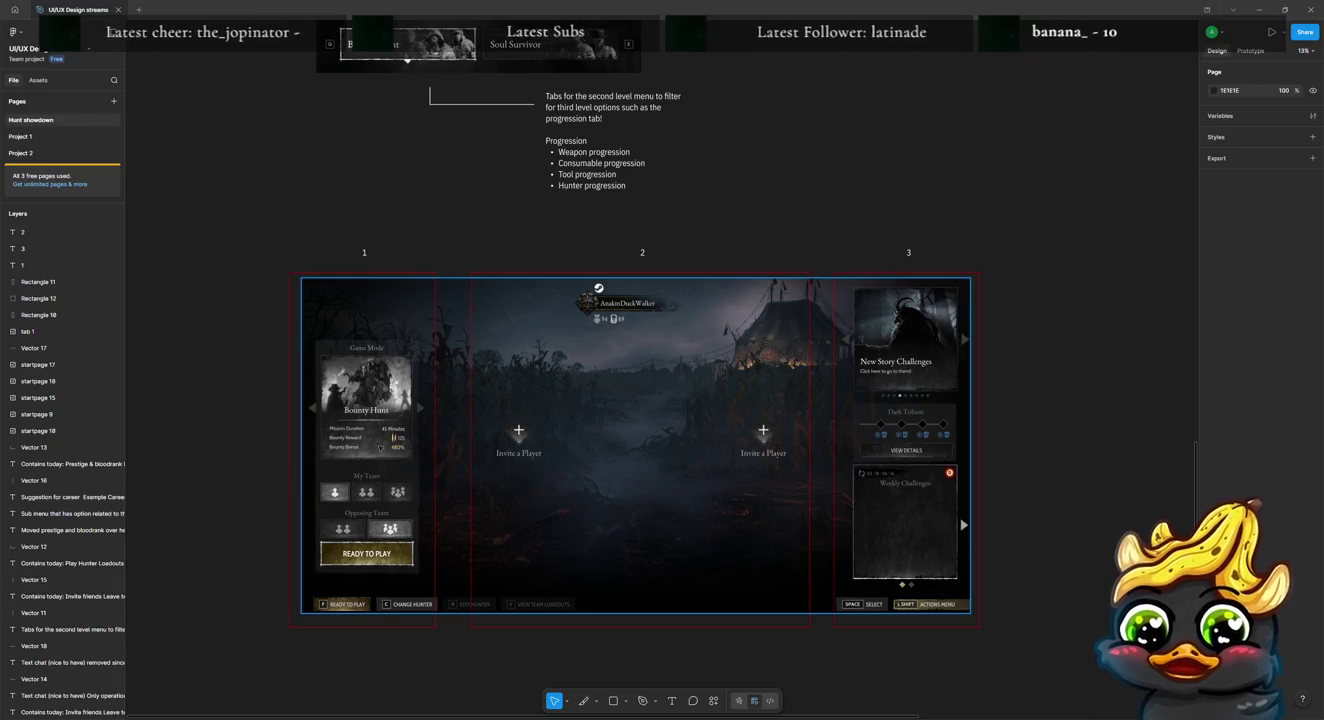
scroll(428, 596, down, 5)
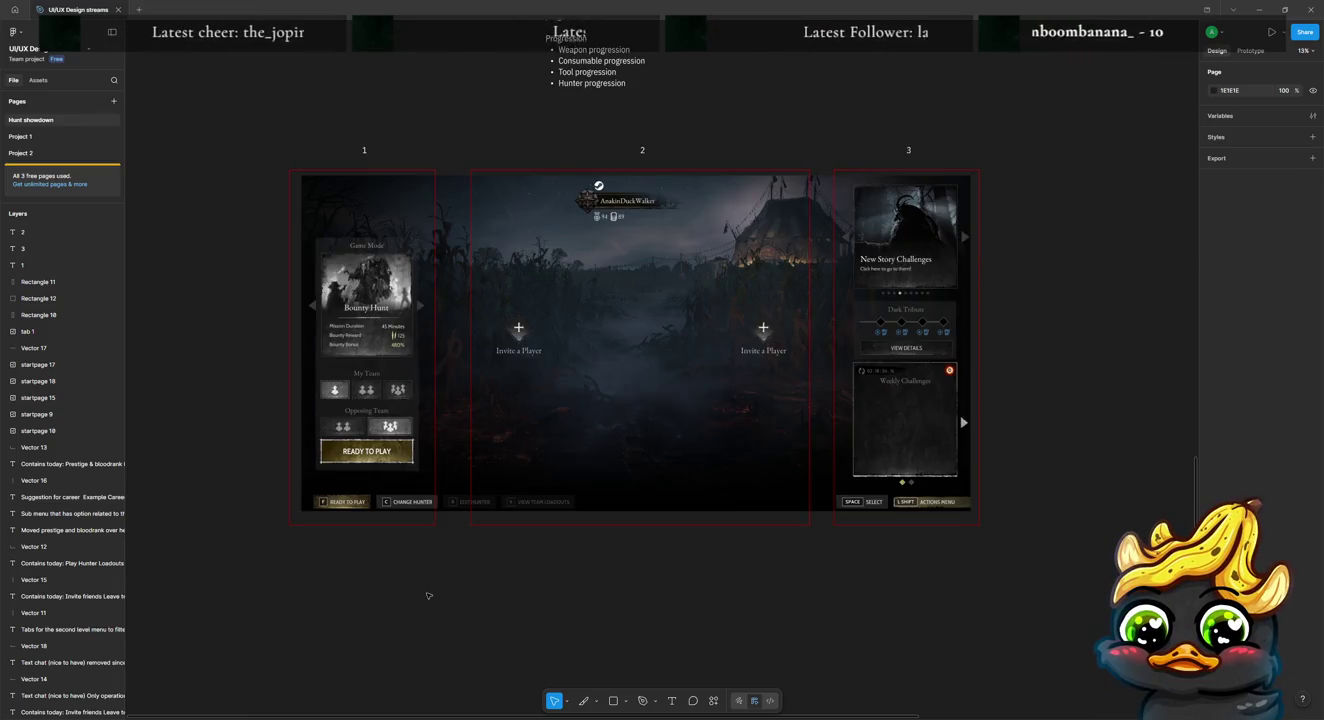
Step: Widen the left red box slightly
click(430, 524)
drag(436, 524, 443, 526)
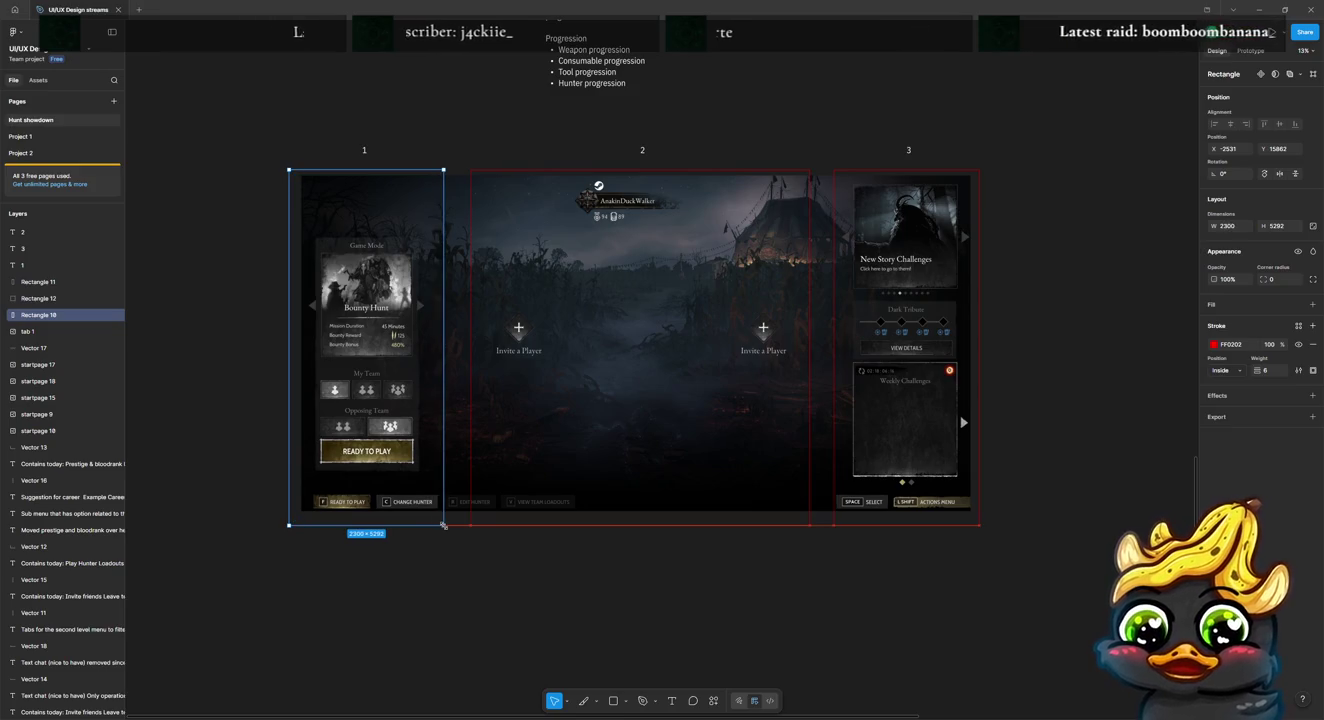
click(415, 150)
Step: Add the note 'Contains game specific actions for me to get into a game and play!' under box 1
key(t)
drag(314, 543, 430, 637)
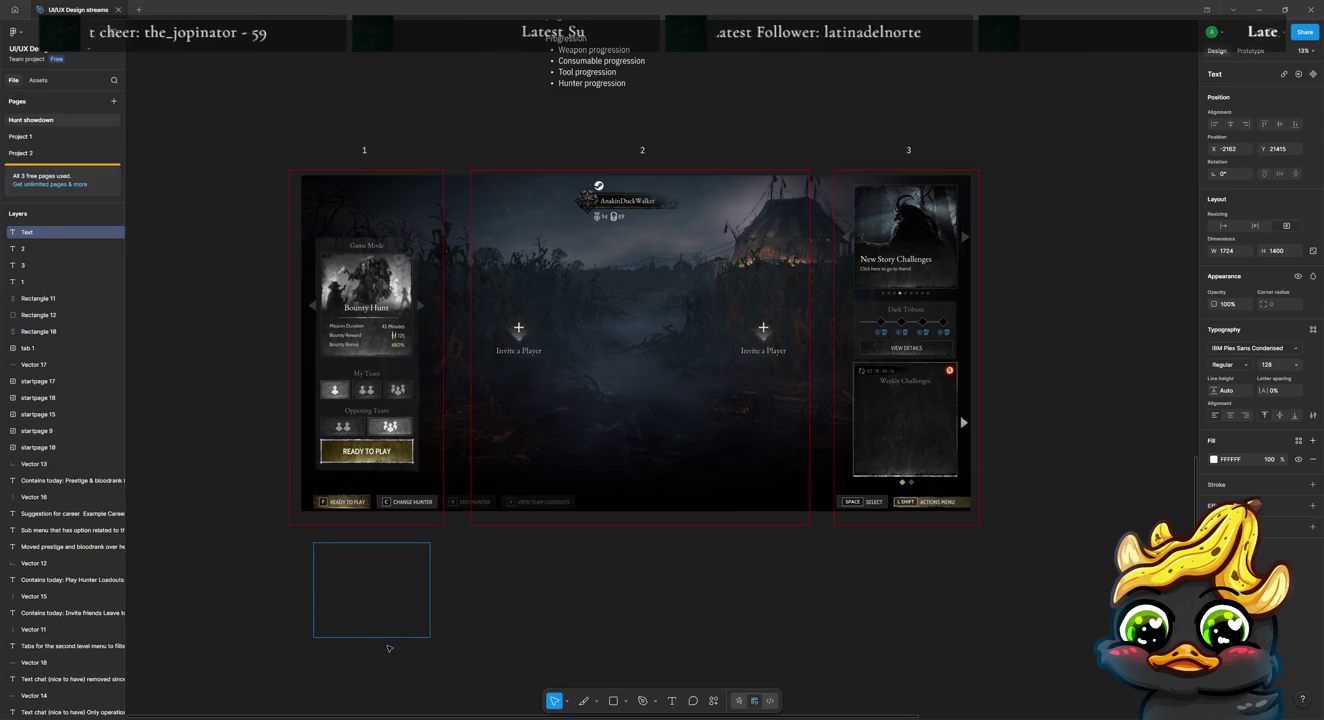
text(Contains game specific ac)
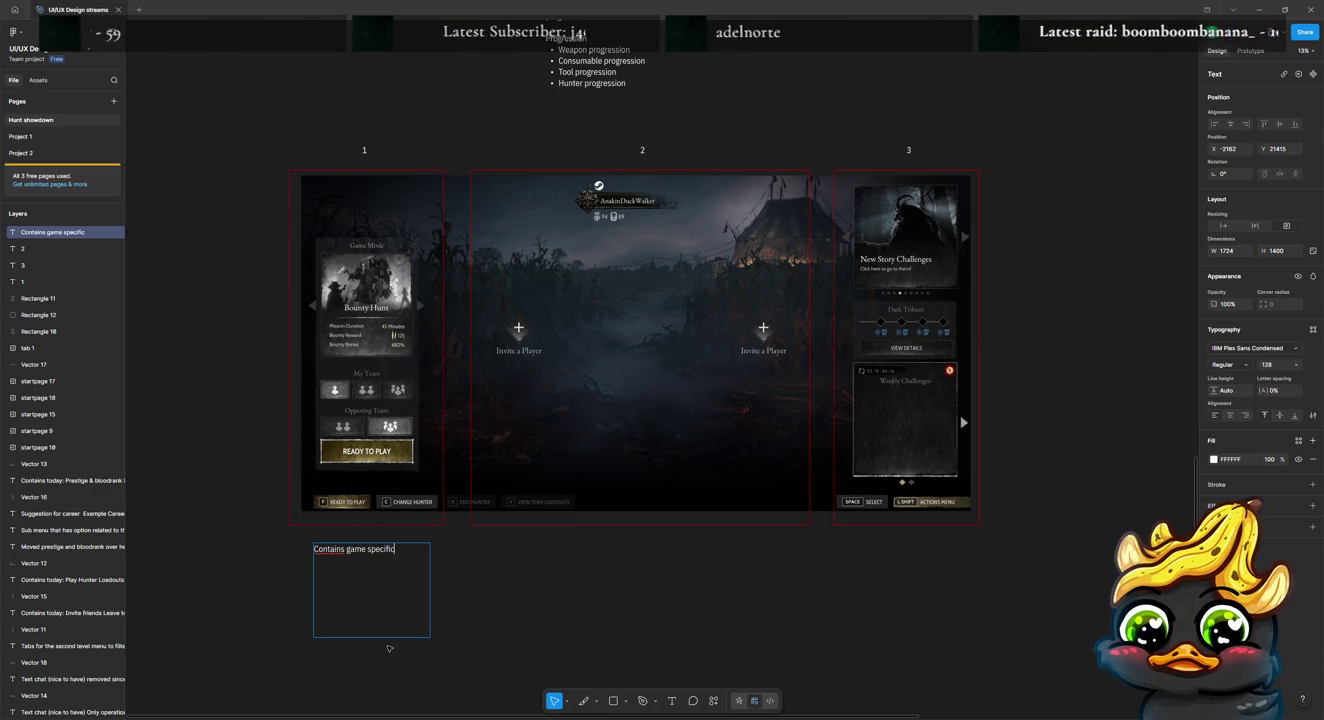
text(tions for)
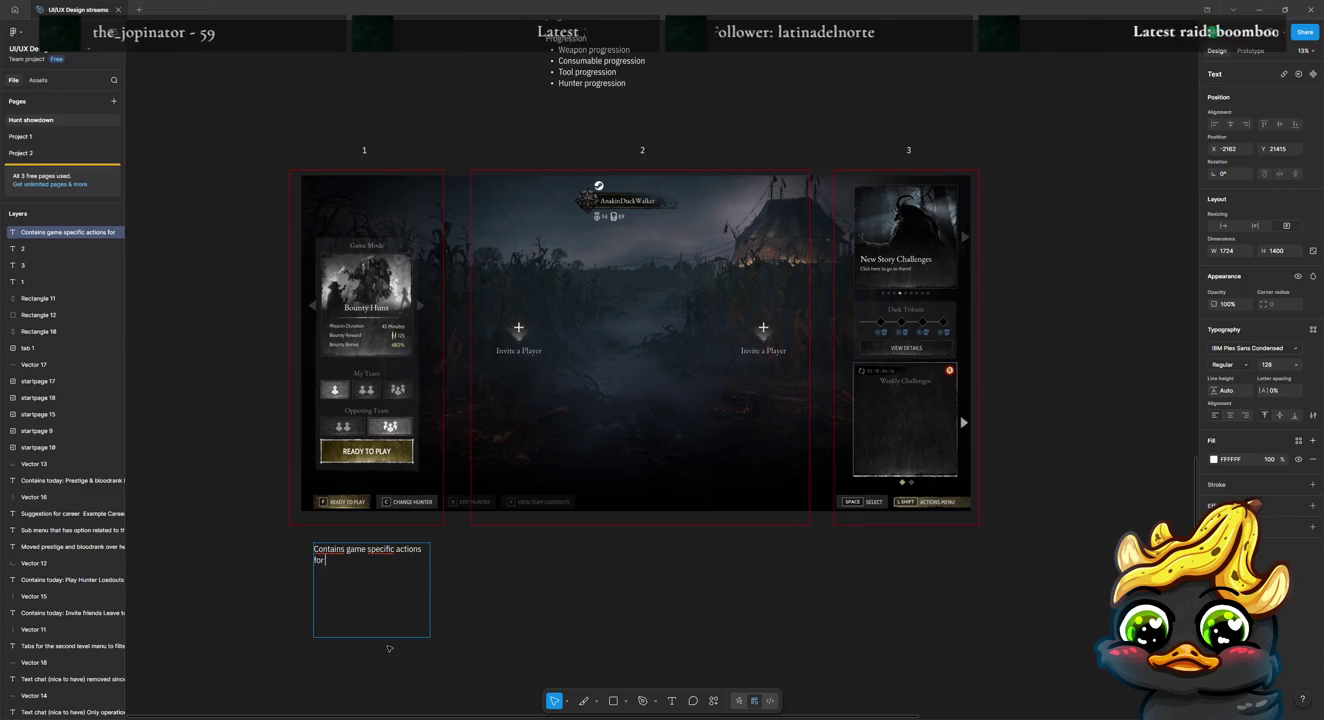
text( me to get into)
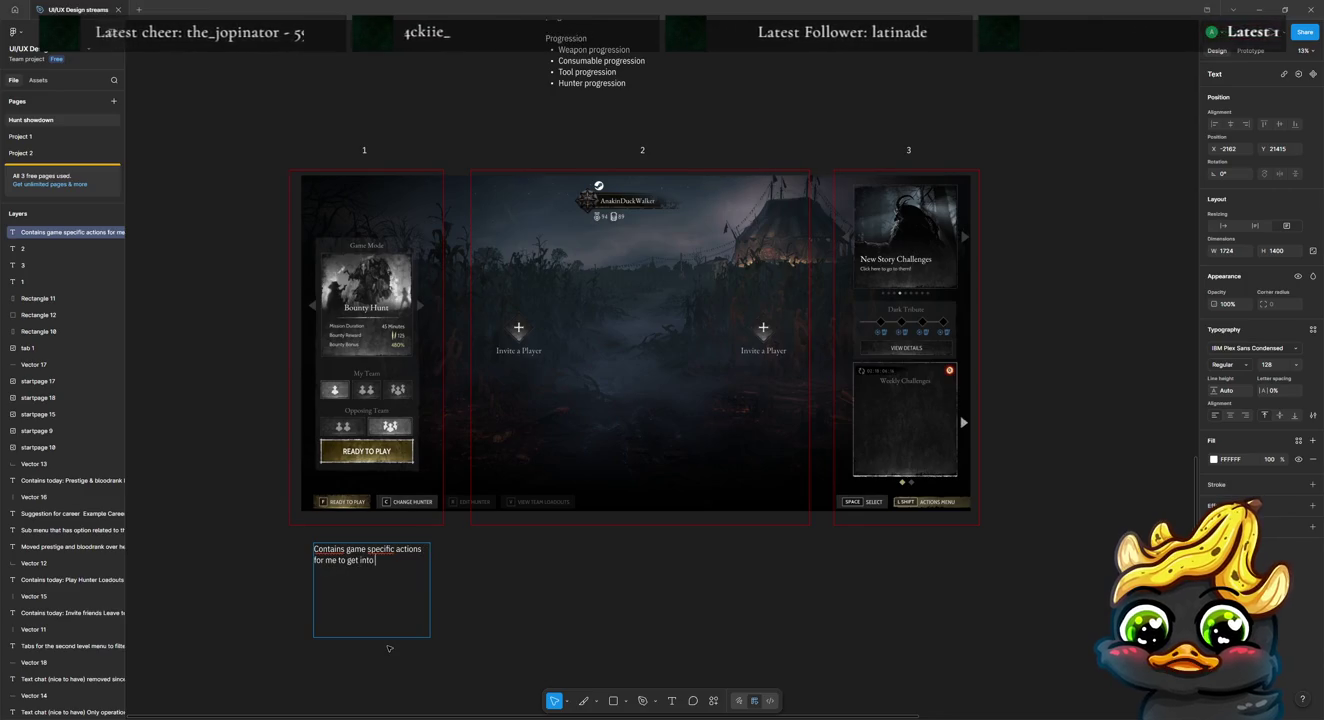
text( a game and play!)
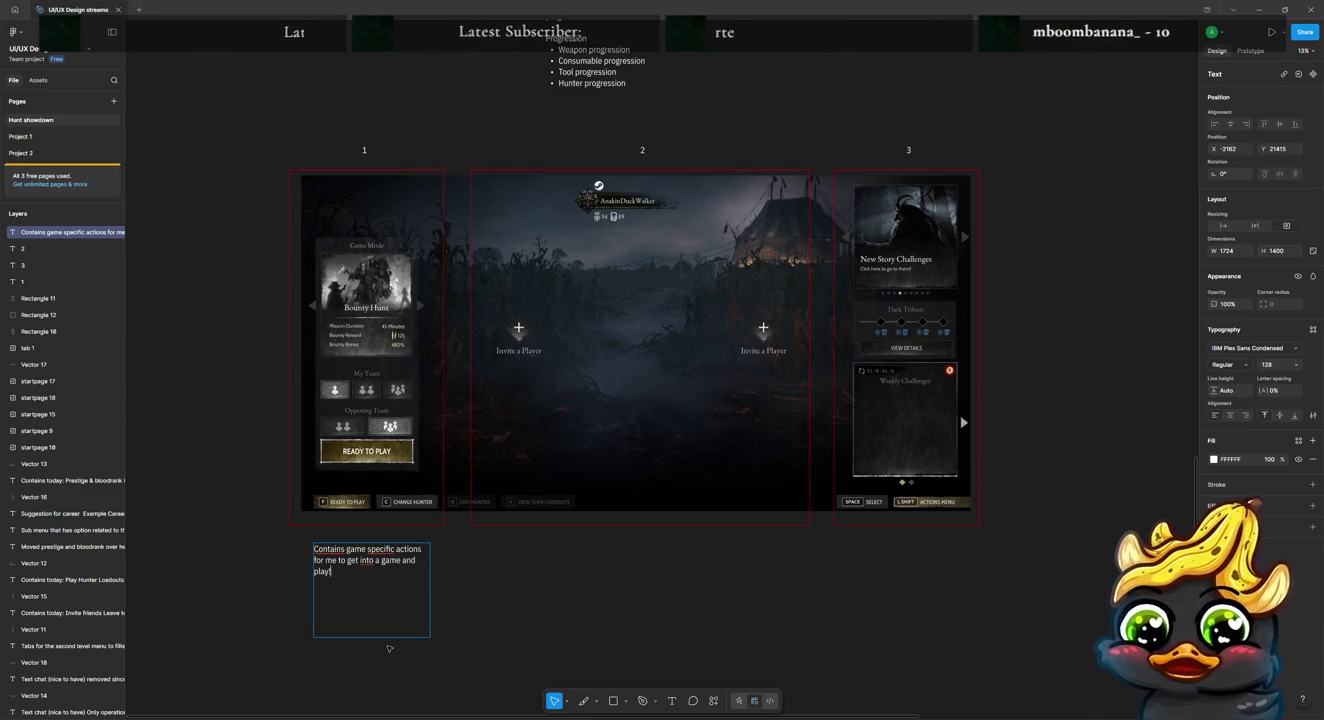
key(Escape)
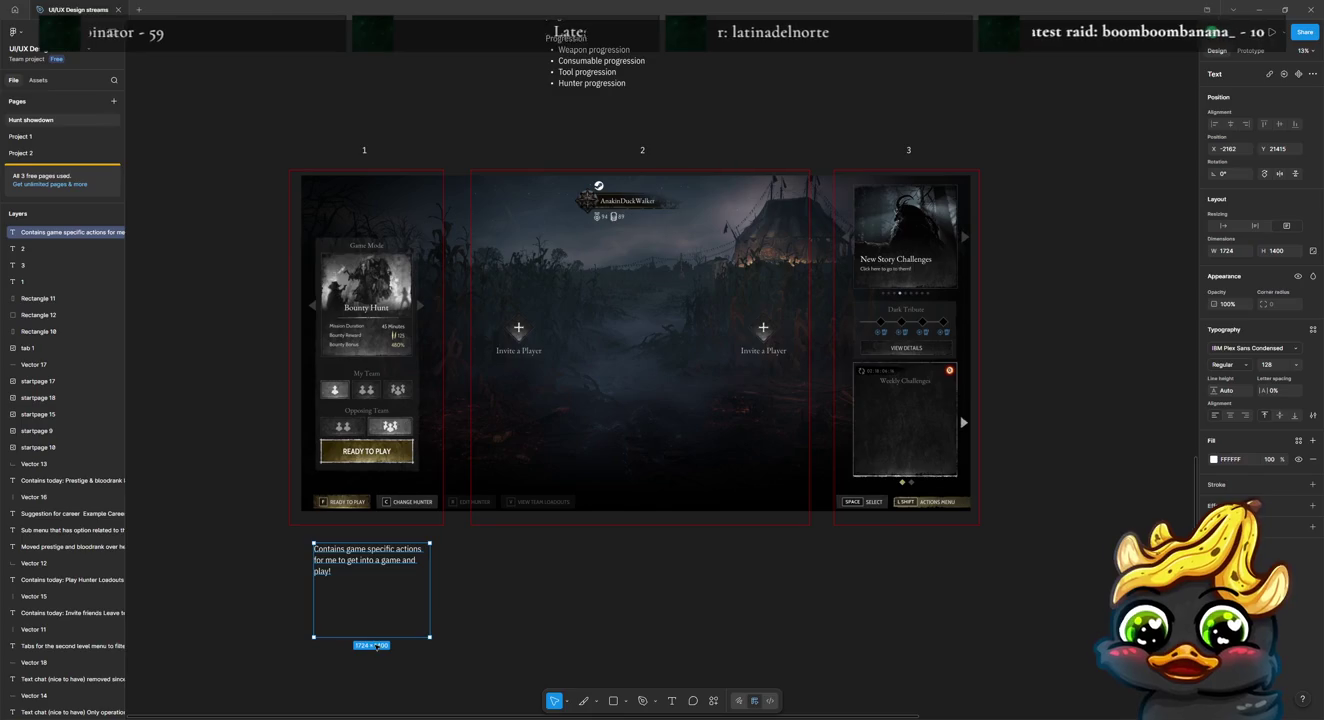
drag(376, 637, 379, 562)
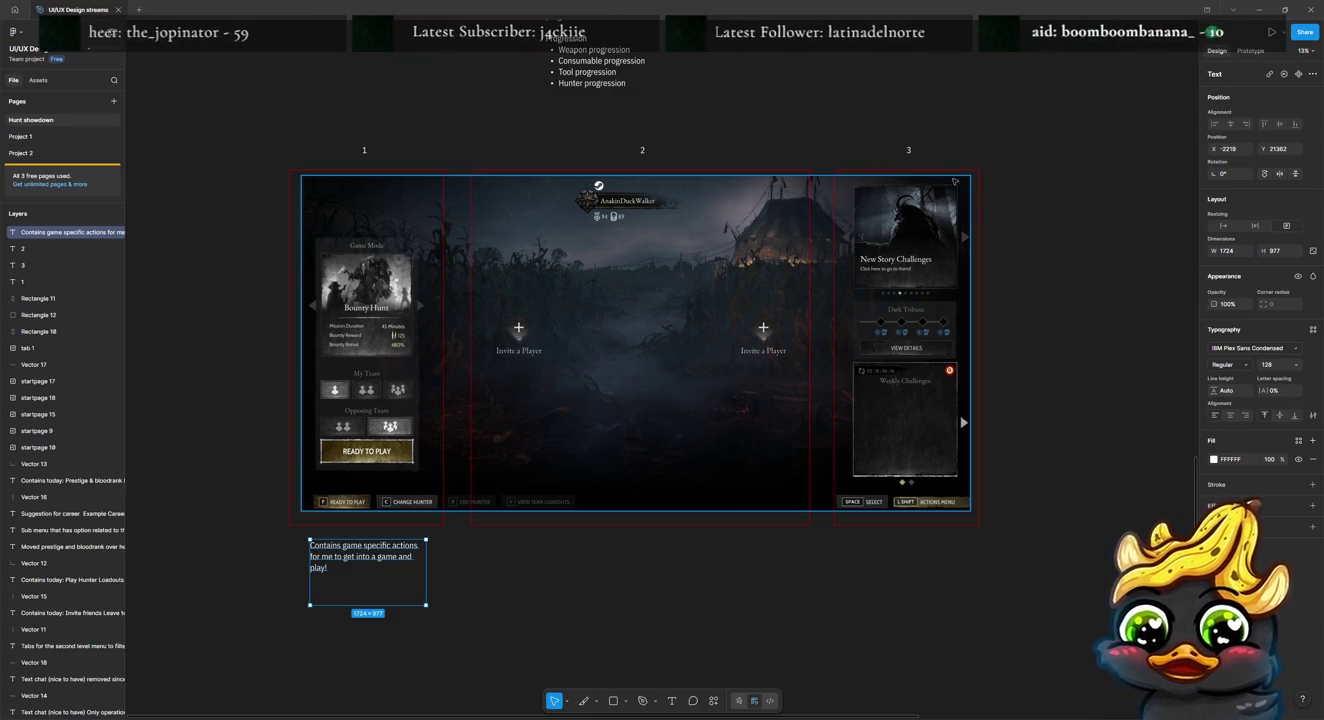
scroll(800, 300, up, 5)
scroll(700, 270, up, 5)
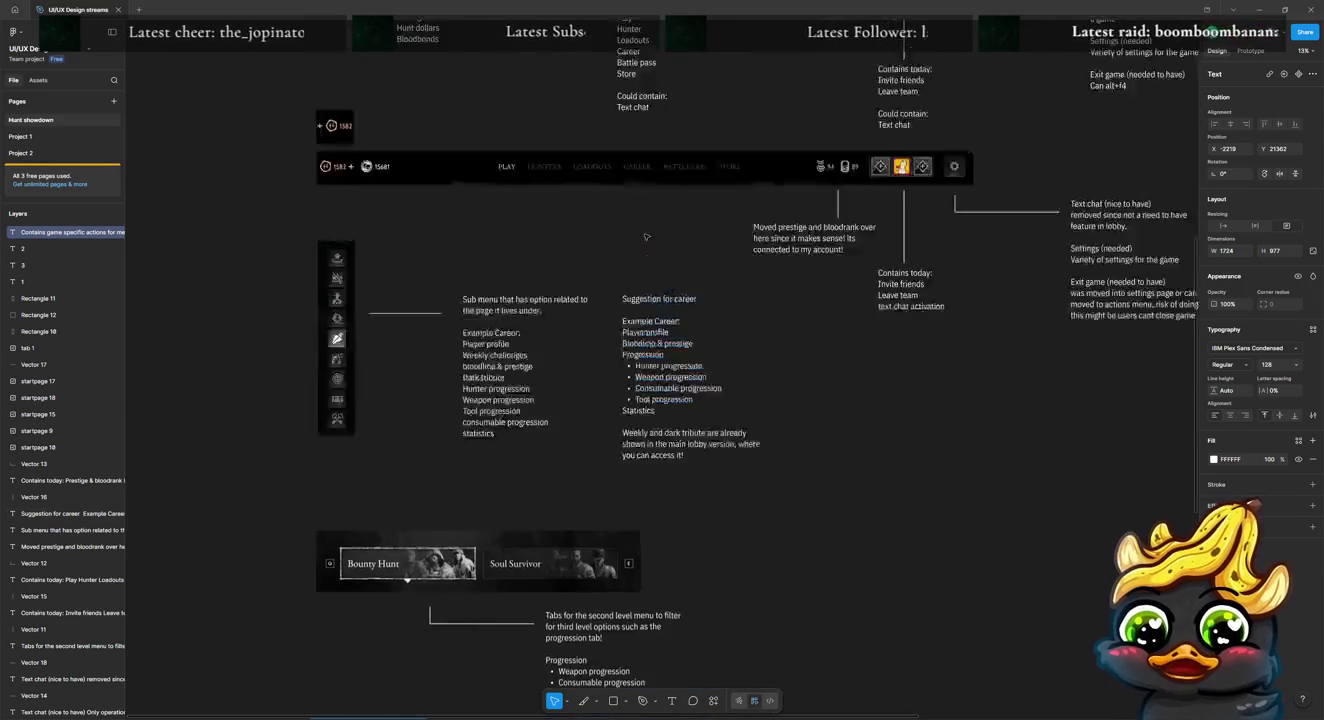
scroll(647, 240, up, 5)
scroll(647, 240, up, 4)
scroll(383, 227, up, 1)
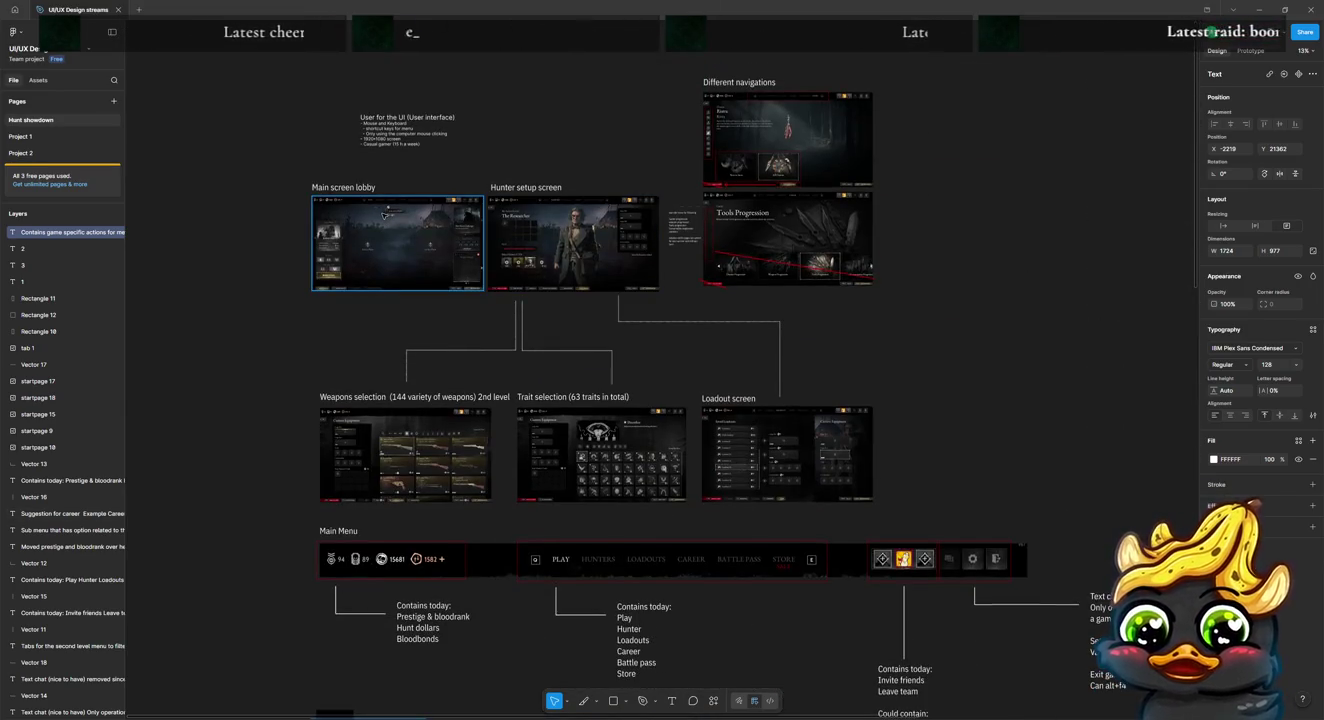
Step: Zoom out to 6% and back to 13% on the lobby, then copy the box 1 note beneath box 2
scroll(383, 214, up, 3)
scroll(382, 214, up, 3)
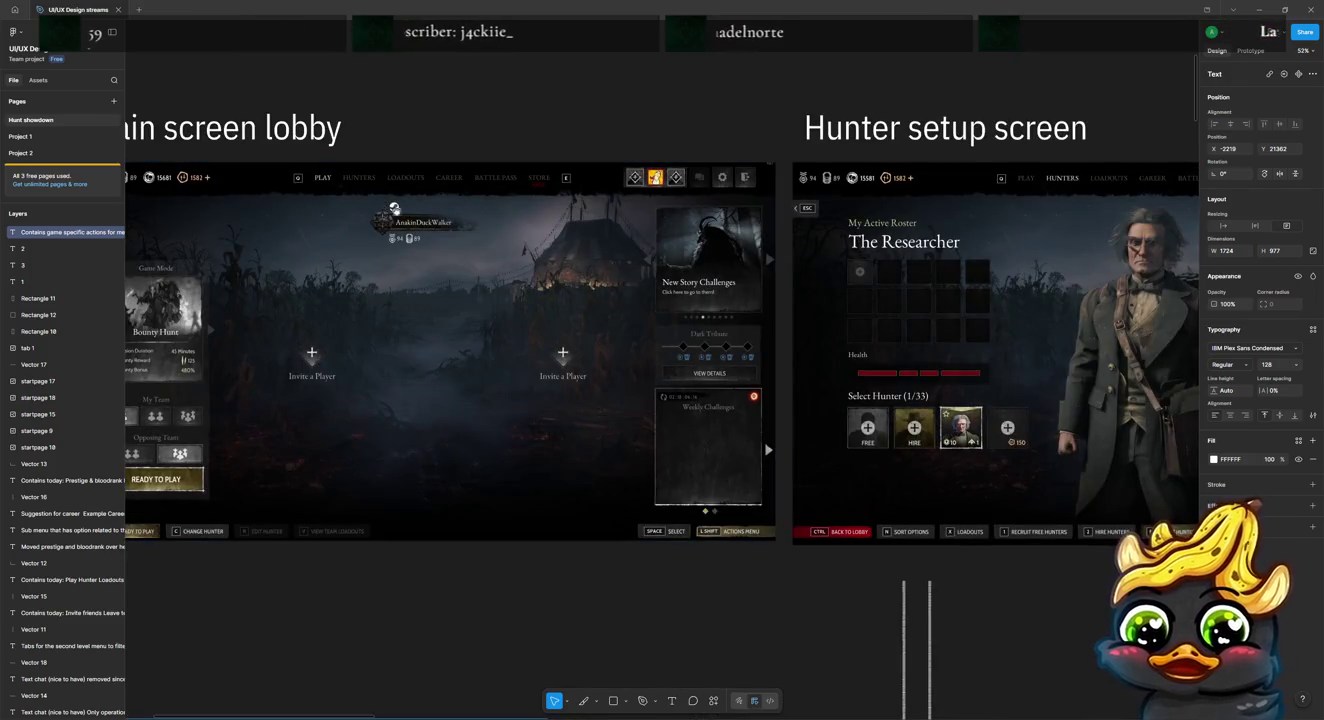
scroll(480, 226, down, 1)
scroll(437, 243, up, 2)
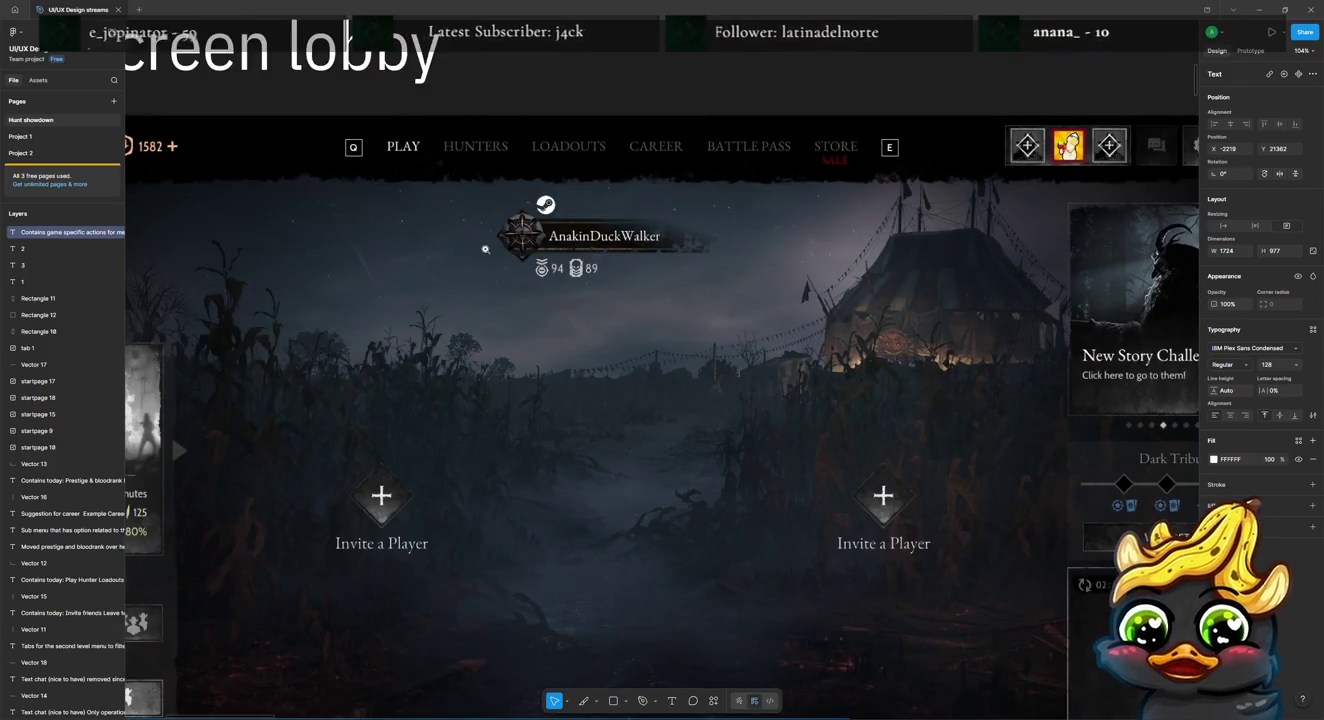
scroll(491, 251, down, 2)
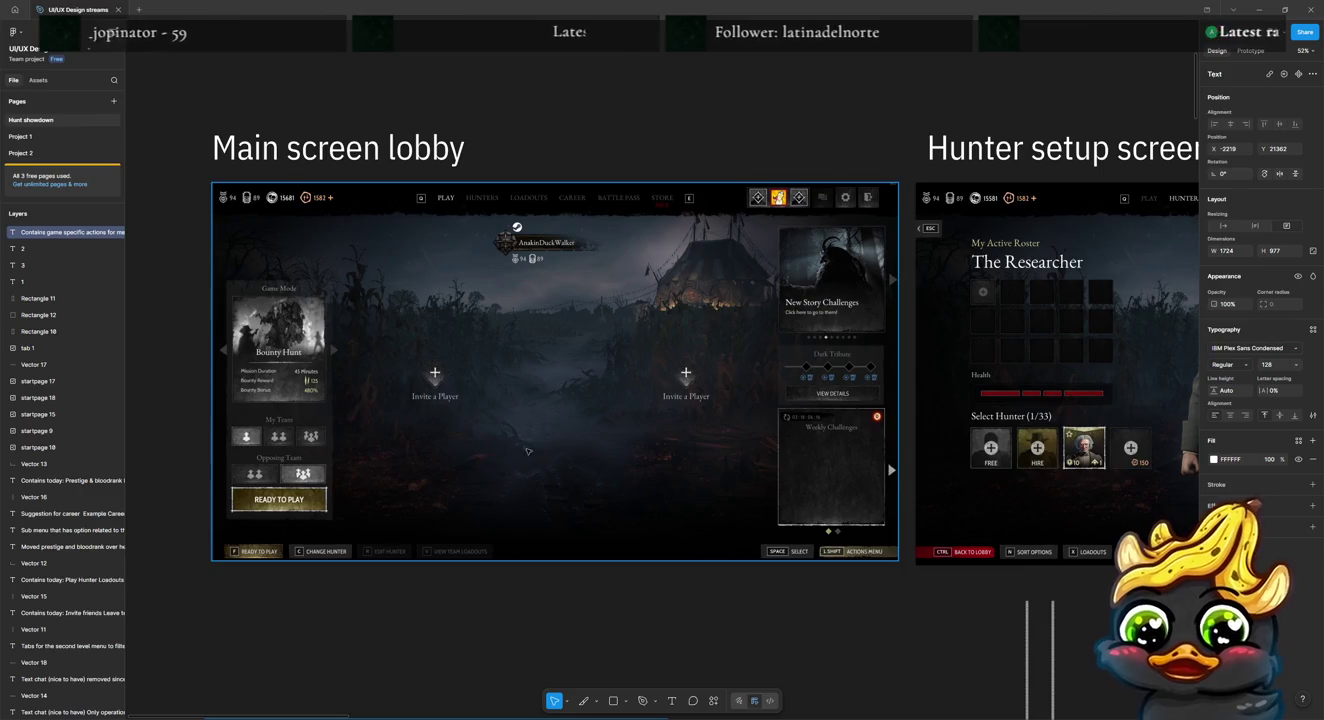
scroll(635, 413, down, 5)
scroll(698, 411, down, 8)
scroll(697, 411, down, 5)
scroll(698, 423, down, 5)
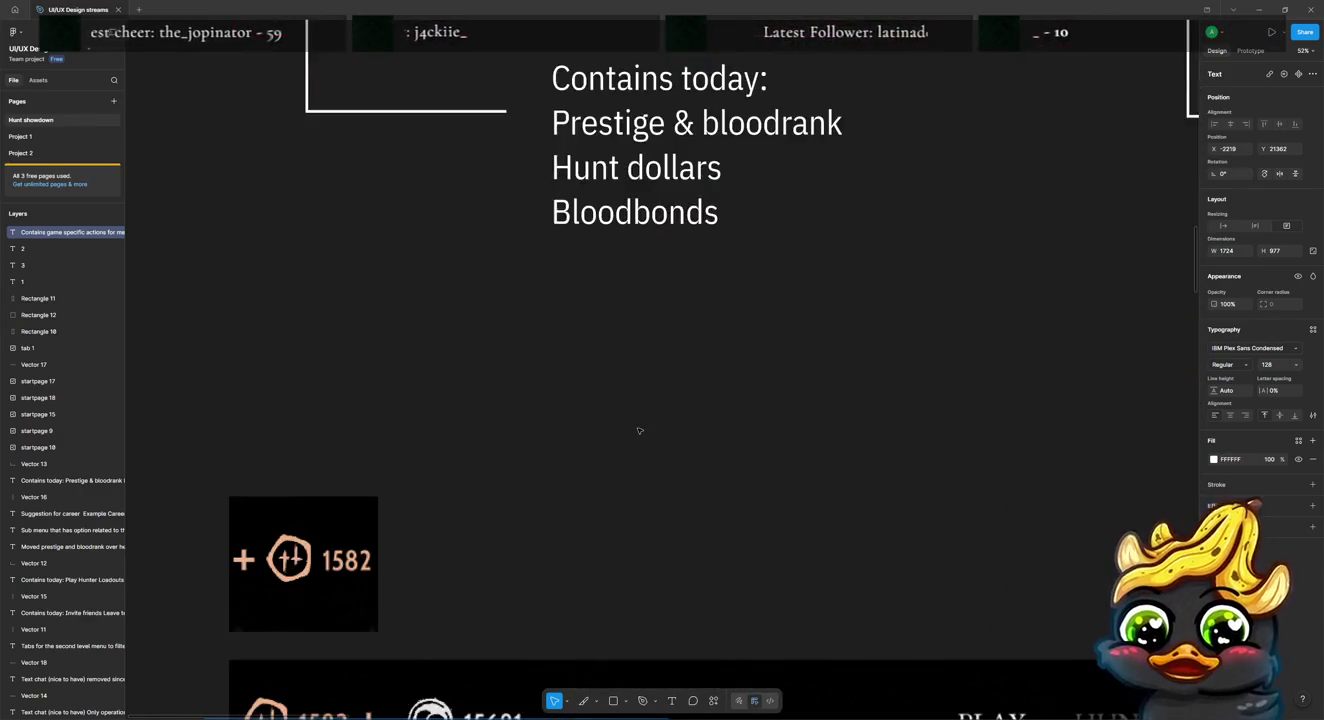
scroll(639, 431, down, 5)
scroll(640, 432, down, 5)
scroll(640, 431, down, 3)
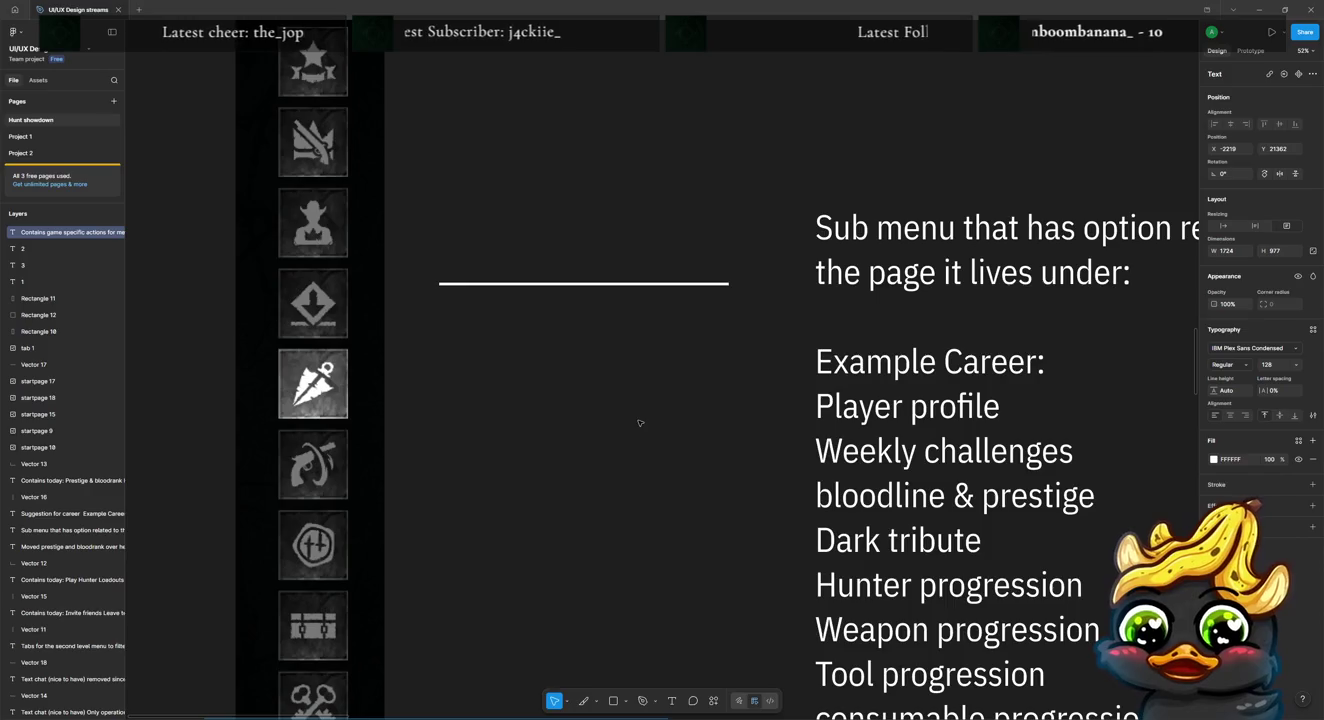
scroll(636, 428, down, 5)
scroll(644, 416, down, 3)
scroll(645, 416, down, 3)
scroll(697, 297, down, 3)
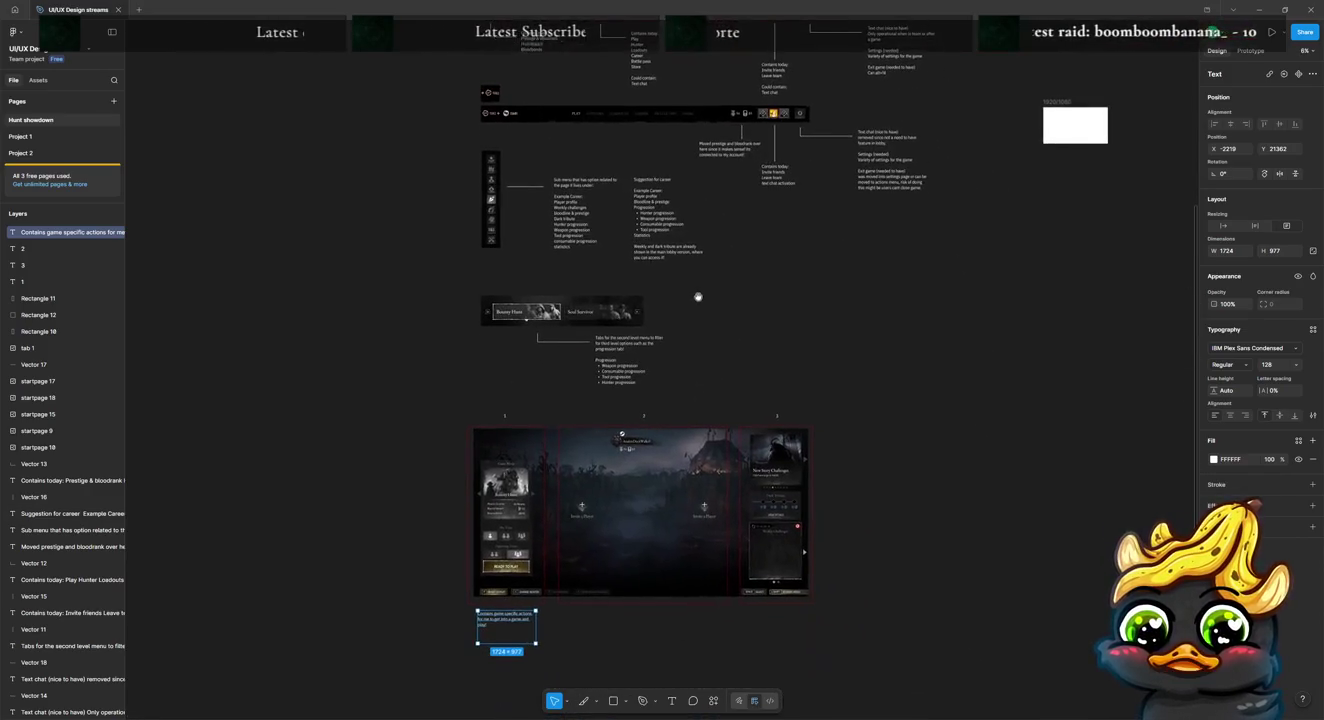
scroll(601, 489, up, 3)
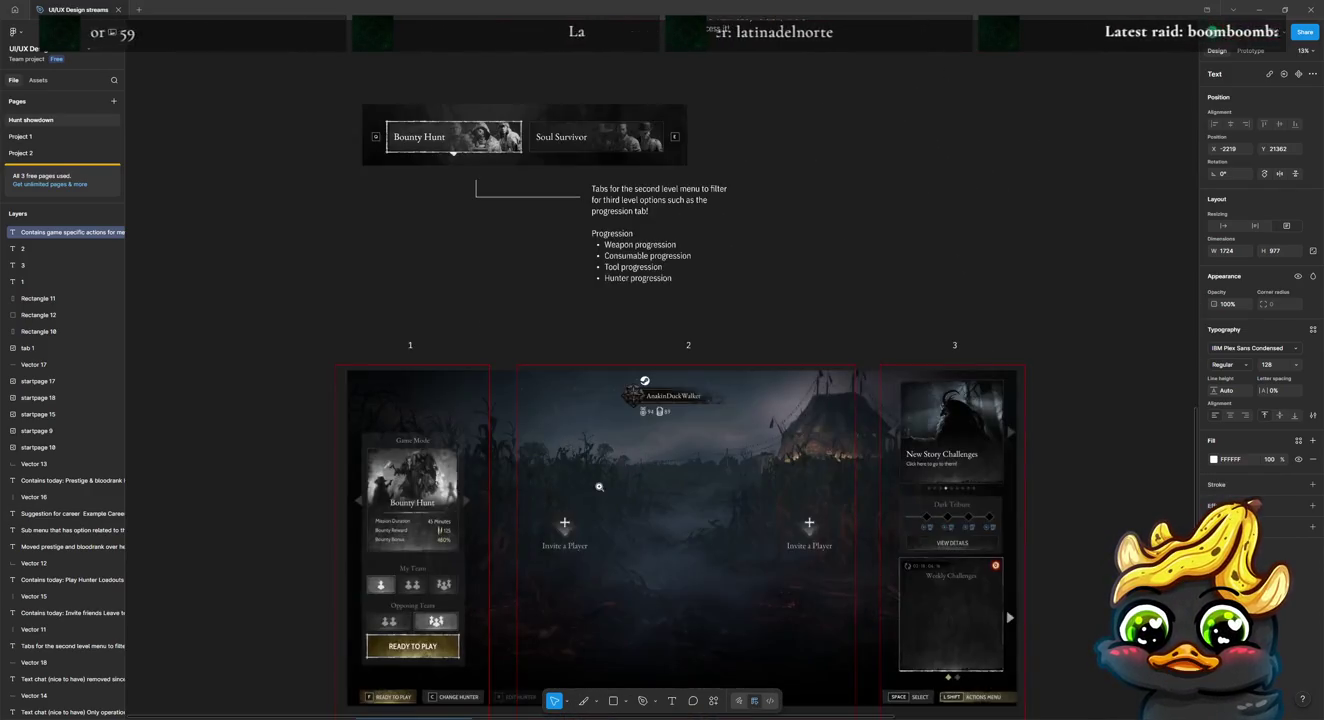
scroll(618, 401, down, 5)
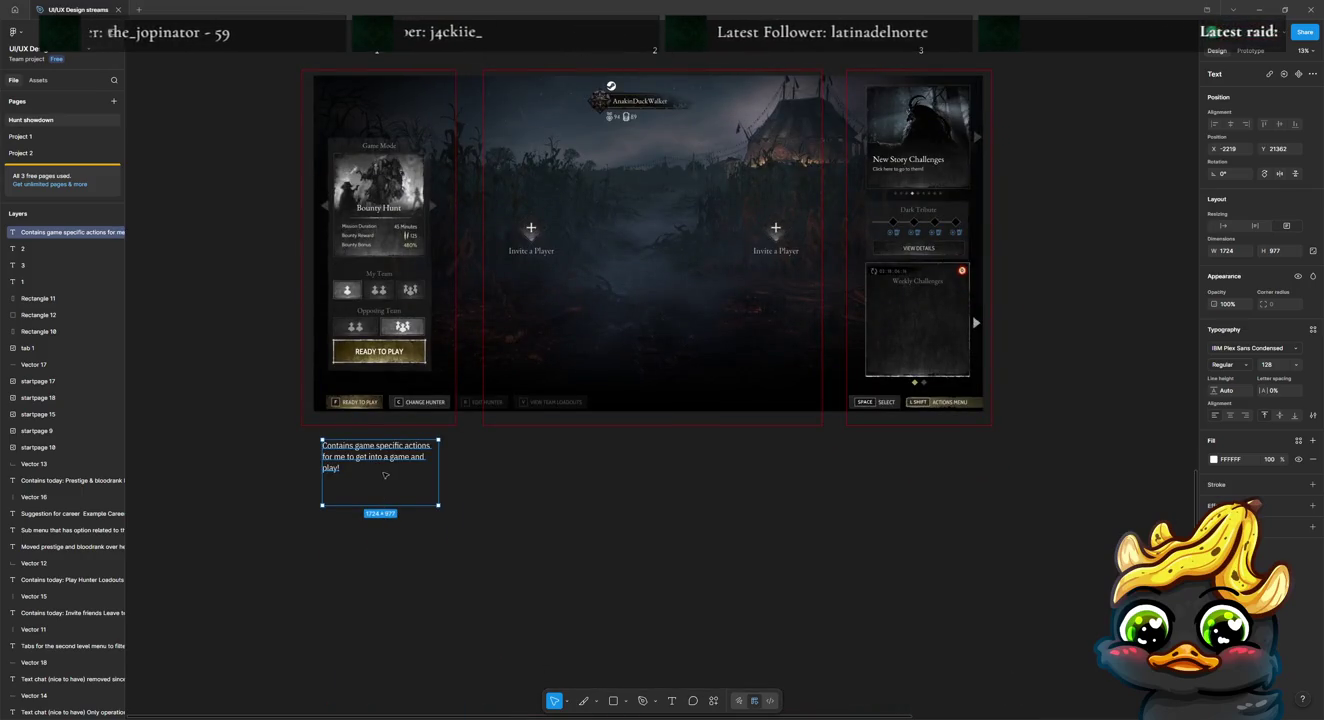
drag(387, 476, 638, 474)
Step: Rewrite the note under box 2 to 'Focused on hunters and social aspects of the game'
double_click(638, 472)
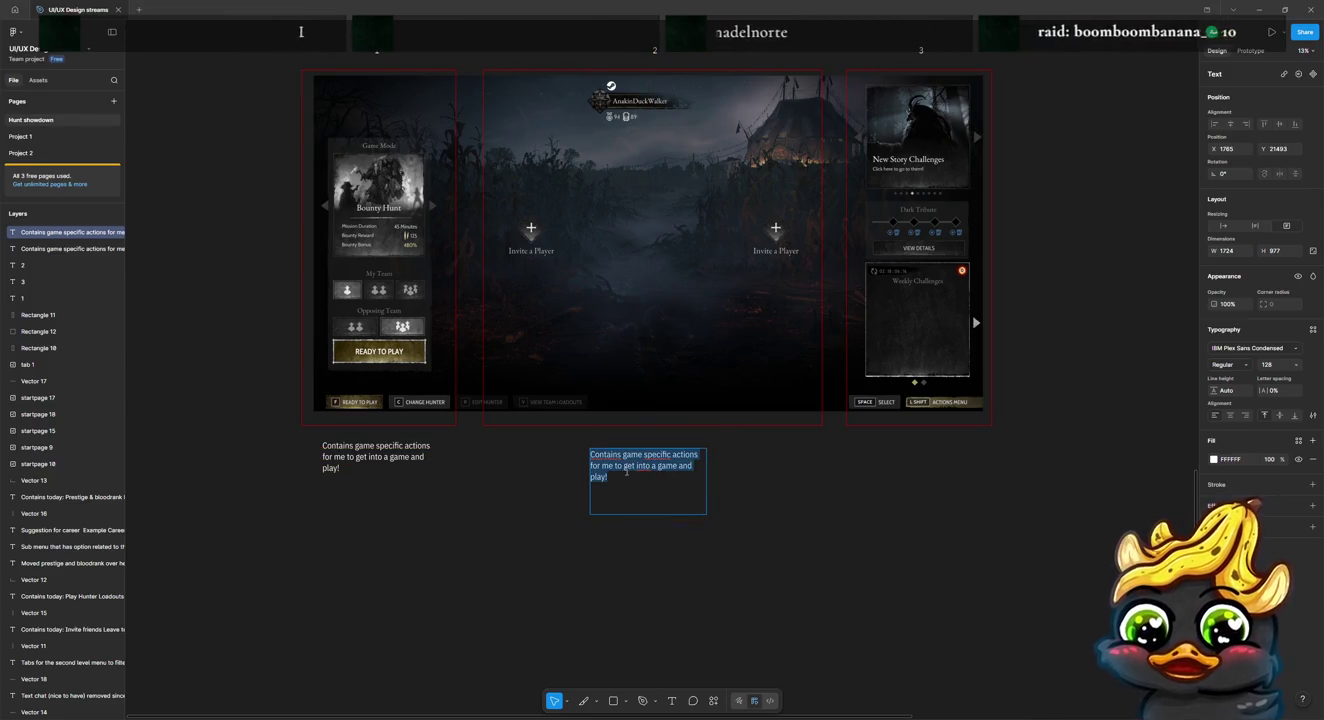
text(Focused on hunters and a)
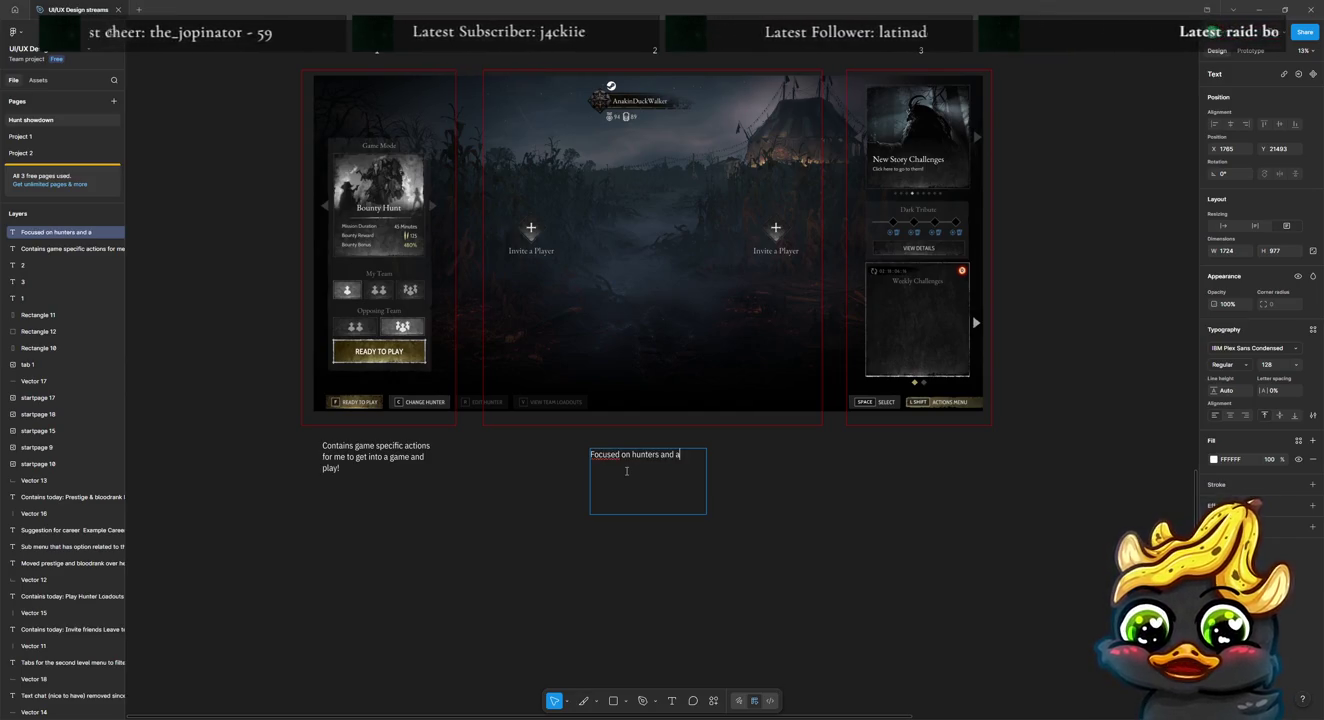
key(BackSpace)
text(social asp)
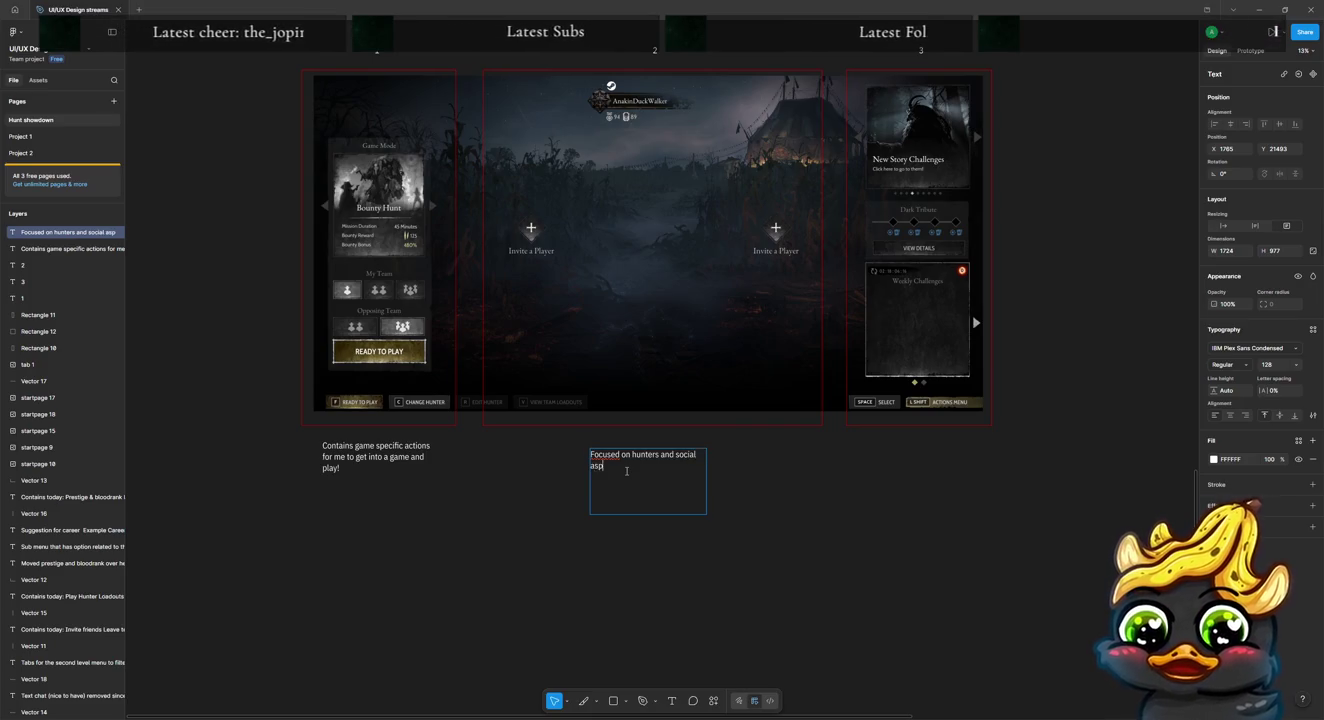
text(s of the game)
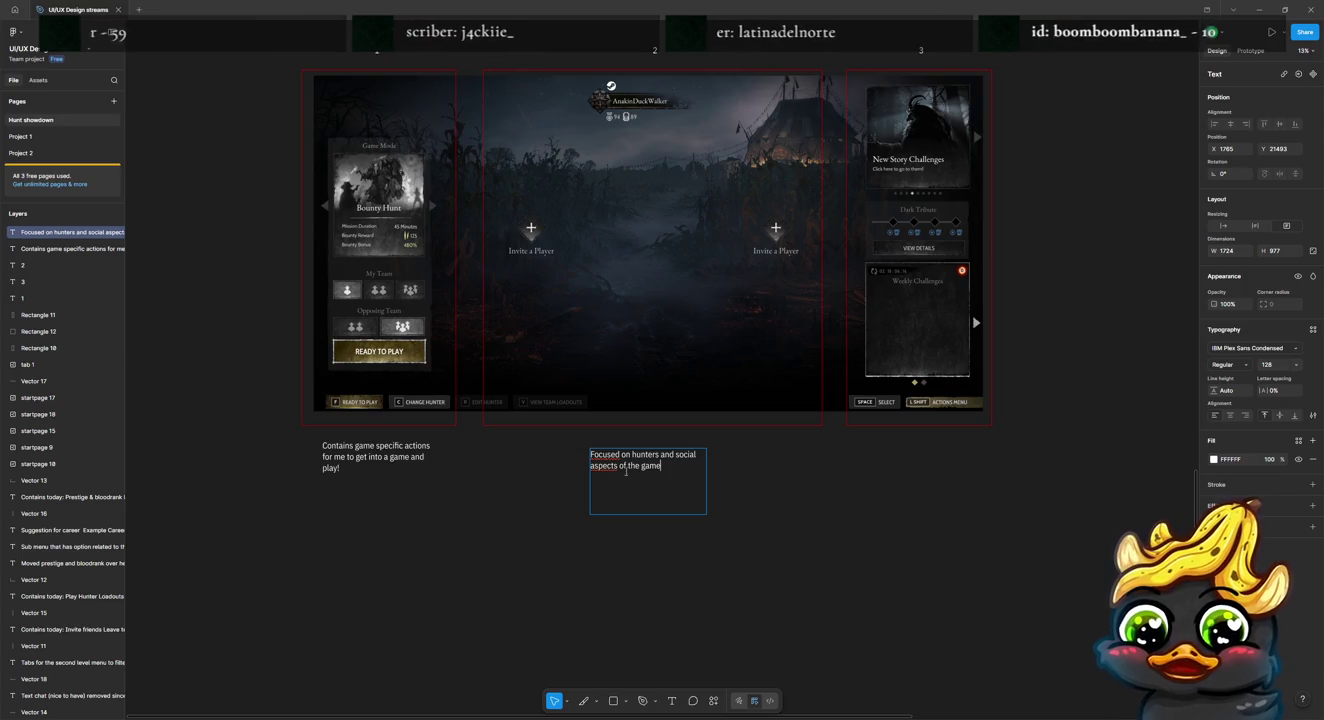
key(Escape)
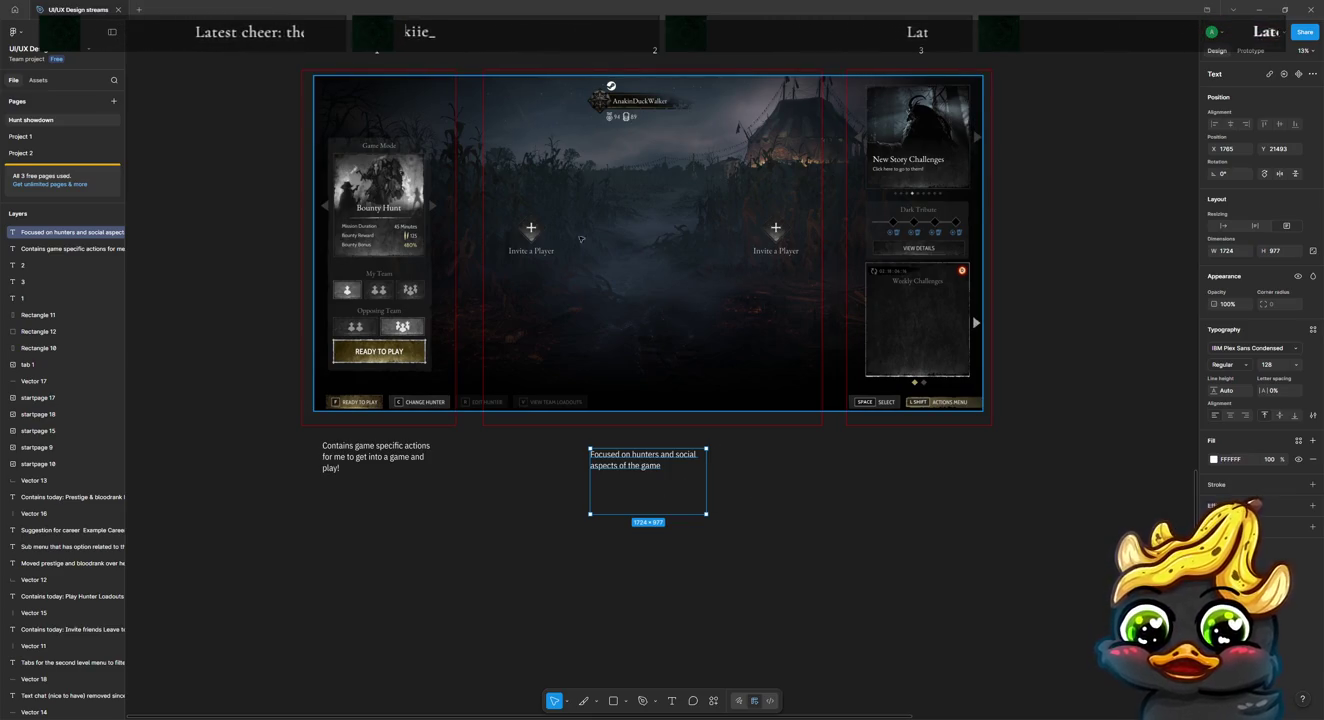
click(480, 242)
Step: Duplicate the box 2 note and place the copy under the left Invite a Player slot
double_click(478, 242)
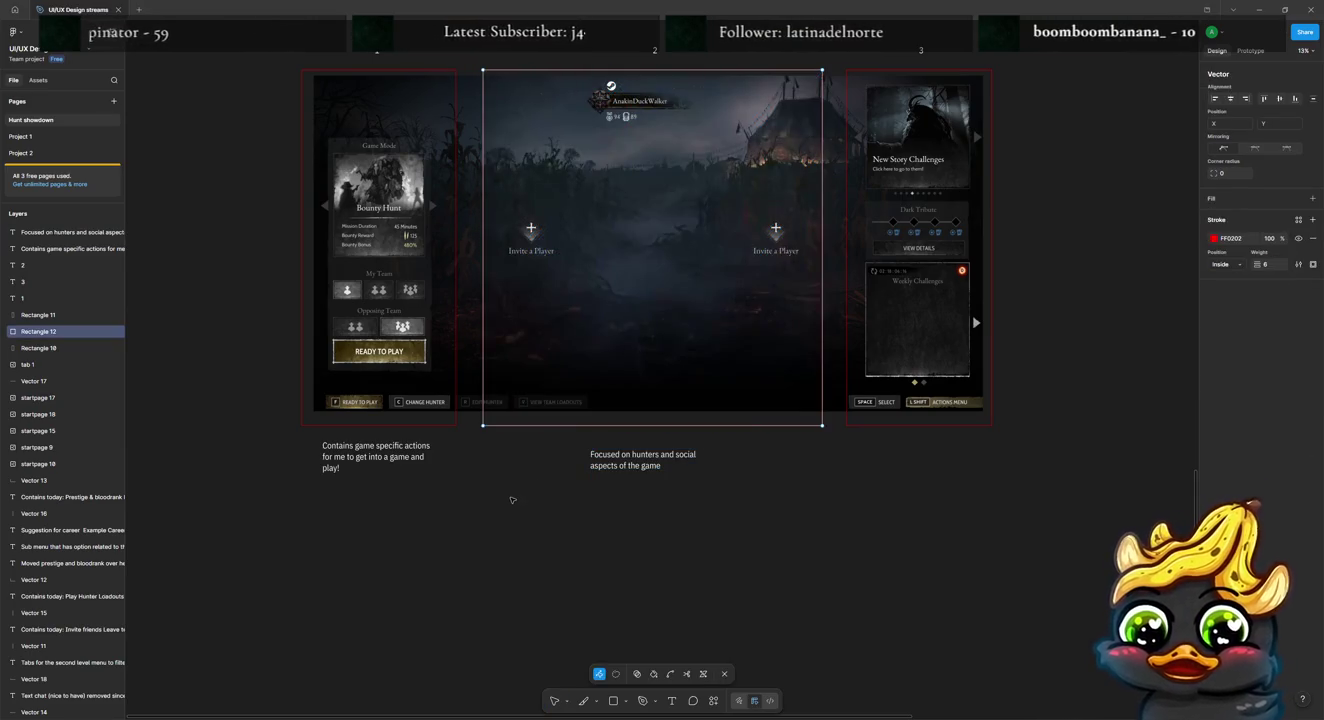
key(Escape)
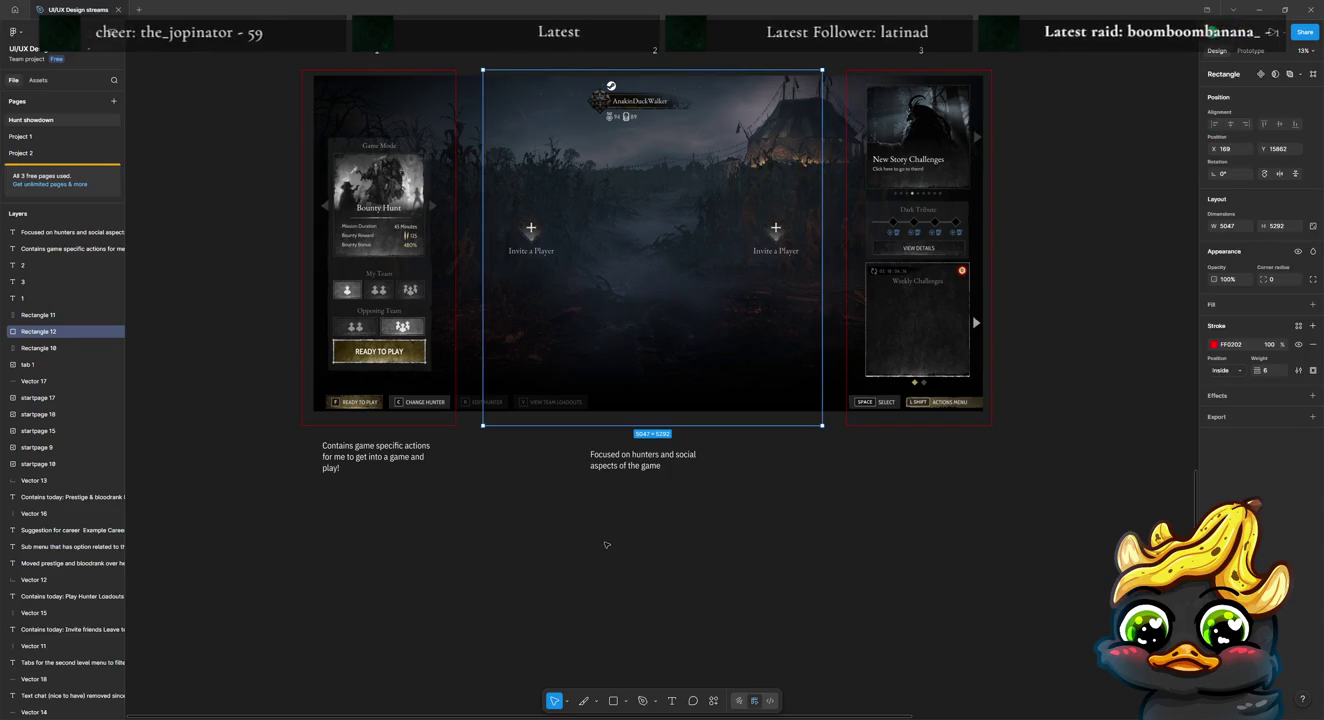
click(642, 475)
key(ctrl+d)
drag(652, 467, 566, 289)
Step: Change it to 'First invite gives me a solid indication that invite has been sent!' and narrow it
double_click(566, 289)
text(First invite give m)
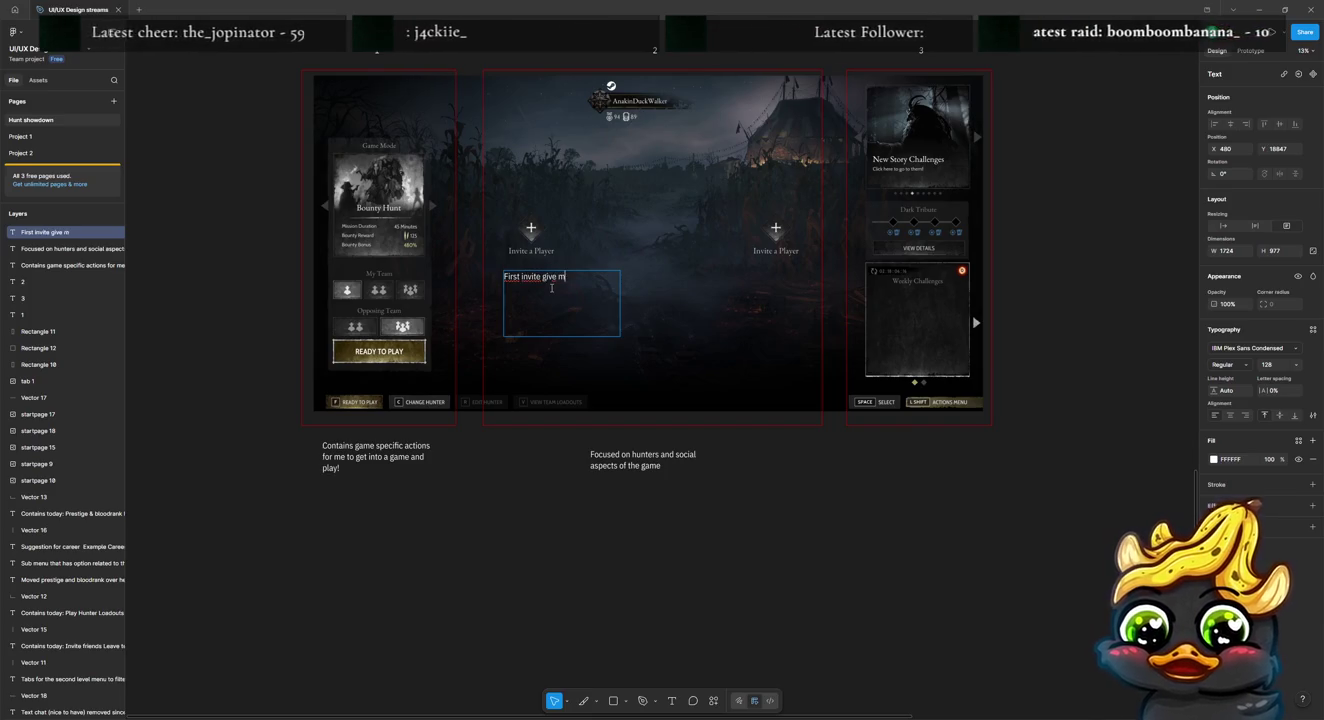
key(BackSpace)
key(BackSpace)
text(s me)
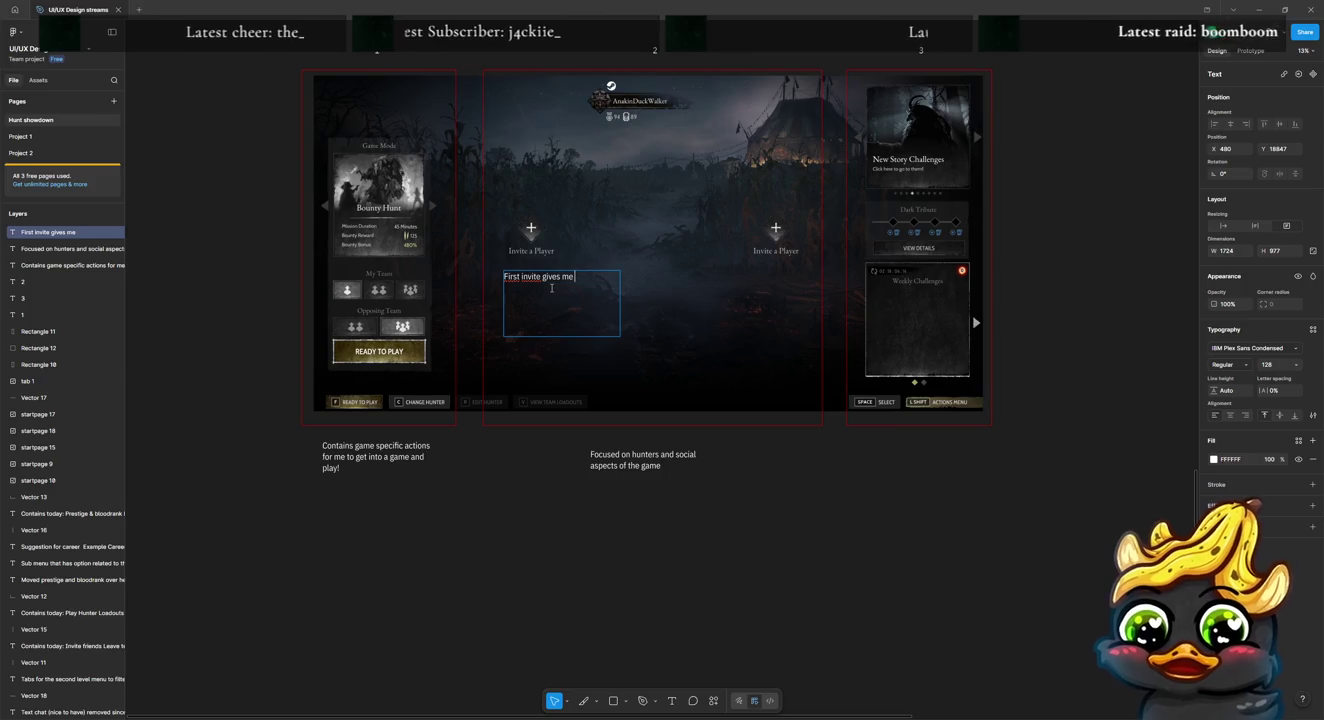
text( a solid indication that game is)
key(BackSpace)
key(BackSpace)
key(BackSpace)
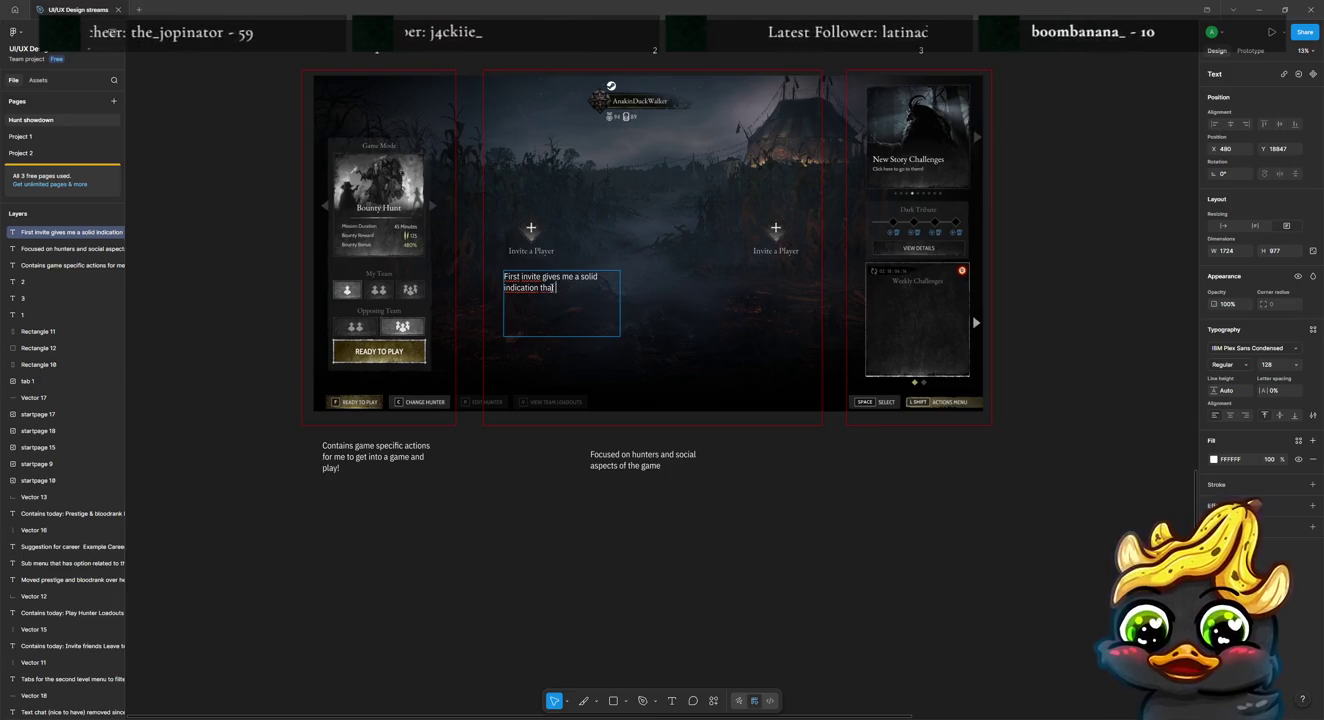
text(ite)
key(BackSpace)
key(BackSpace)
key(BackSpace)
text(vite hi)
key(BackSpace)
text(as been sent!)
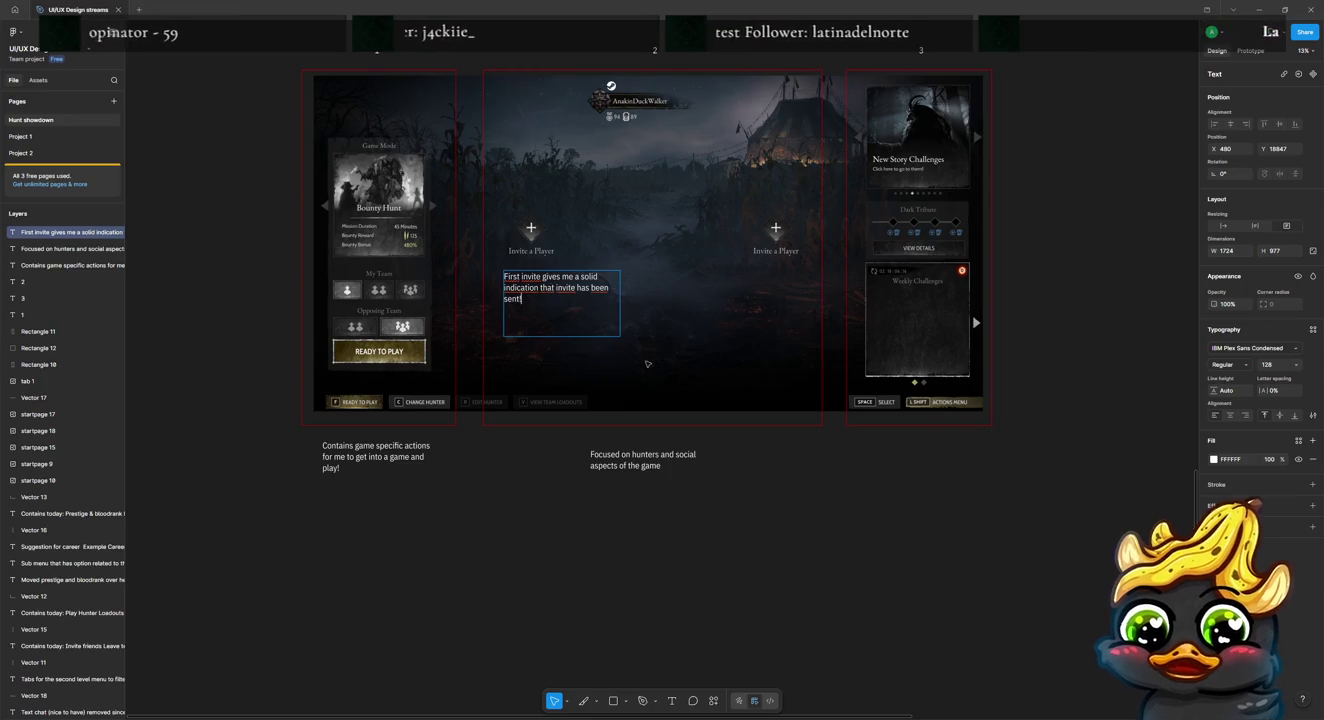
key(Escape)
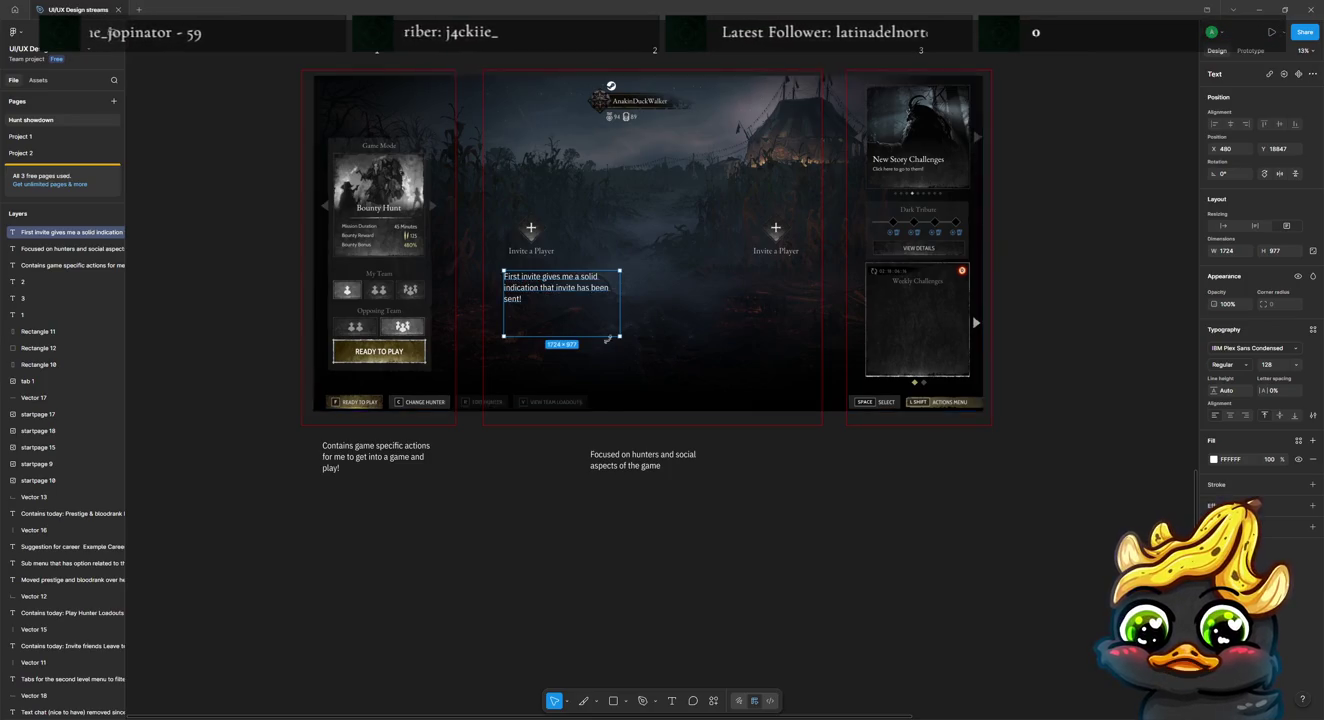
mouse_move(620, 324)
mouse_down()
mouse_move(589, 323)
mouse_move(533, 291)
mouse_up()
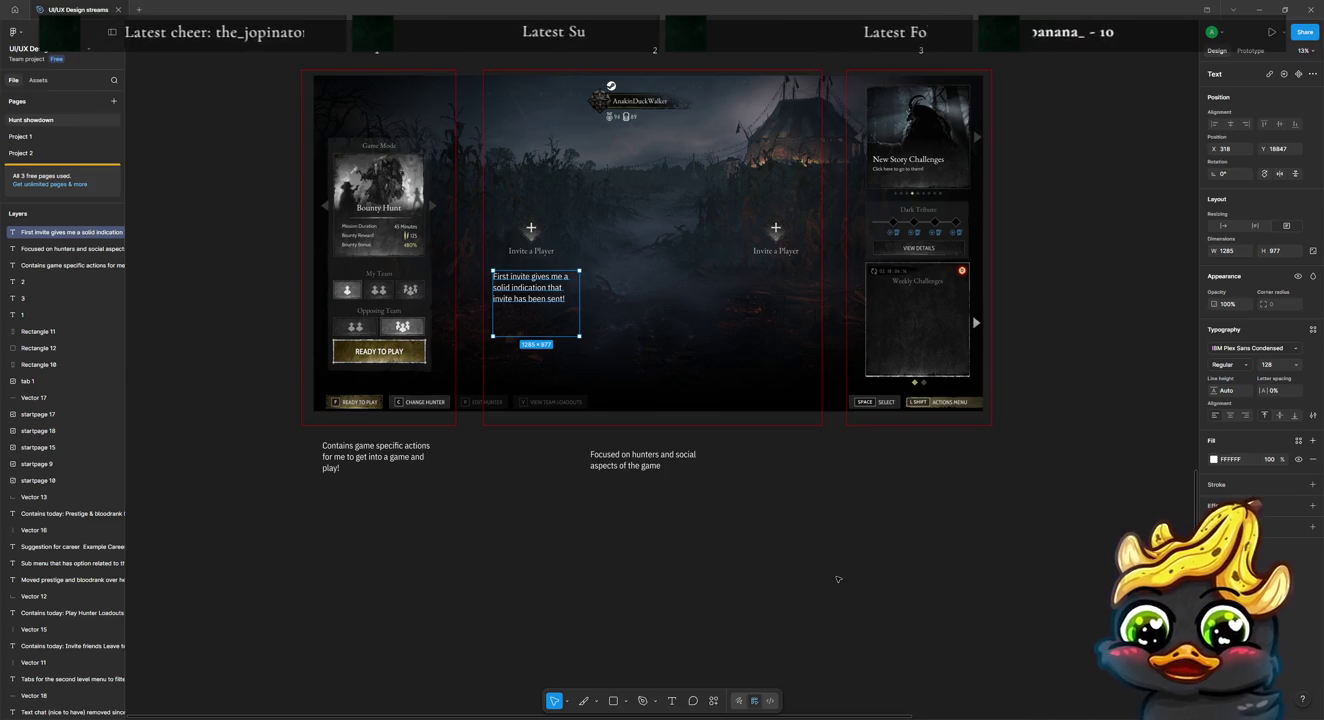
key(ctrl+d)
Step: Under the right Invite slot, change the copied note to 'Second invite gives me no response that the invite was sent.'
drag(532, 290, 778, 292)
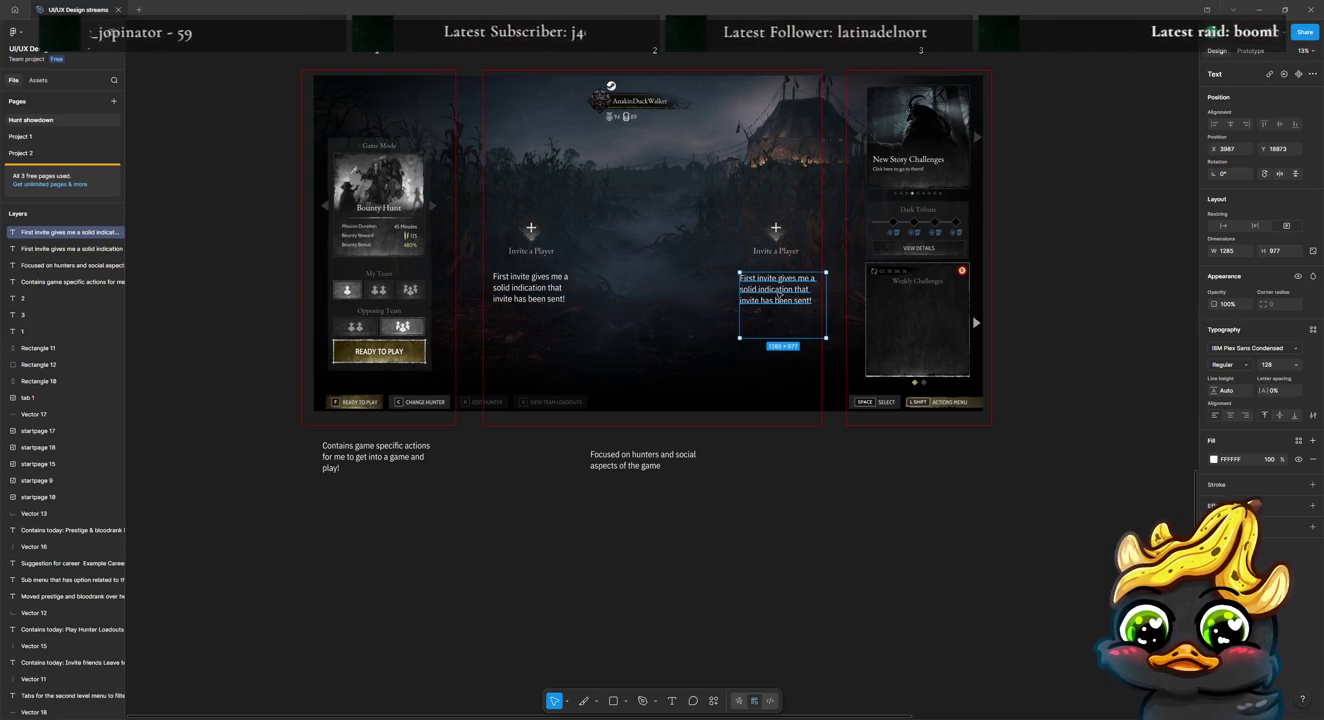
double_click(778, 293)
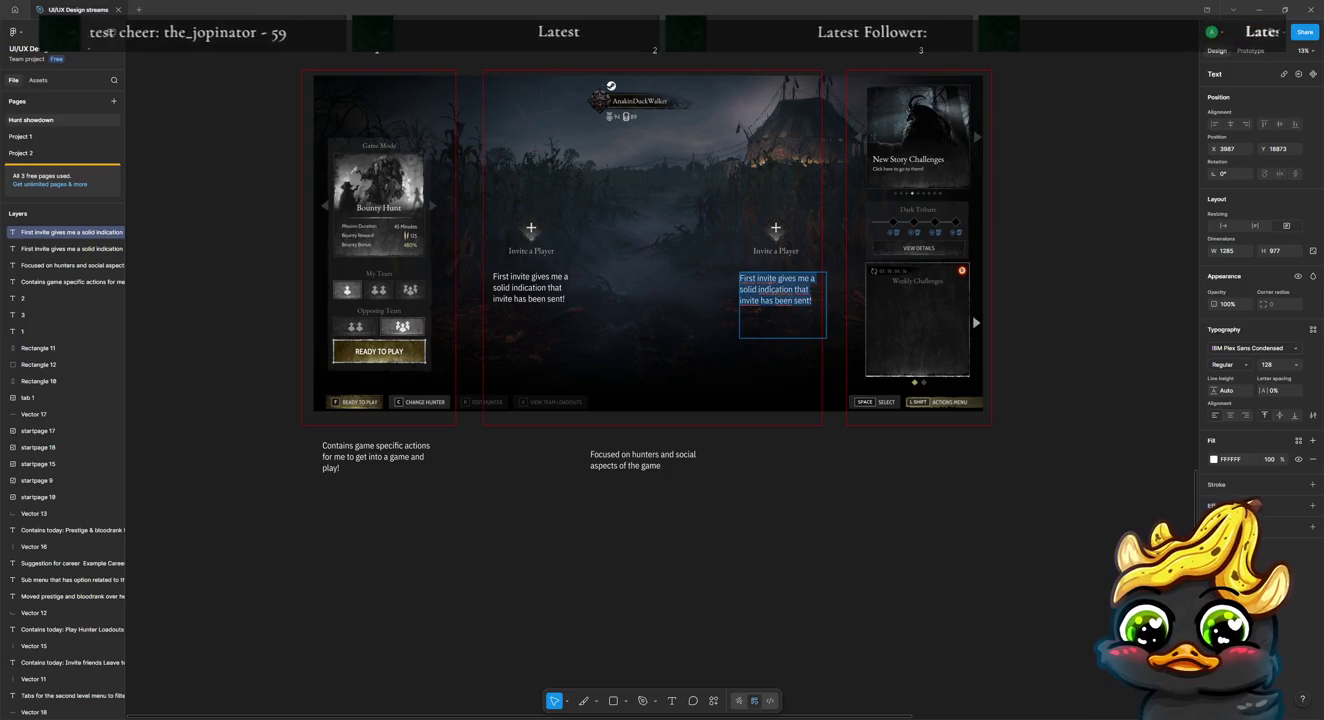
double_click(749, 278)
text(se)
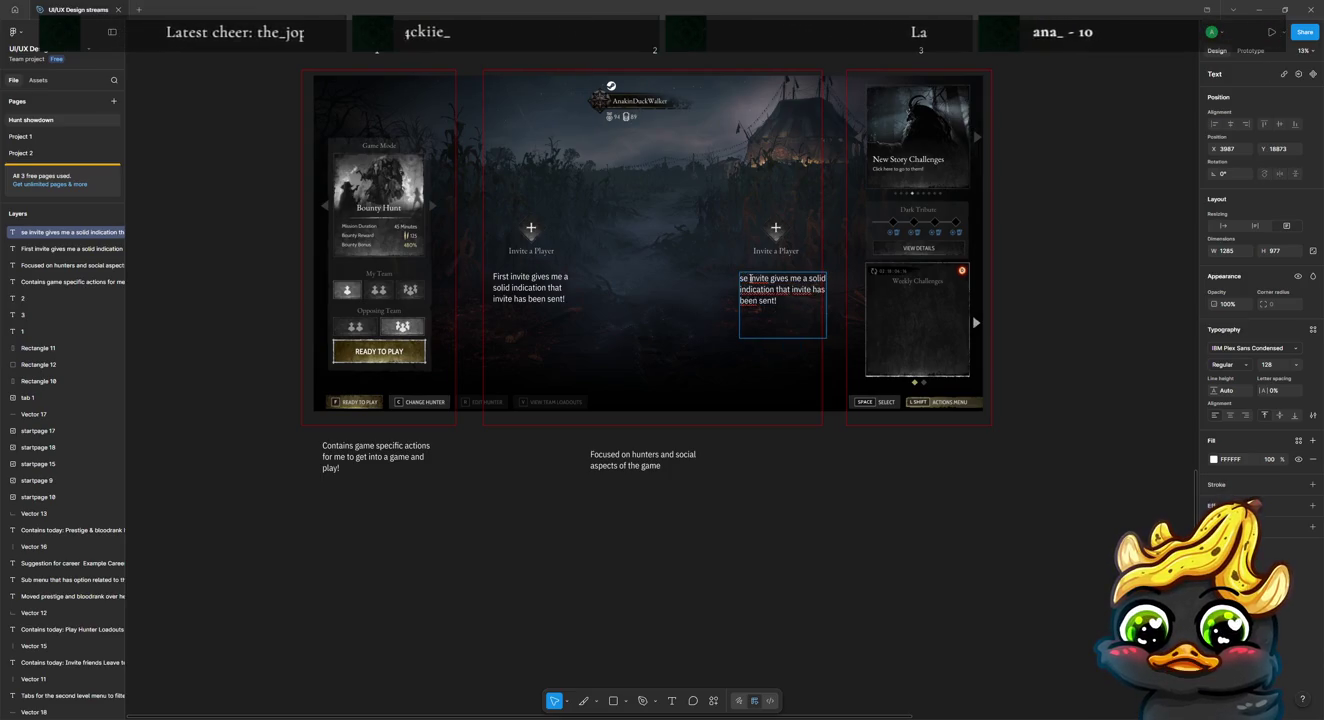
text(cond)
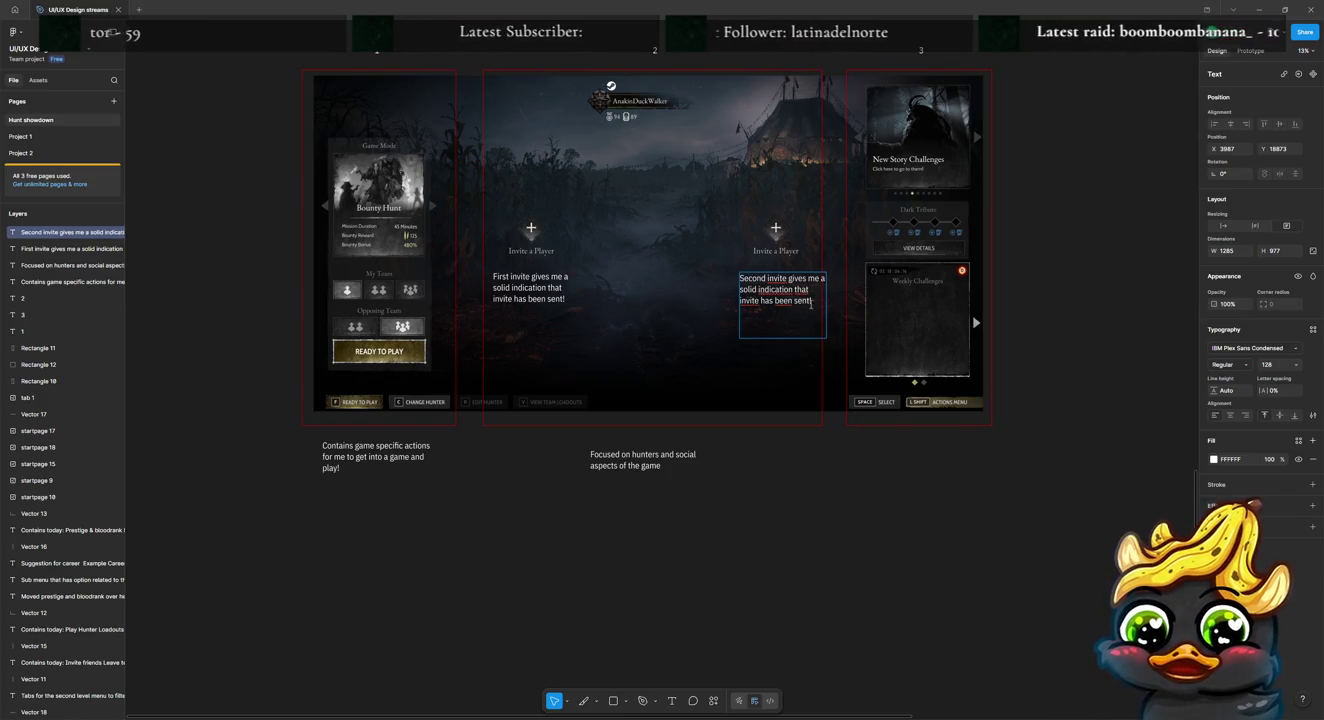
drag(739, 285, 826, 320)
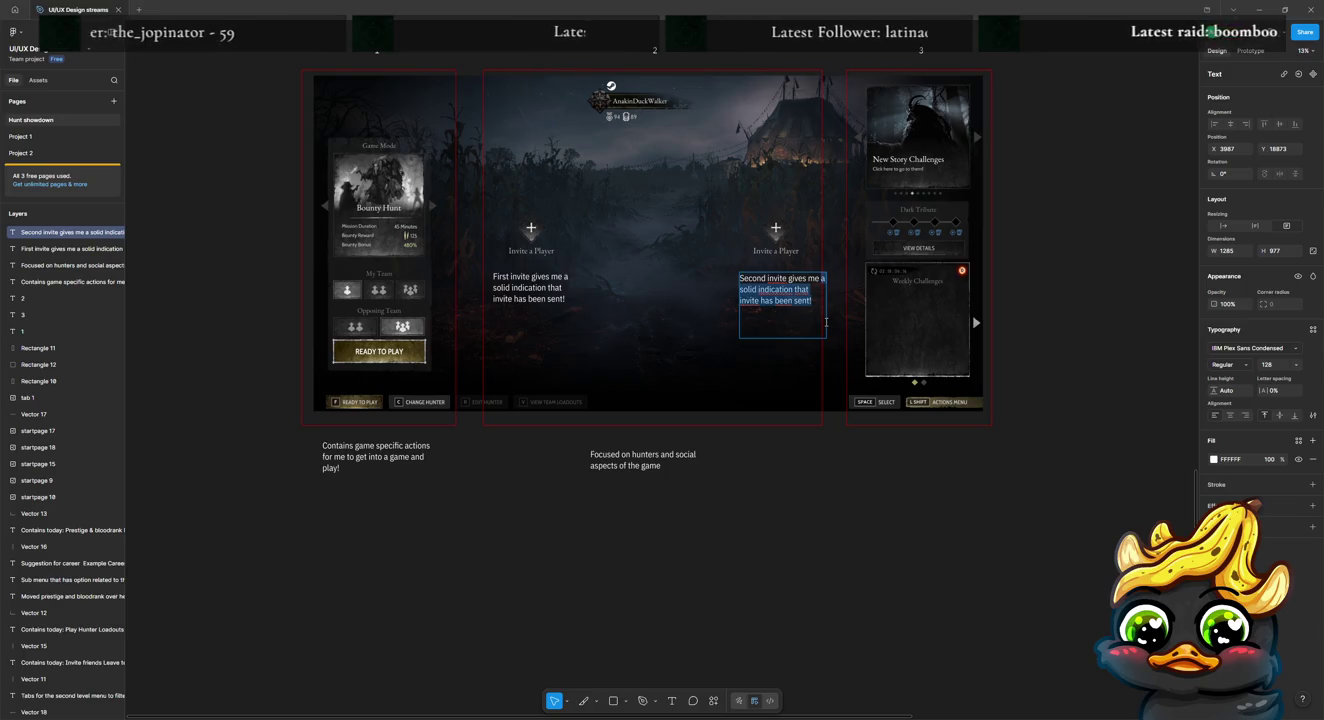
text(no response that the invite was sent or)
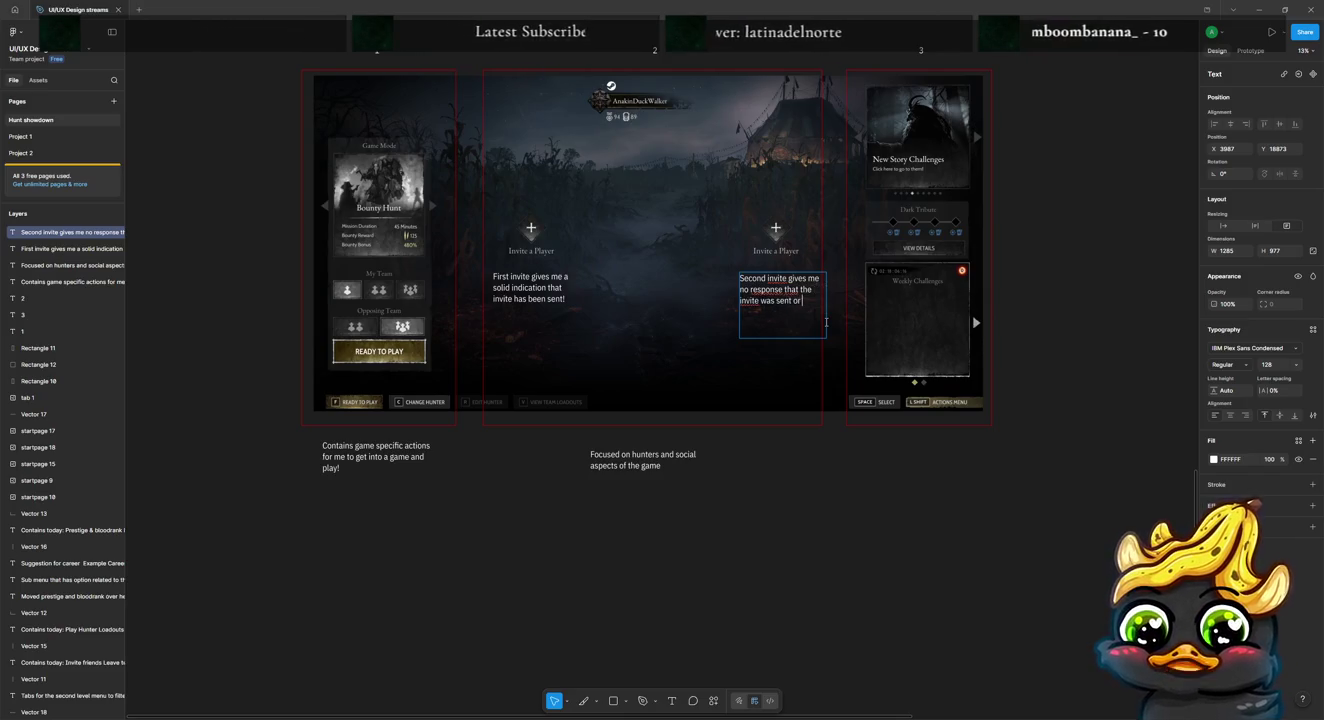
key(BackSpace)
key(BackSpace)
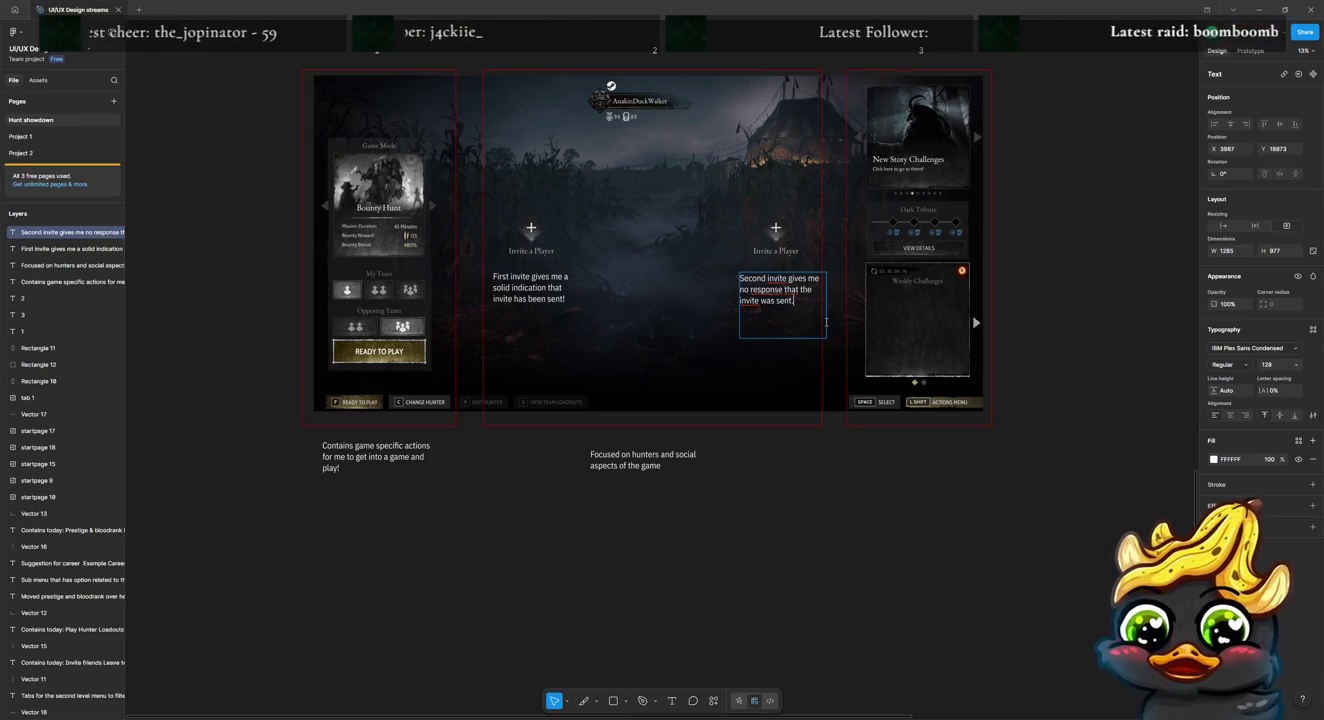
text(.)
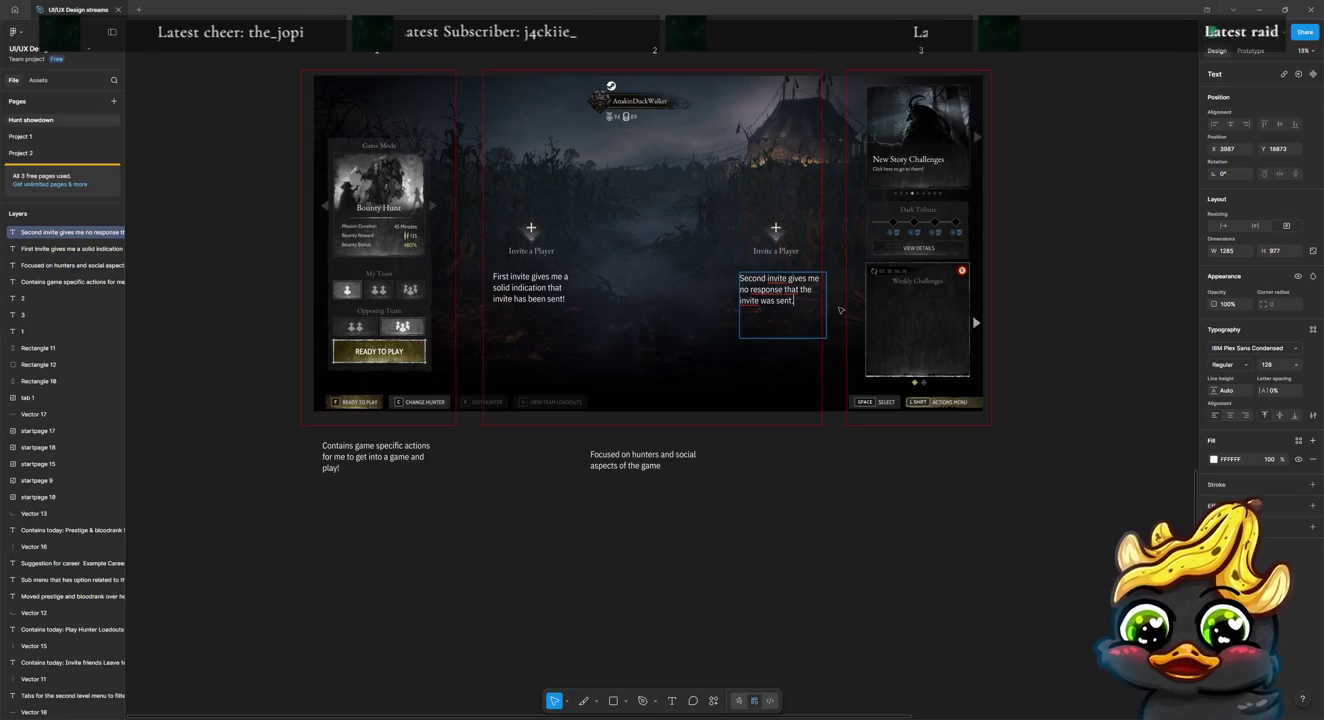
key(Escape)
drag(827, 308, 817, 308)
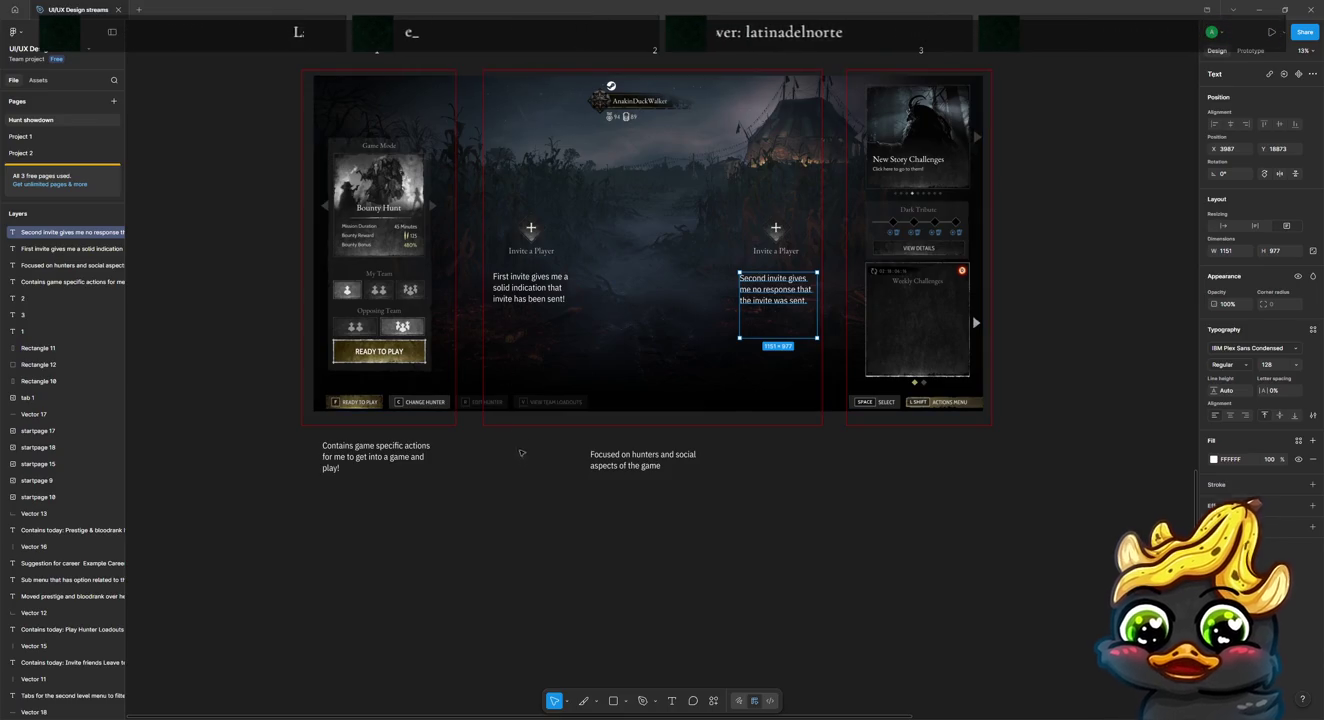
scroll(526, 495, up, 3)
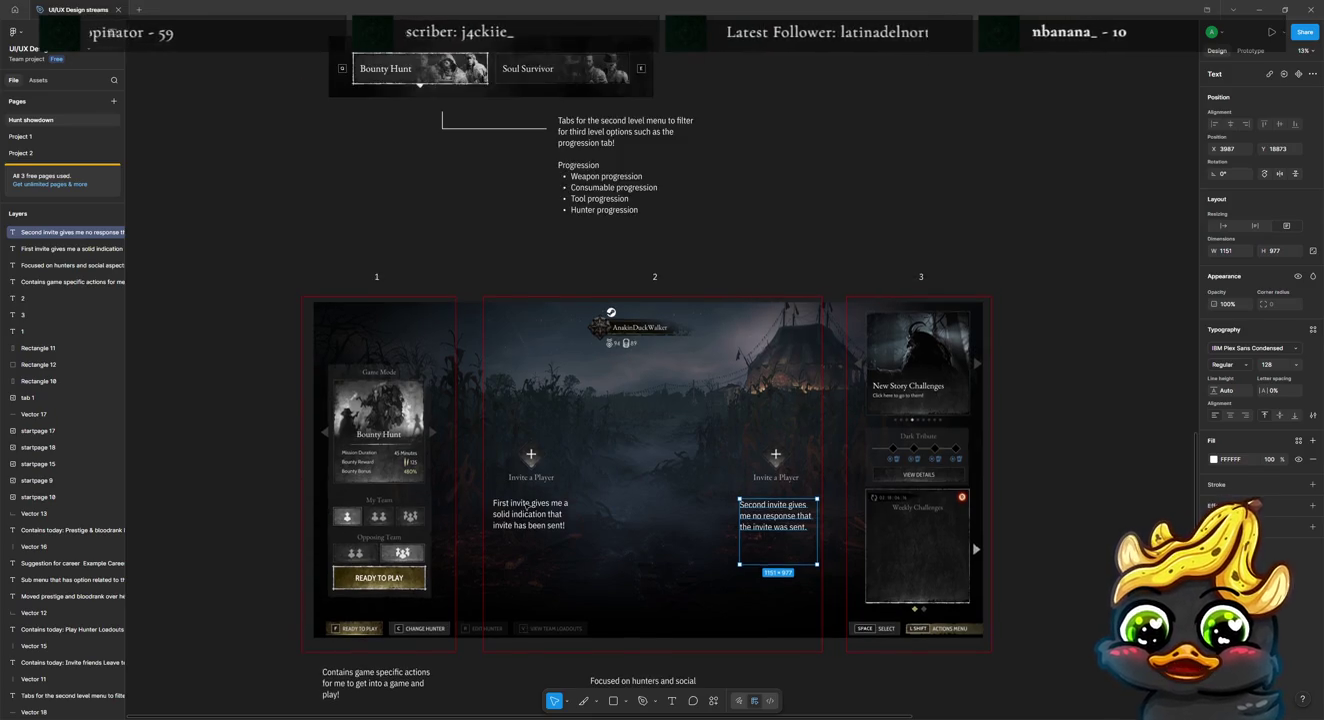
scroll(527, 496, up, 2)
scroll(527, 501, up, 5)
scroll(527, 507, up, 3)
scroll(527, 509, up, 3)
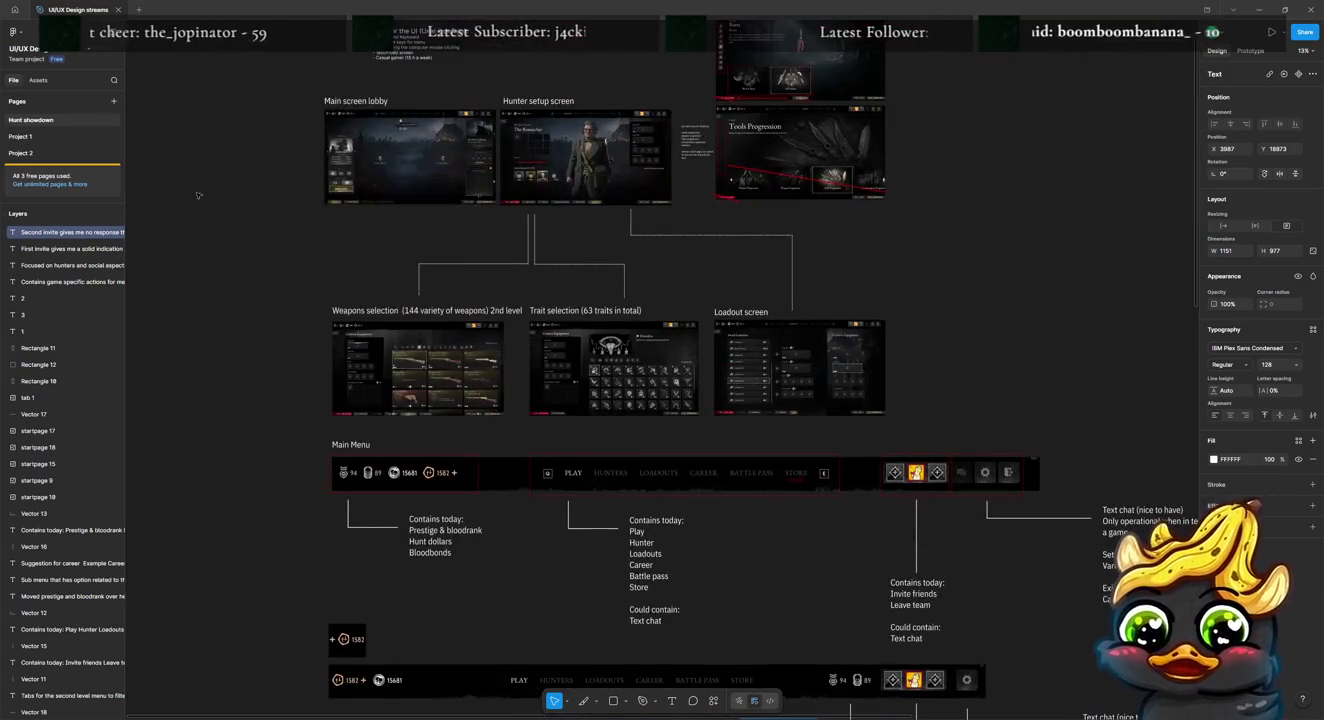
scroll(964, 377, up, 3)
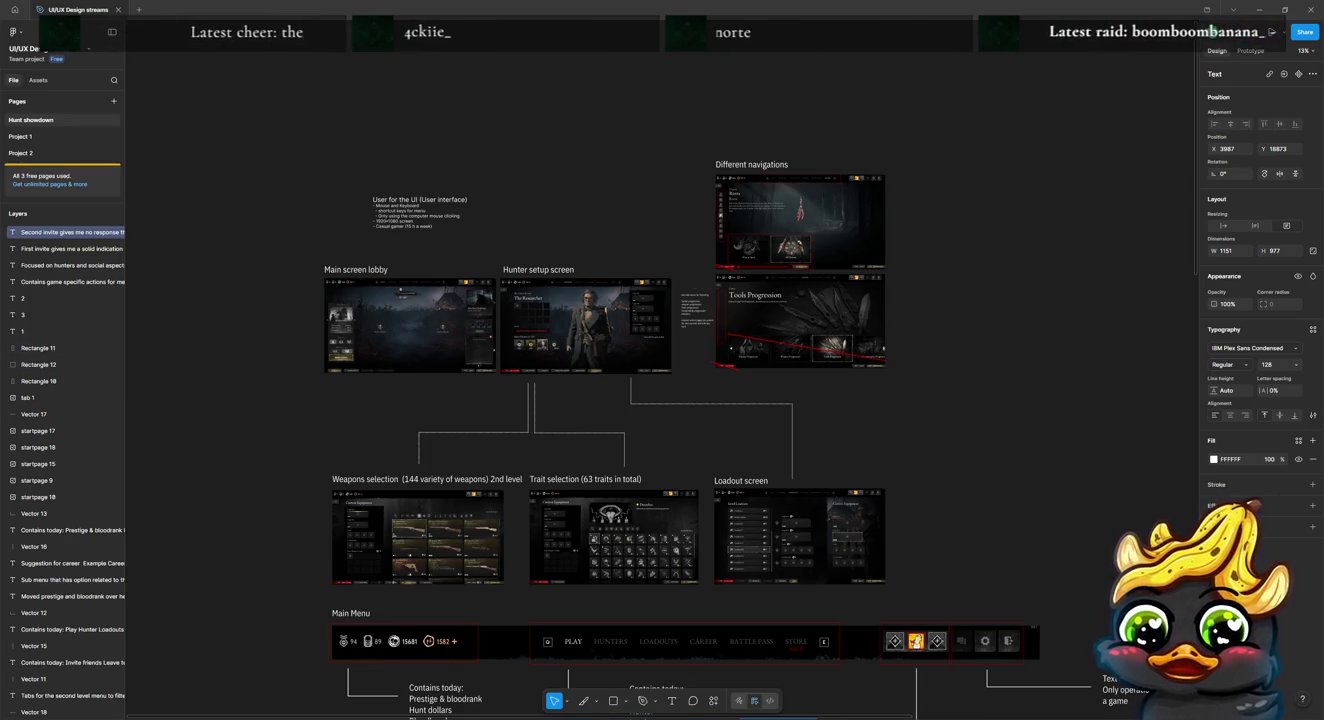
scroll(660, 400, down, 1)
scroll(660, 400, down, 3)
scroll(660, 400, down, 2)
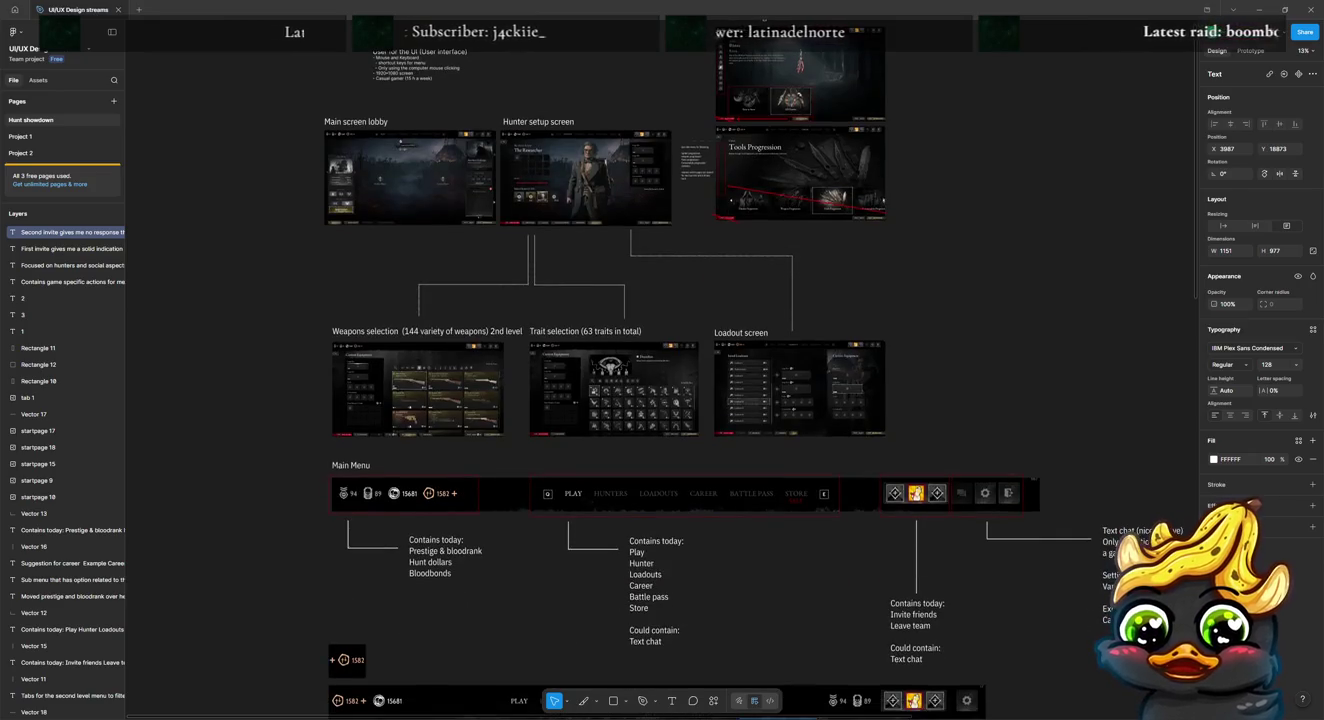
click(375, 371)
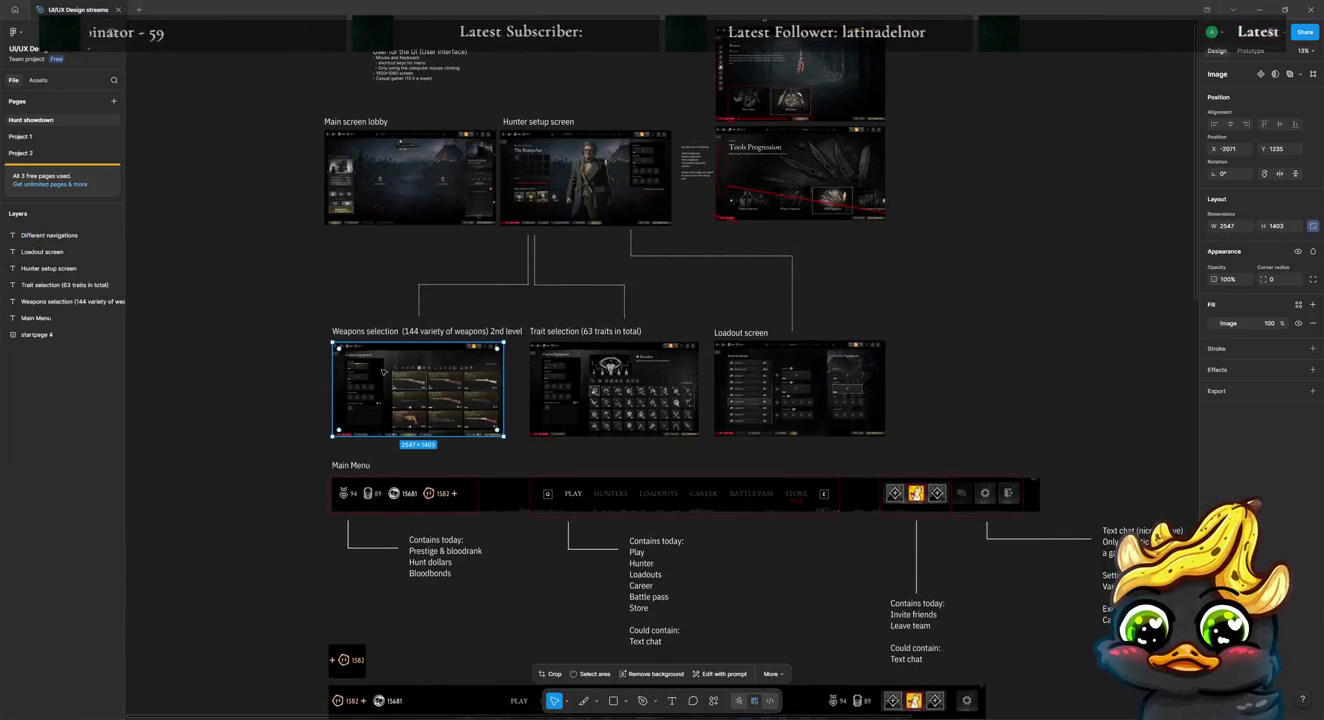
scroll(375, 371, up, 5)
scroll(375, 372, up, 5)
scroll(404, 500, down, 3)
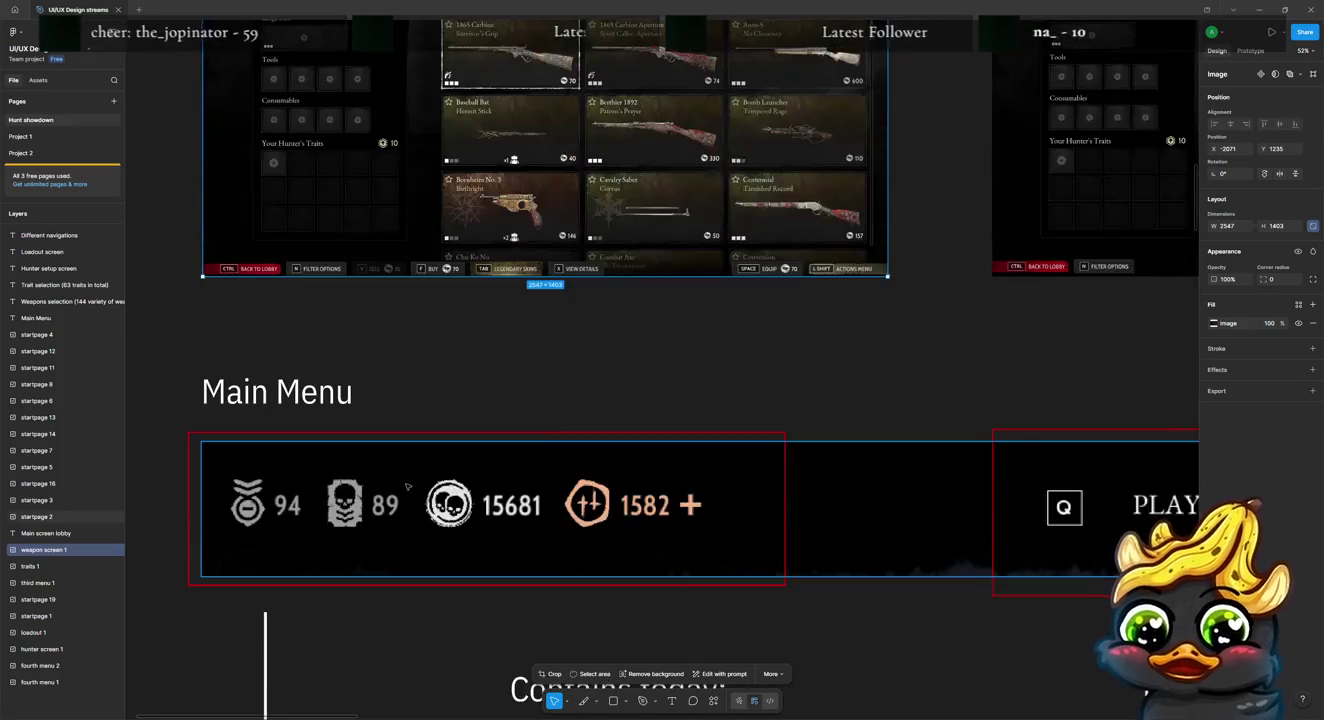
scroll(405, 480, down, 1)
scroll(406, 478, down, 5)
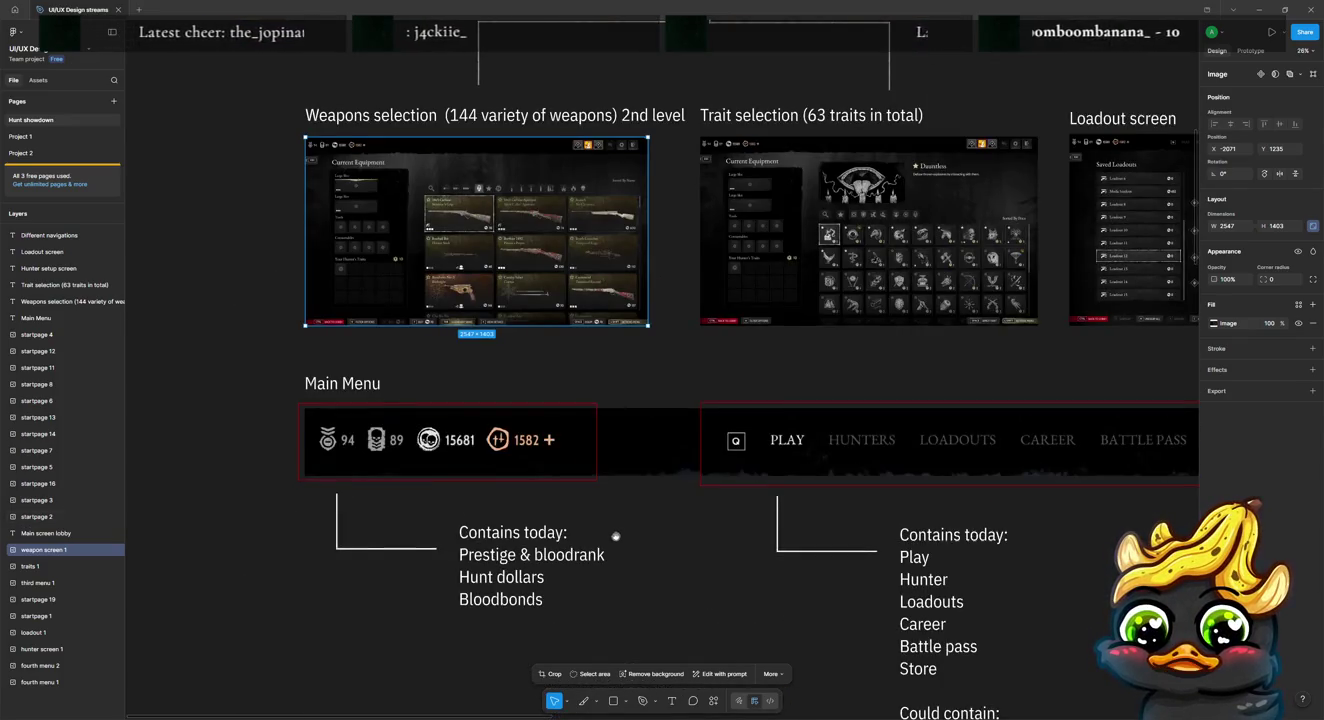
scroll(479, 363, down, 2)
scroll(478, 363, right, 3)
scroll(413, 366, down, 1)
scroll(414, 367, right, 1)
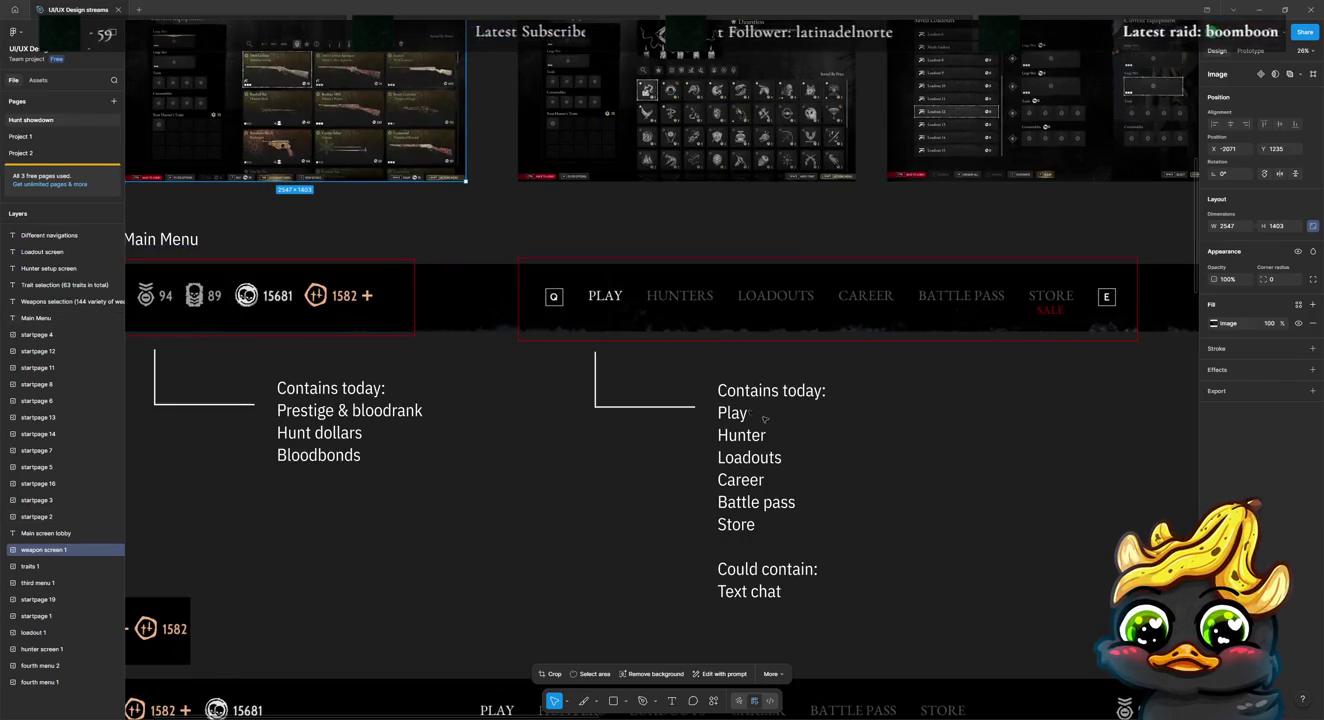
scroll(957, 459, right, 1)
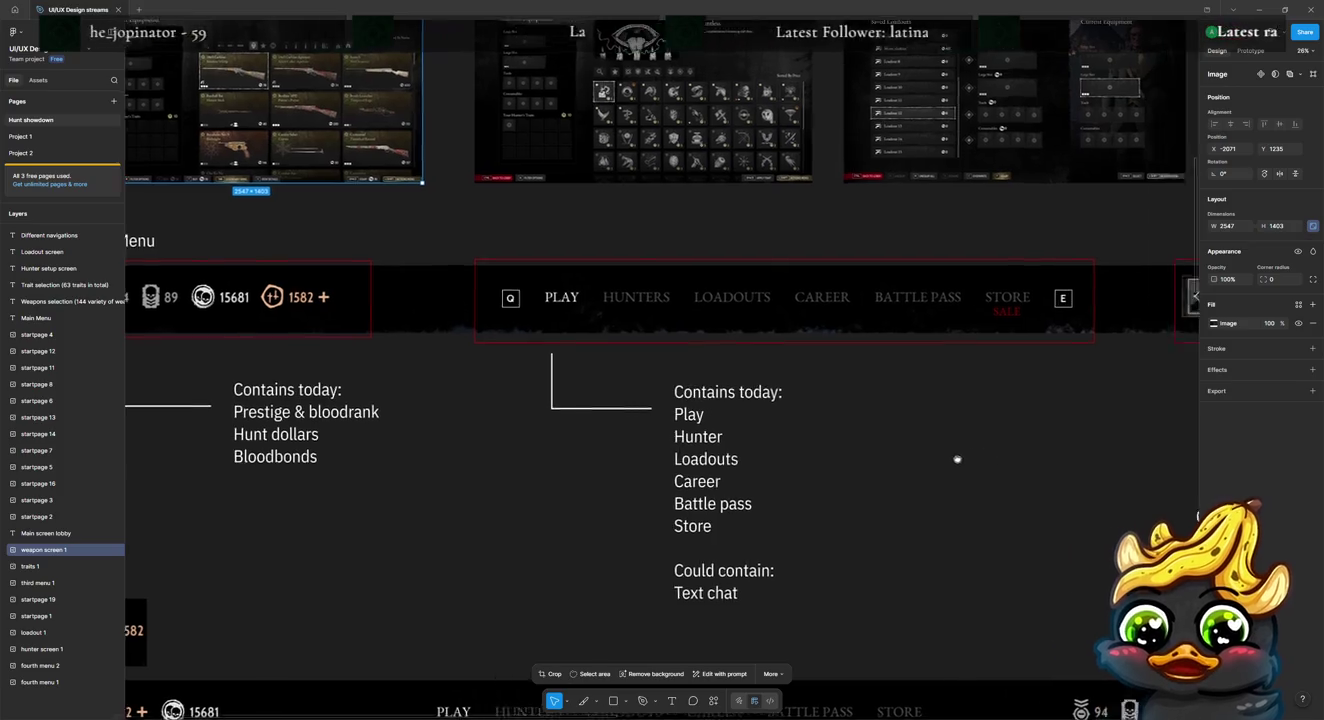
scroll(880, 462, right, 4)
scroll(760, 455, right, 2)
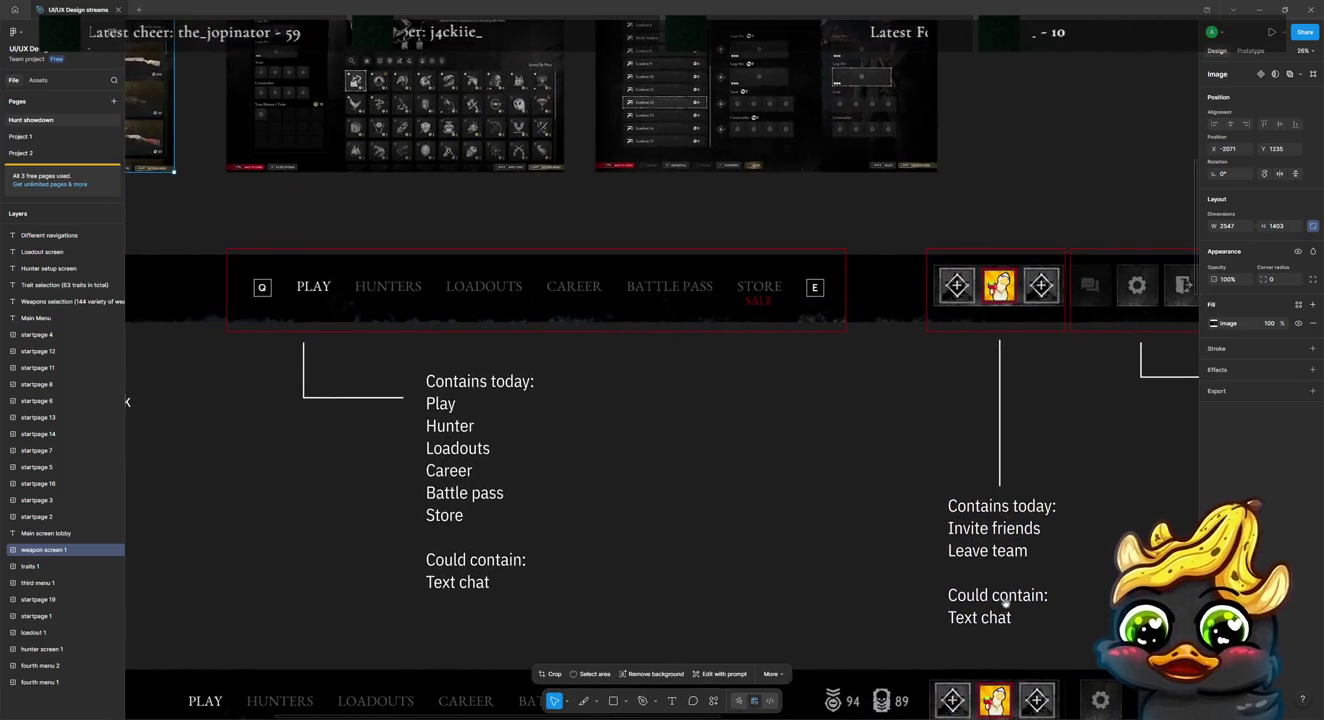
scroll(1127, 455, right, 7)
scroll(829, 437, right, 1)
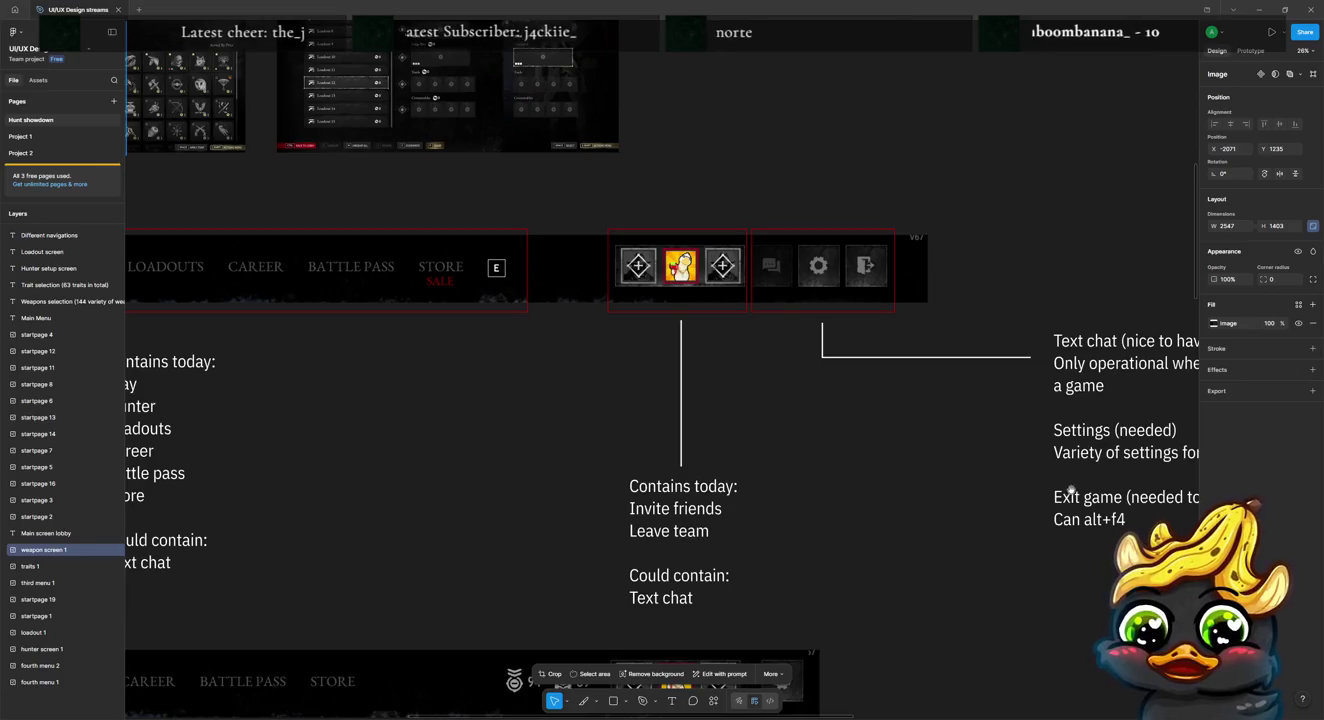
drag(321, 516, 358, 490)
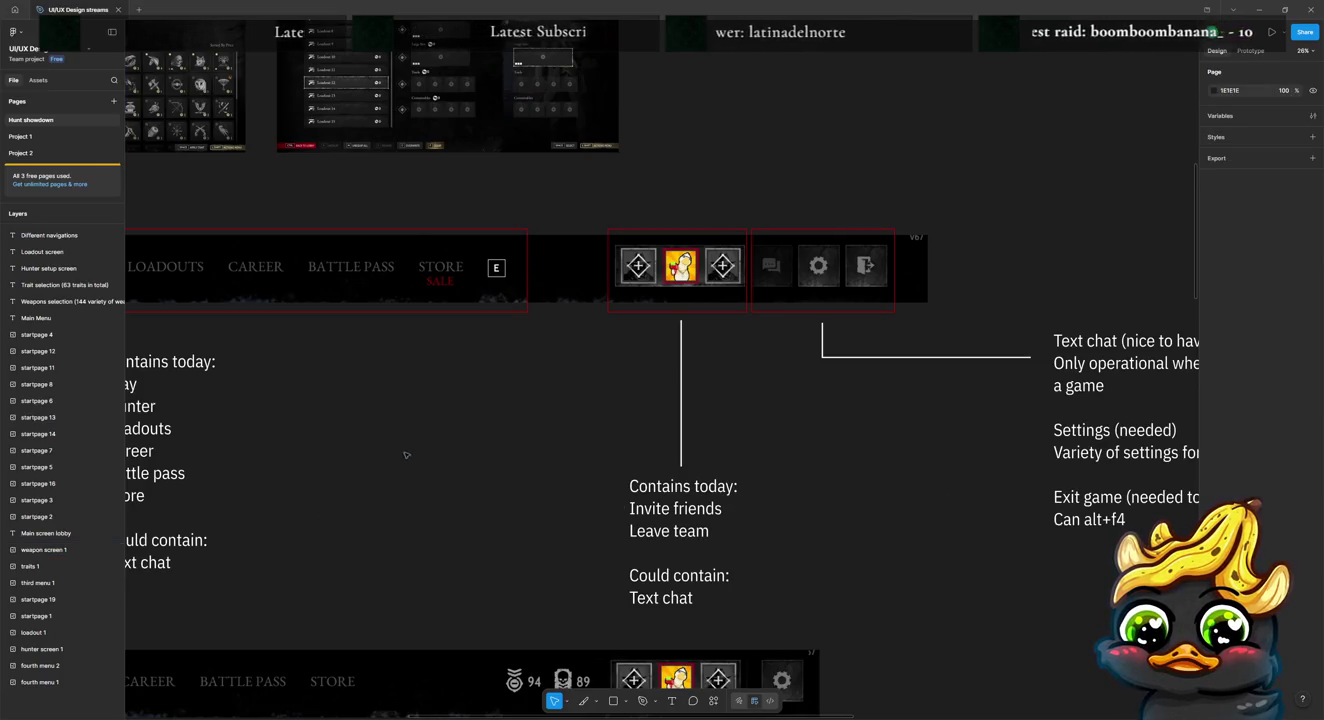
scroll(443, 376, down, 5)
scroll(600, 300, left, 5)
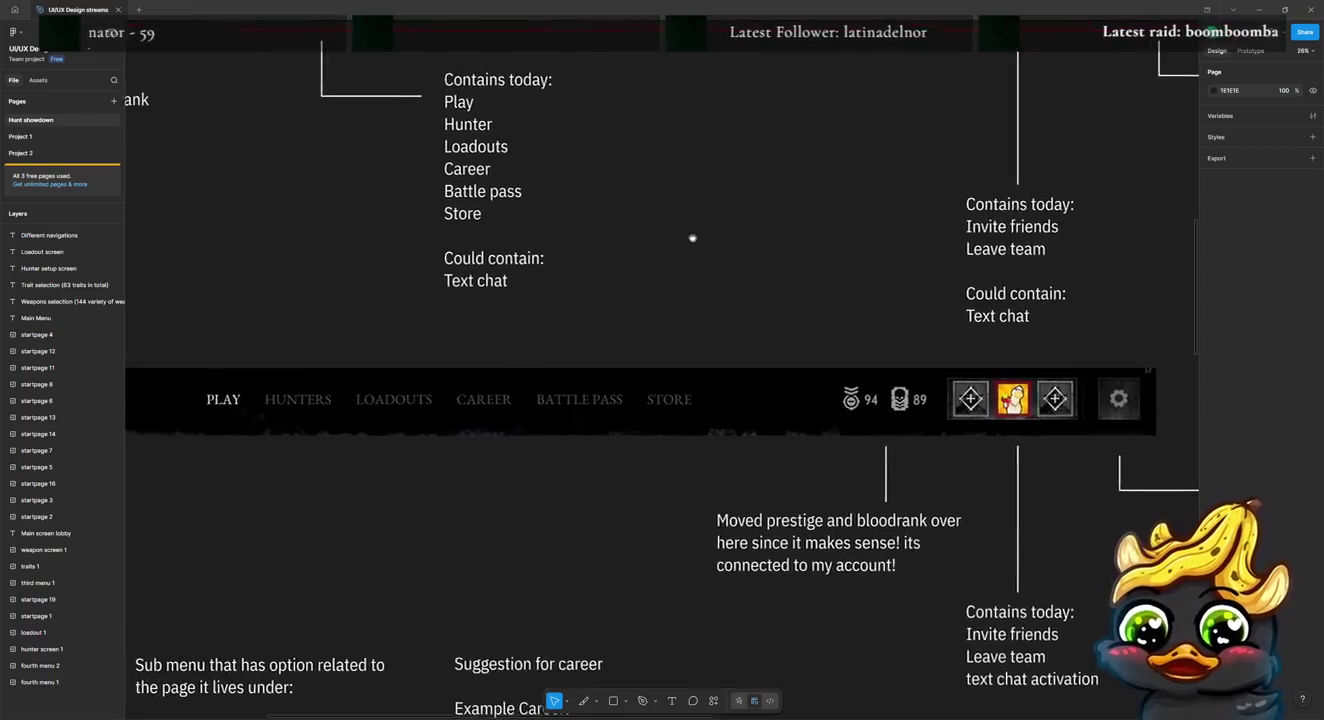
scroll(710, 246, left, 2)
scroll(732, 260, down, 3)
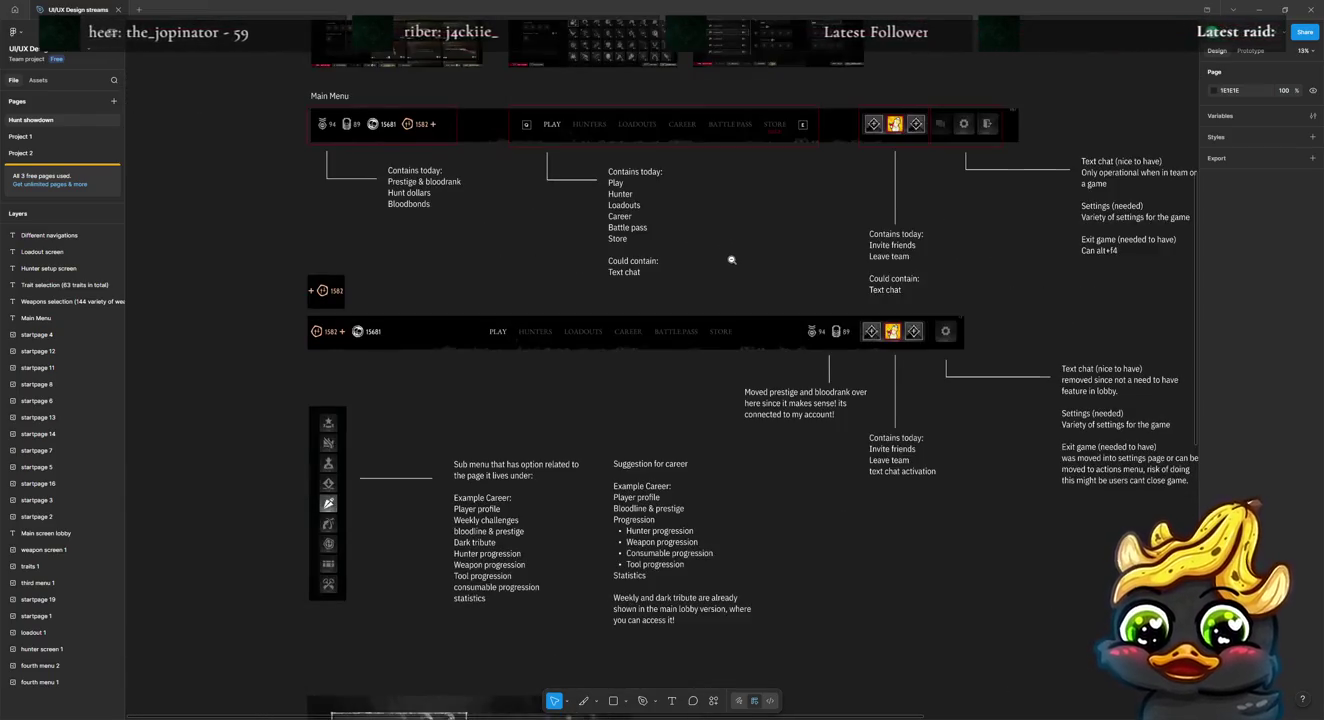
scroll(701, 285, up, 2)
scroll(688, 297, up, 1)
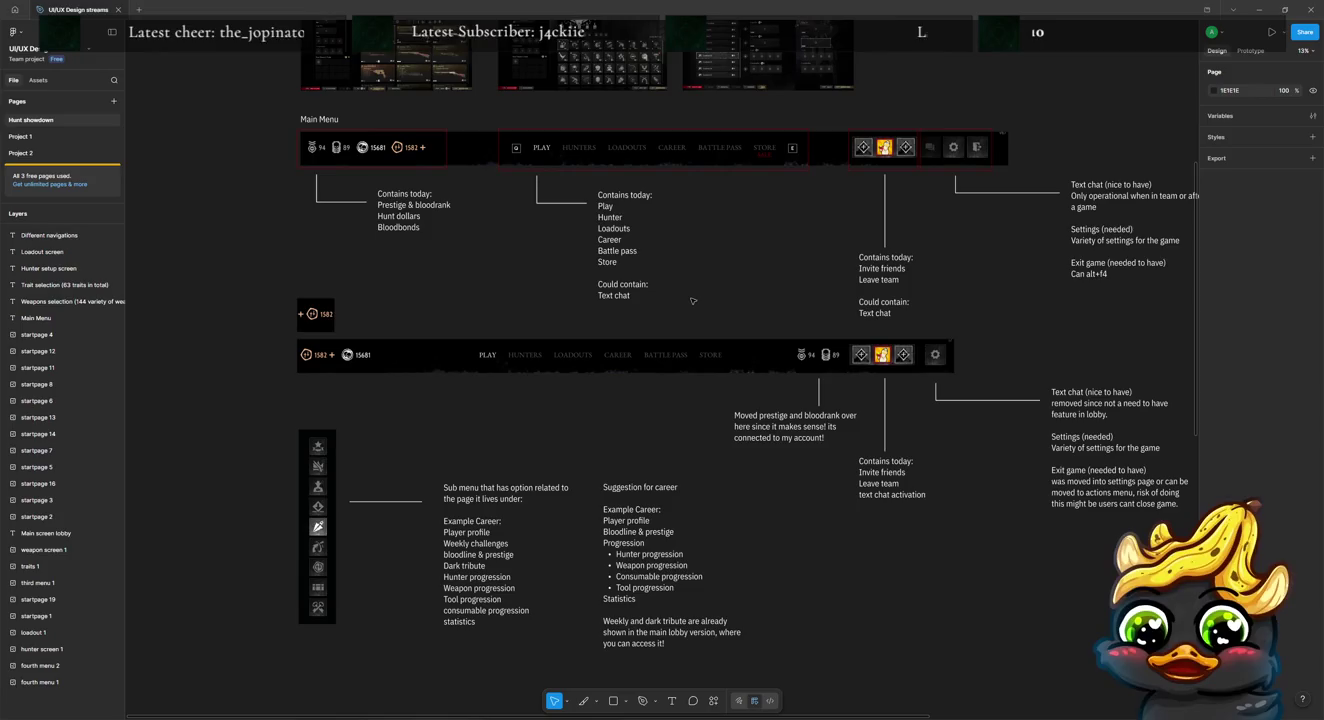
click(627, 341)
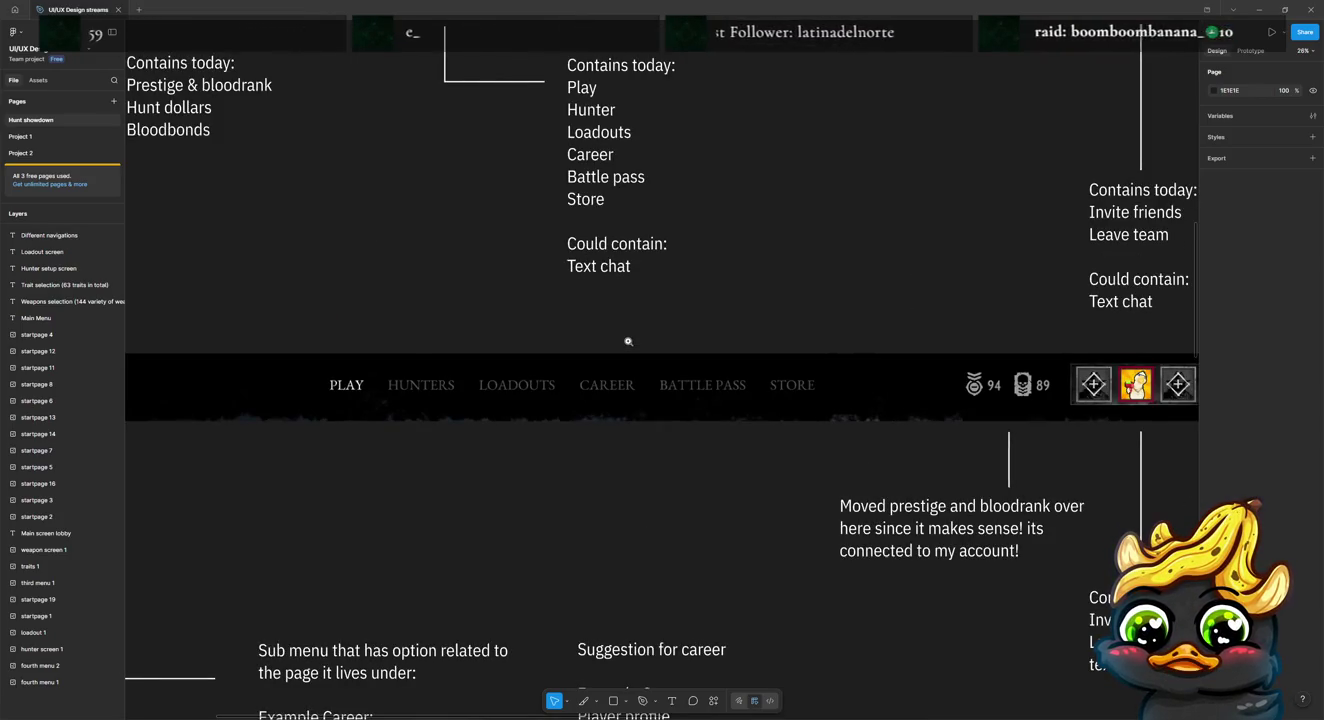
alt+click(628, 341)
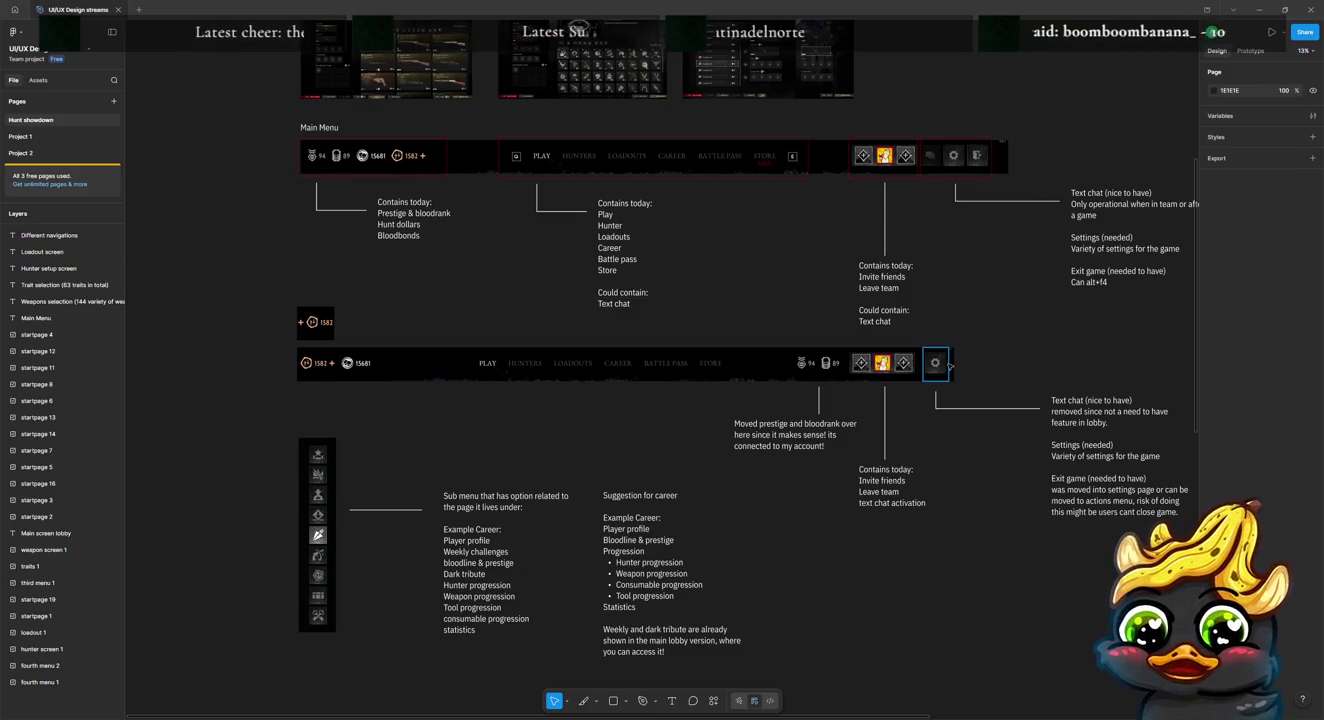
scroll(968, 374, down, 1)
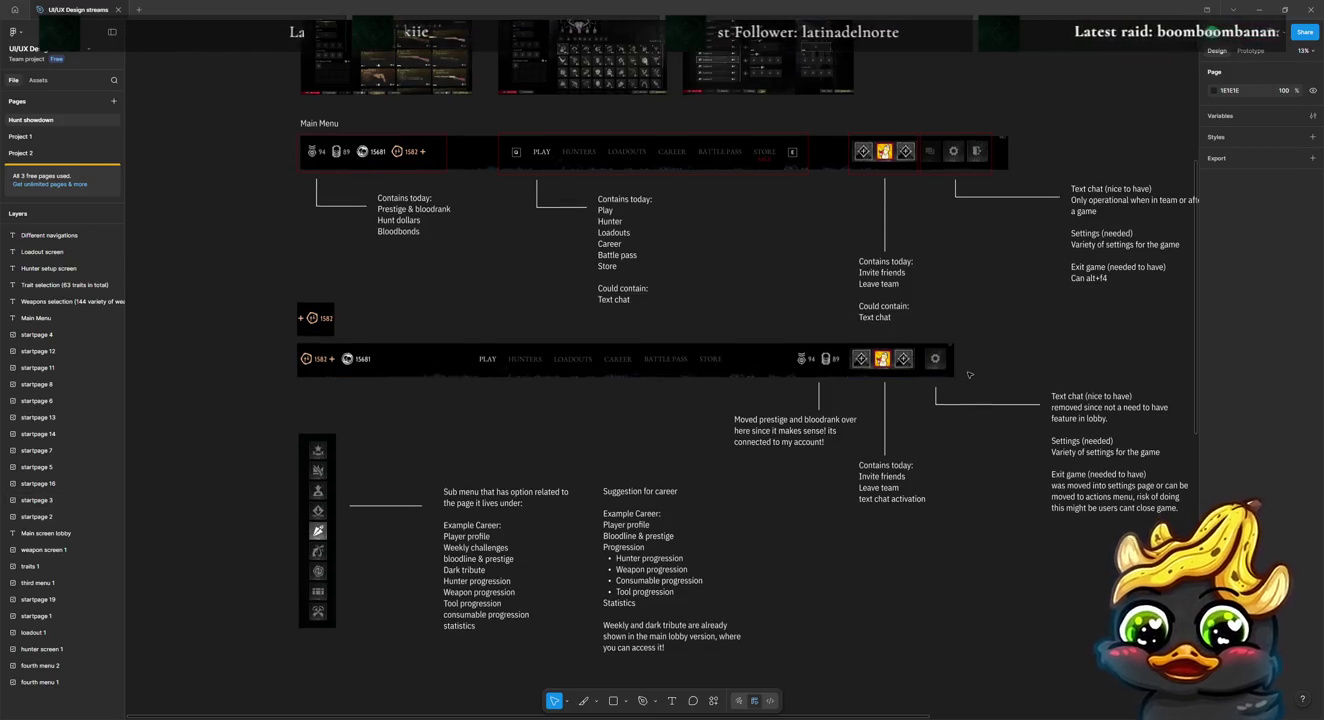
scroll(968, 375, down, 2)
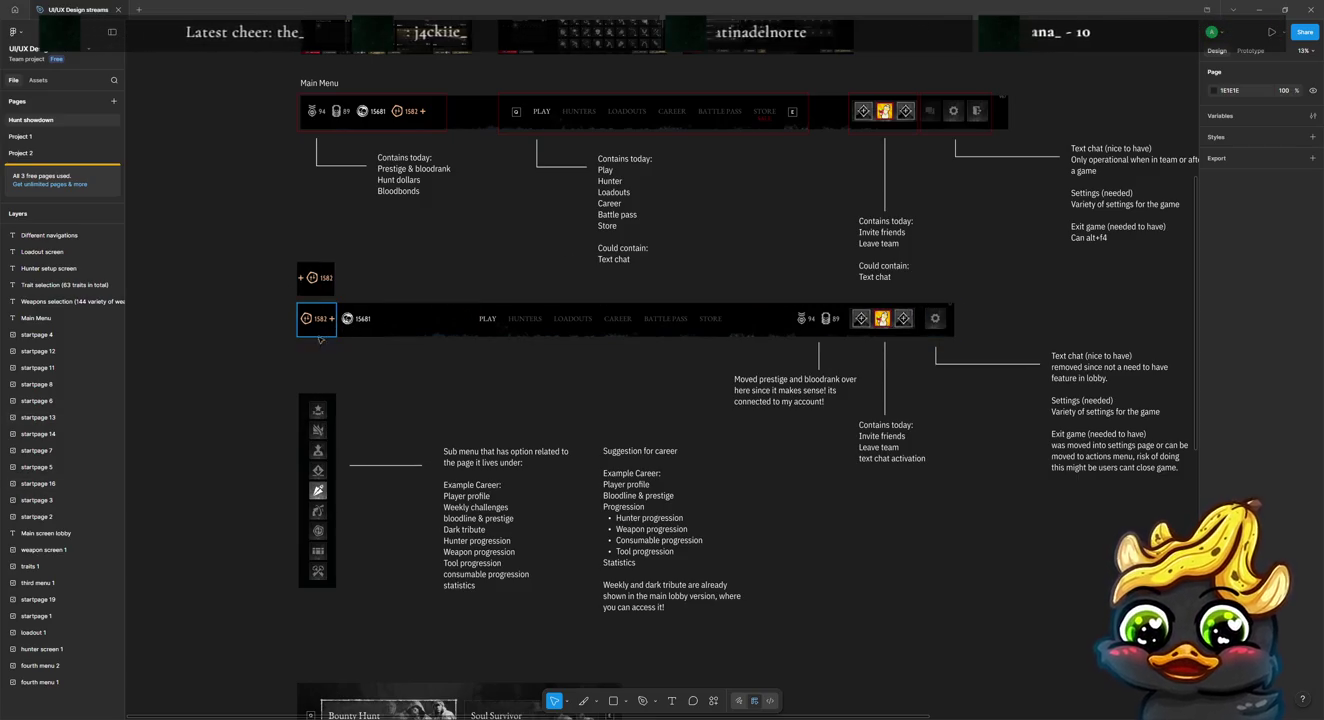
scroll(376, 386, down, 5)
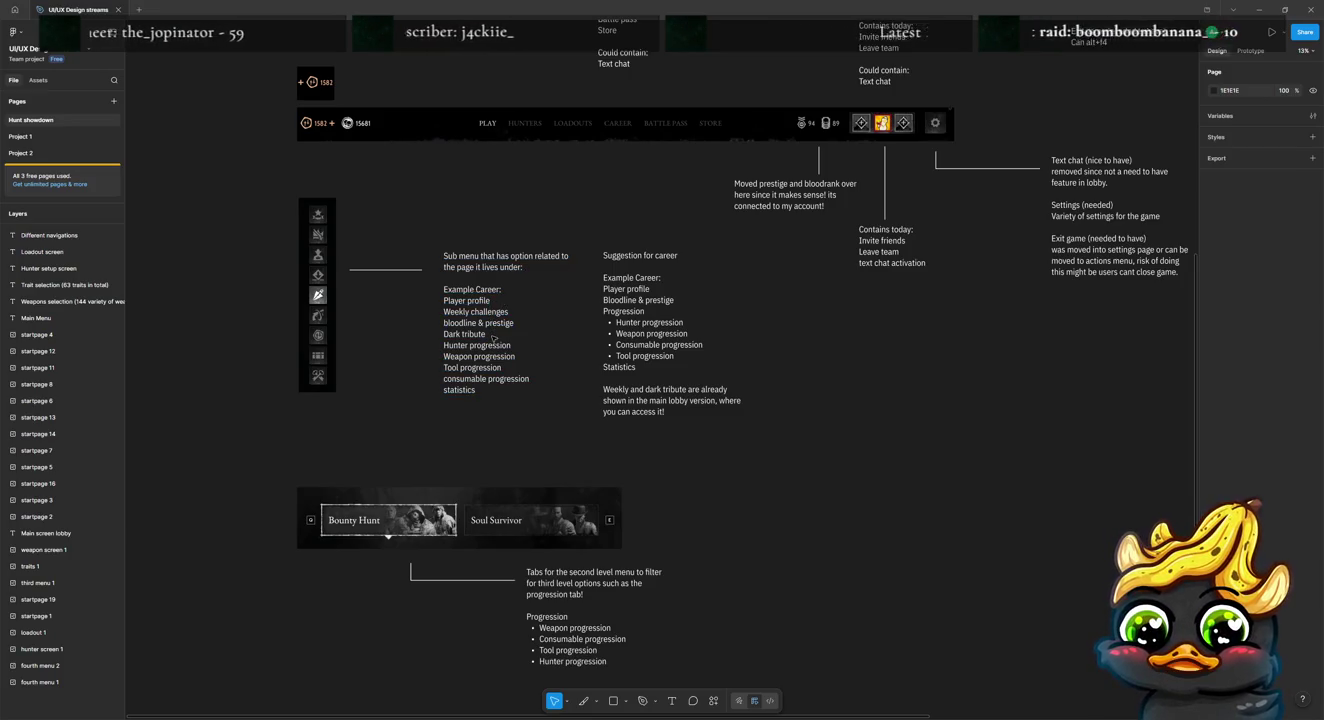
scroll(494, 323, up, 5)
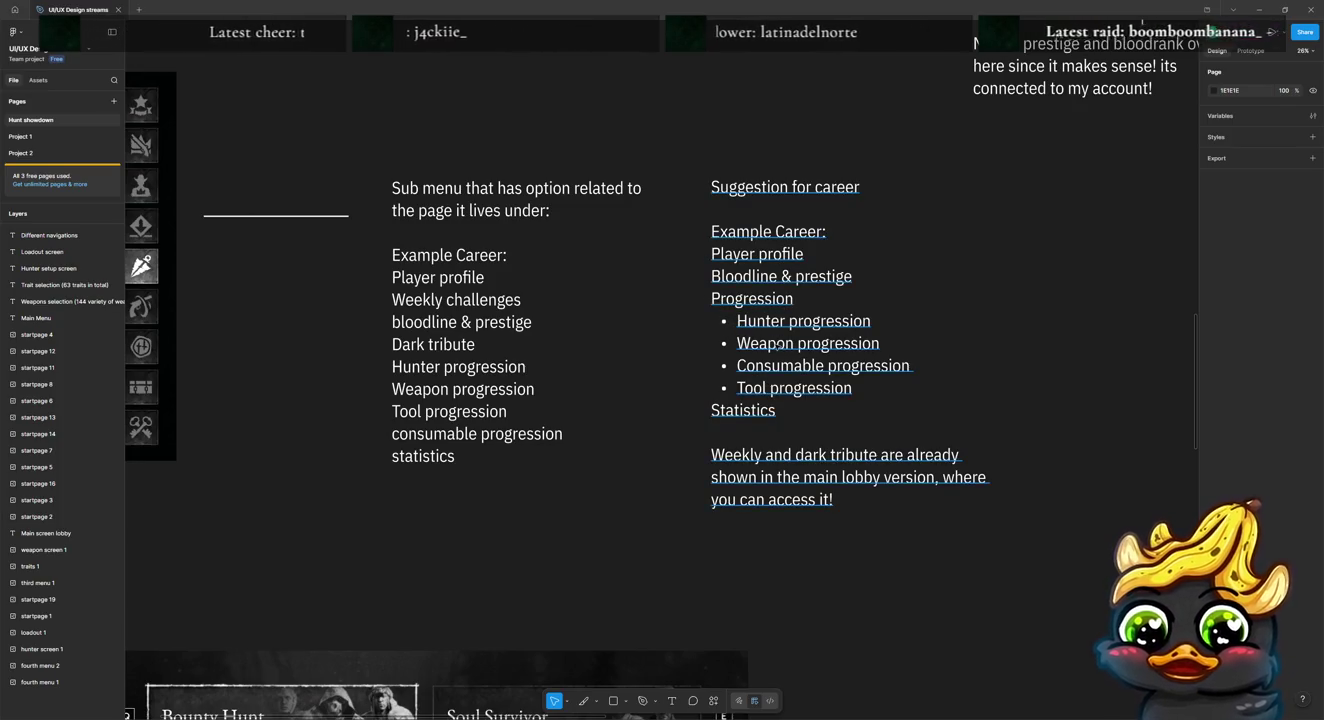
scroll(273, 583, down, 2)
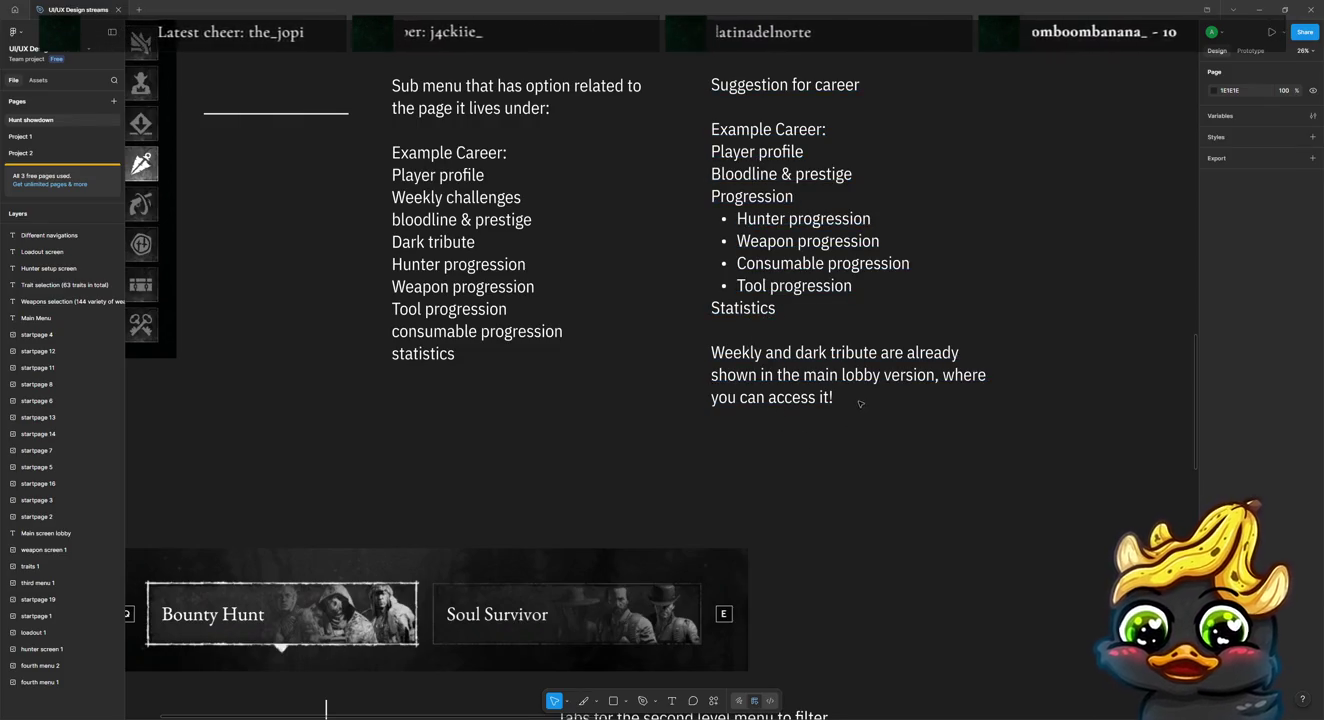
scroll(911, 390, down, 3)
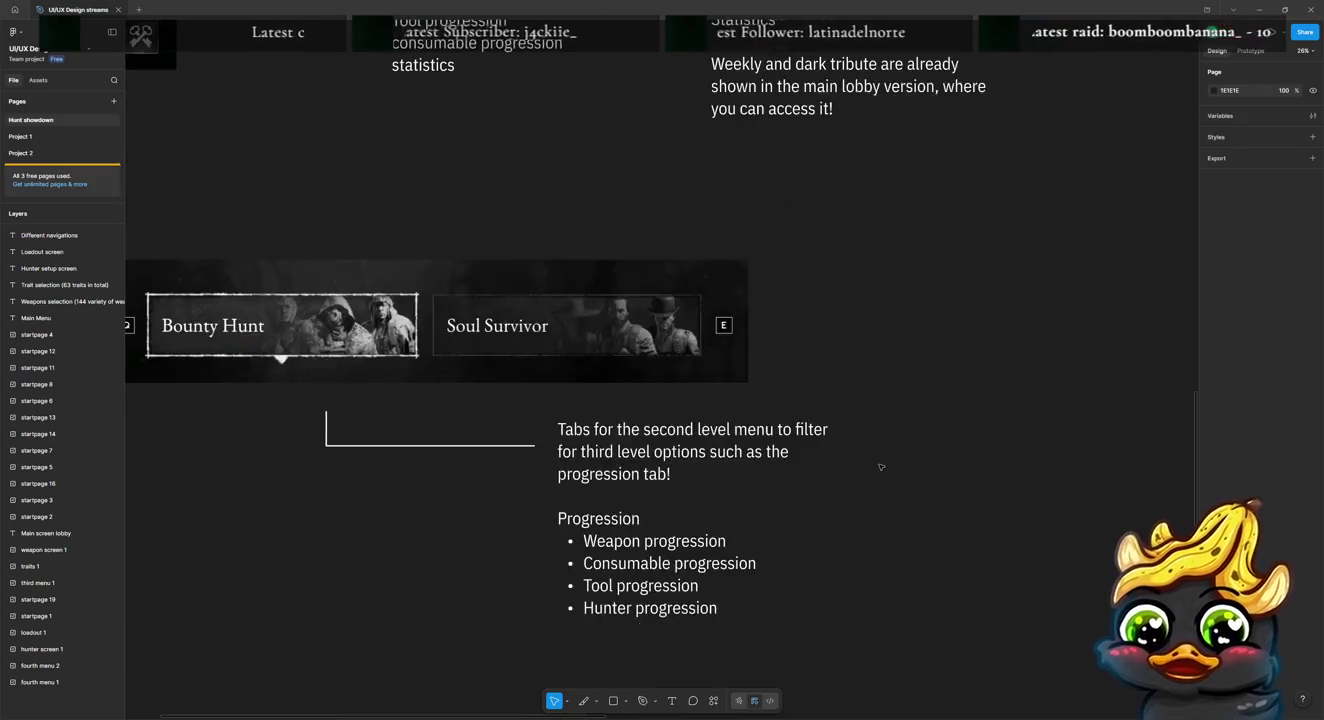
scroll(895, 430, down, 5)
scroll(881, 467, down, 3)
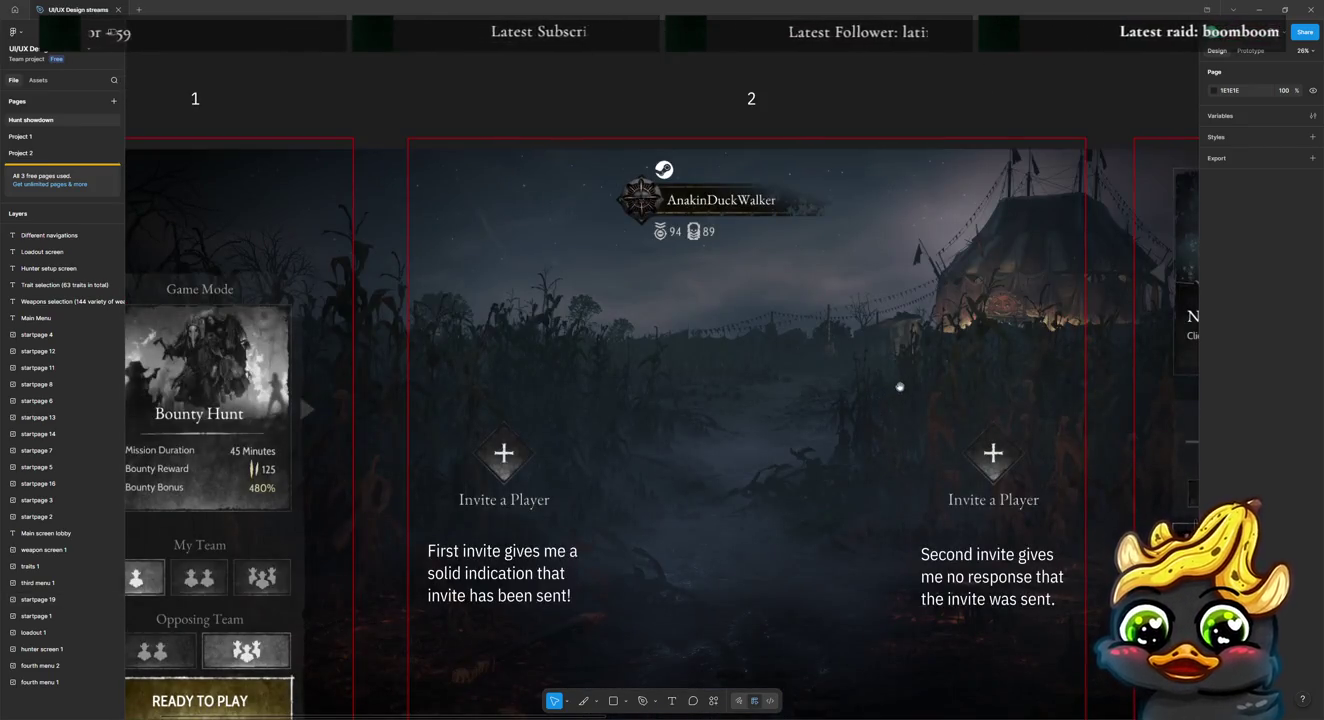
drag(898, 387, 525, 255)
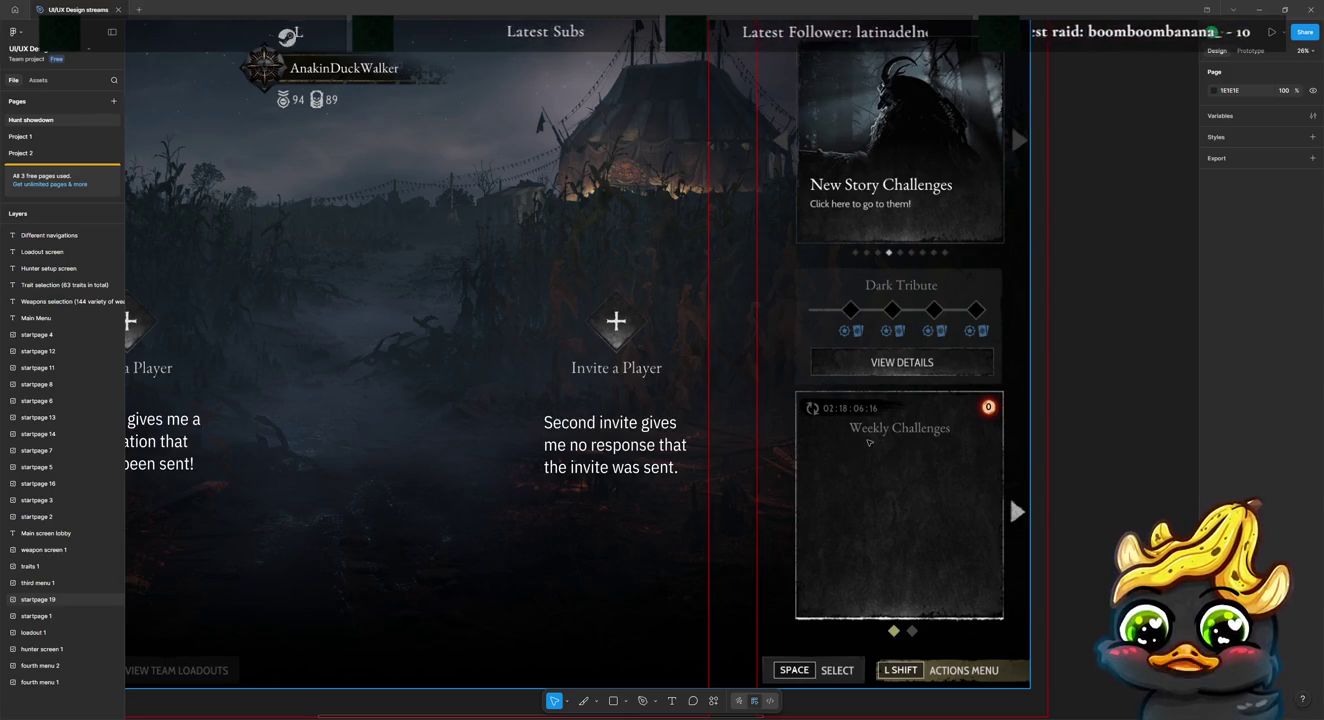
scroll(586, 304, down, 3)
scroll(657, 232, up, 3)
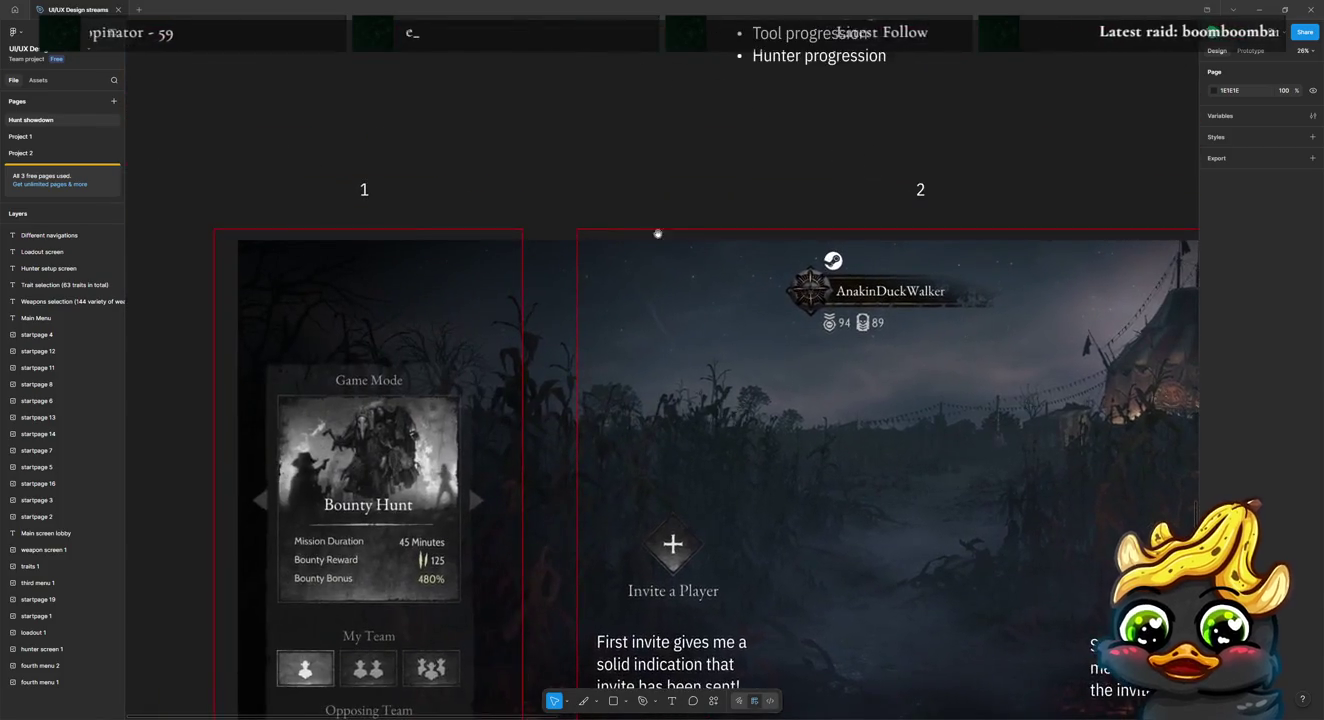
scroll(645, 296, up, 3)
scroll(629, 369, up, 2)
scroll(599, 450, up, 4)
scroll(591, 504, down, 2)
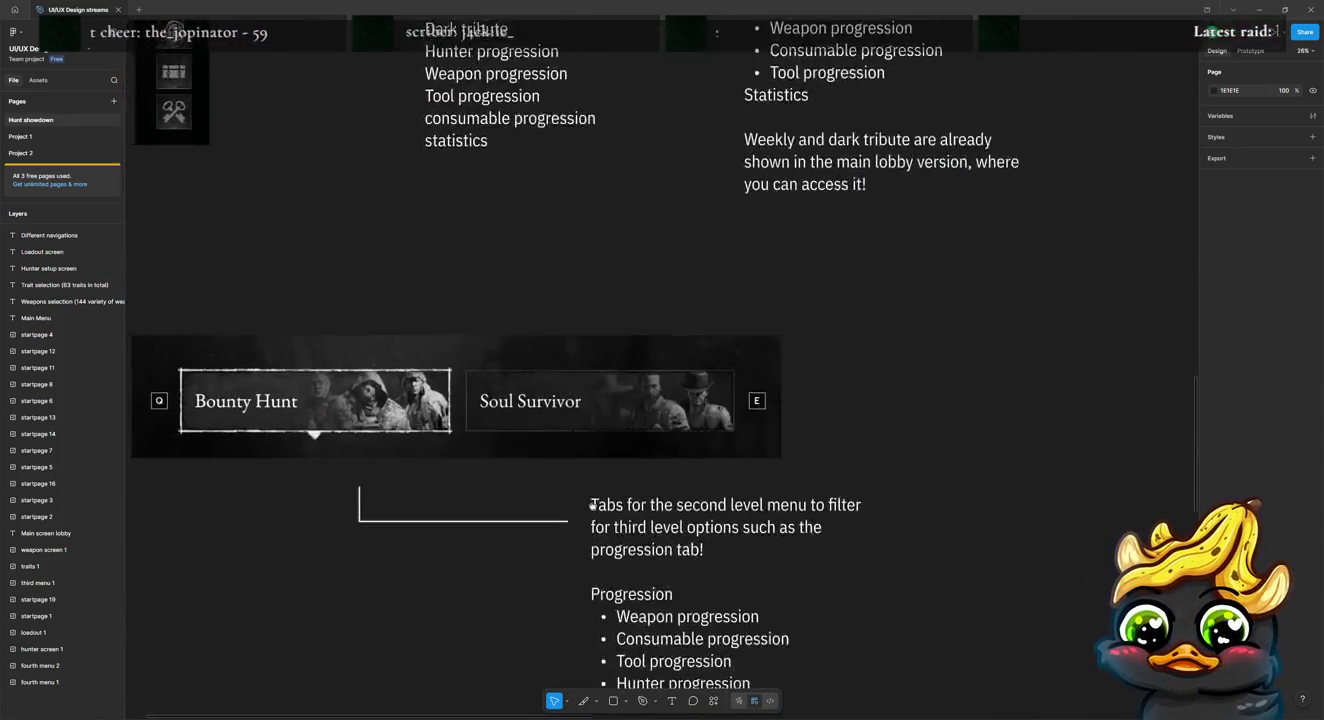
scroll(591, 505, up, 3)
scroll(591, 505, left, 3)
scroll(500, 300, up, 1)
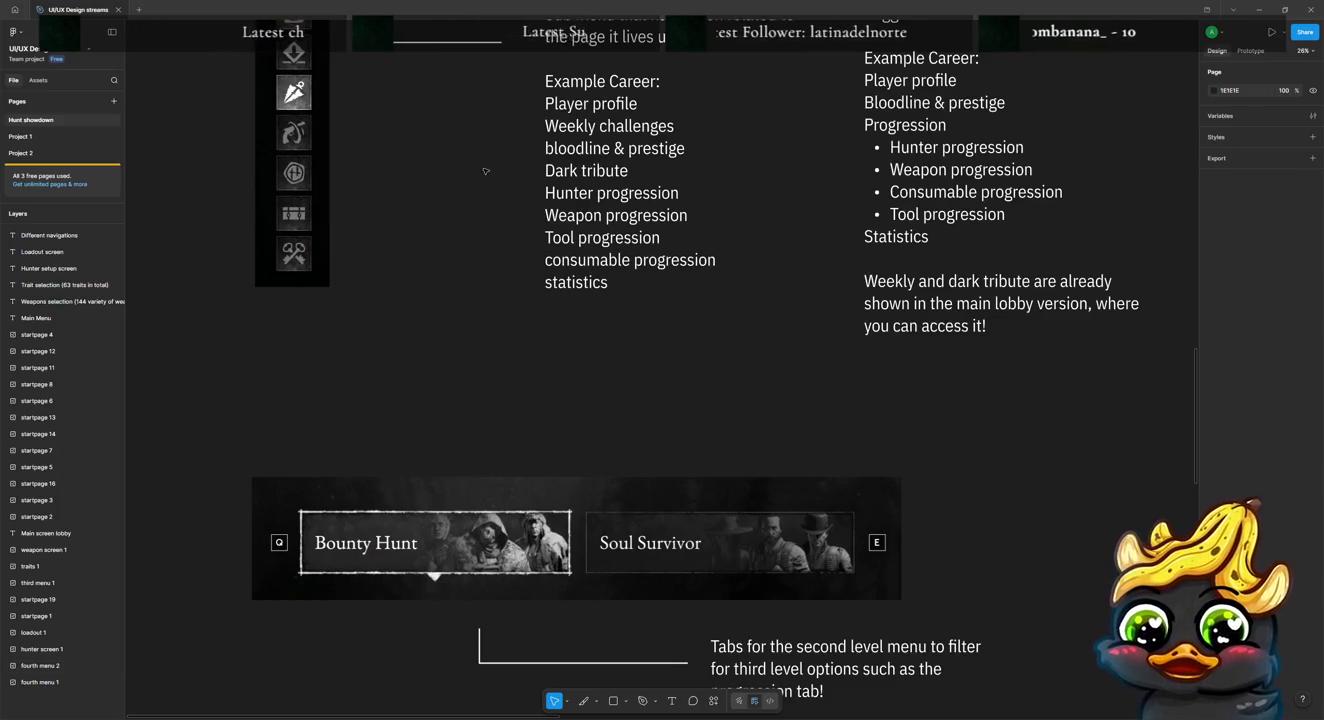
scroll(653, 378, right, 3)
scroll(636, 375, down, 2)
scroll(635, 375, right, 1)
scroll(628, 362, down, 1)
scroll(628, 362, down, 1)
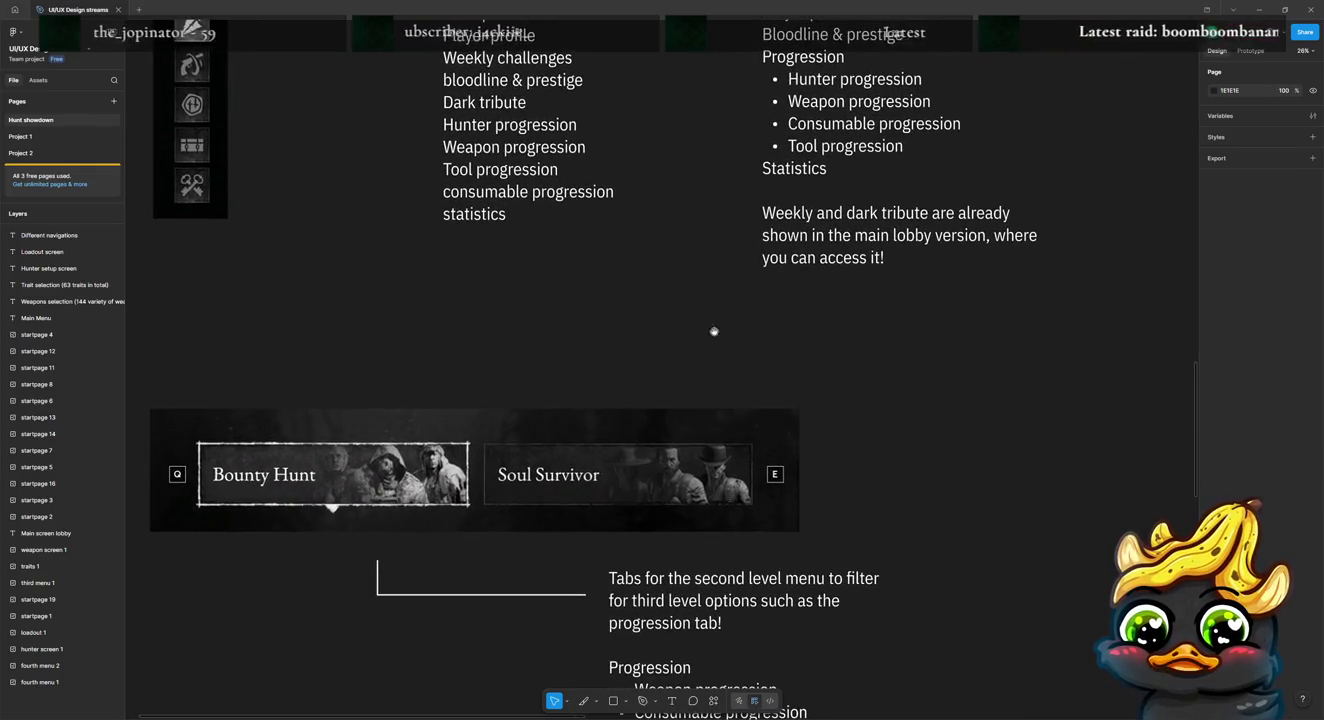
scroll(720, 333, down, 1)
scroll(729, 334, down, 2)
scroll(739, 300, left, 1)
scroll(754, 284, down, 3)
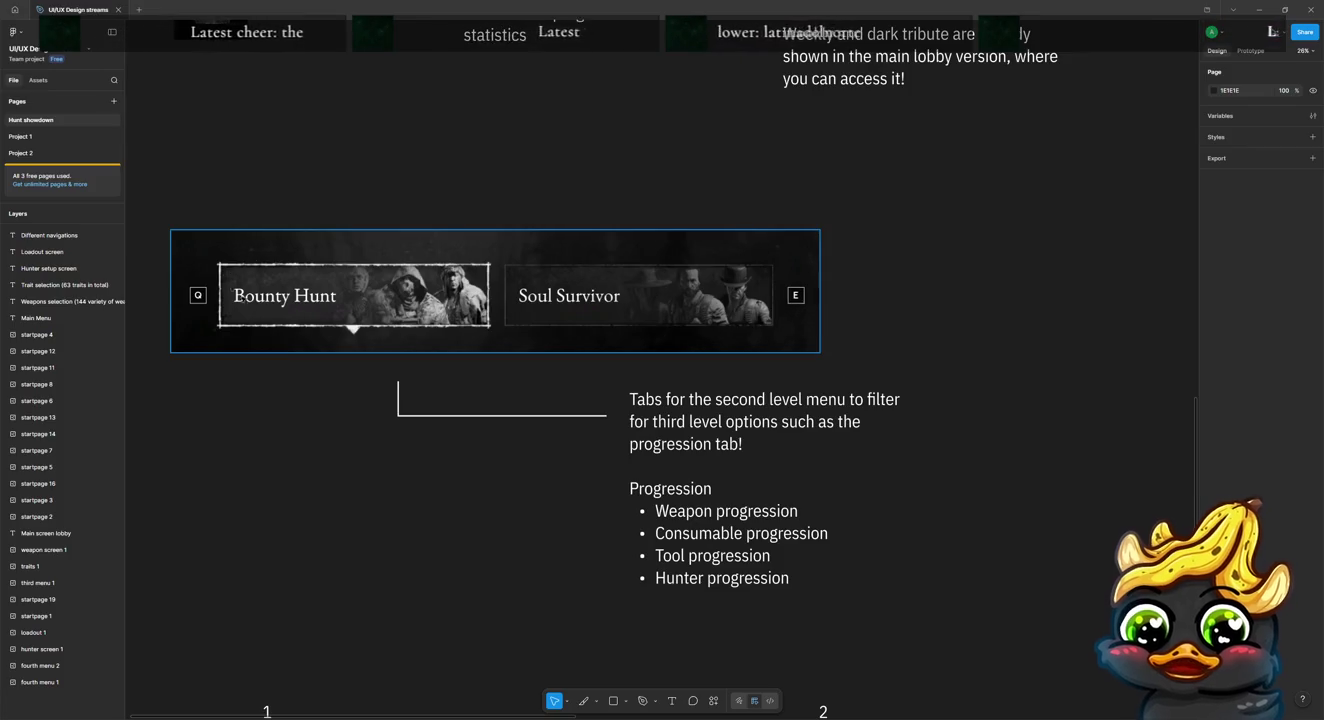
scroll(642, 339, up, 1)
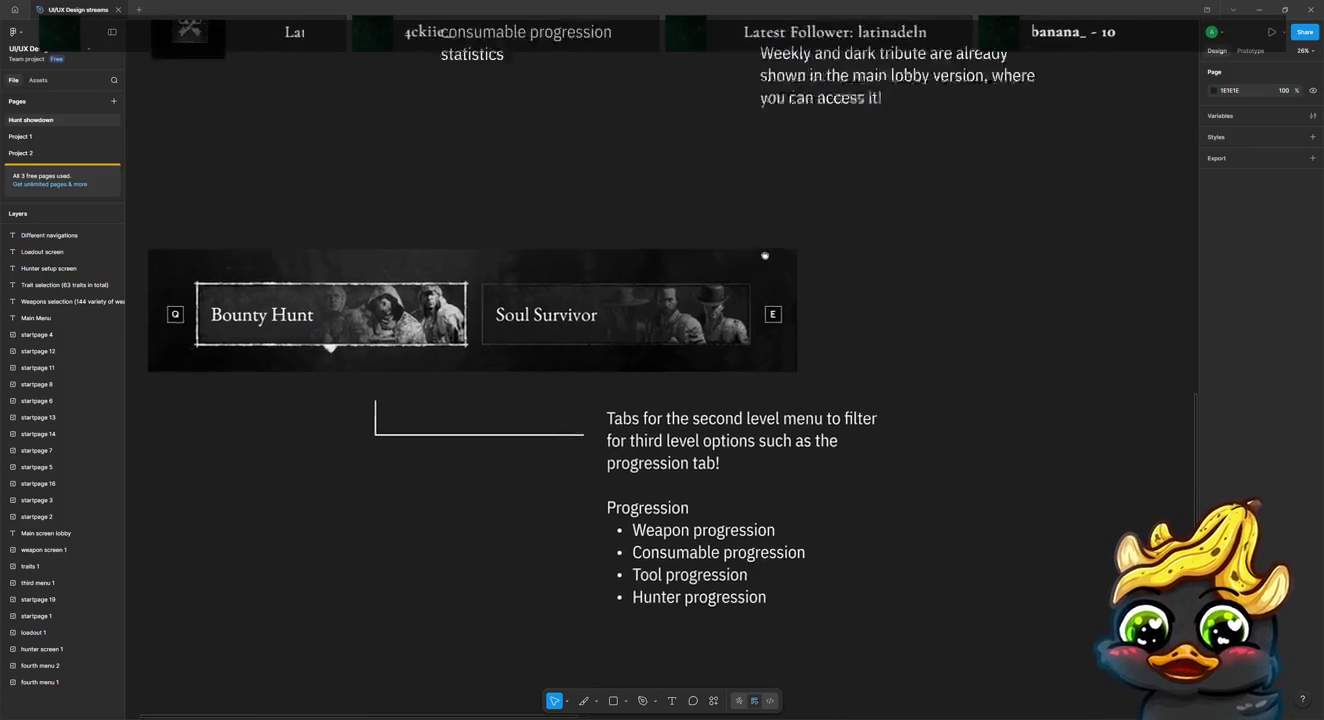
scroll(776, 490, up, 8)
scroll(777, 471, up, 2)
scroll(751, 451, down, 10)
scroll(751, 451, down, 1)
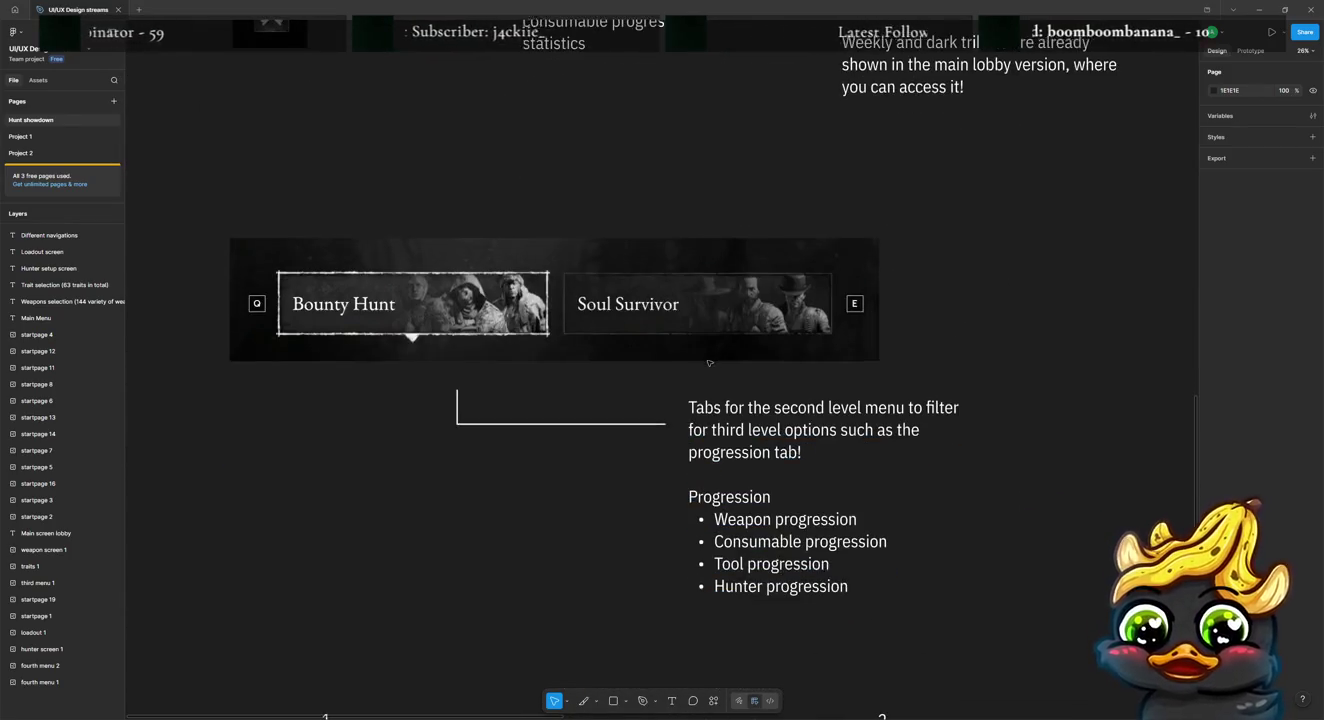
scroll(712, 321, down, 3)
scroll(712, 321, down, 3)
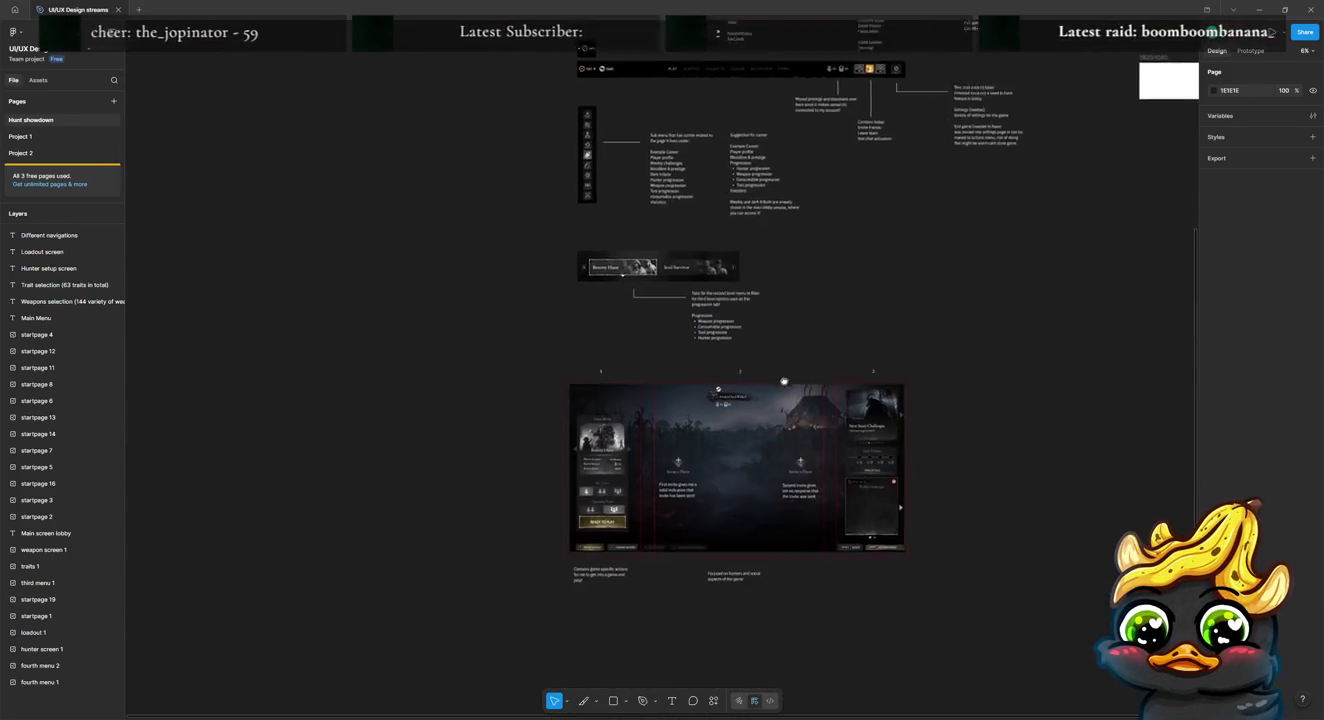
scroll(690, 295, down, 5)
scroll(659, 260, up, 3)
click(659, 260)
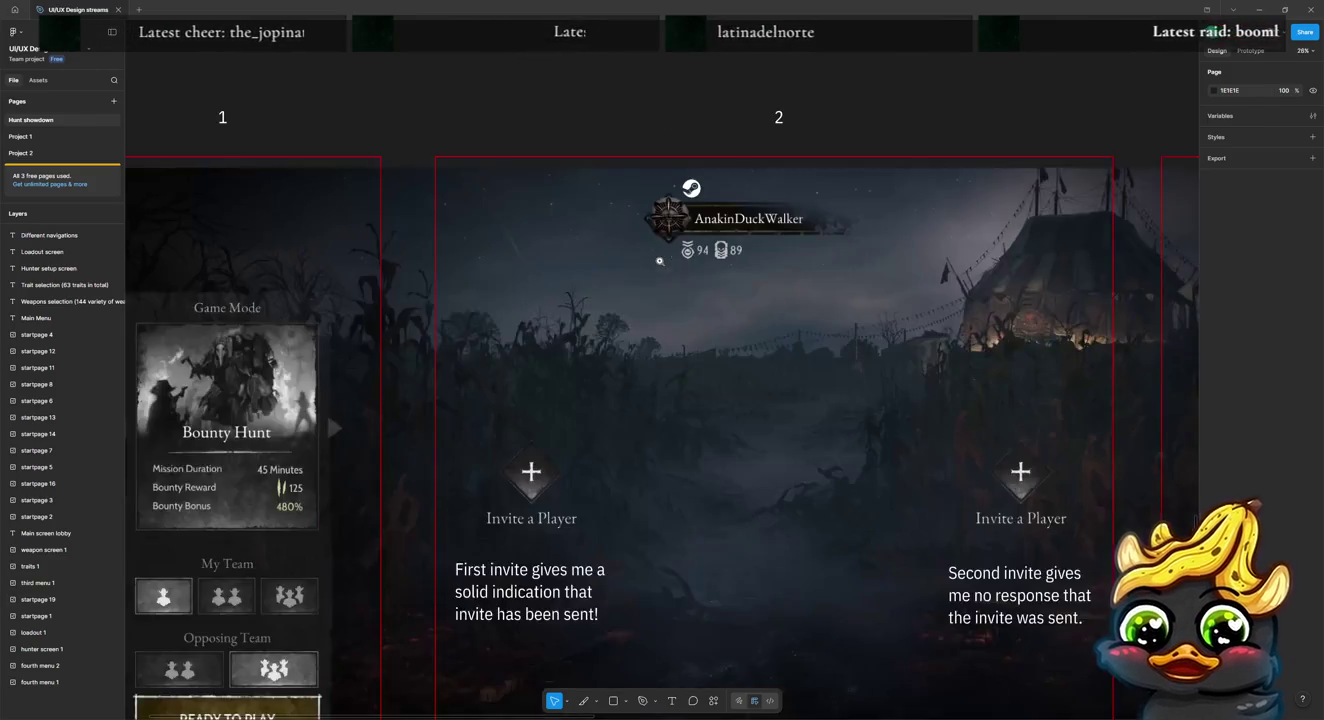
drag(774, 410, 681, 226)
alt+click(682, 225)
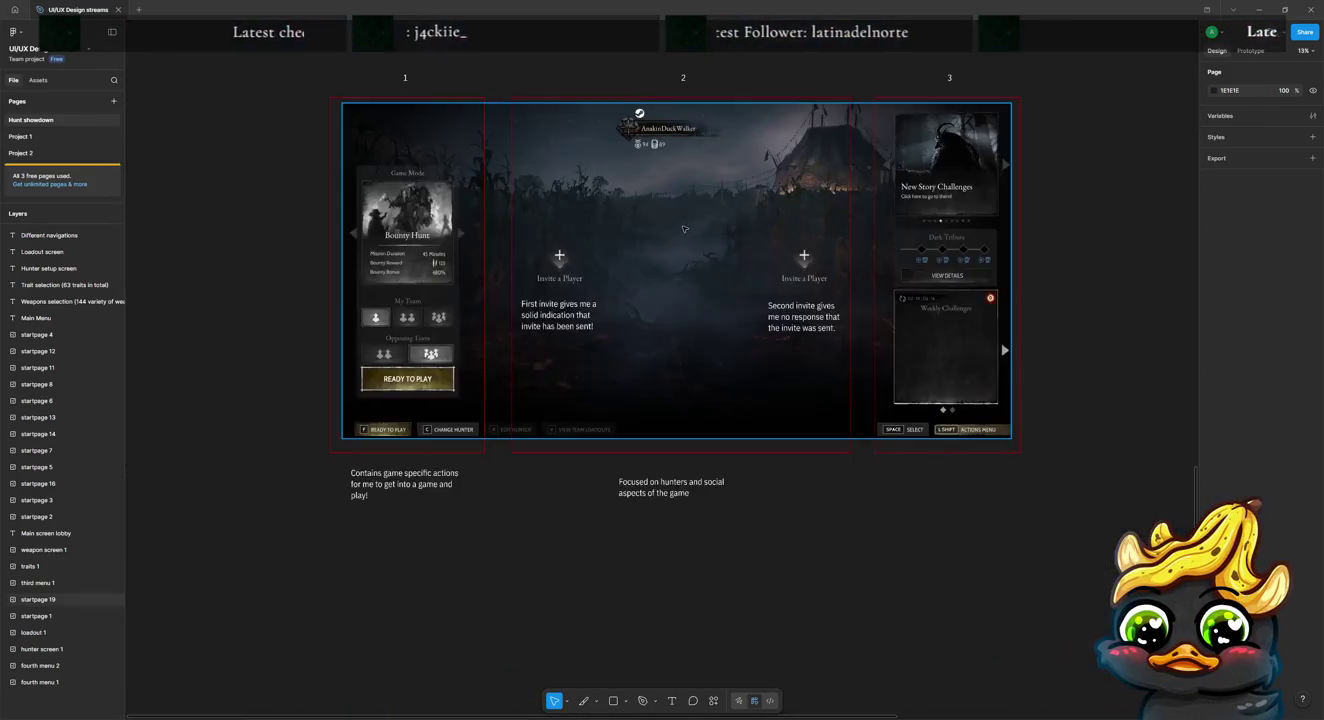
scroll(683, 228, up, 1)
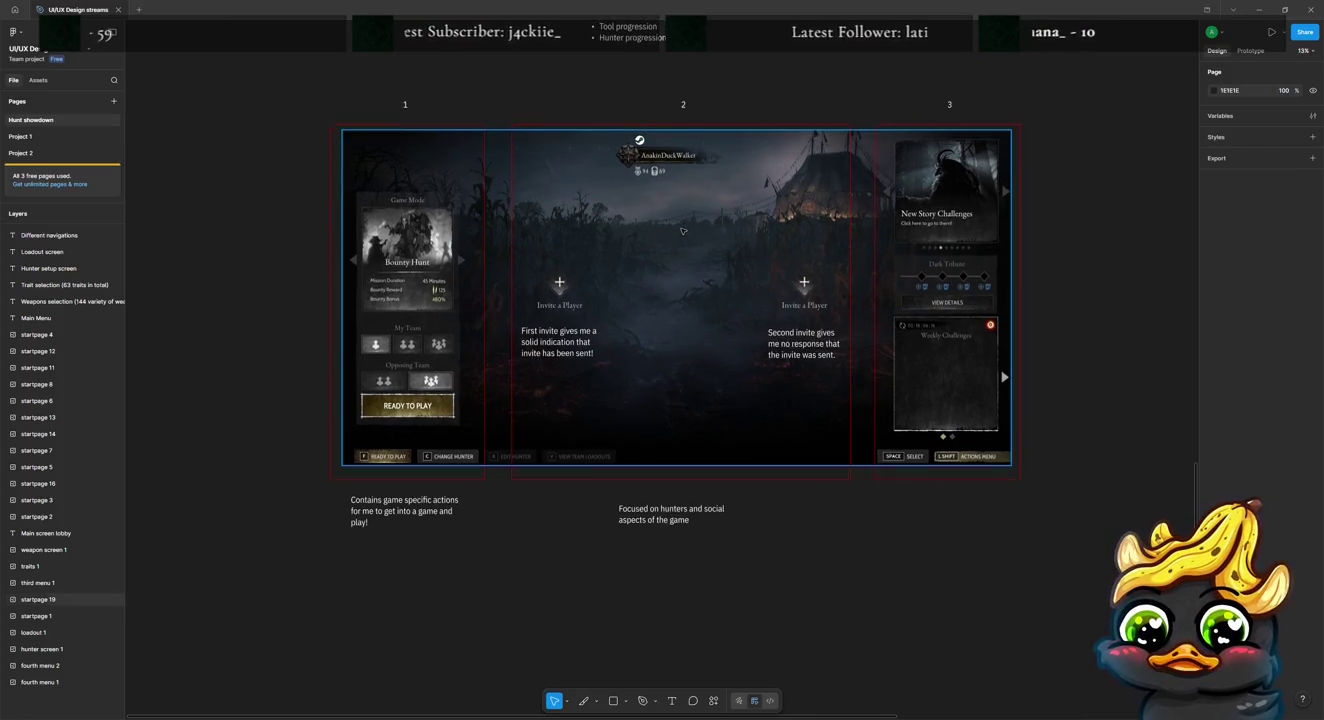
scroll(681, 230, up, 2)
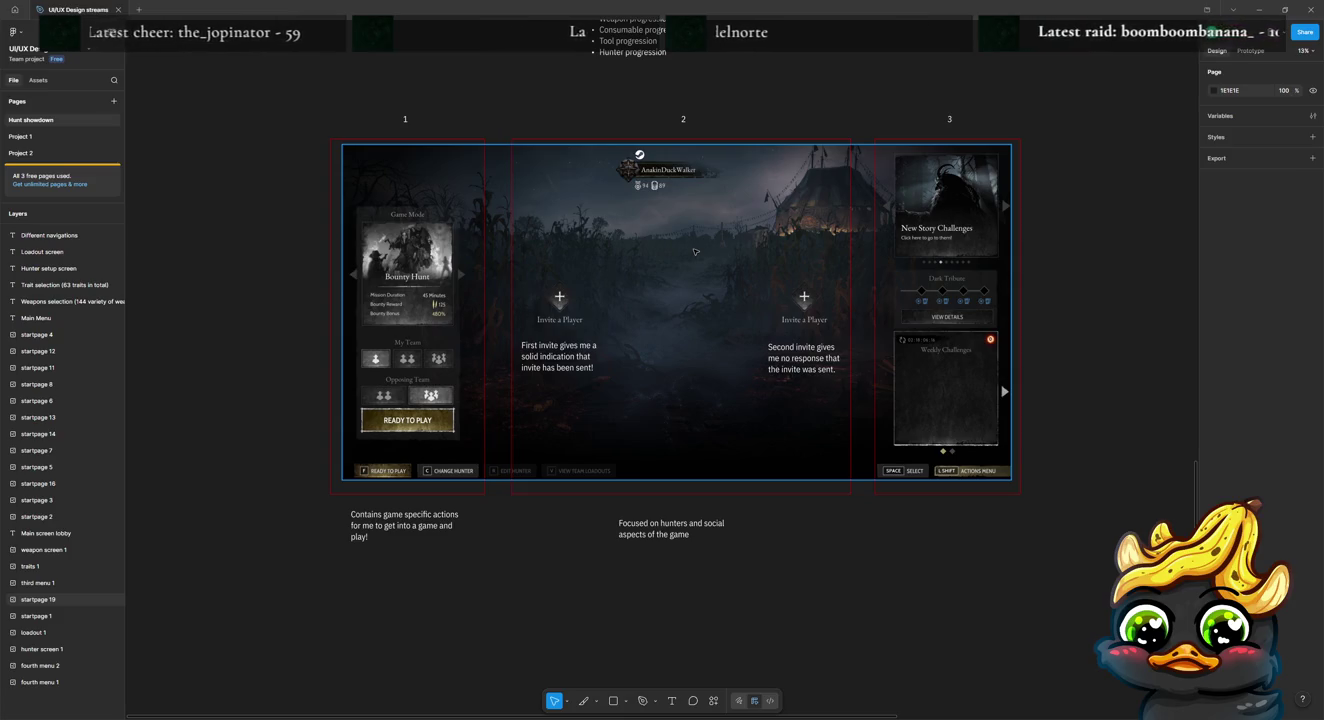
scroll(624, 323, right, 5)
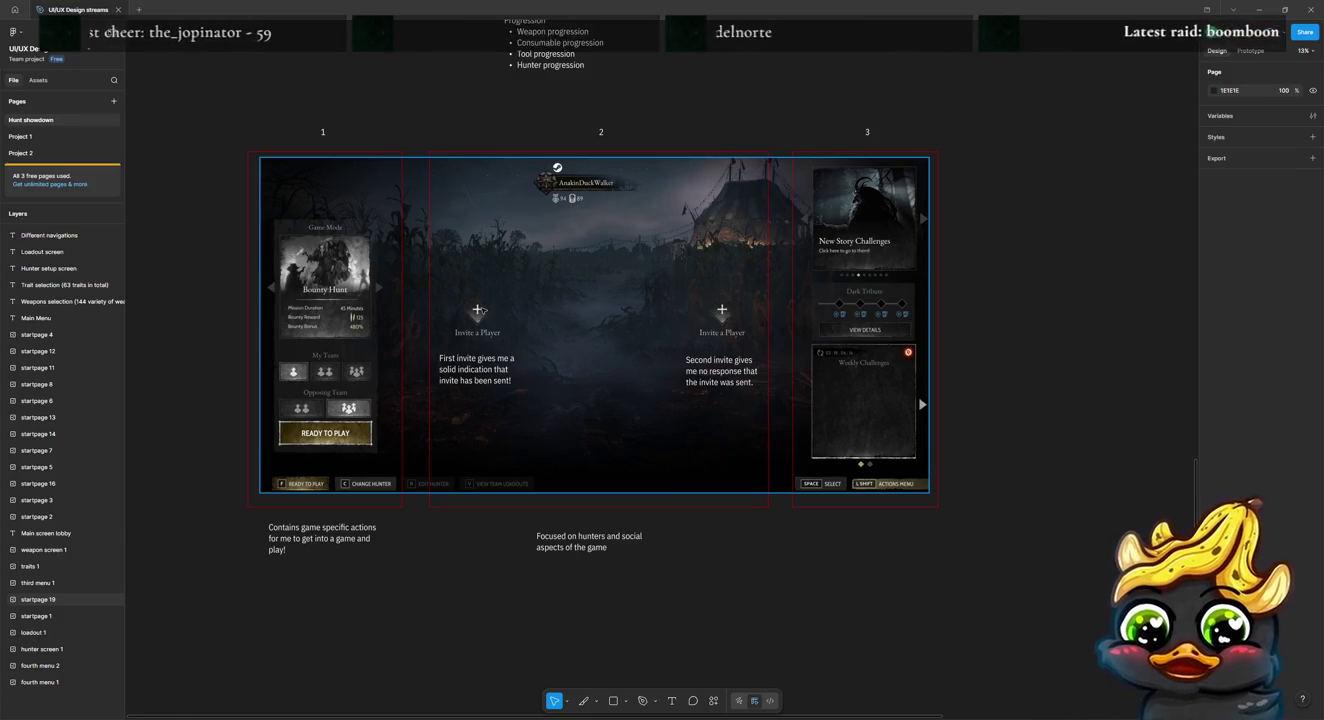
key(Escape)
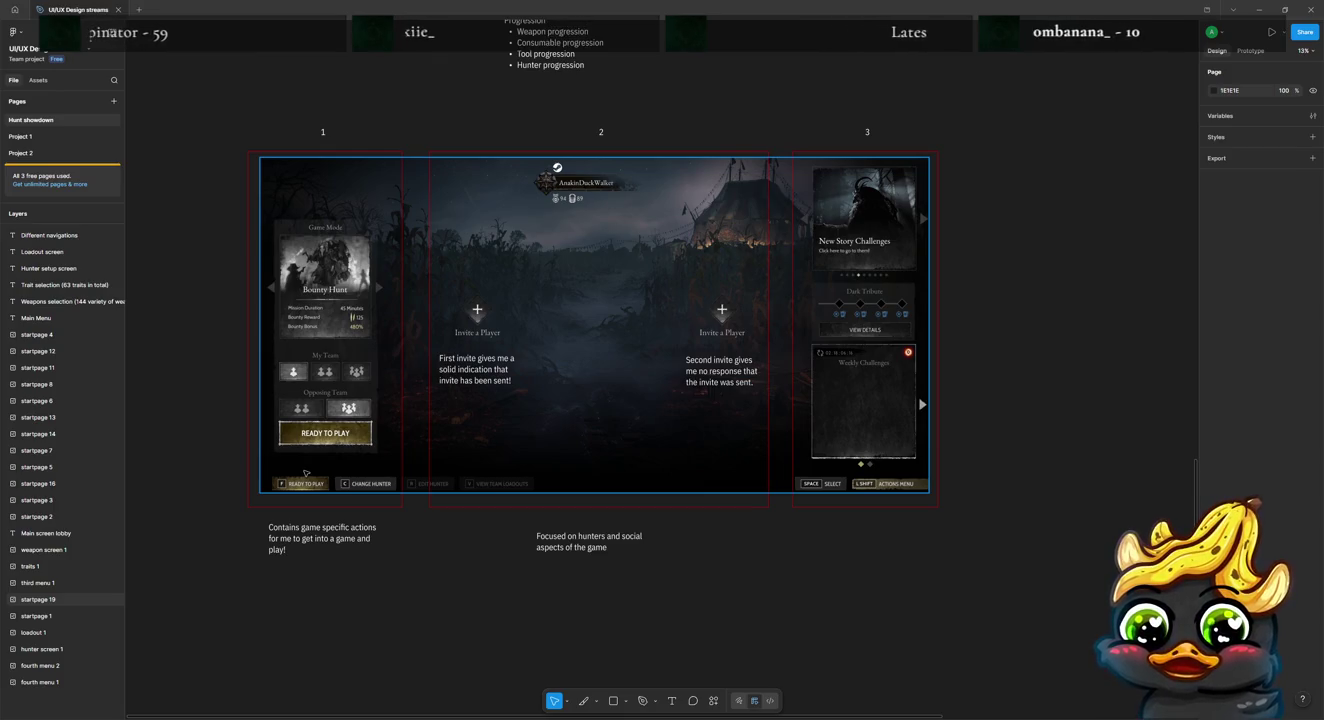
scroll(300, 466, up, 5)
Step: Draw a small square on the READY TO PLAY button and place a capital F text on it
scroll(289, 450, up, 5)
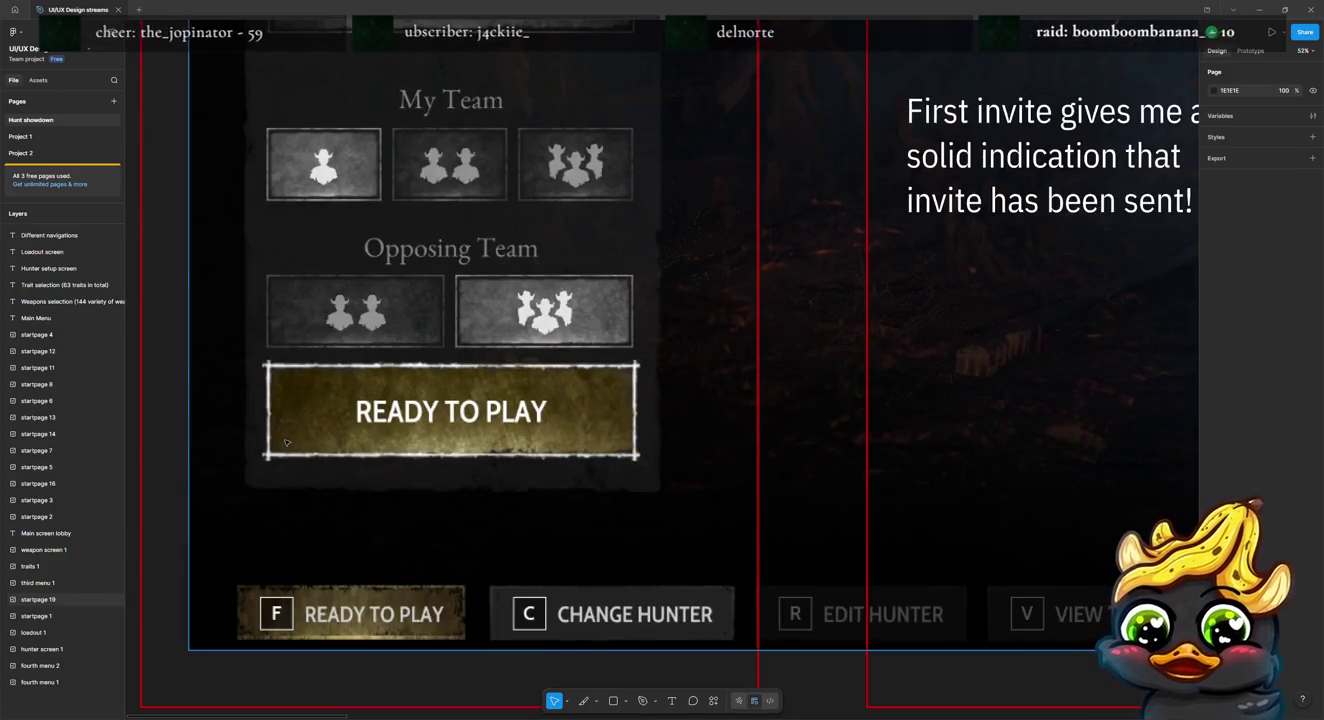
key(r)
drag(295, 390, 336, 431)
key(t)
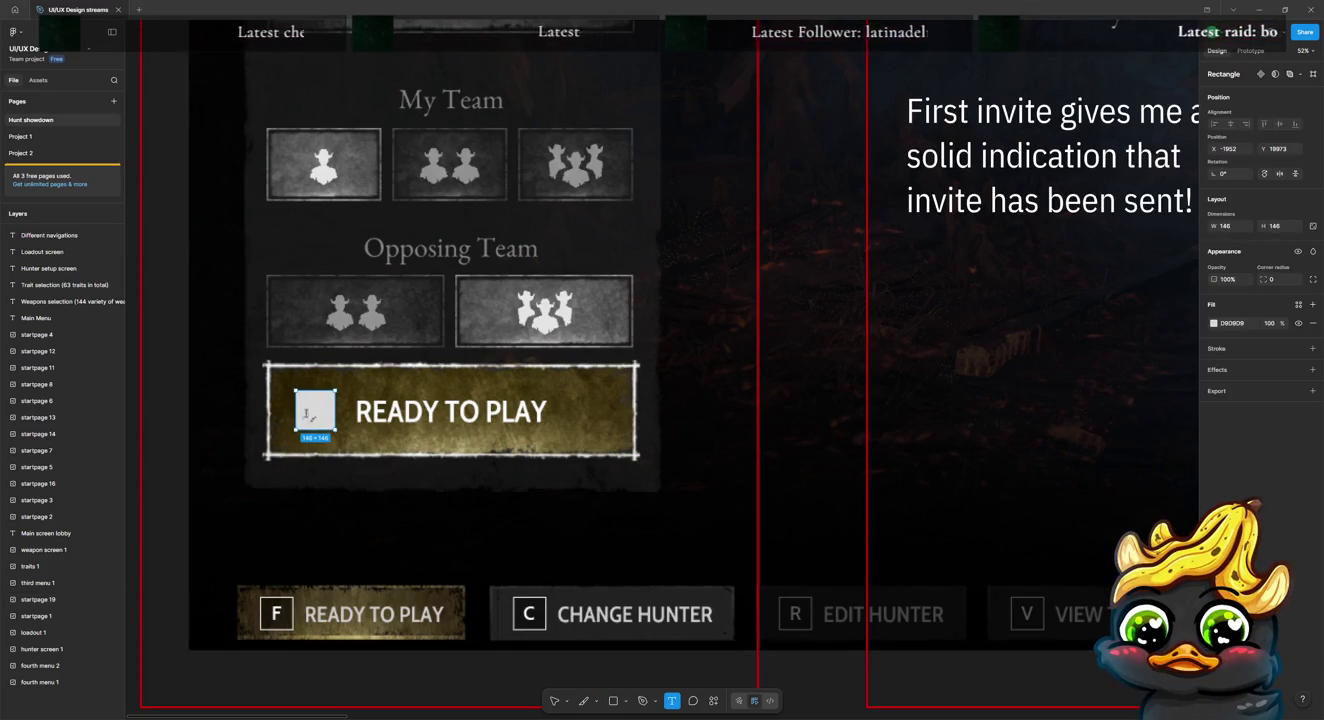
click(303, 399)
text(f)
key(BackSpace)
text(F)
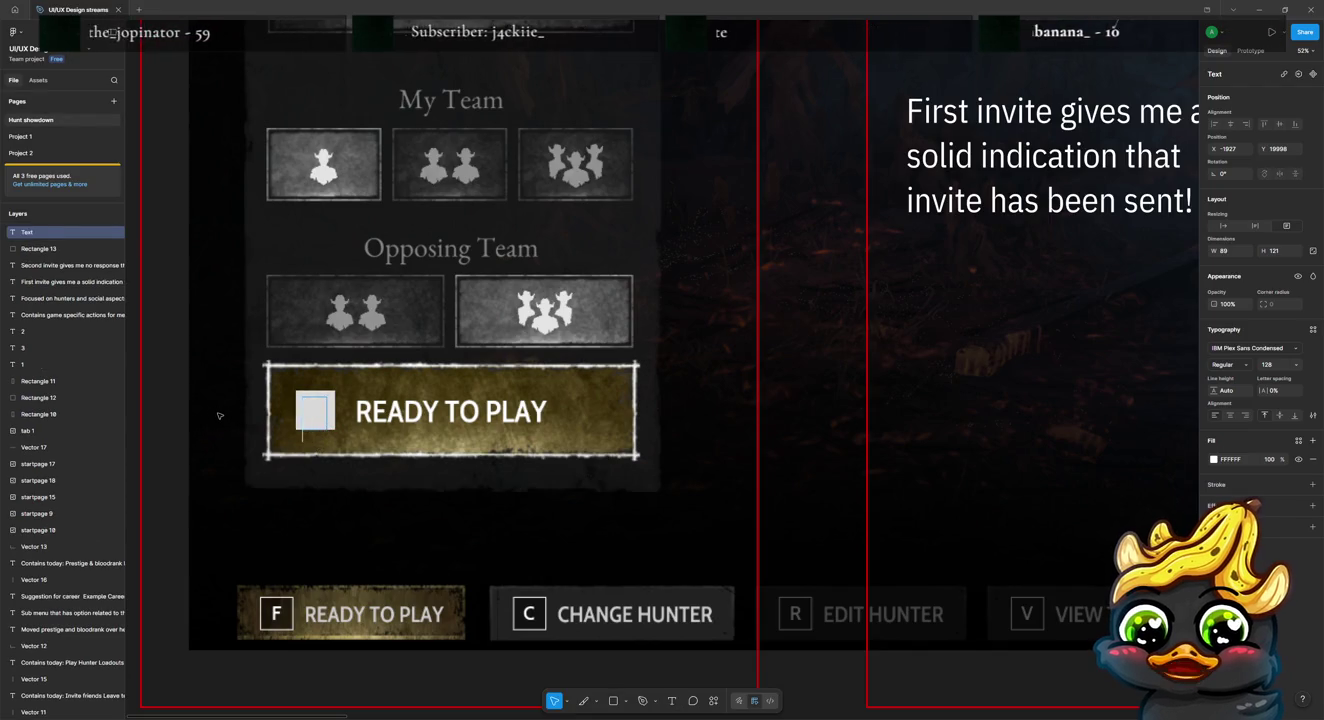
key(Escape)
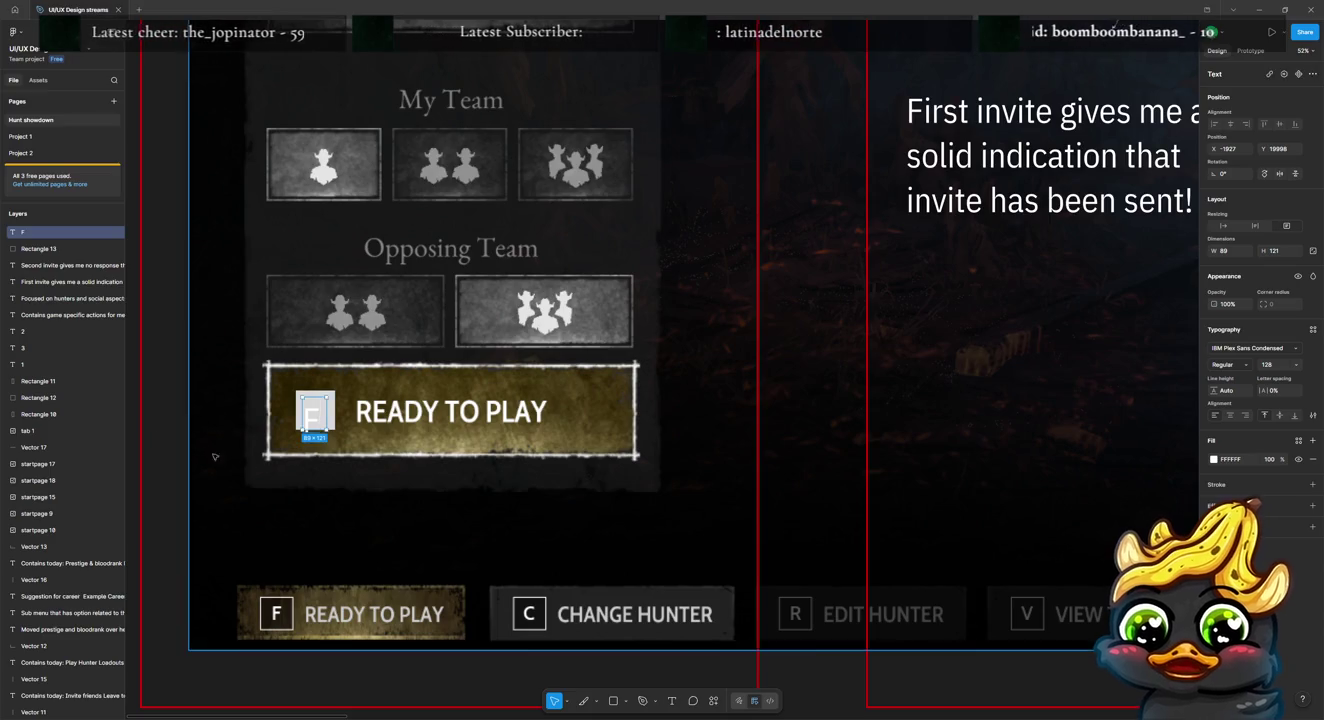
drag(311, 422, 315, 416)
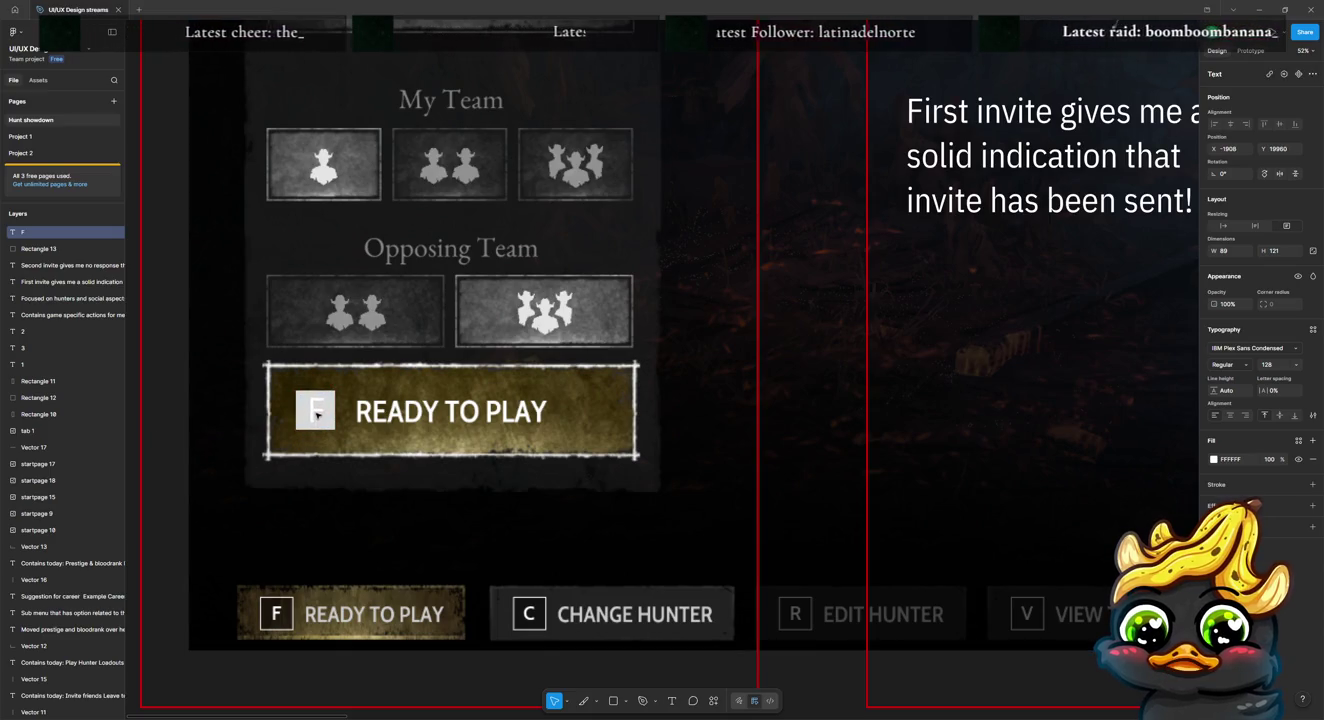
Step: Fill the square black (000000)
key(Tab)
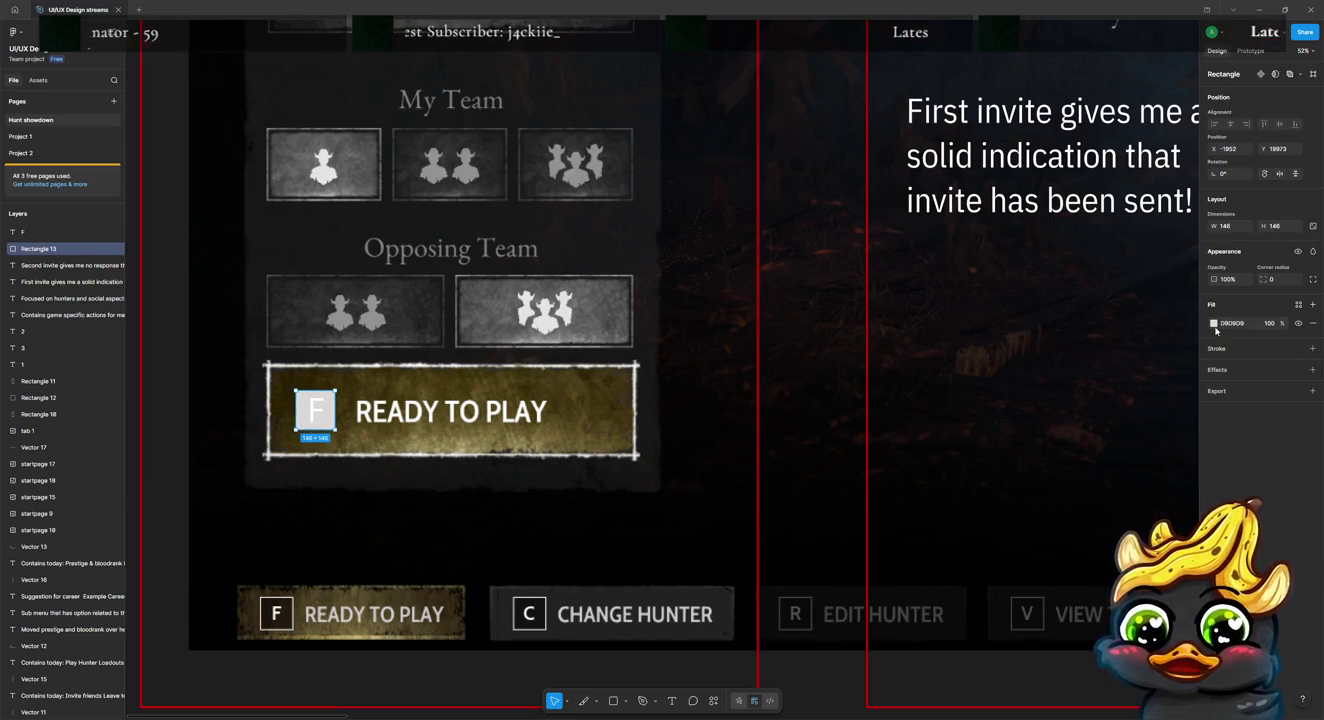
click(1213, 322)
drag(1092, 462, 1067, 493)
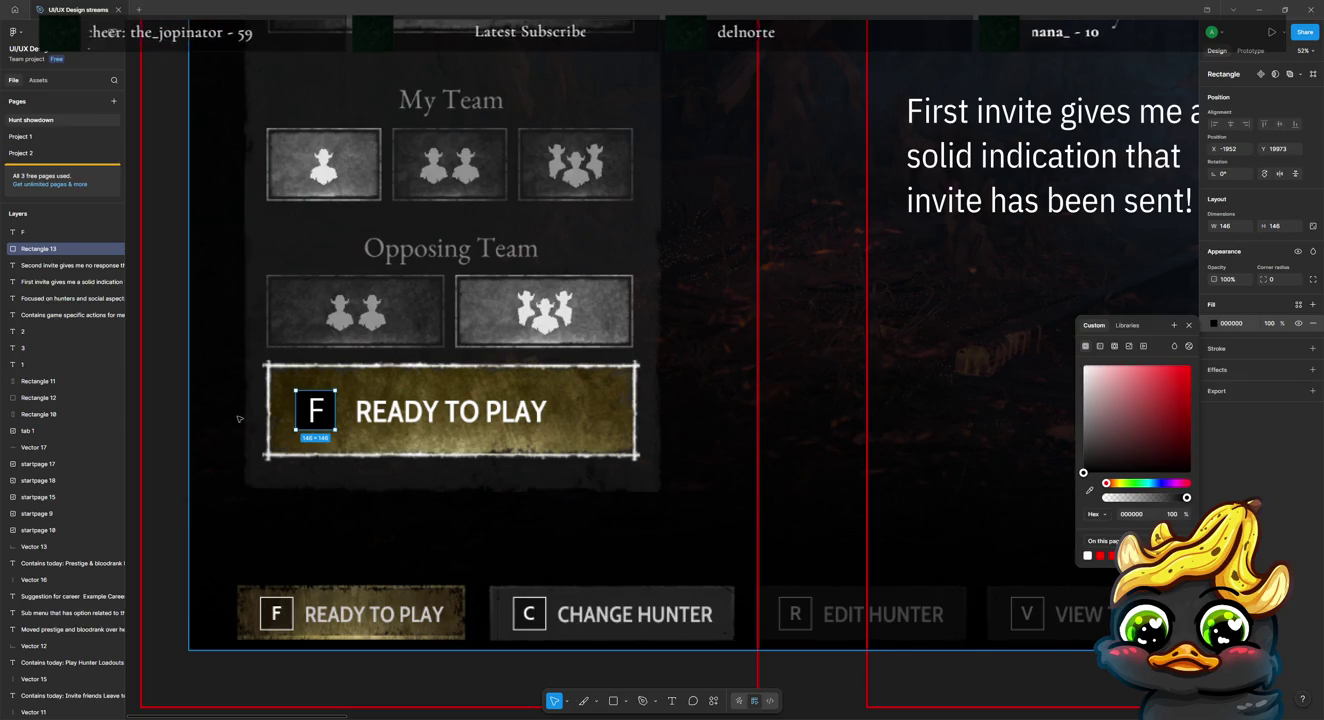
key(Escape)
key(Escape)
Step: Centre the F on the black square
click(324, 425)
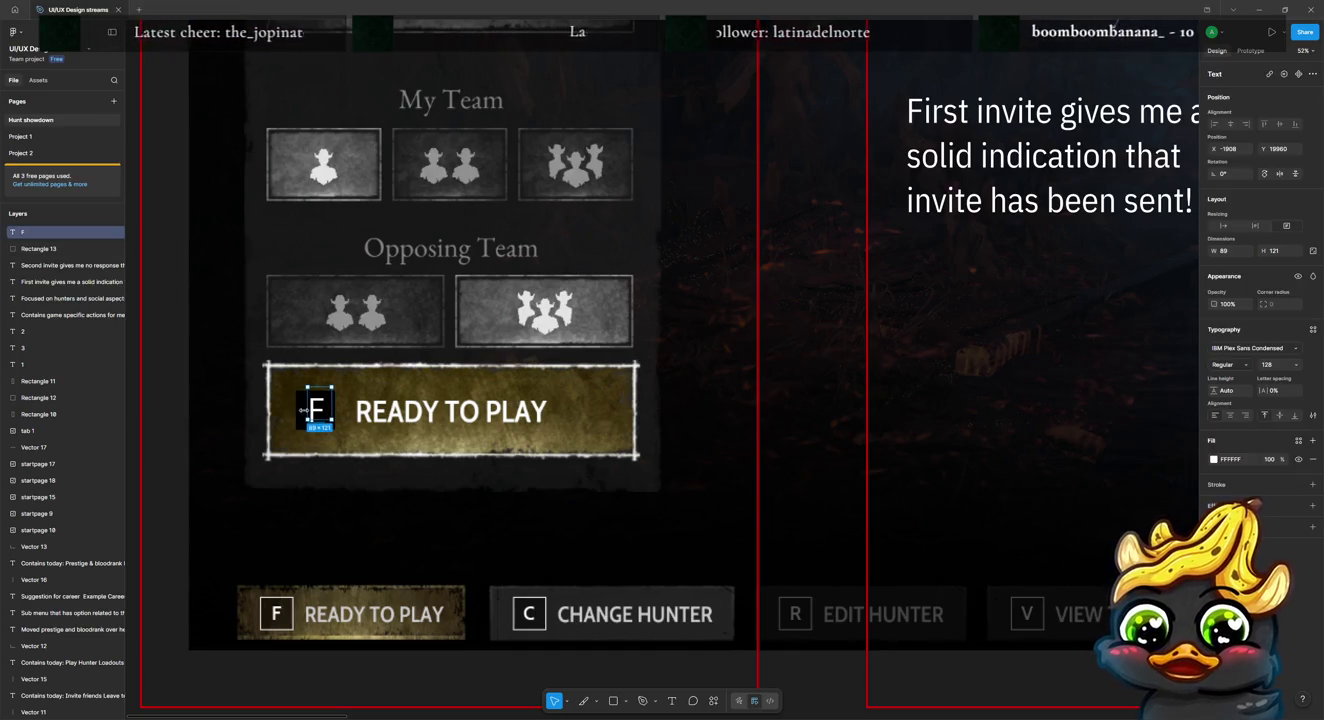
click(305, 414)
drag(304, 414, 314, 415)
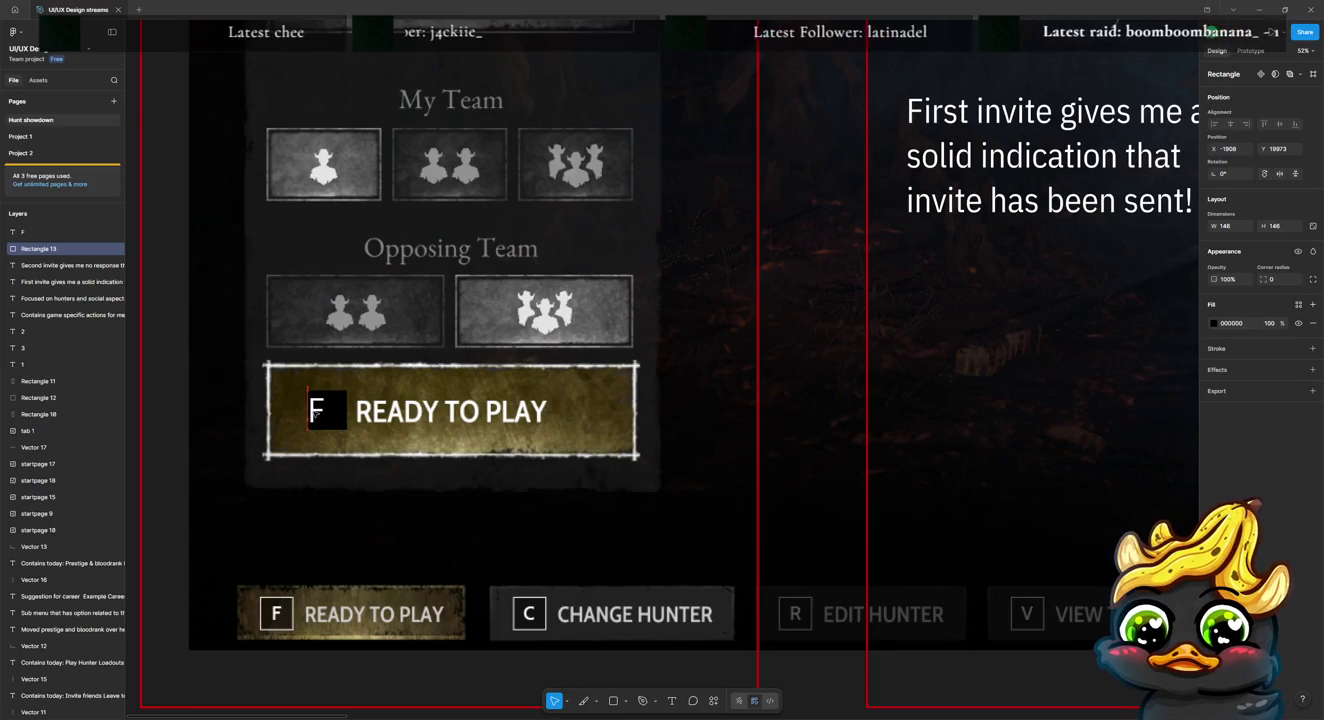
click(314, 414)
drag(316, 414, 331, 413)
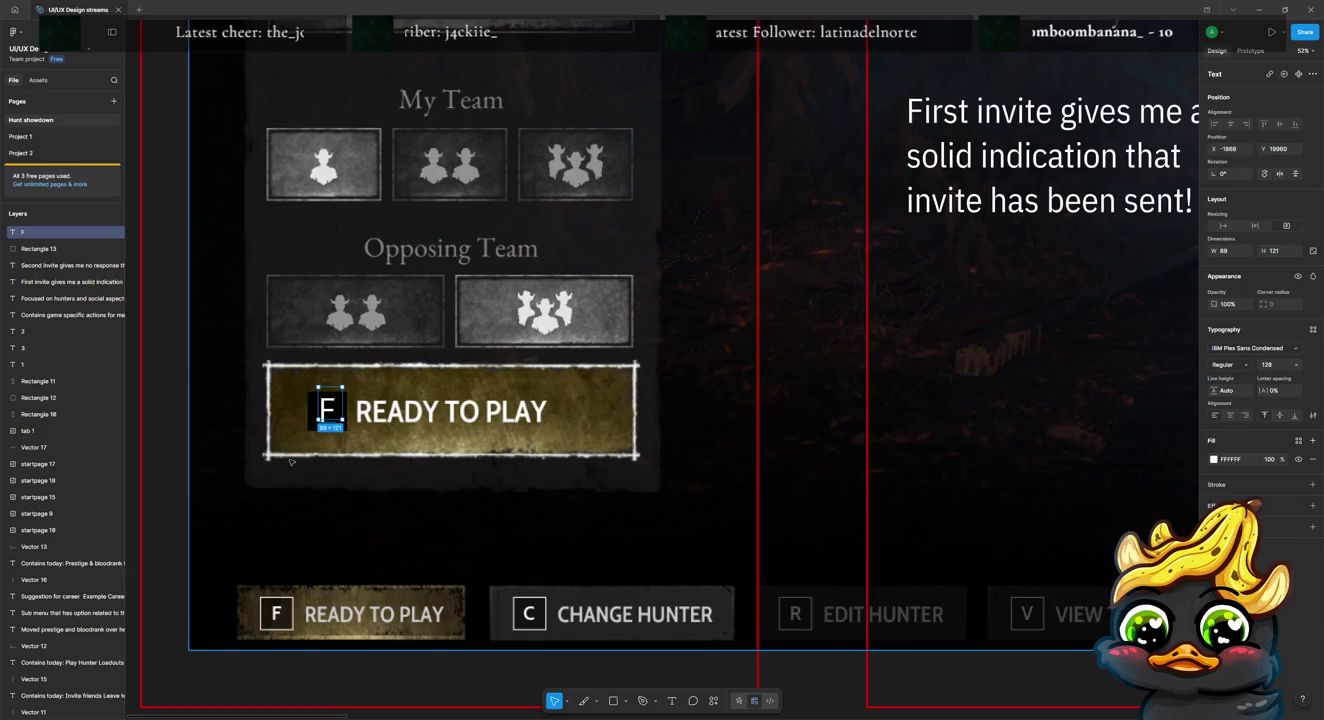
scroll(595, 438, down, 5)
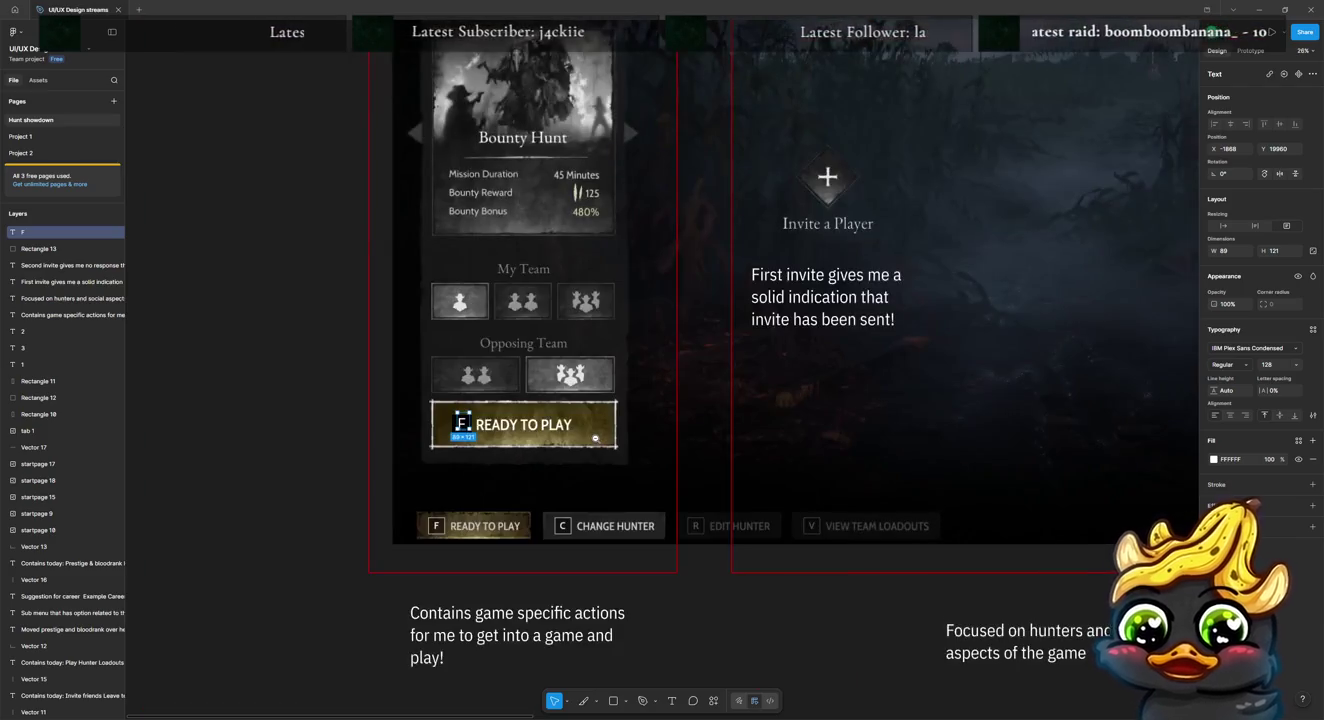
scroll(824, 390, right, 2)
scroll(740, 400, right, 4)
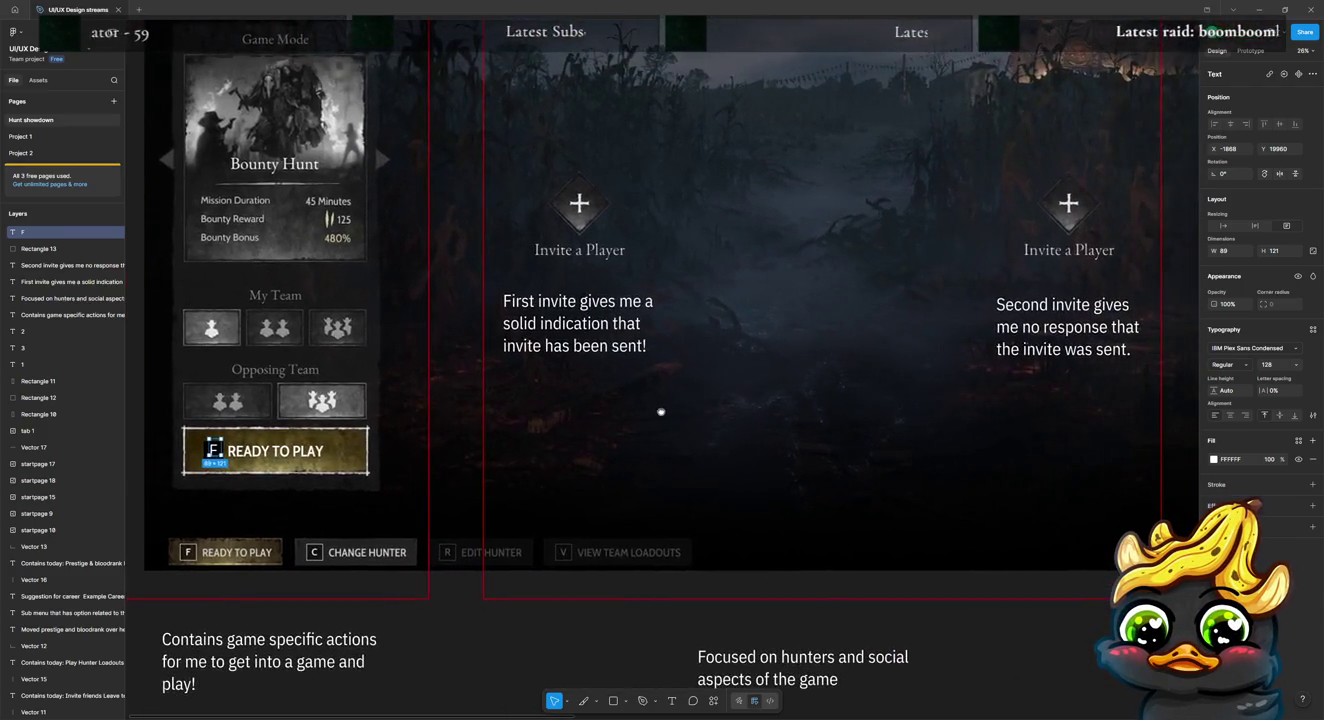
scroll(660, 411, right, 2)
key(Escape)
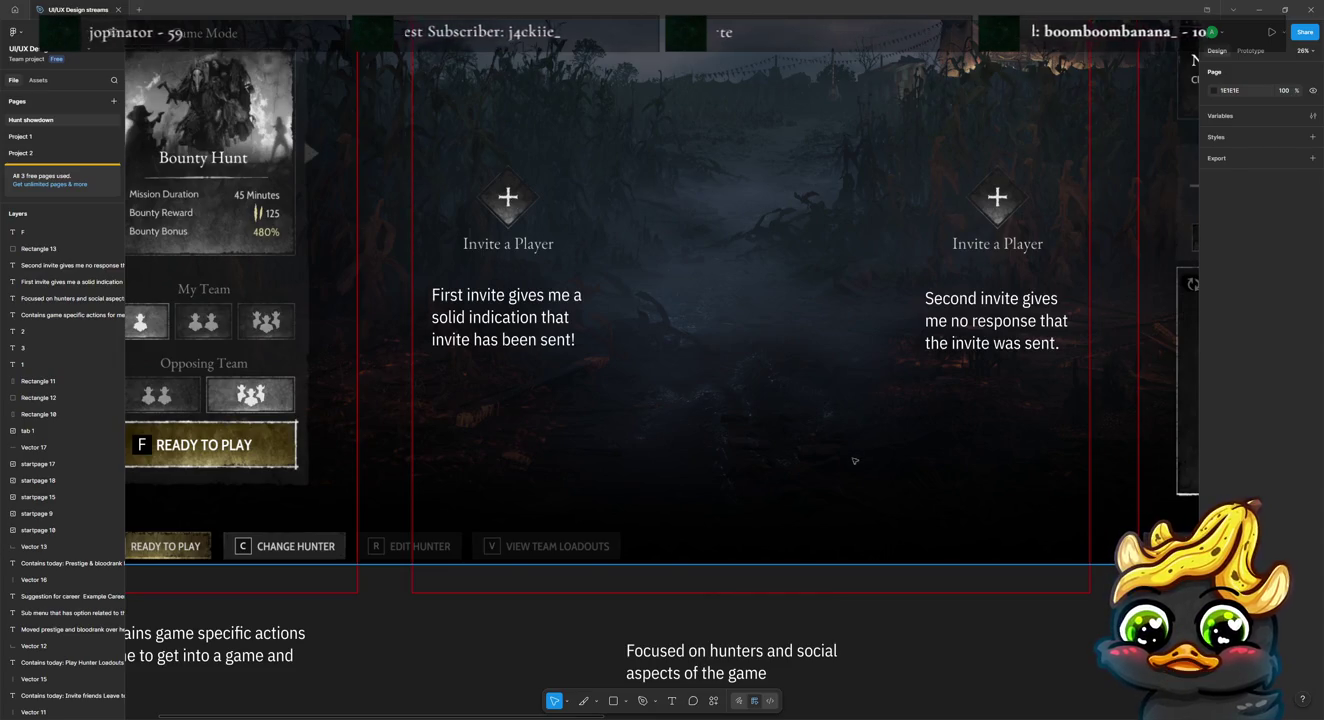
scroll(1017, 648, right, 1)
scroll(1017, 648, right, 5)
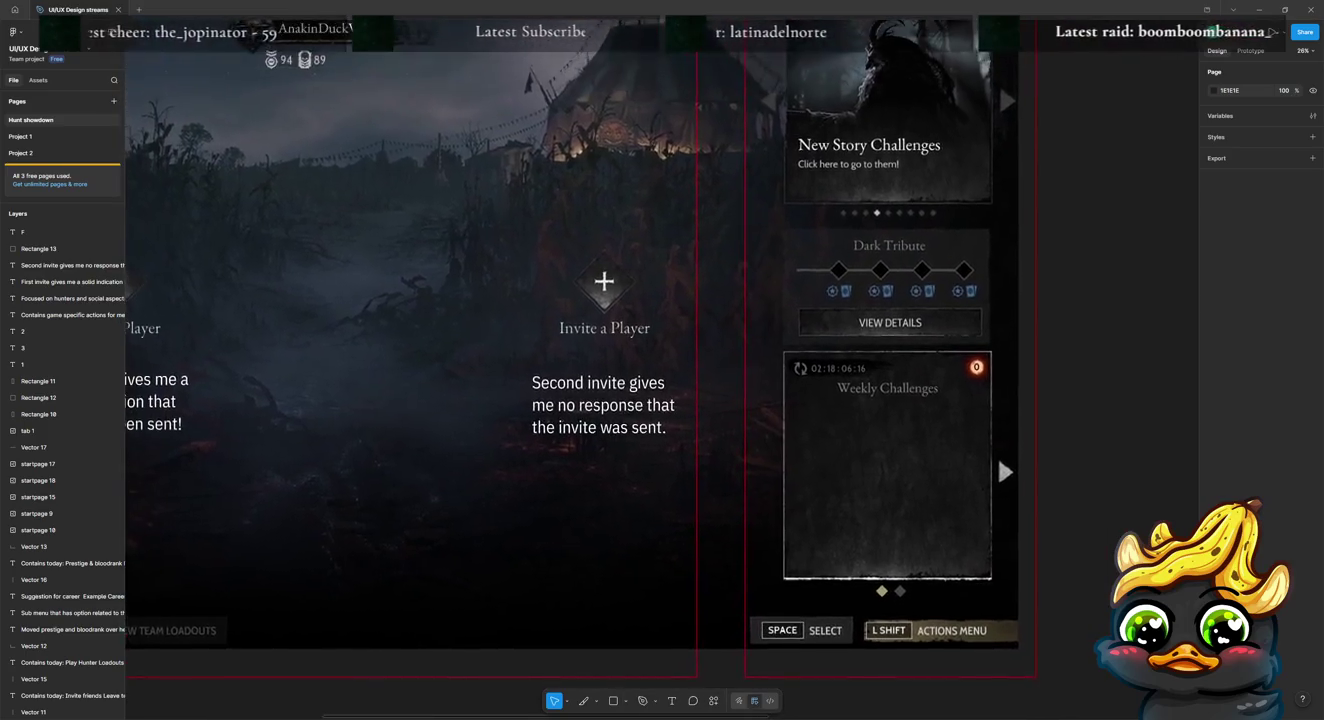
scroll(763, 624, up, 2)
scroll(762, 624, up, 1)
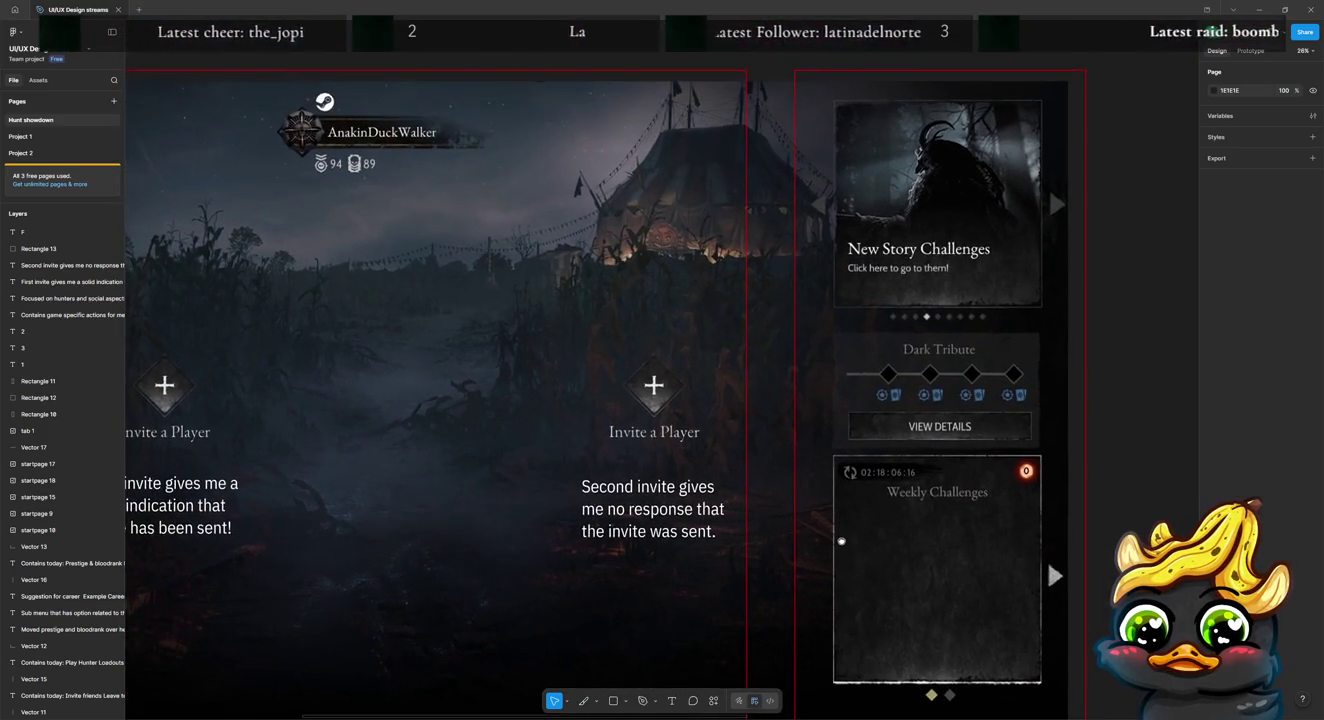
Step: Copy the 'Focused on hunters' caption under panel 3 as 'Socials, news, challenges and tributes (rewards)', aligned with the others
scroll(600, 500, down, 5)
scroll(599, 500, left, 1)
scroll(424, 421, down, 2)
click(491, 487)
key(ctrl+d)
drag(491, 487, 981, 476)
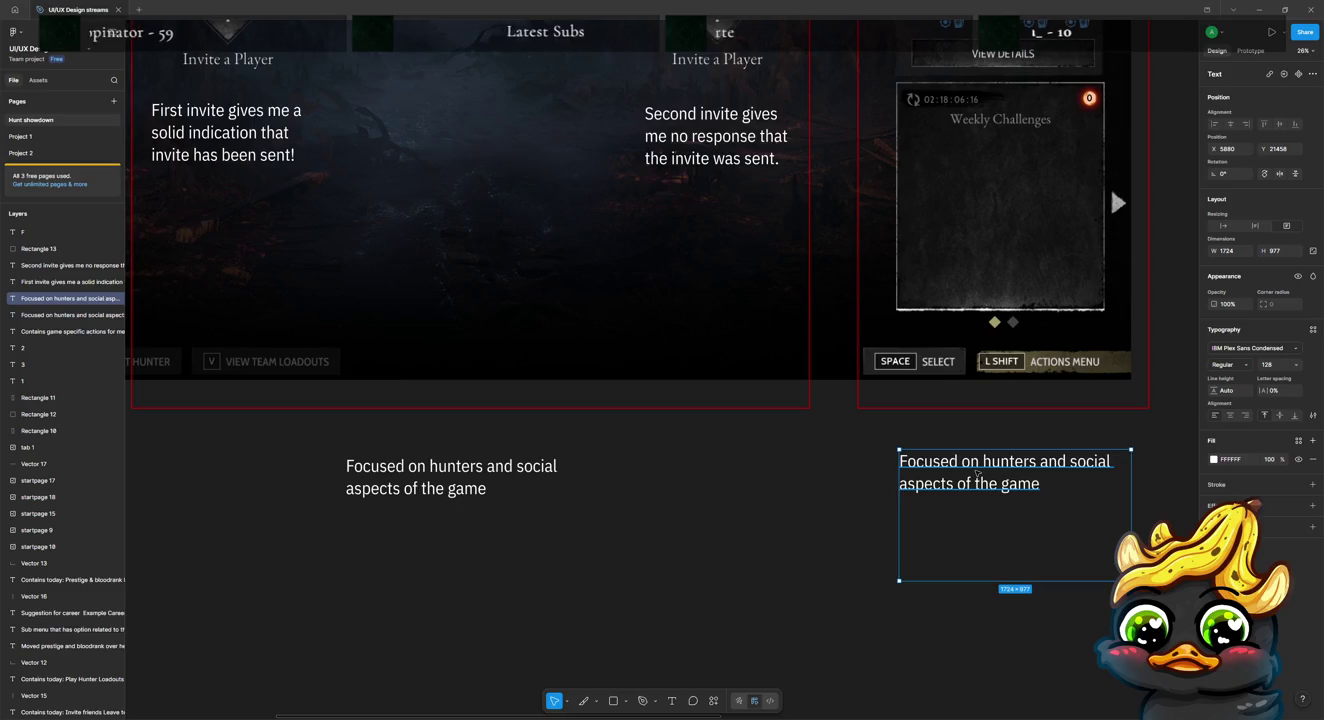
double_click(1055, 491)
text(Soc)
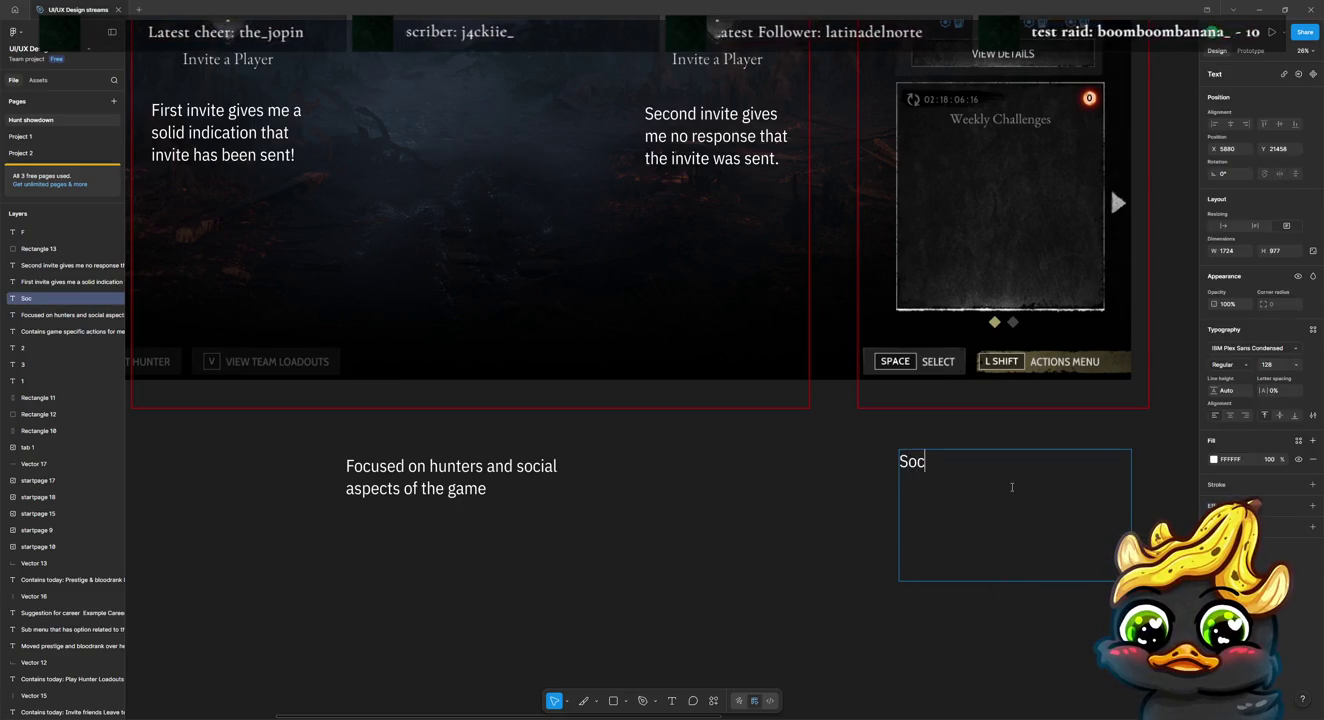
text(ials, news)
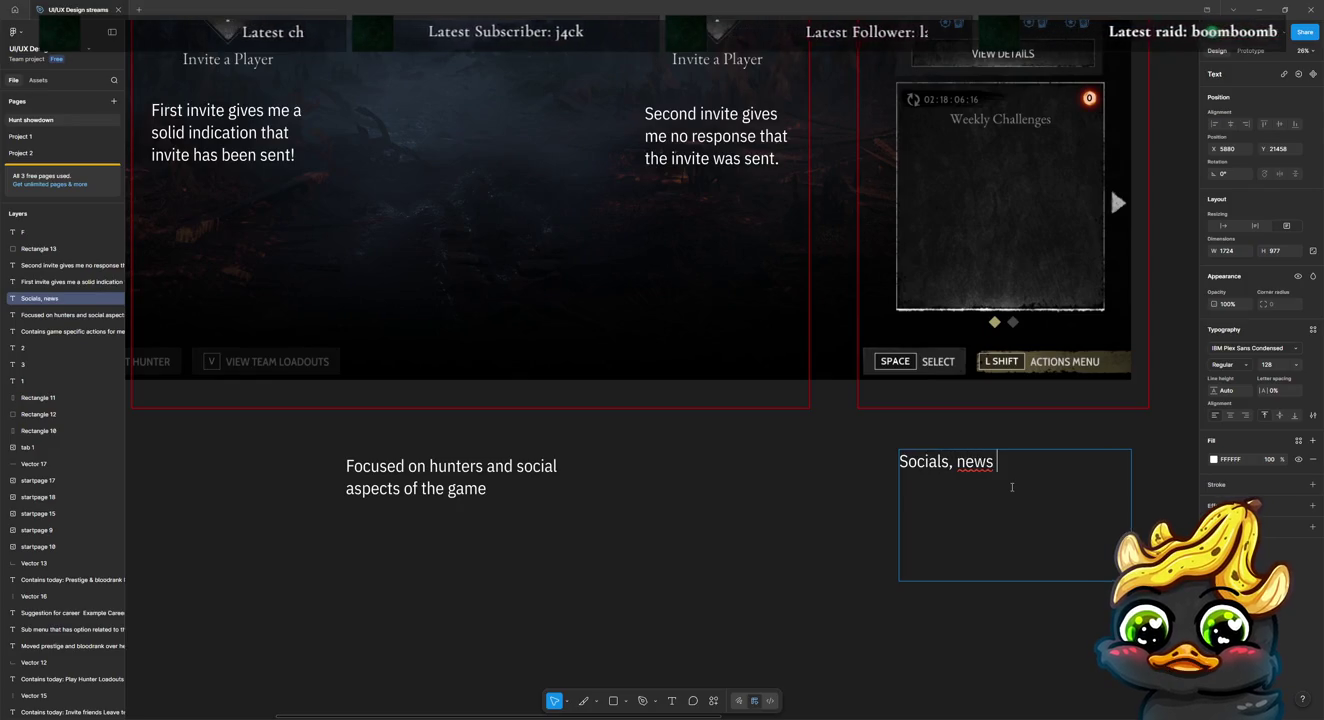
text(, challenges and tributes)
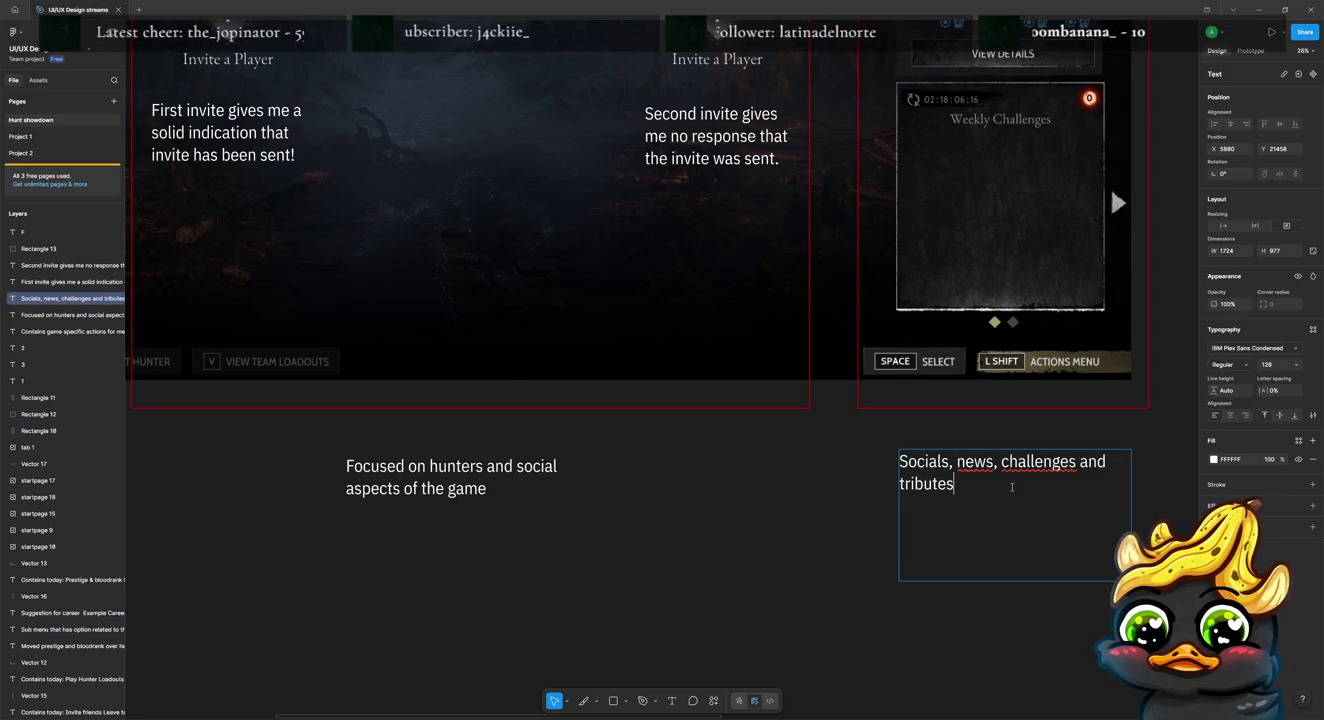
text( (rewards))
key(Escape)
drag(1027, 483, 1020, 467)
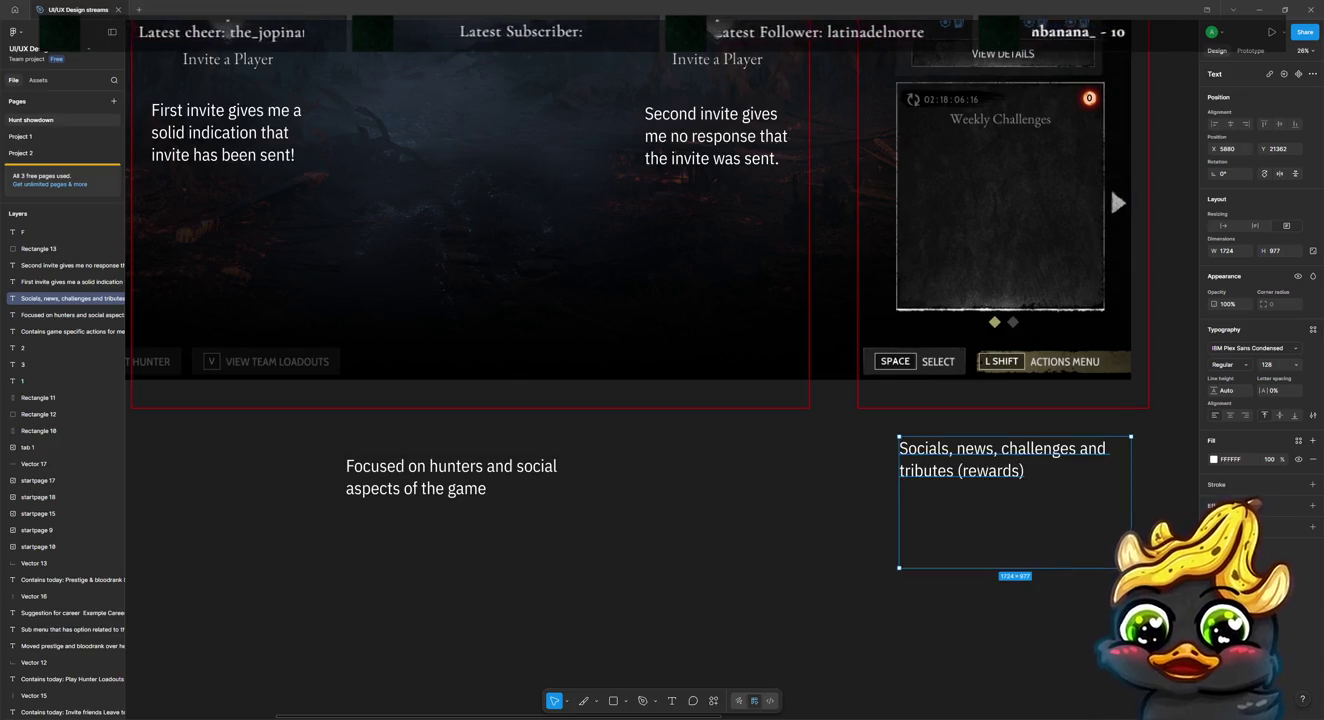
scroll(1019, 468, up, 5)
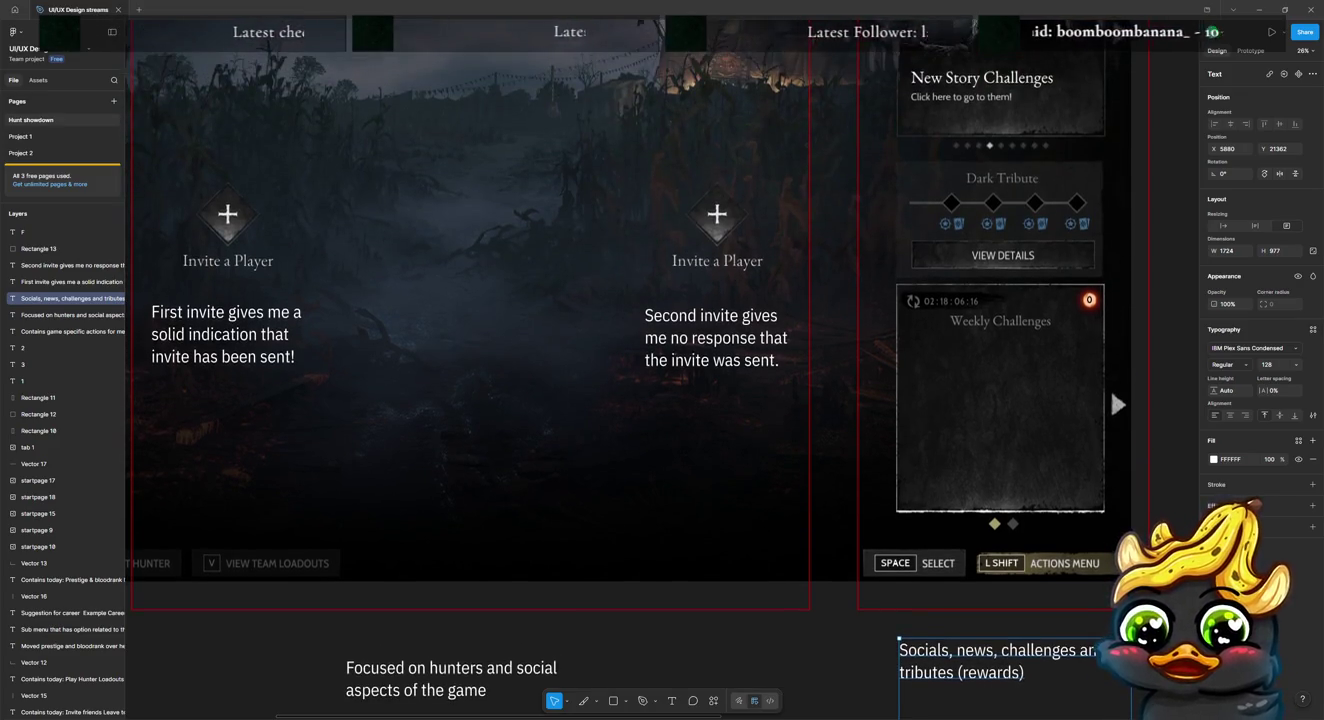
scroll(1110, 364, down, 1)
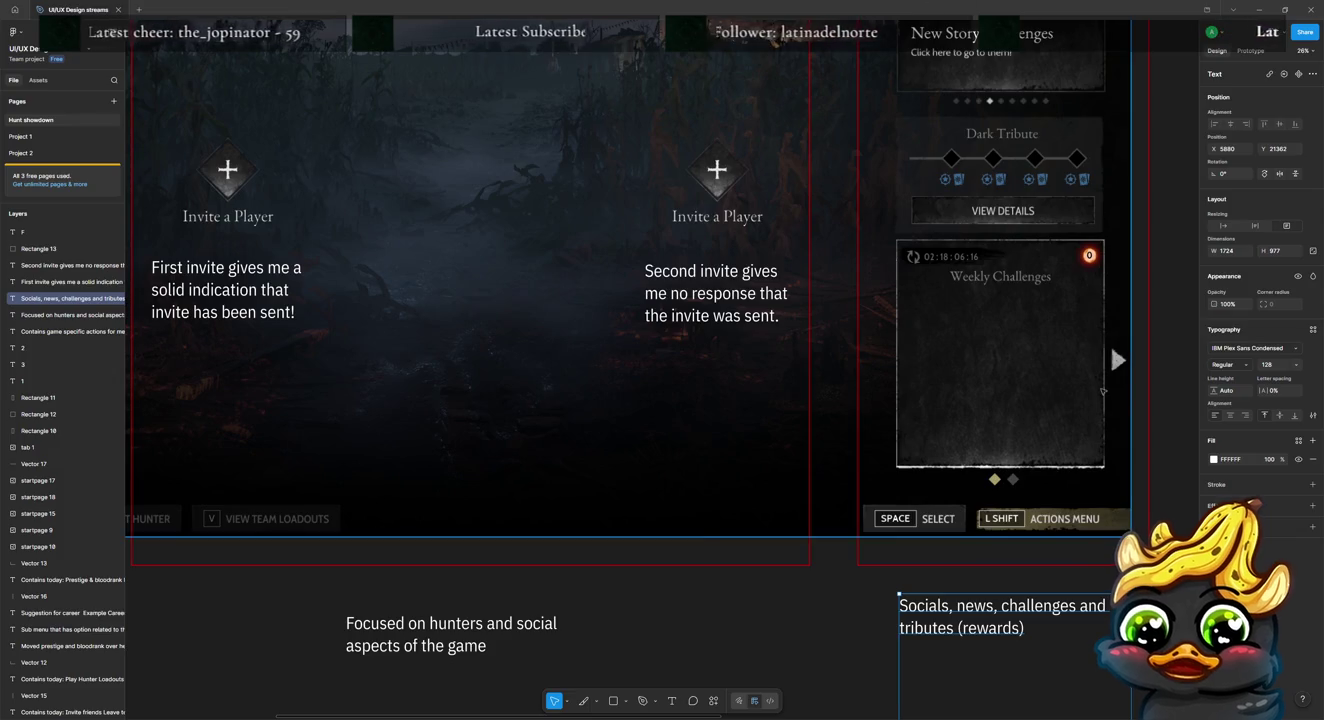
click(1186, 256)
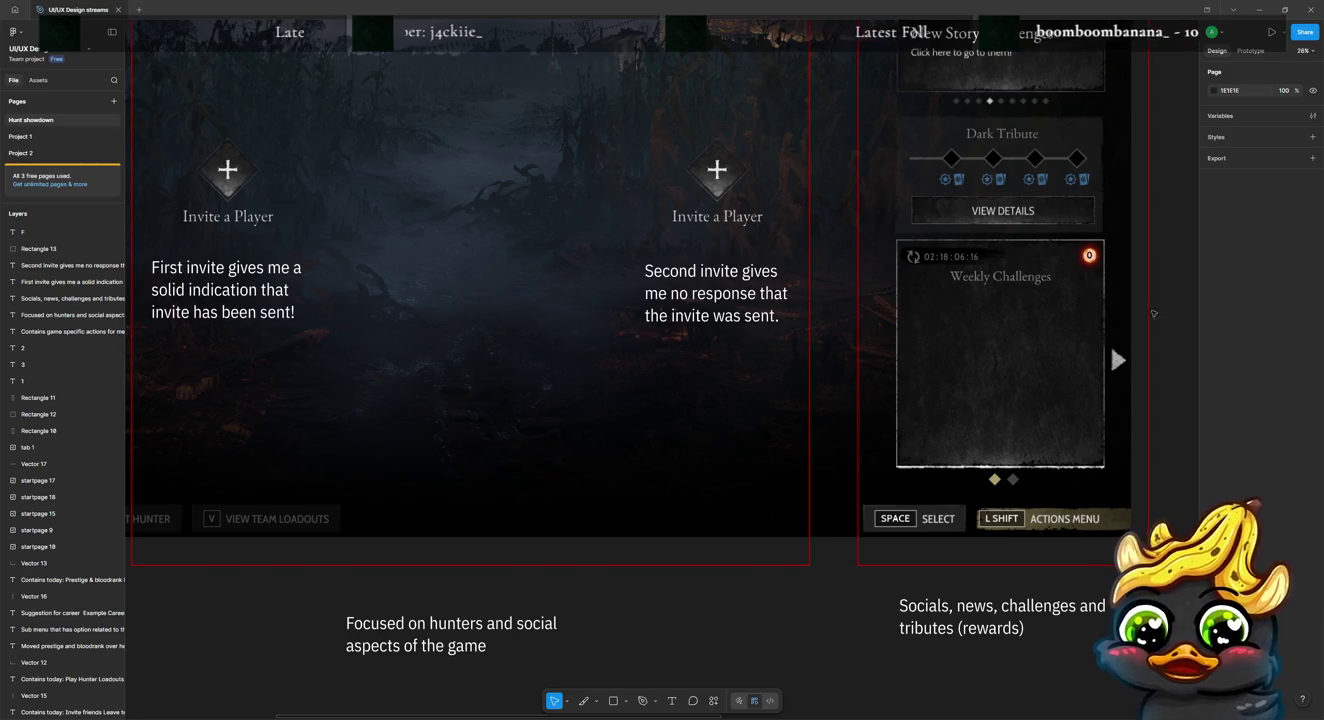
scroll(1185, 255, up, 2)
scroll(1129, 360, up, 2)
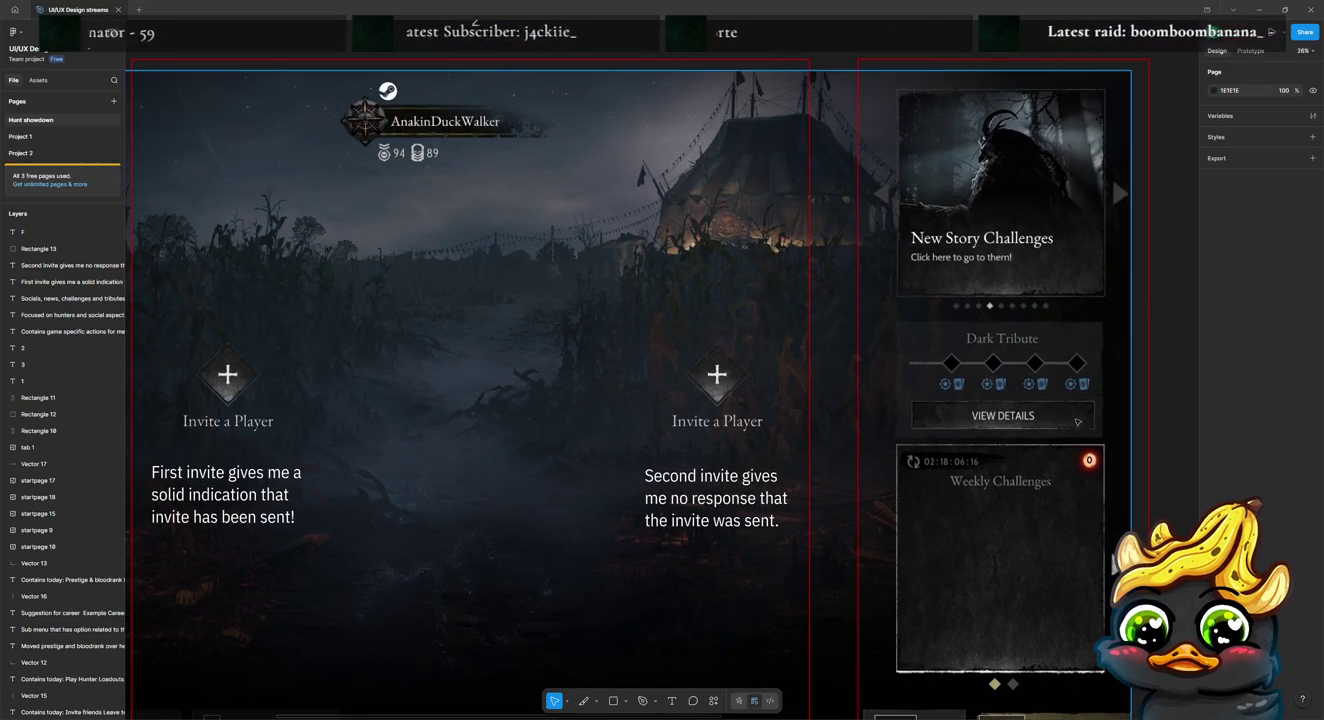
scroll(1111, 167, down, 1)
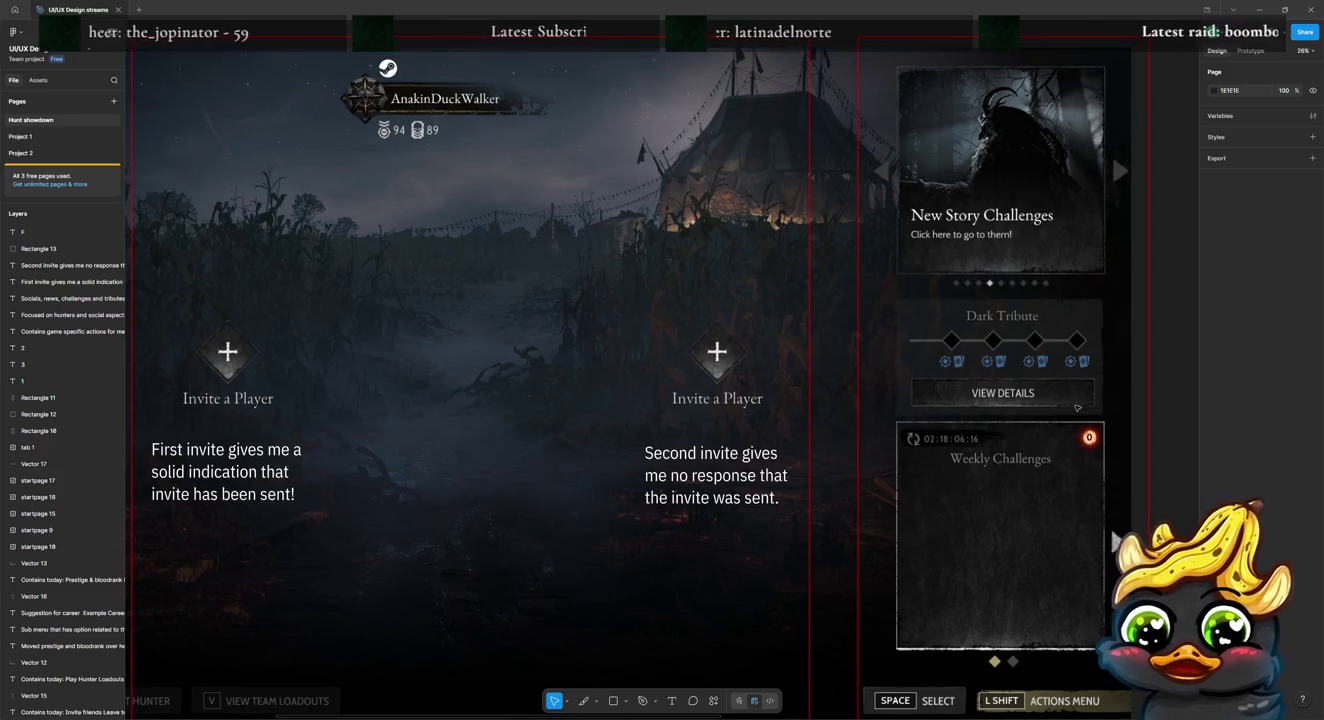
scroll(1049, 398, down, 1)
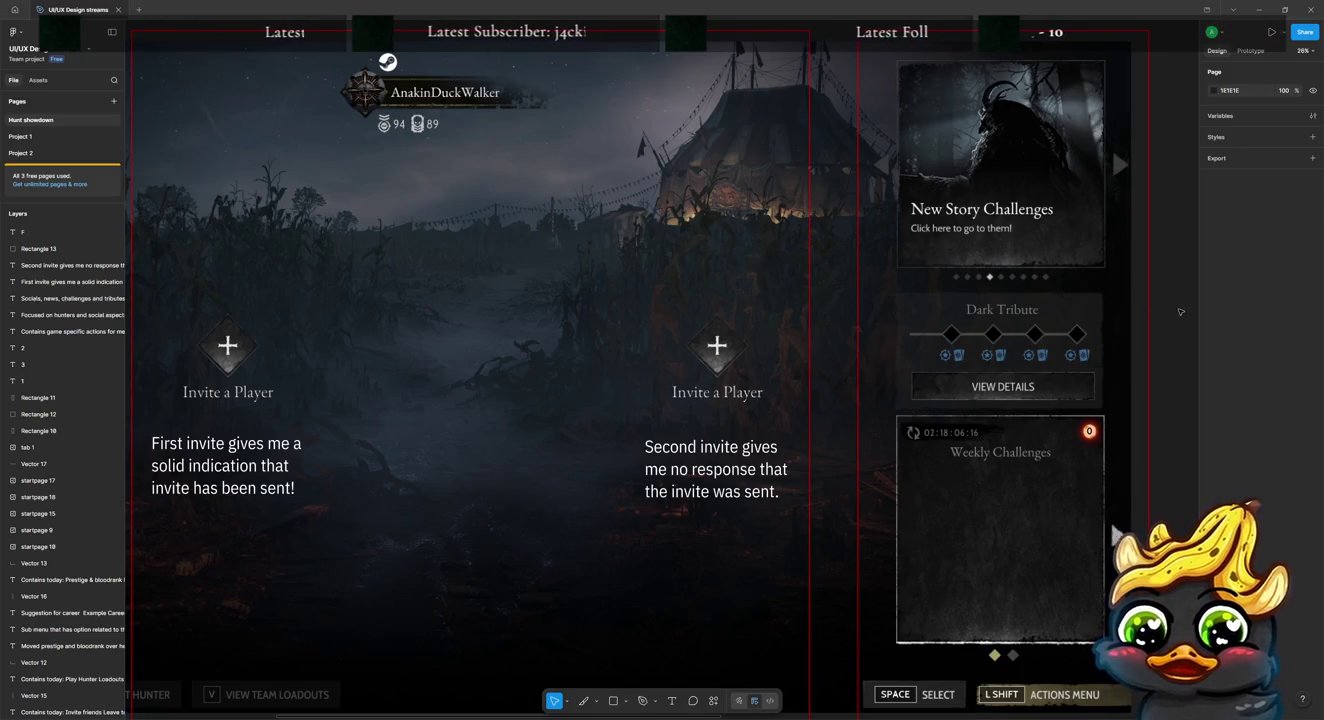
scroll(1179, 308, down, 3)
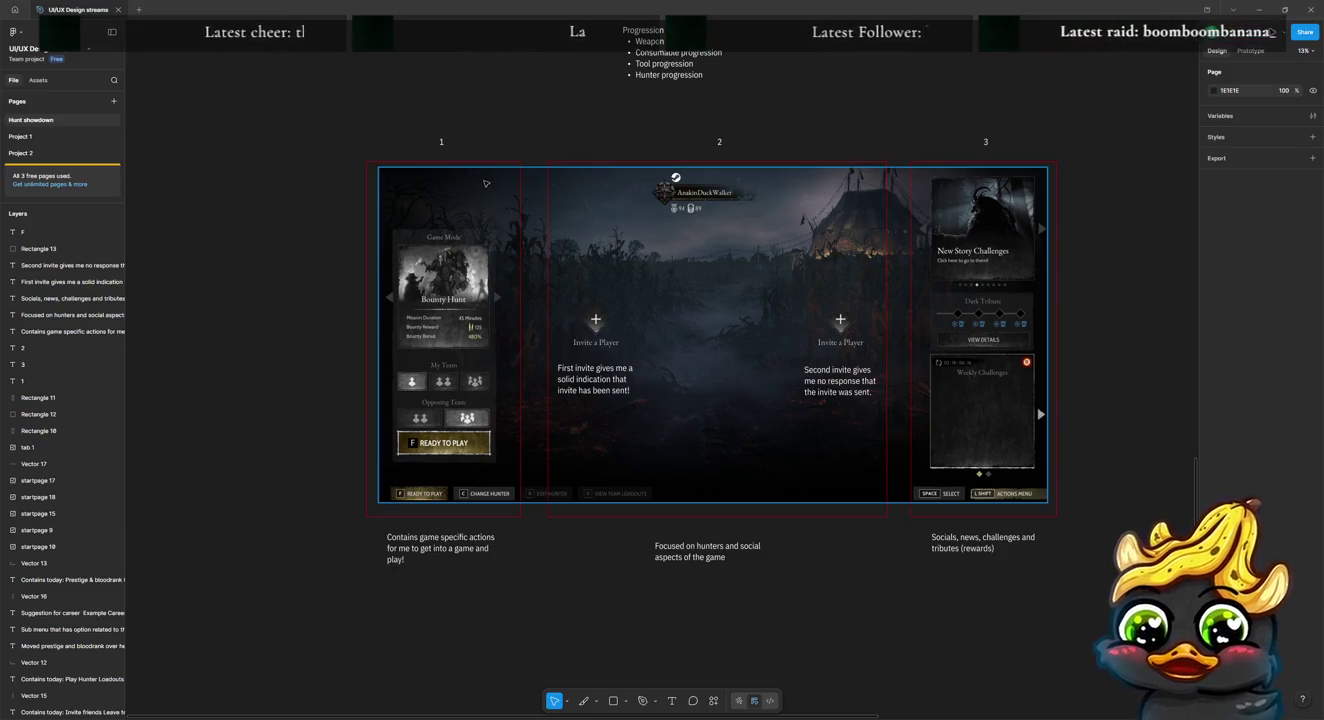
scroll(499, 250, up, 3)
scroll(520, 300, up, 5)
scroll(535, 331, up, 4)
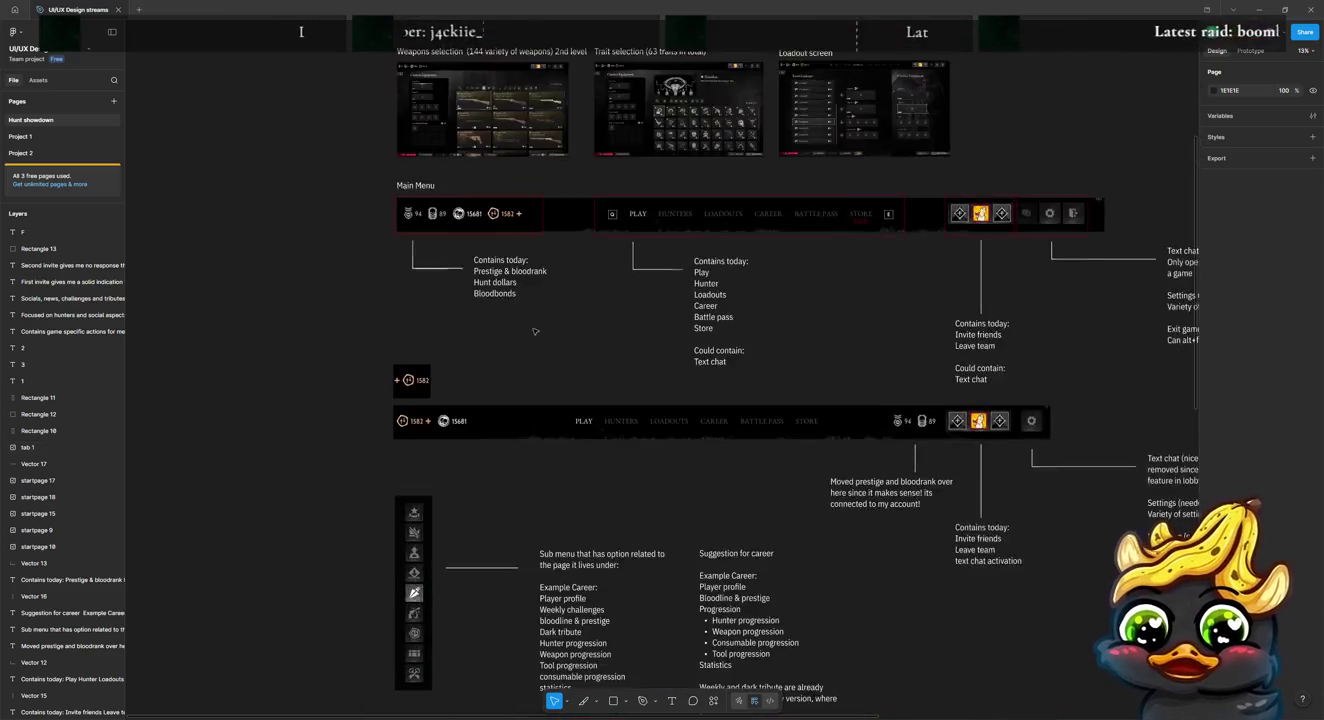
scroll(535, 331, up, 5)
scroll(560, 280, up, 2)
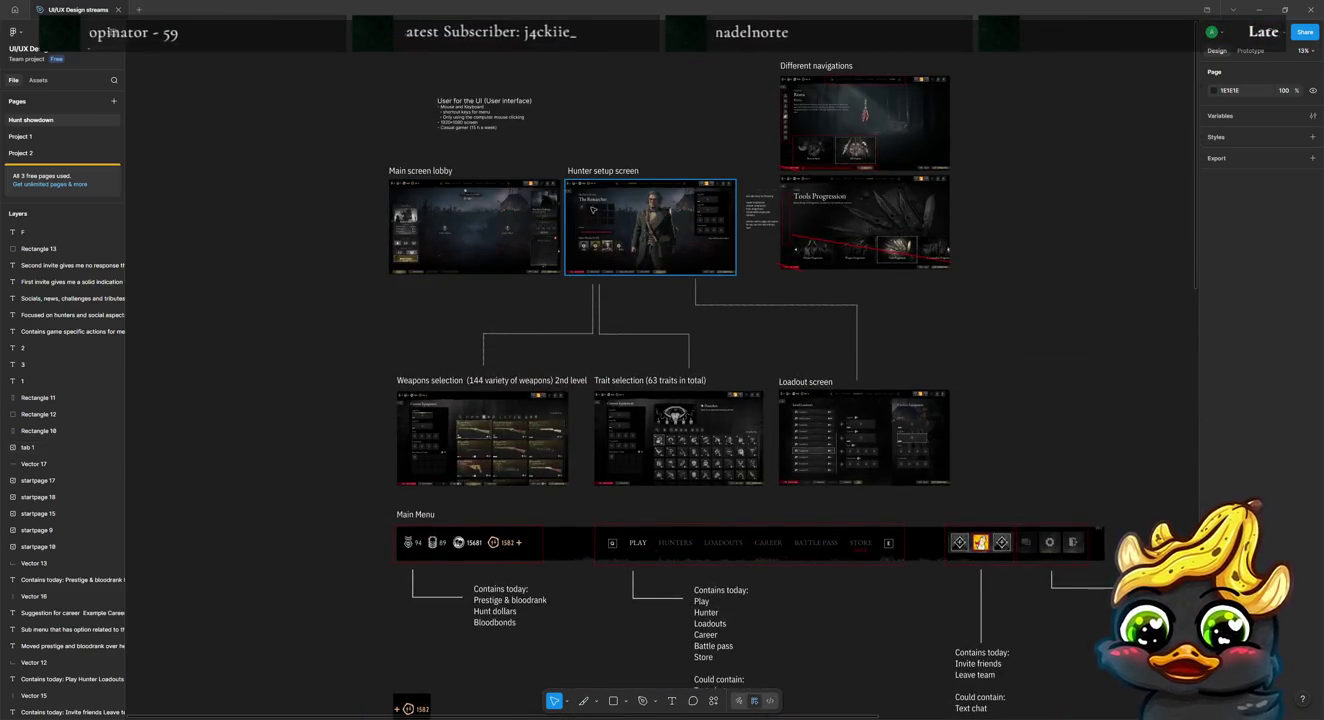
scroll(424, 209, up, 5)
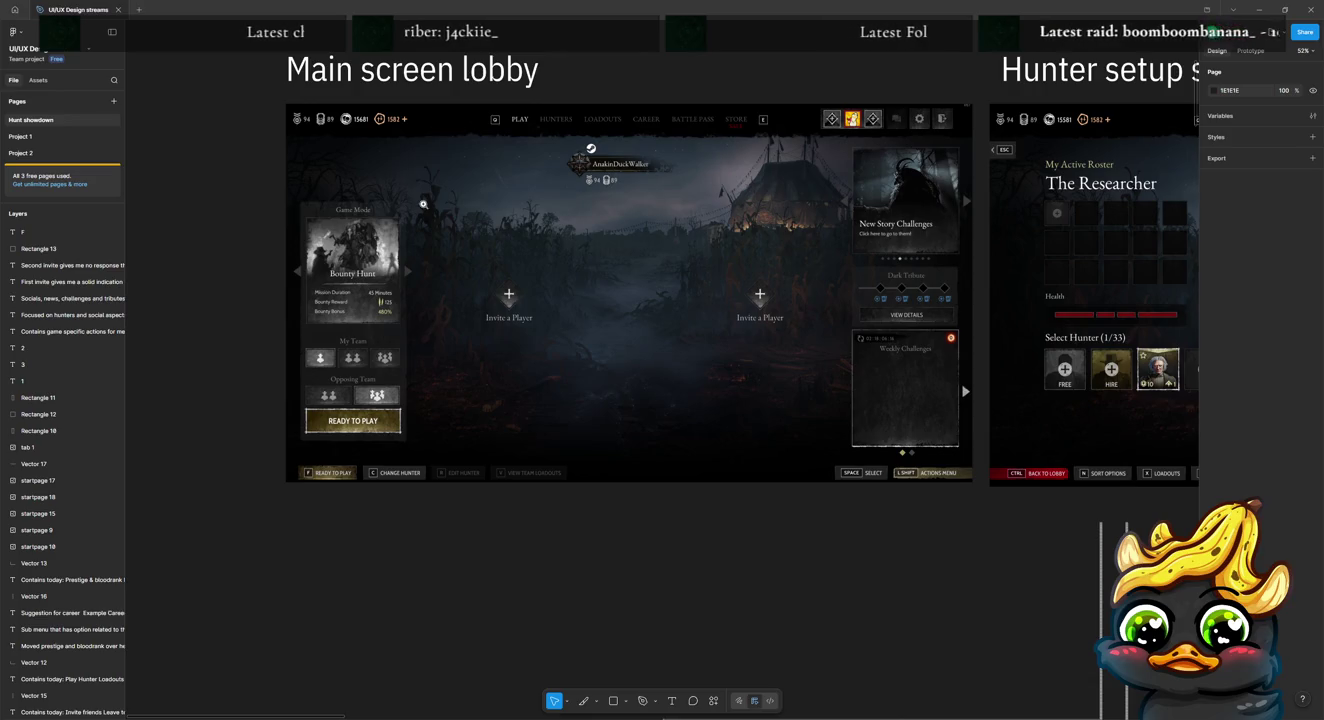
scroll(423, 203, down, 5)
scroll(450, 251, down, 2)
scroll(551, 341, down, 5)
scroll(602, 391, down, 3)
scroll(602, 391, down, 3)
scroll(605, 300, down, 5)
scroll(600, 250, down, 3)
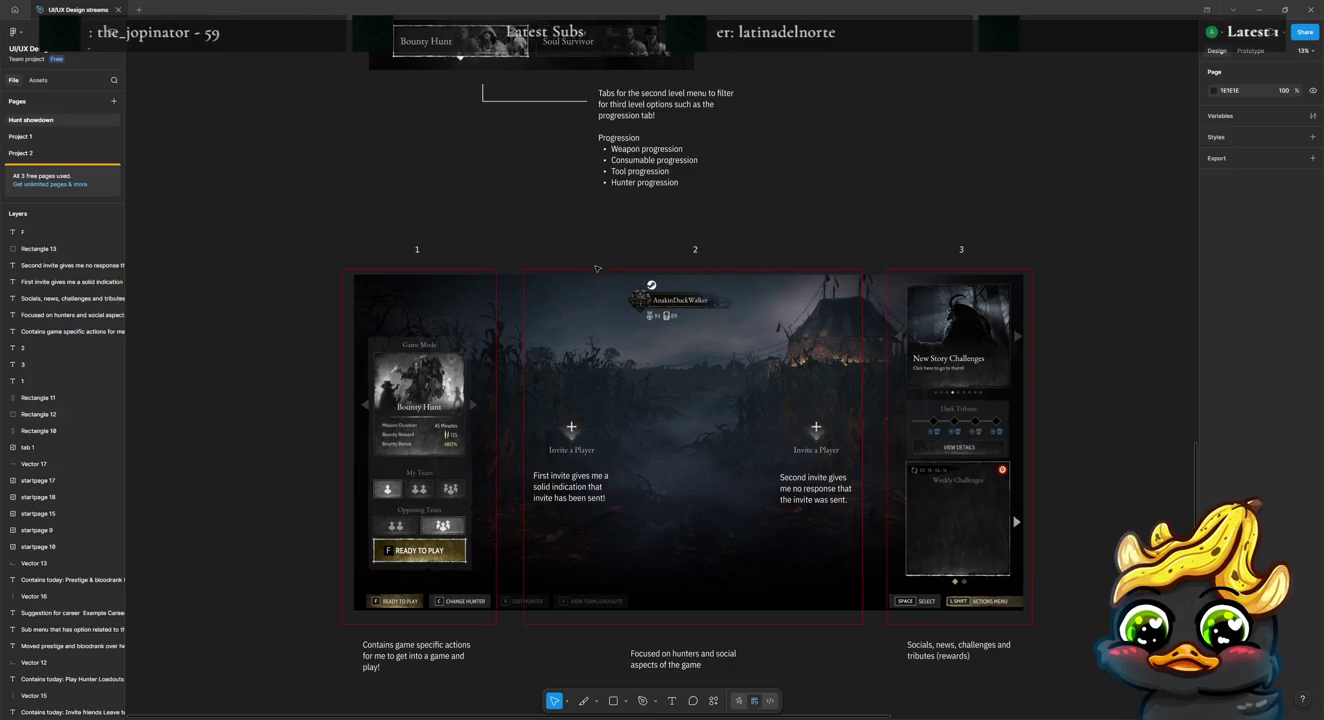
scroll(522, 265, up, 3)
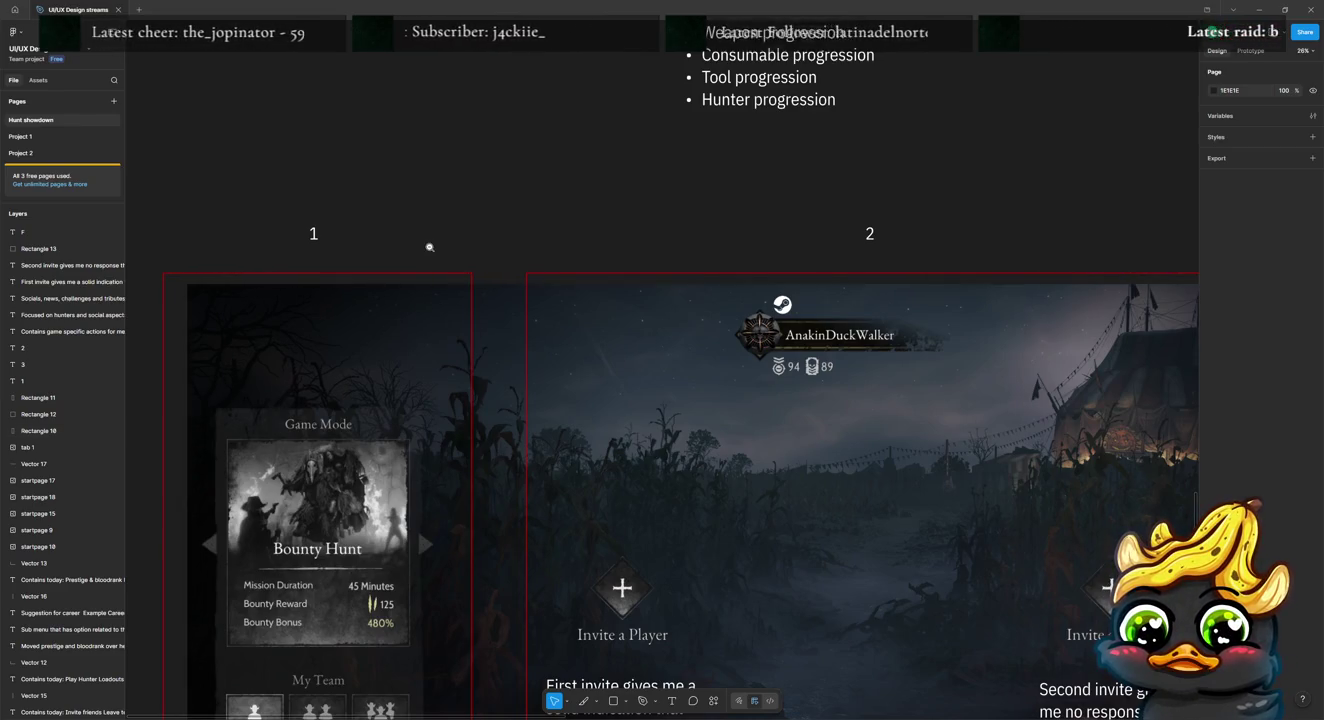
scroll(429, 248, down, 3)
scroll(539, 390, down, 2)
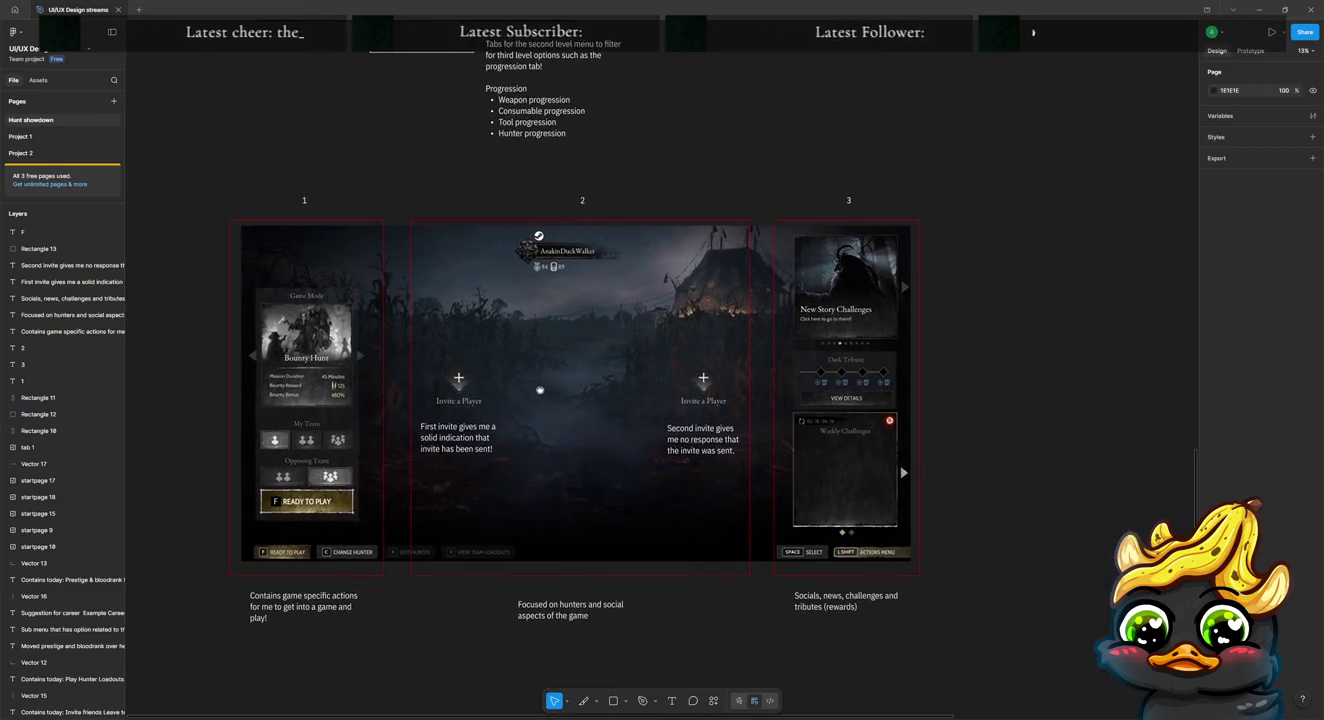
drag(540, 390, 519, 375)
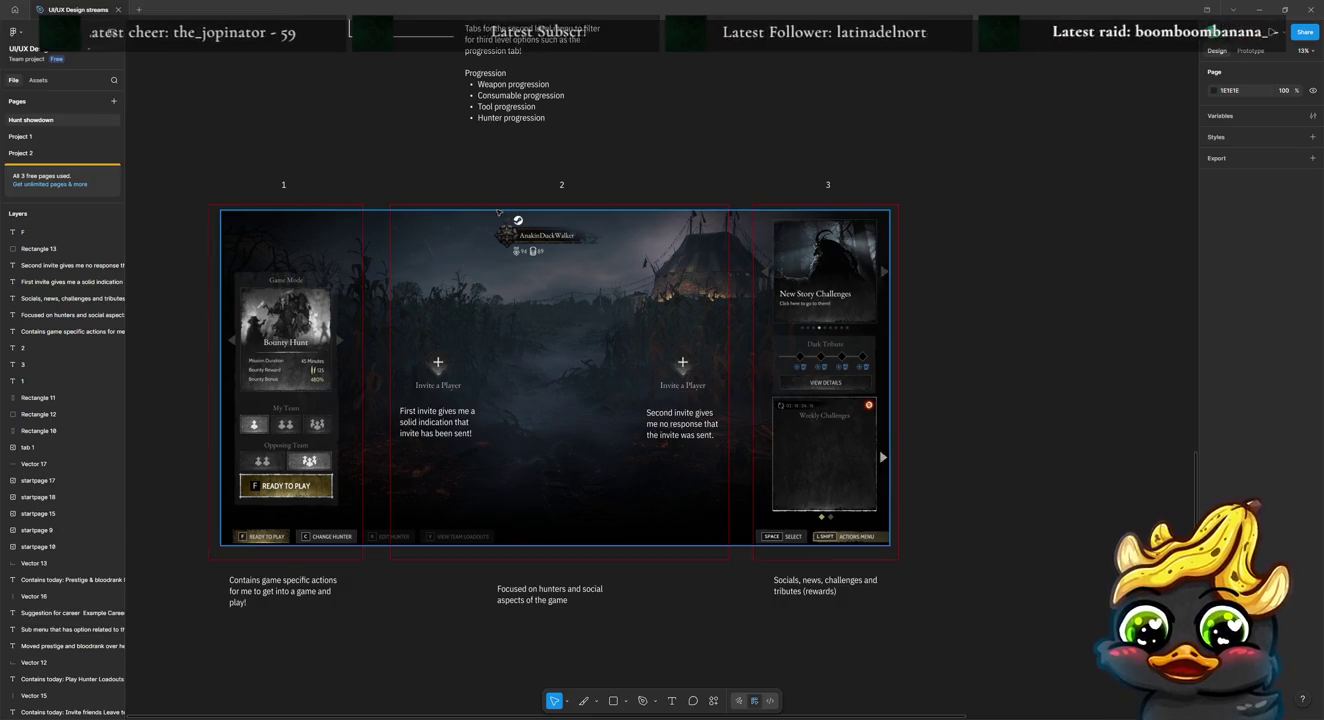
click(465, 225)
Step: Duplicate the lobby screenshot and crop the copy down to just the player name badge
key(ctrl+d)
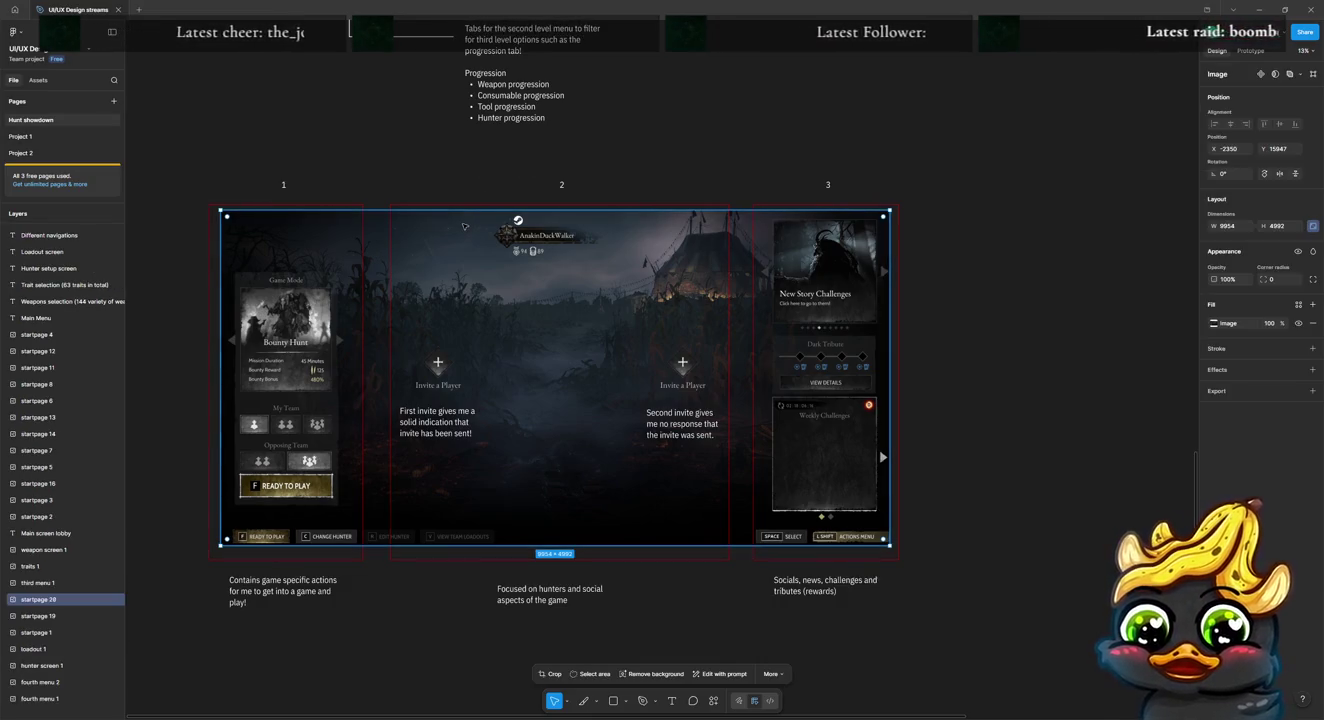
drag(463, 221, 478, 248)
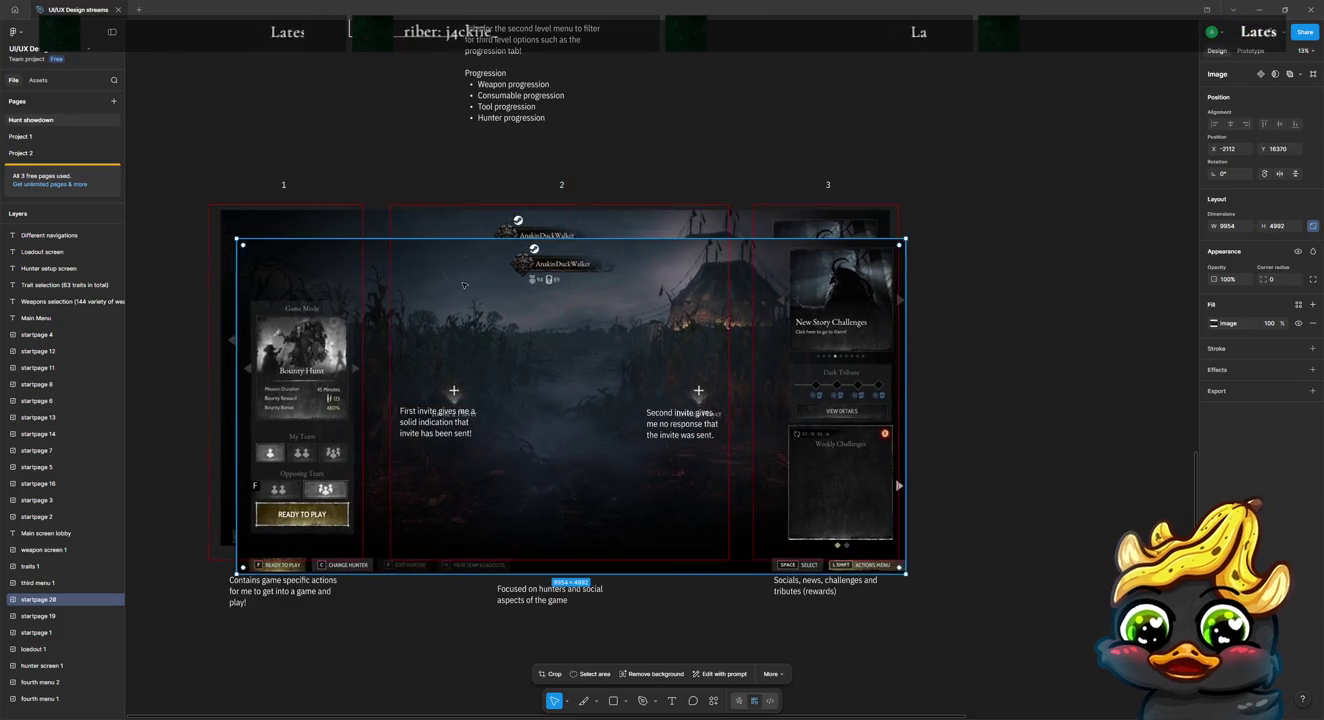
double_click(486, 271)
drag(564, 240, 573, 243)
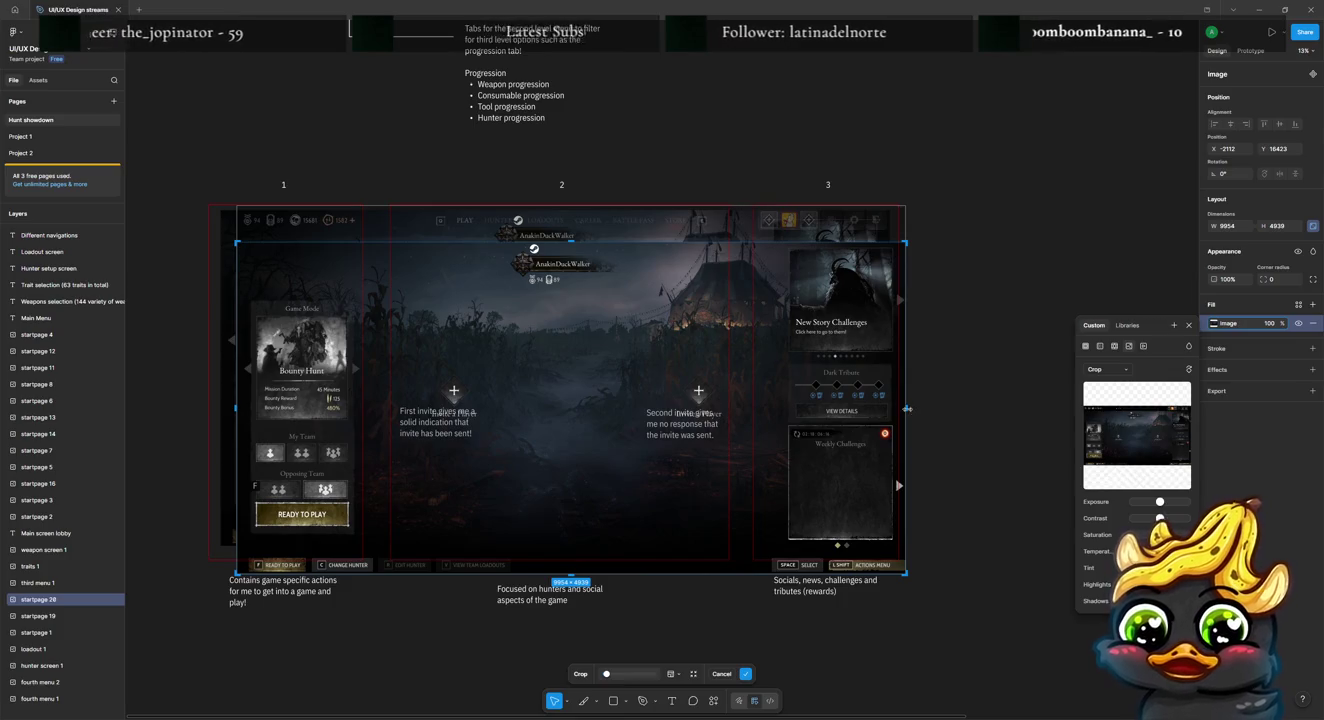
drag(907, 409, 625, 373)
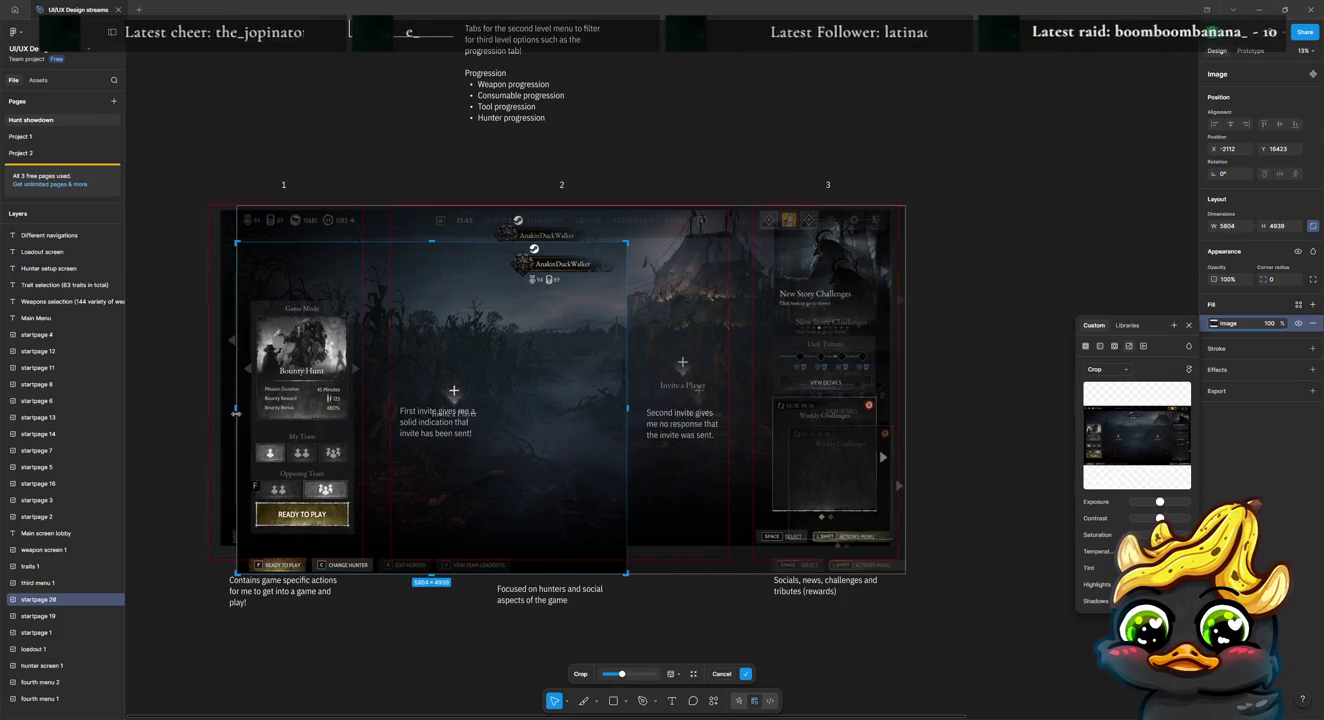
drag(235, 413, 504, 394)
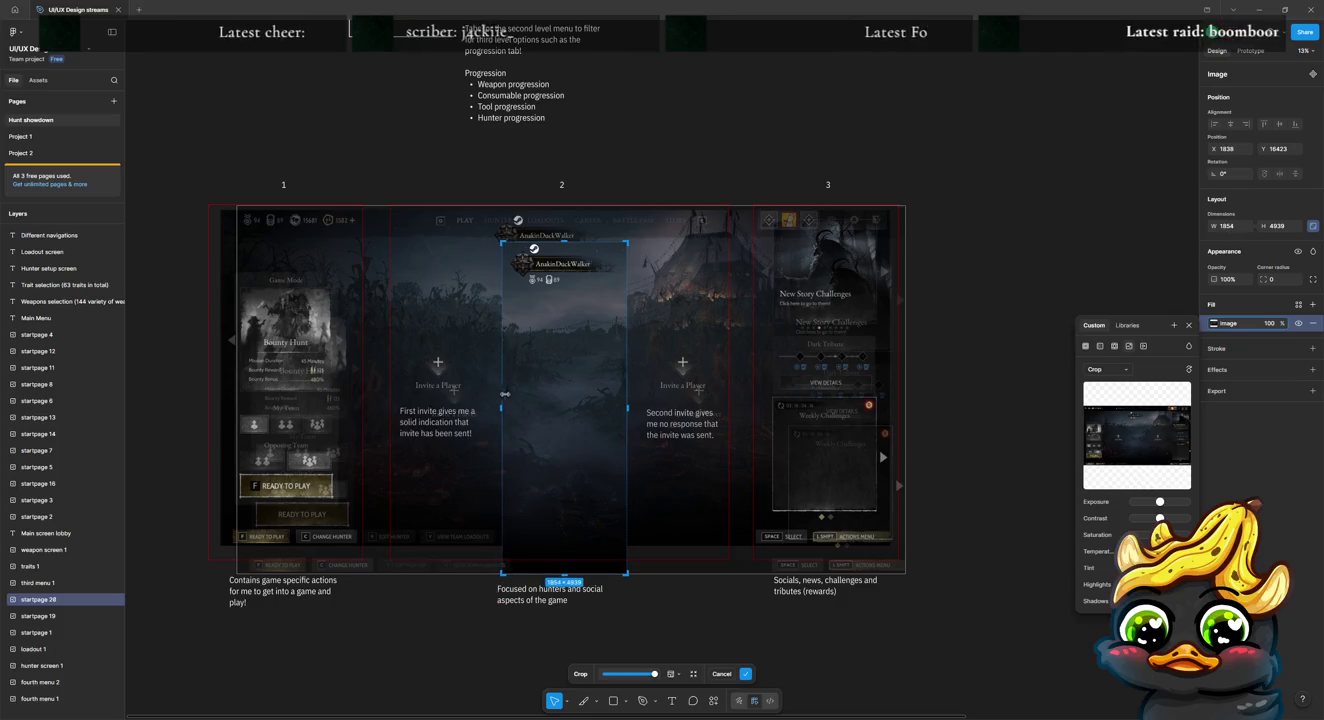
mouse_move(563, 555)
mouse_down()
mouse_move(563, 278)
mouse_move(421, 260)
mouse_move(583, 280)
mouse_move(310, 251)
mouse_up()
key(Return)
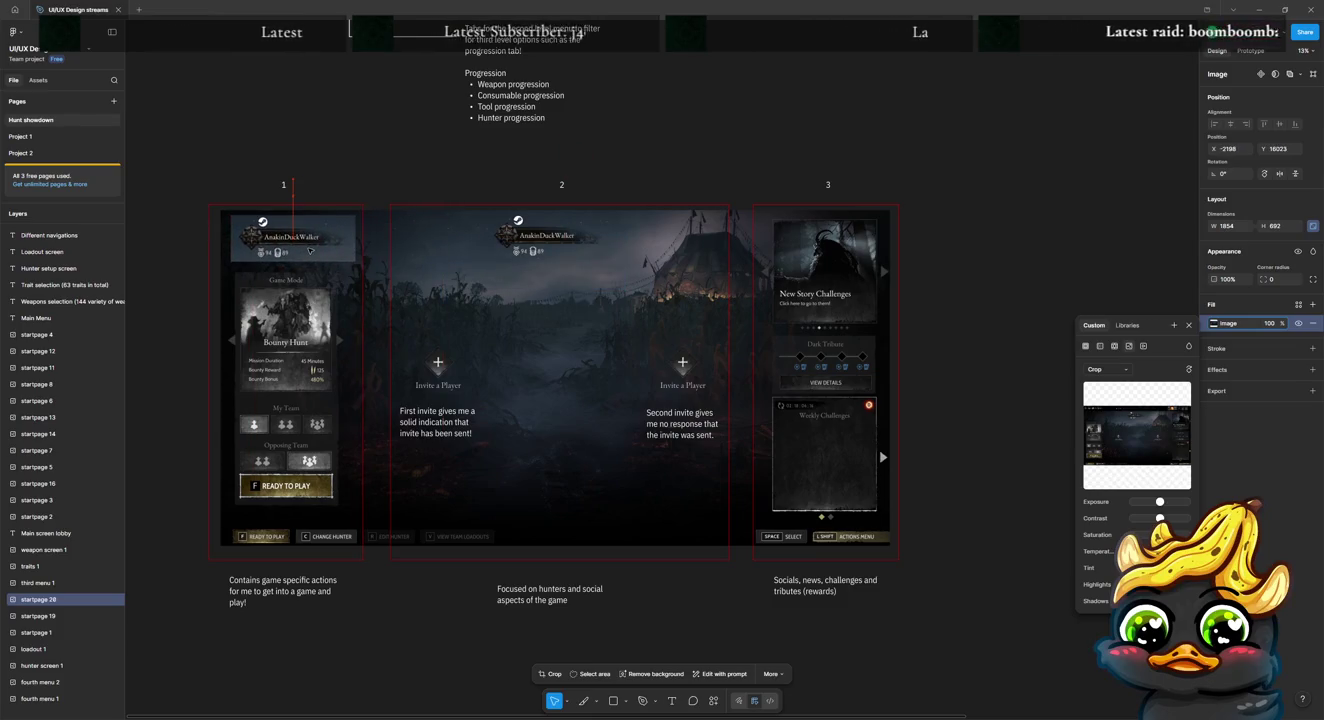
click(720, 196)
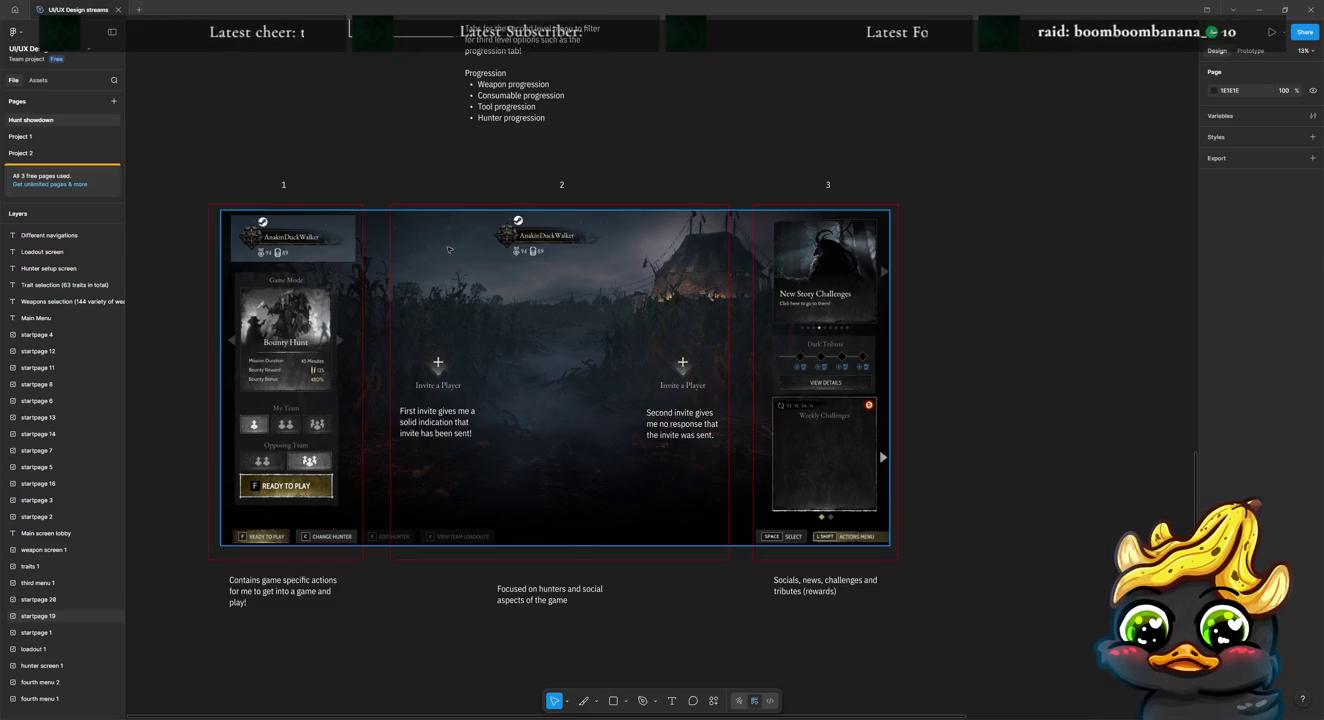
Step: Crop a copy of the lobby screenshot to a thin strip of plain background
click(449, 251)
right_click(581, 424)
click(572, 425)
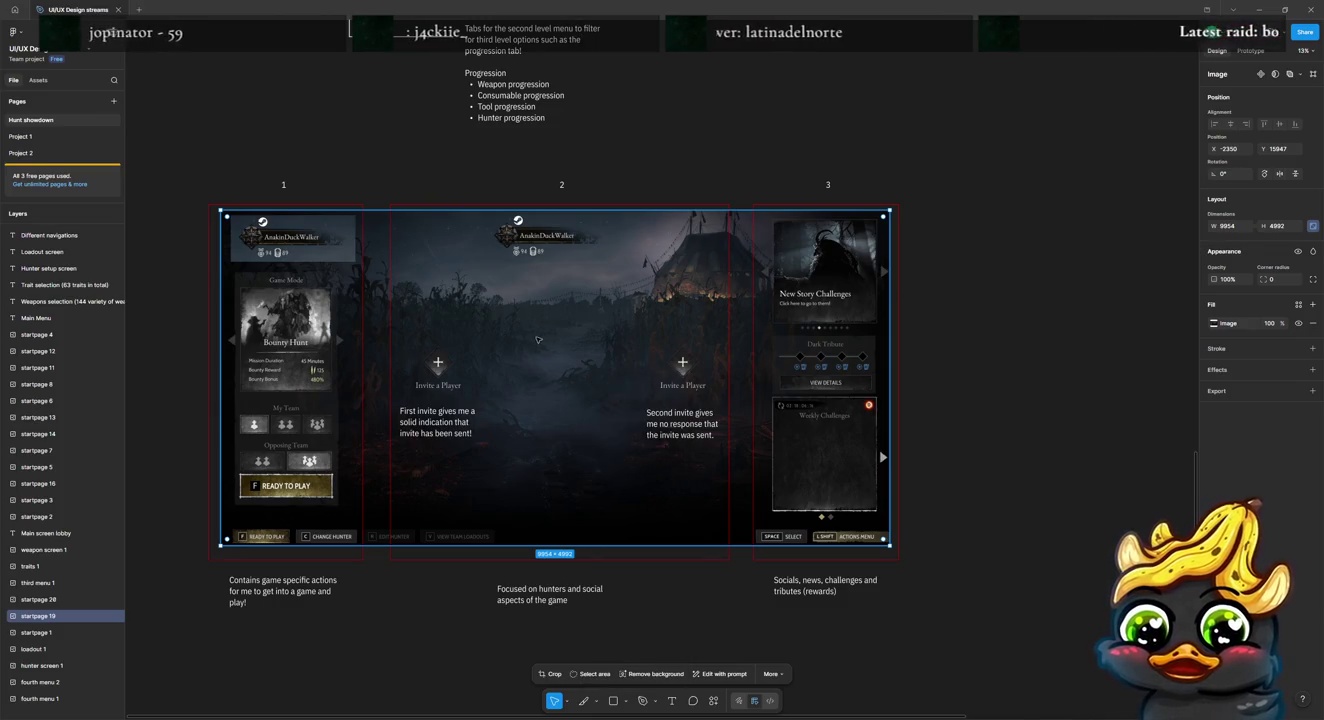
click(550, 673)
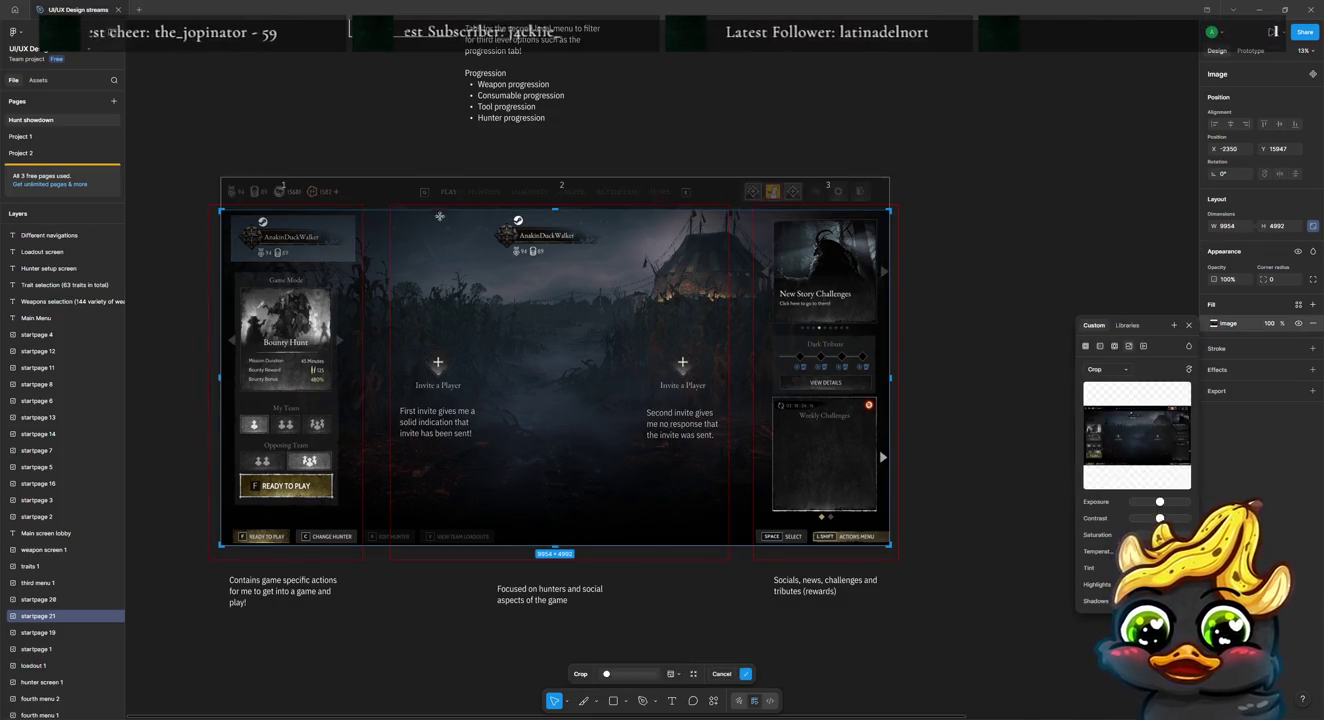
mouse_move(220, 365)
mouse_down()
mouse_move(412, 363)
mouse_move(360, 362)
mouse_up()
drag(888, 380, 469, 378)
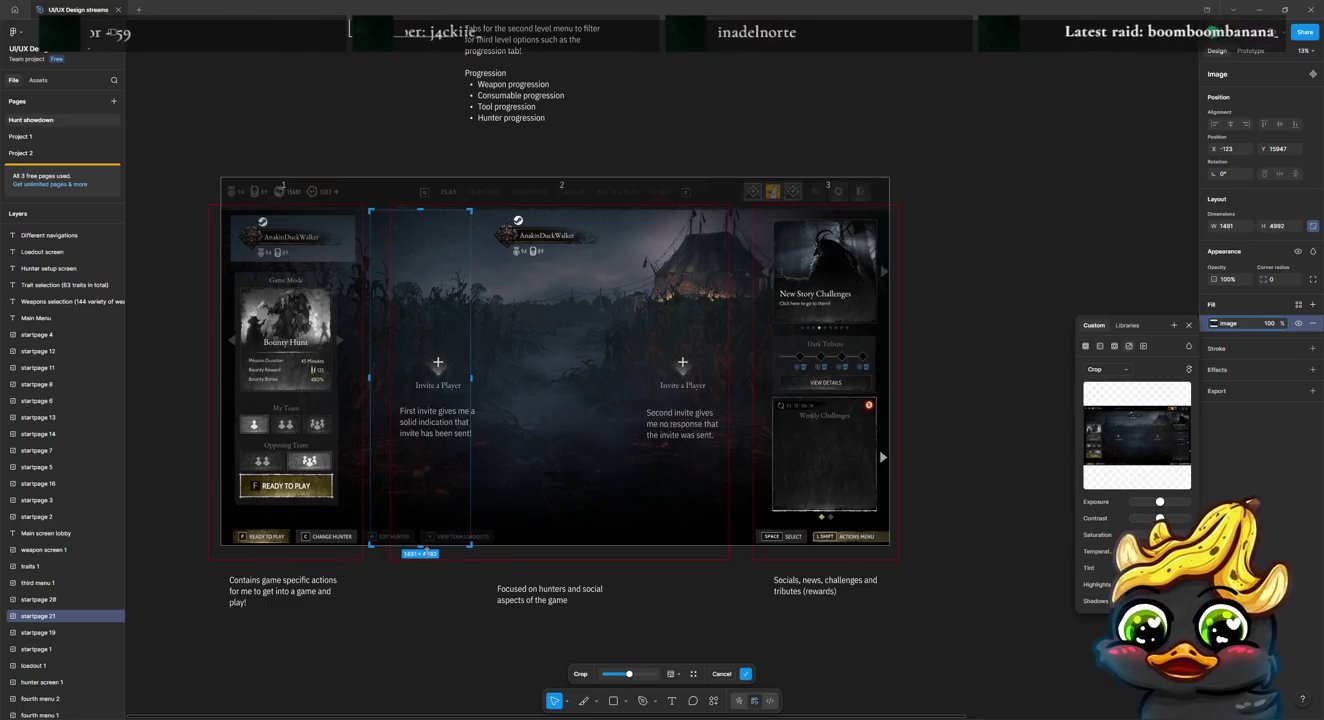
mouse_move(456, 545)
mouse_down()
mouse_move(455, 263)
mouse_move(541, 241)
mouse_move(480, 195)
mouse_up()
key(Return)
Step: Place the background patch over the player badge in panel 2
drag(401, 234, 522, 234)
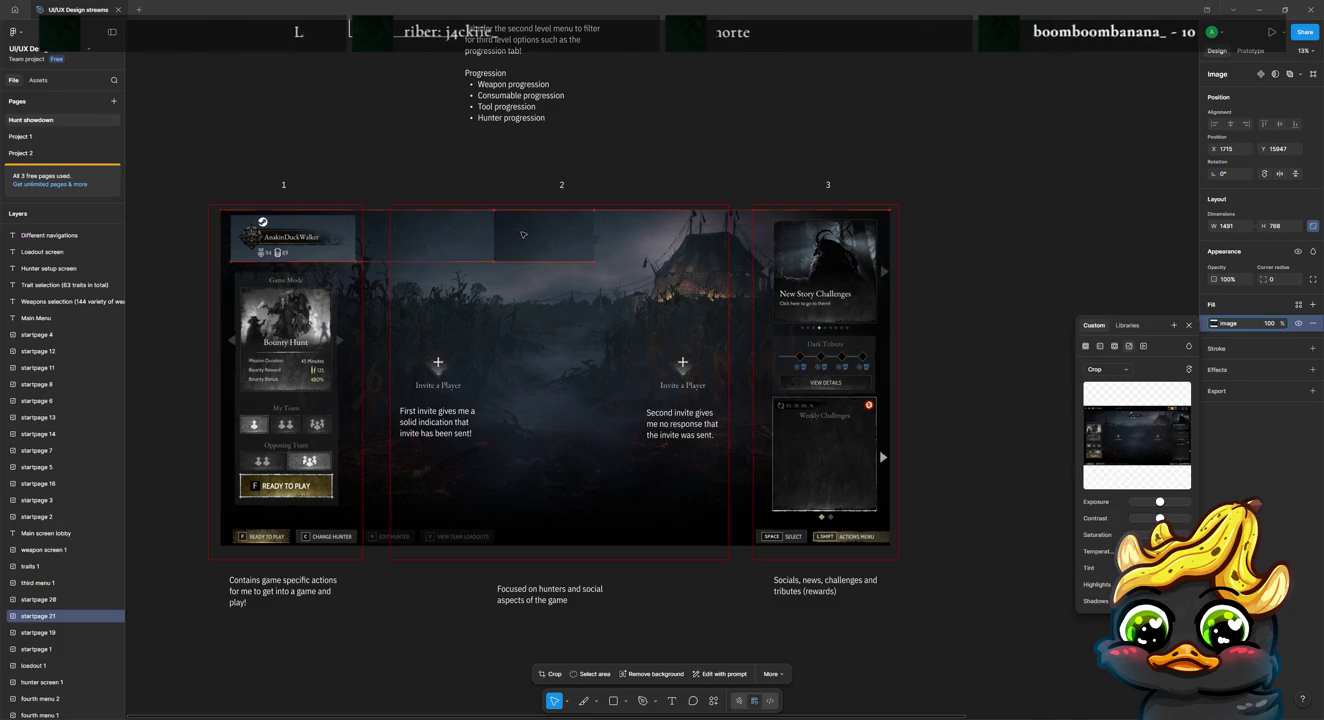
double_click(566, 237)
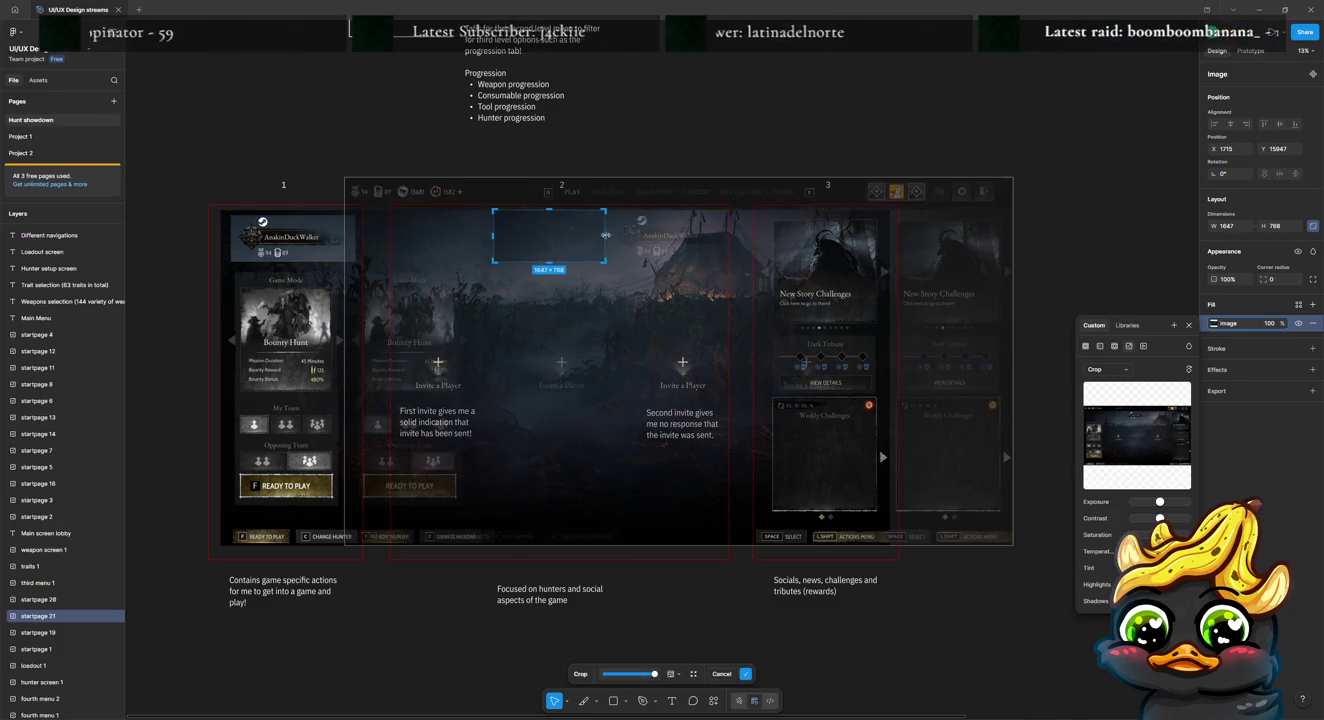
click(1014, 369)
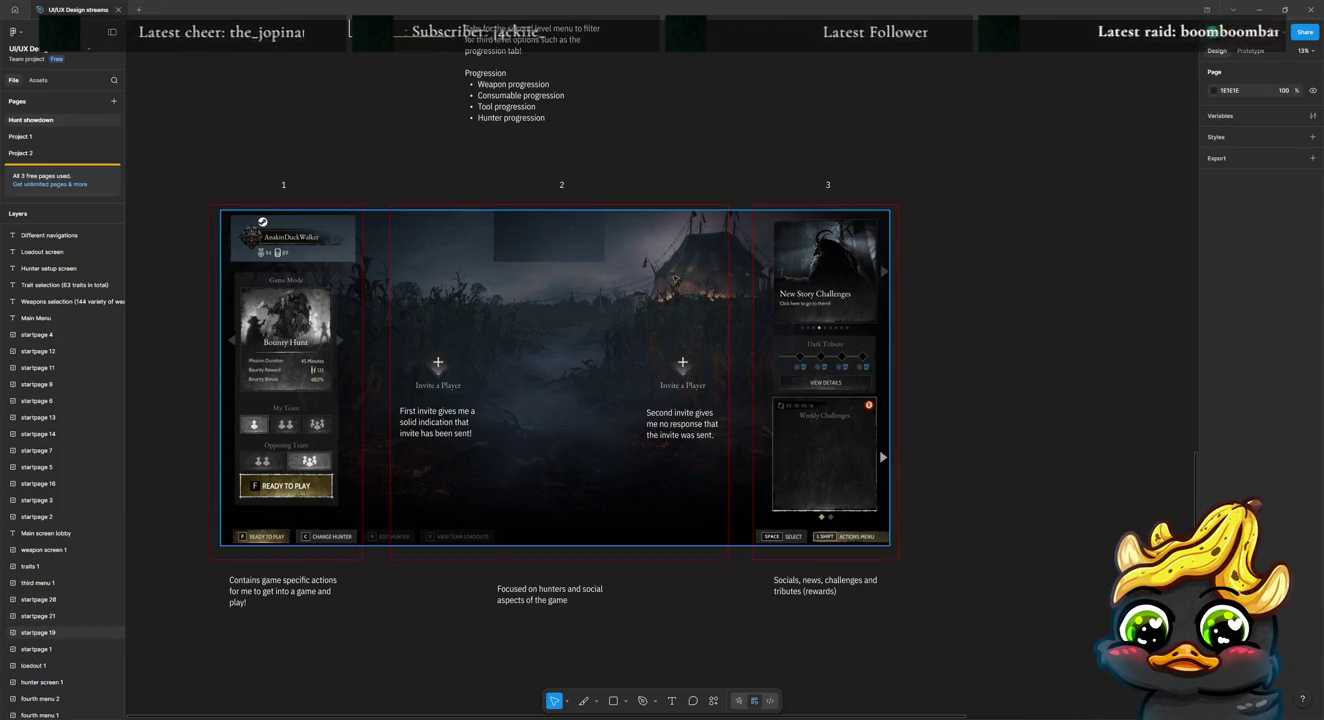
Step: Move the cropped player badge to panel 2's lower middle, between the invite-slot notes
drag(307, 241, 571, 490)
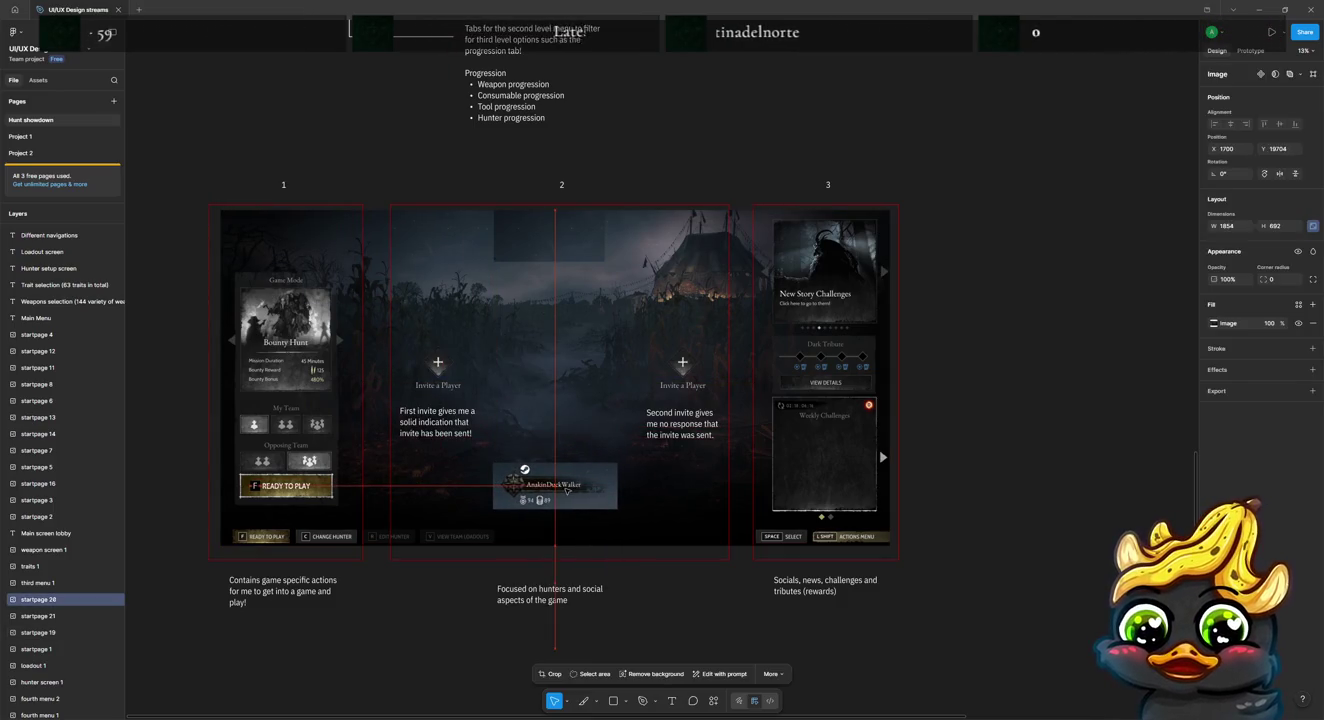
drag(571, 489, 564, 489)
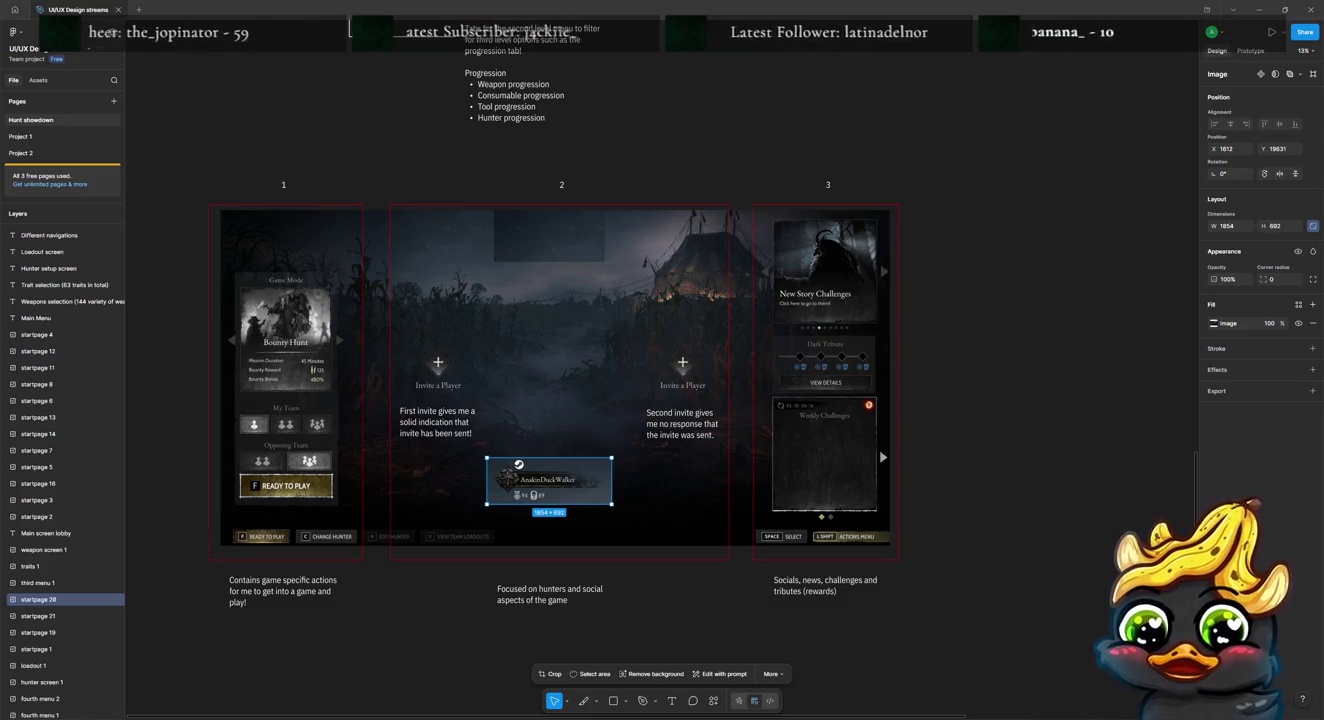
double_click(809, 10)
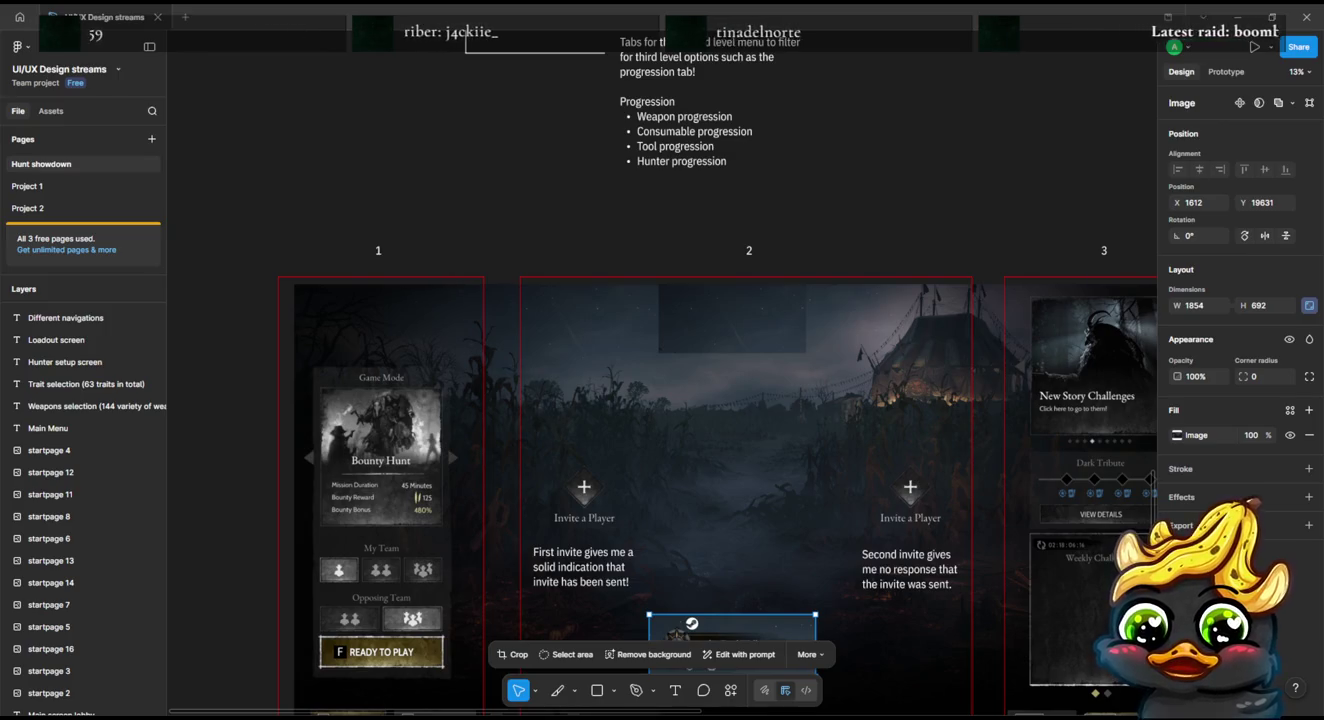
scroll(660, 400, up, 5)
scroll(660, 400, up, 5)
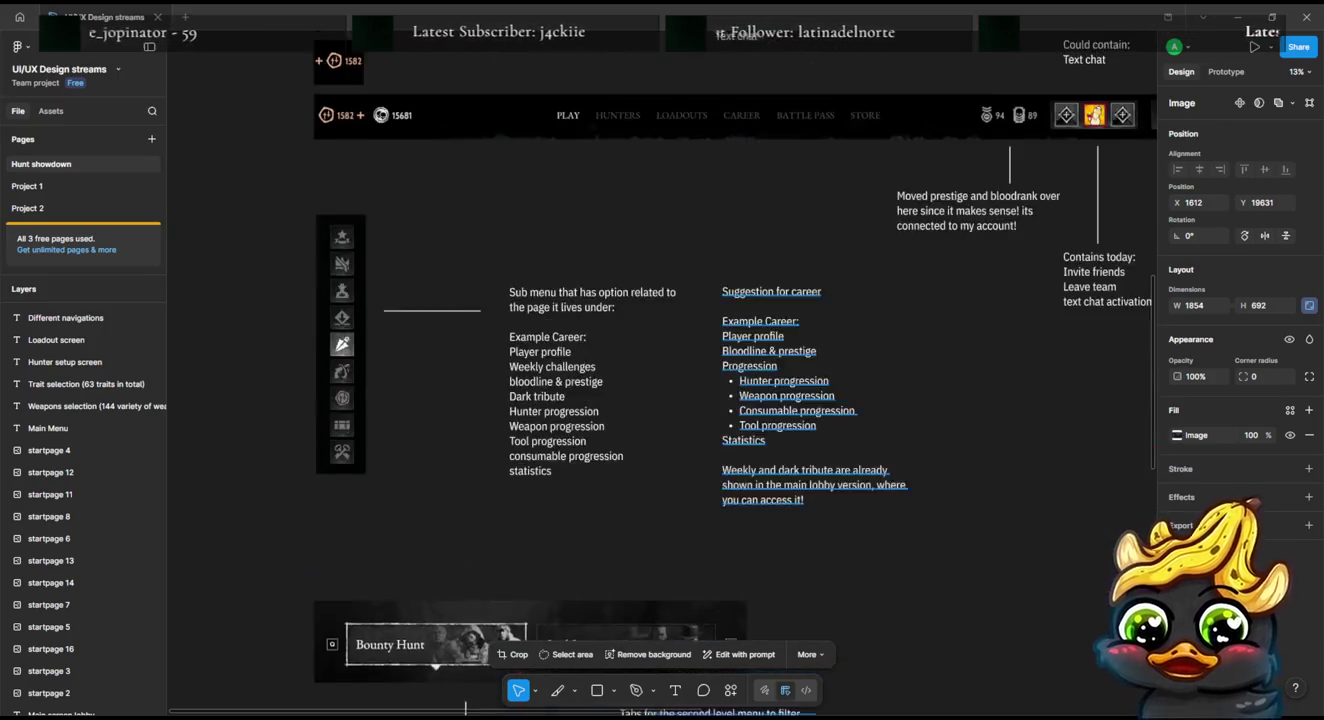
scroll(660, 401, up, 5)
scroll(660, 400, up, 5)
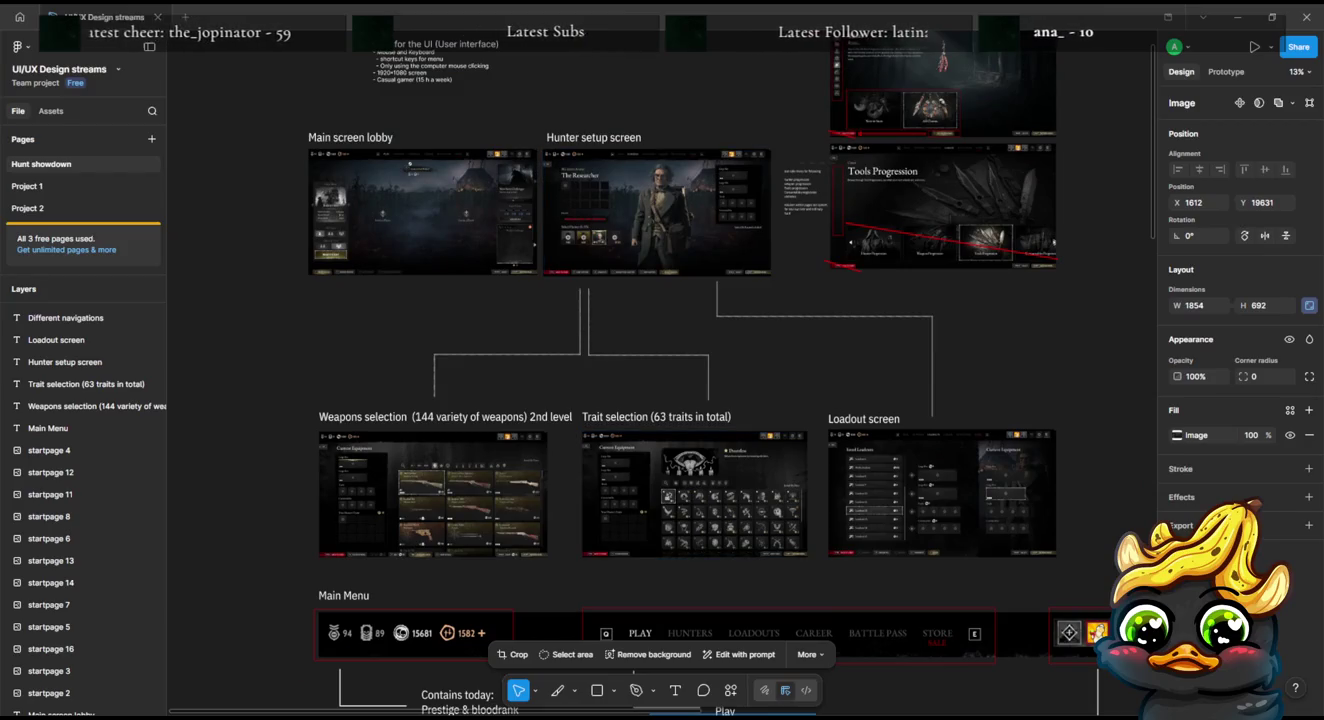
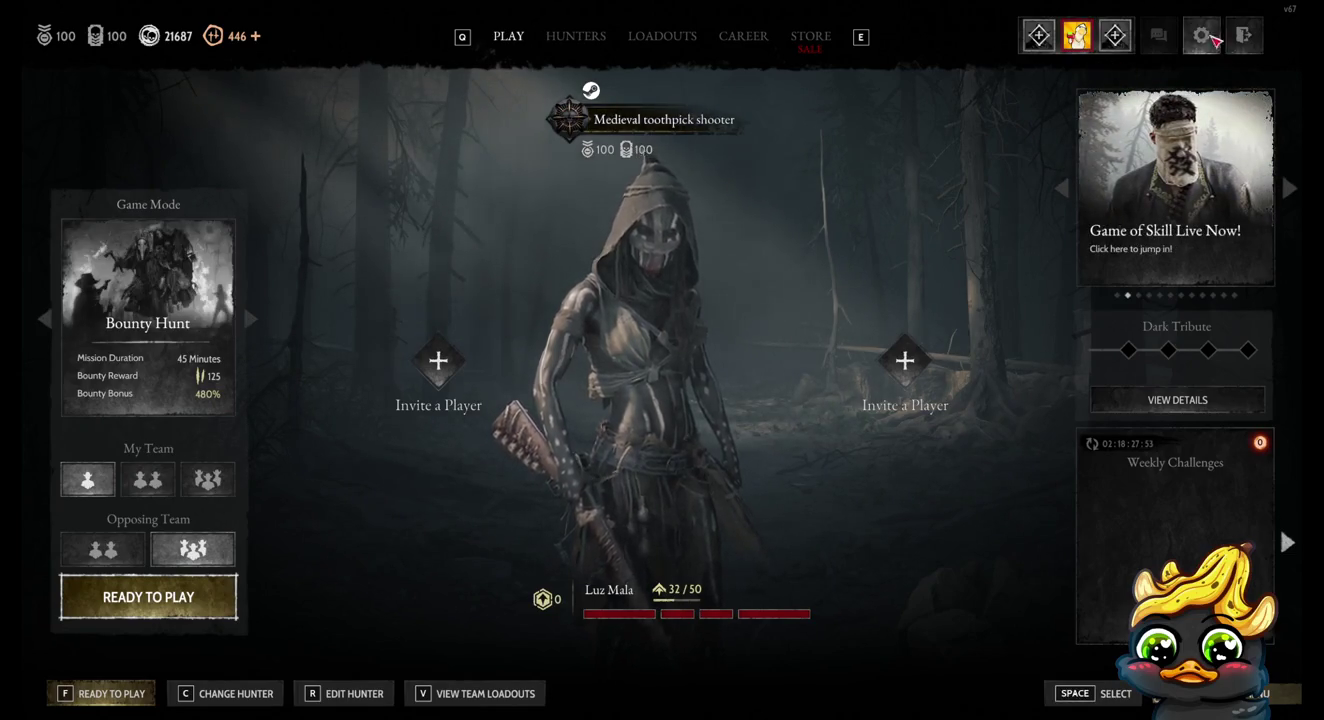
Step: Open Hunt: Showdown's graphics settings, apply them and leave settings
click(1203, 36)
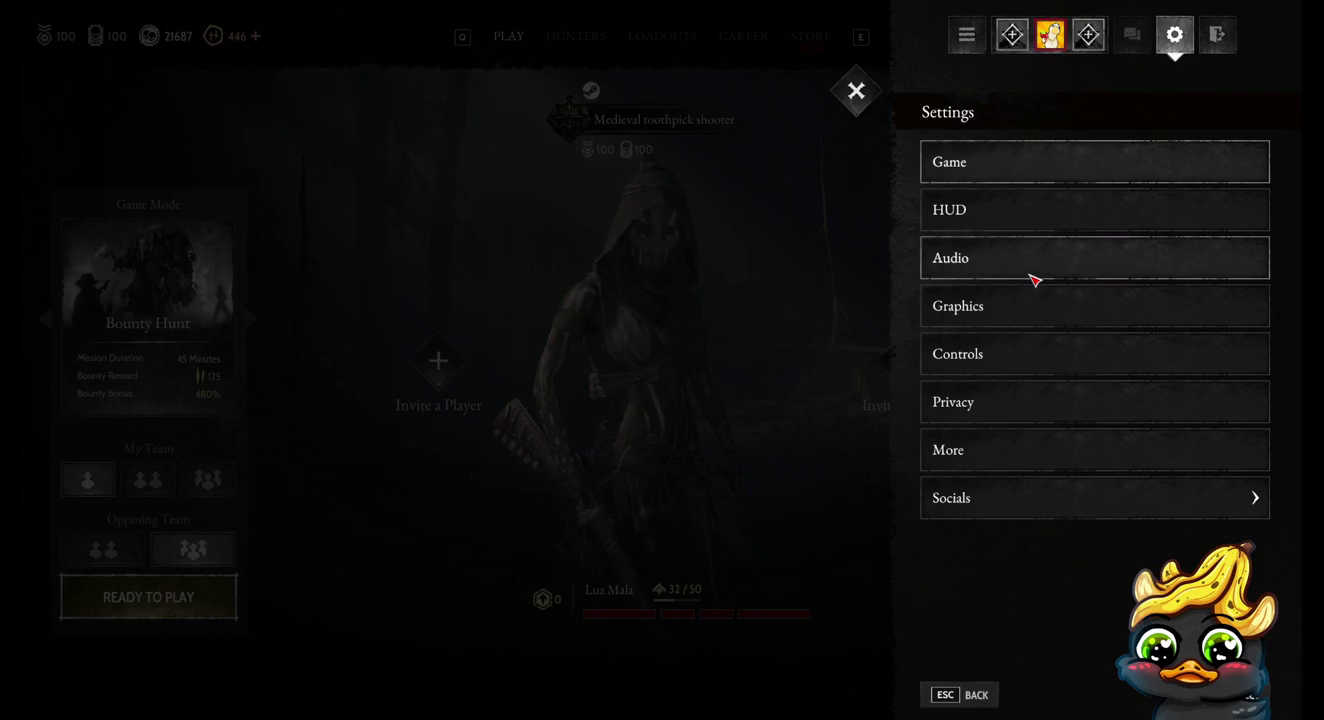
click(1020, 308)
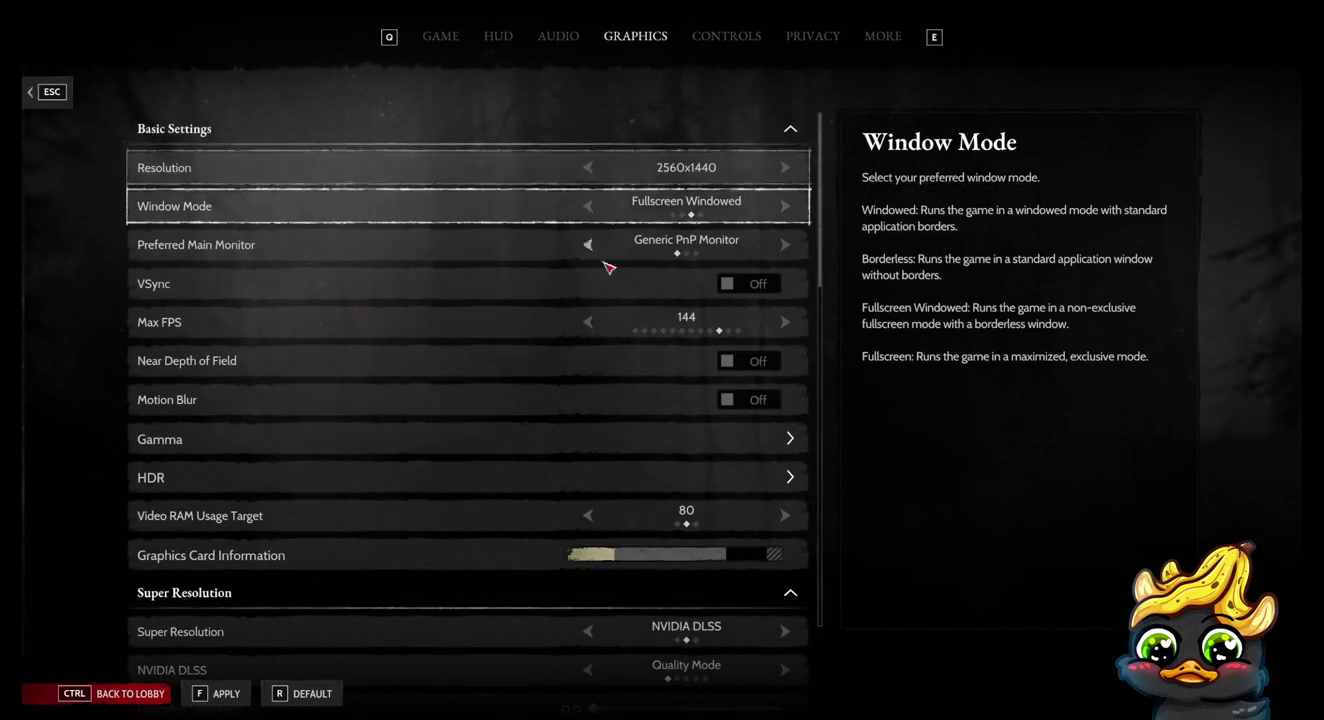
key(f)
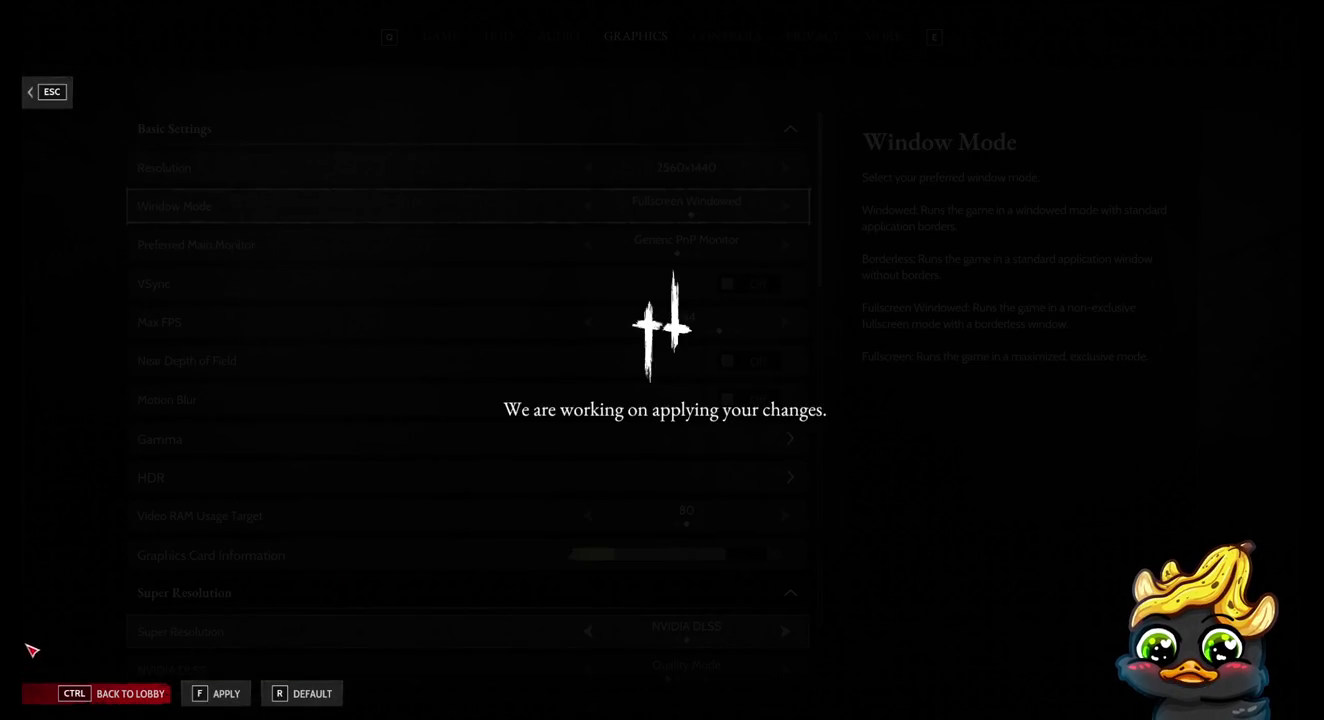
key(ctrl)
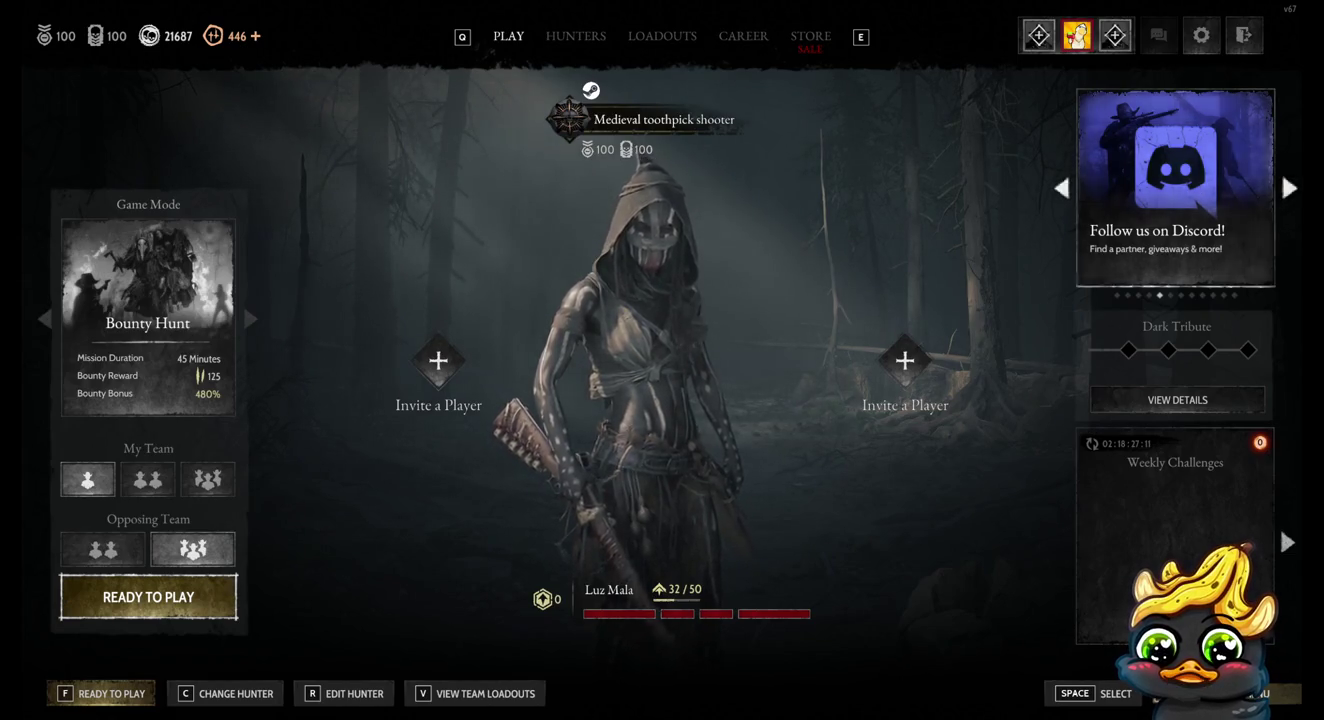
Step: In general settings, switch the server region to US West and back to US East
key(Escape)
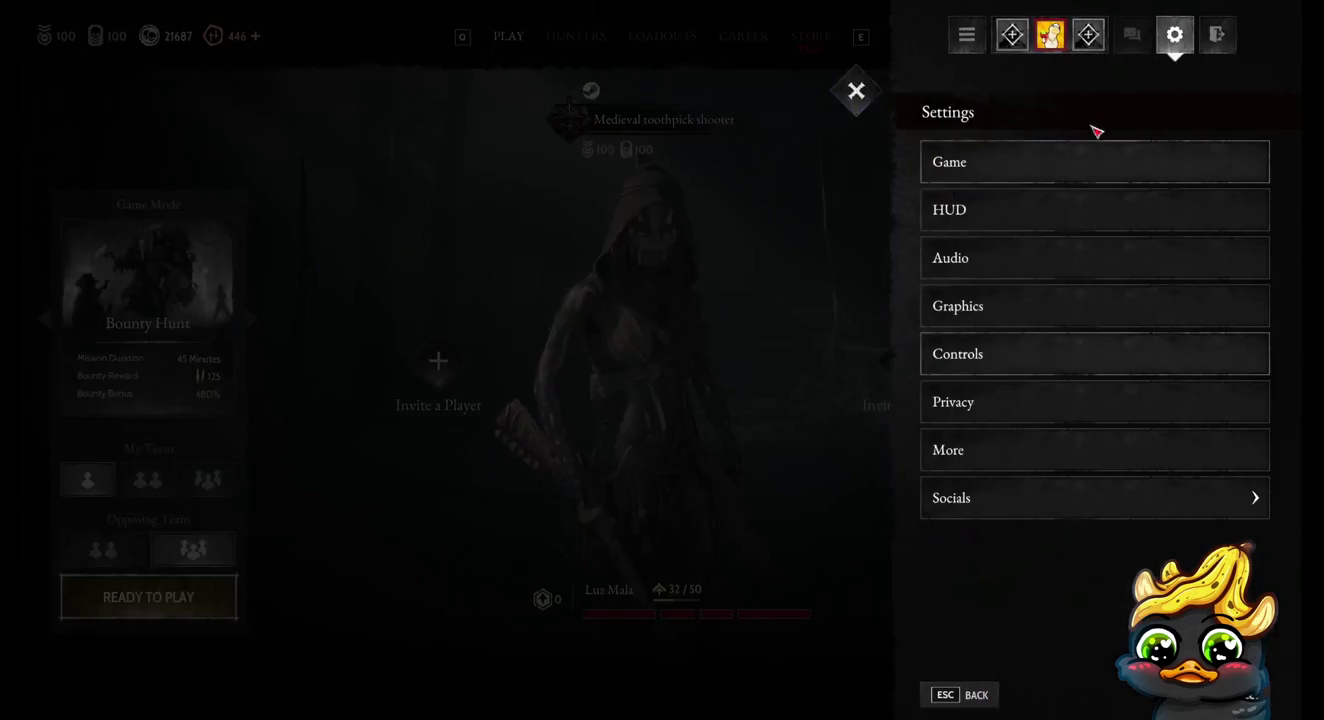
click(960, 170)
click(594, 171)
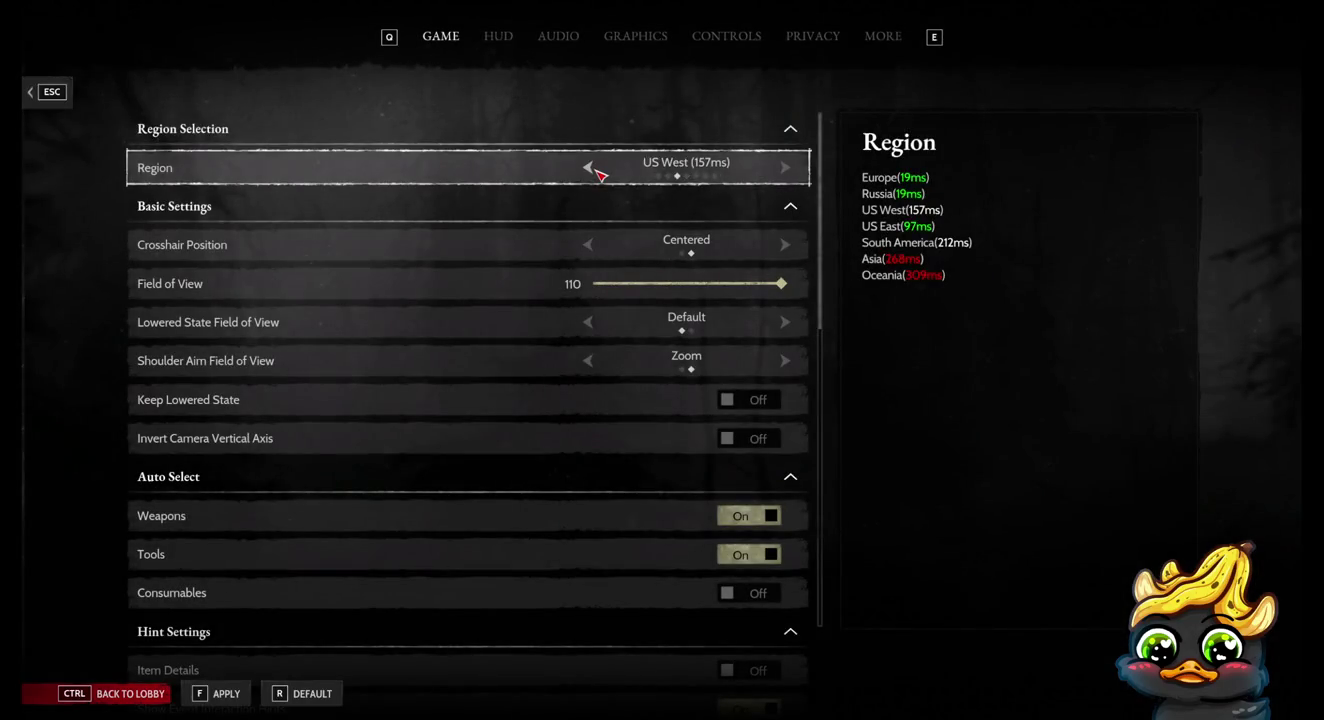
click(786, 167)
Step: Set Window Mode to Fullscreen, apply it, return to the lobby and cancel the quit prompt
click(635, 37)
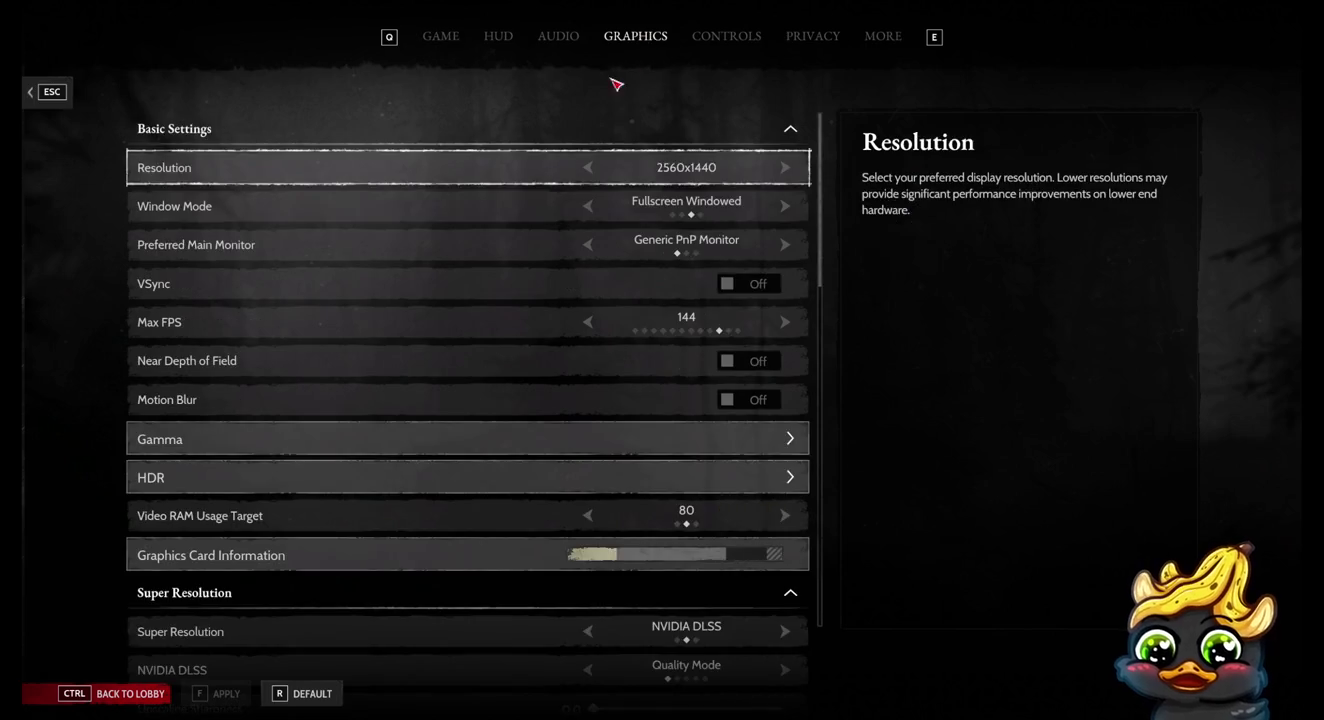
click(786, 206)
key(f)
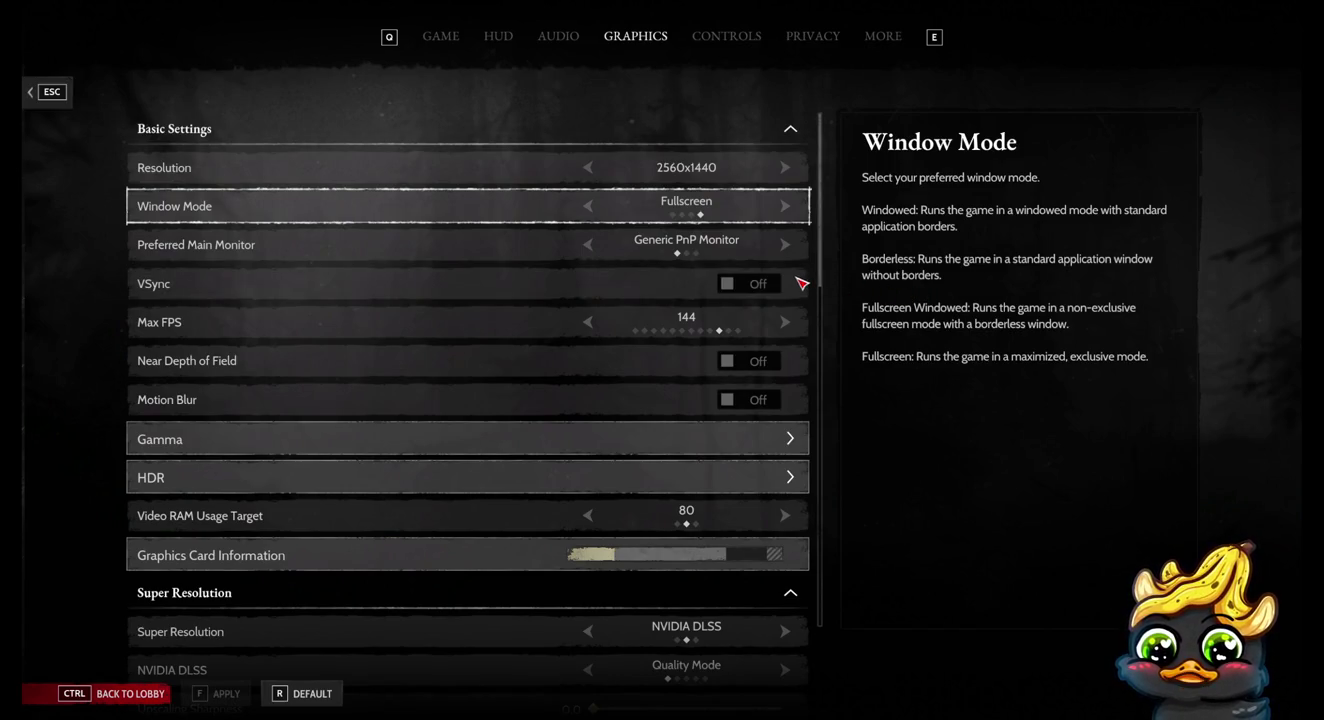
key(Escape)
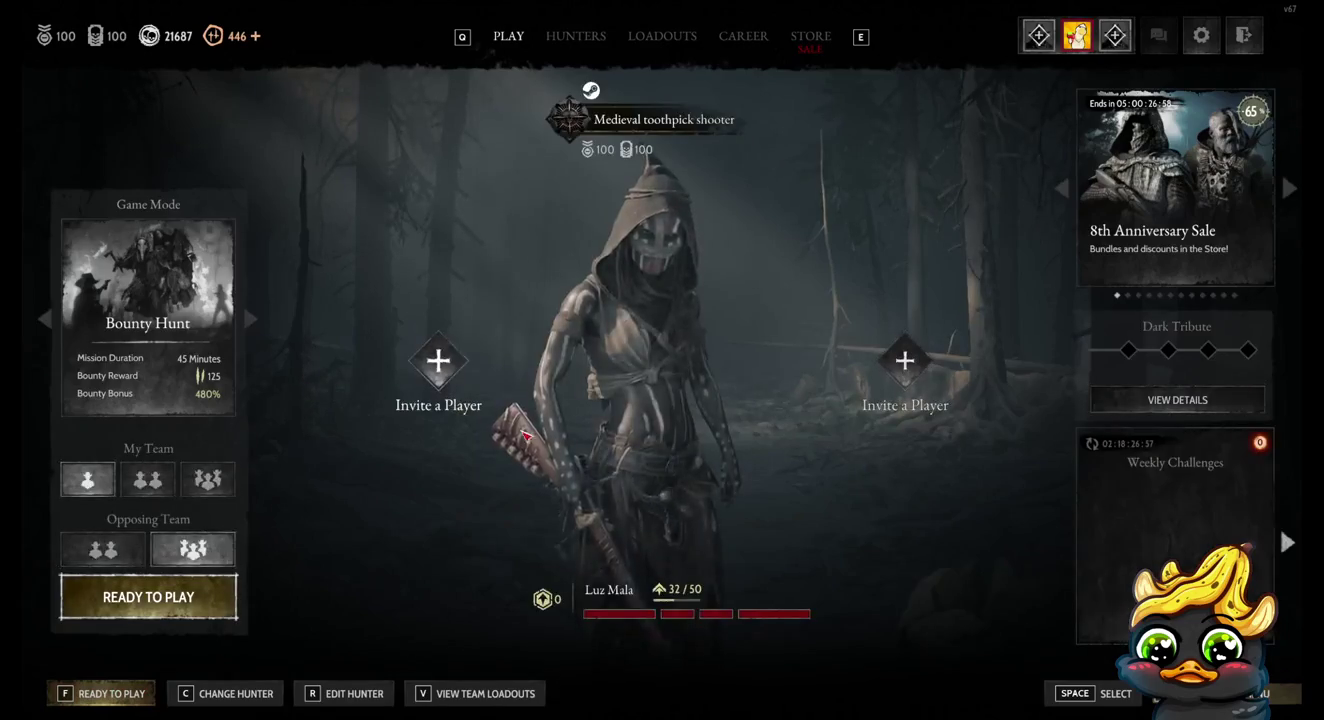
click(1240, 44)
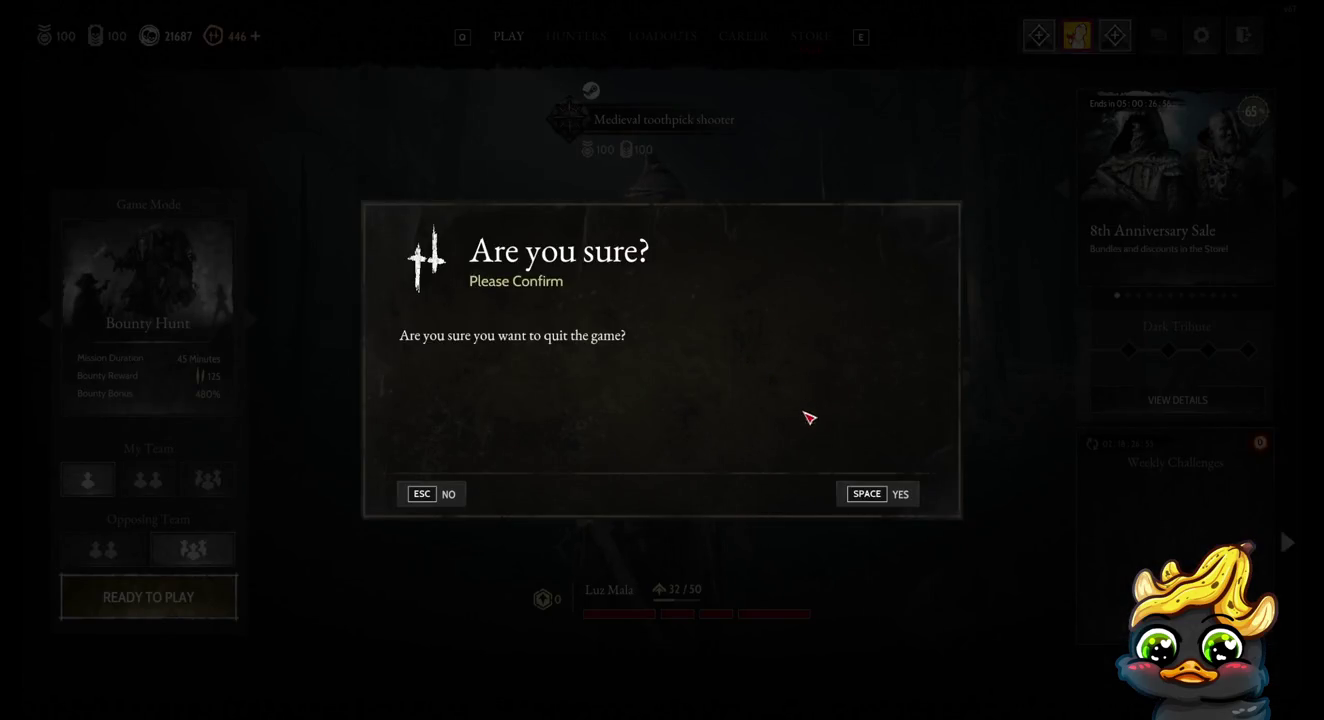
key(Escape)
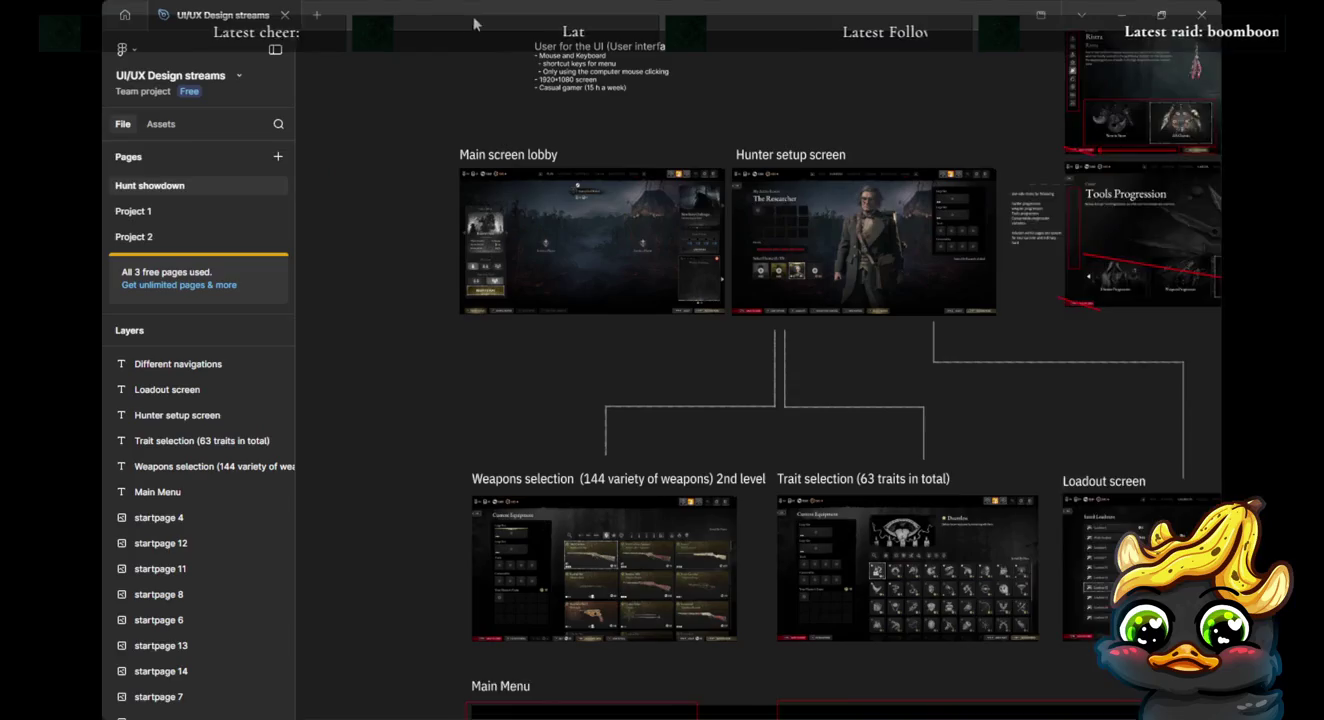
Step: Scroll below the annotated lobby mockup and paste the new lobby screenshot
click(169, 502)
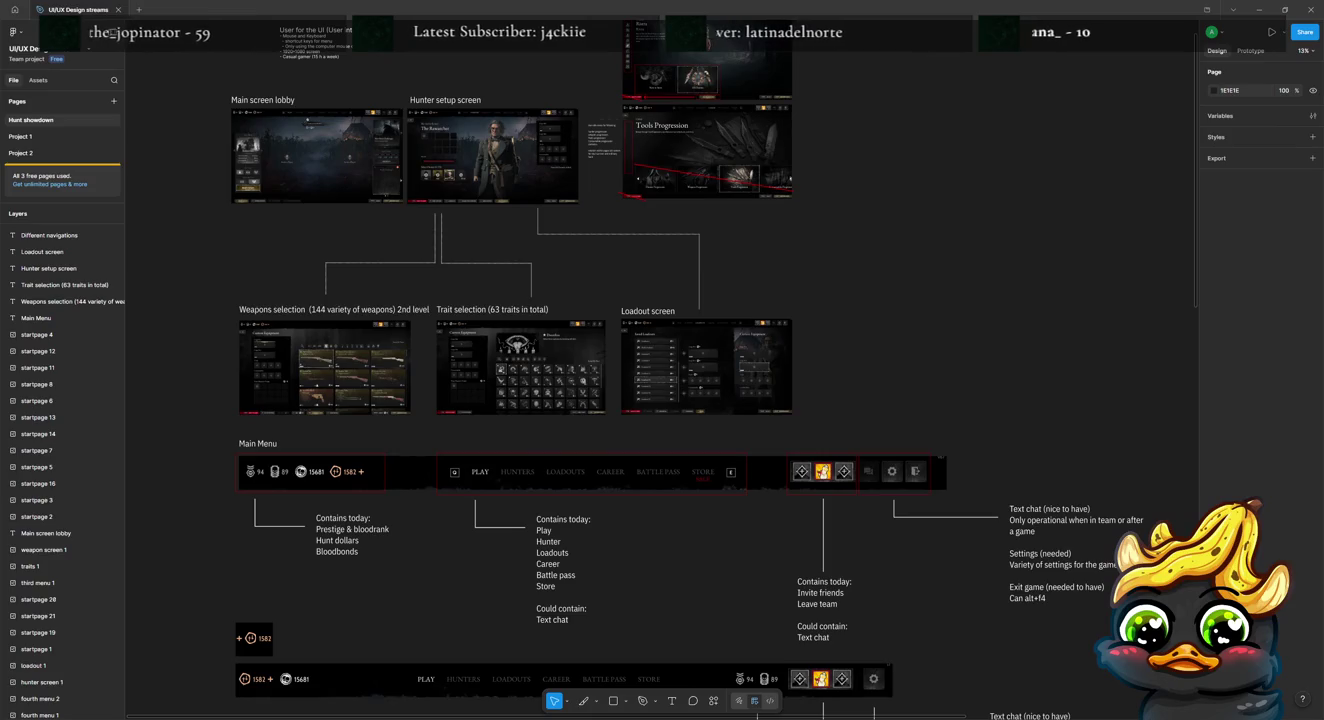
scroll(660, 401, down, 5)
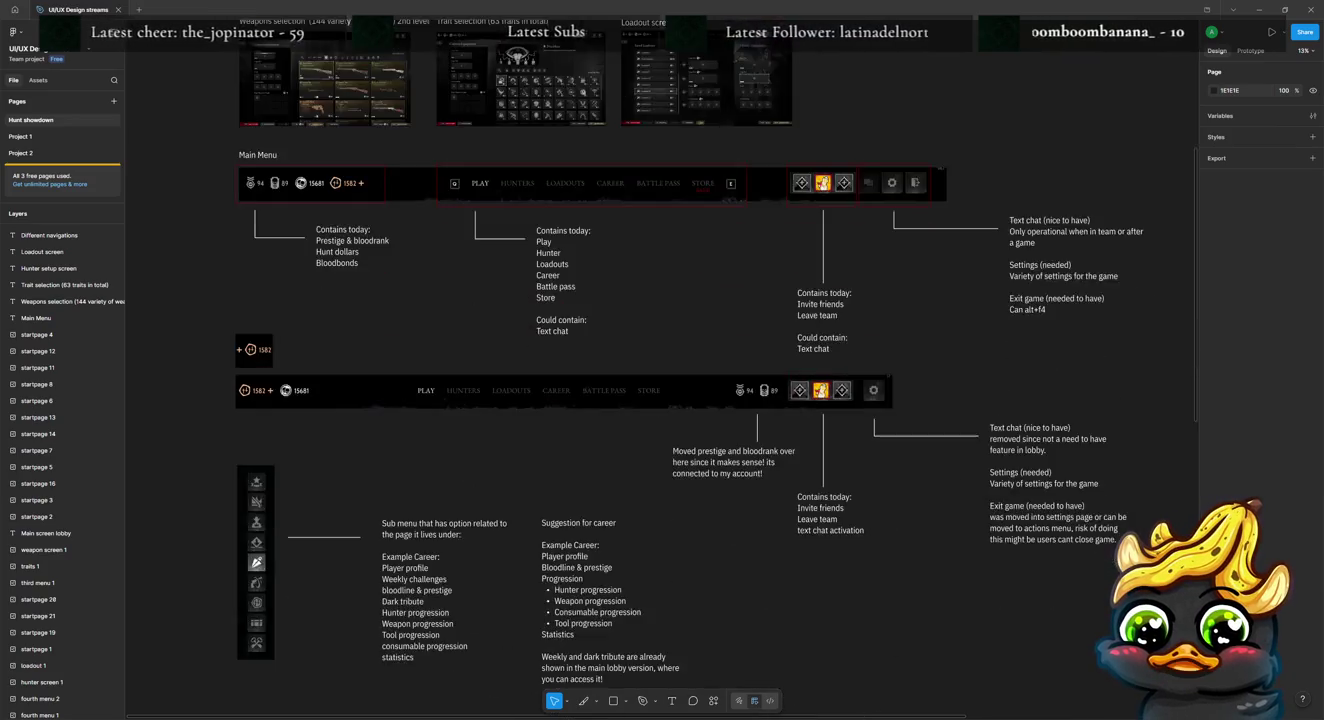
scroll(660, 400, down, 5)
scroll(660, 401, down, 5)
scroll(660, 400, down, 5)
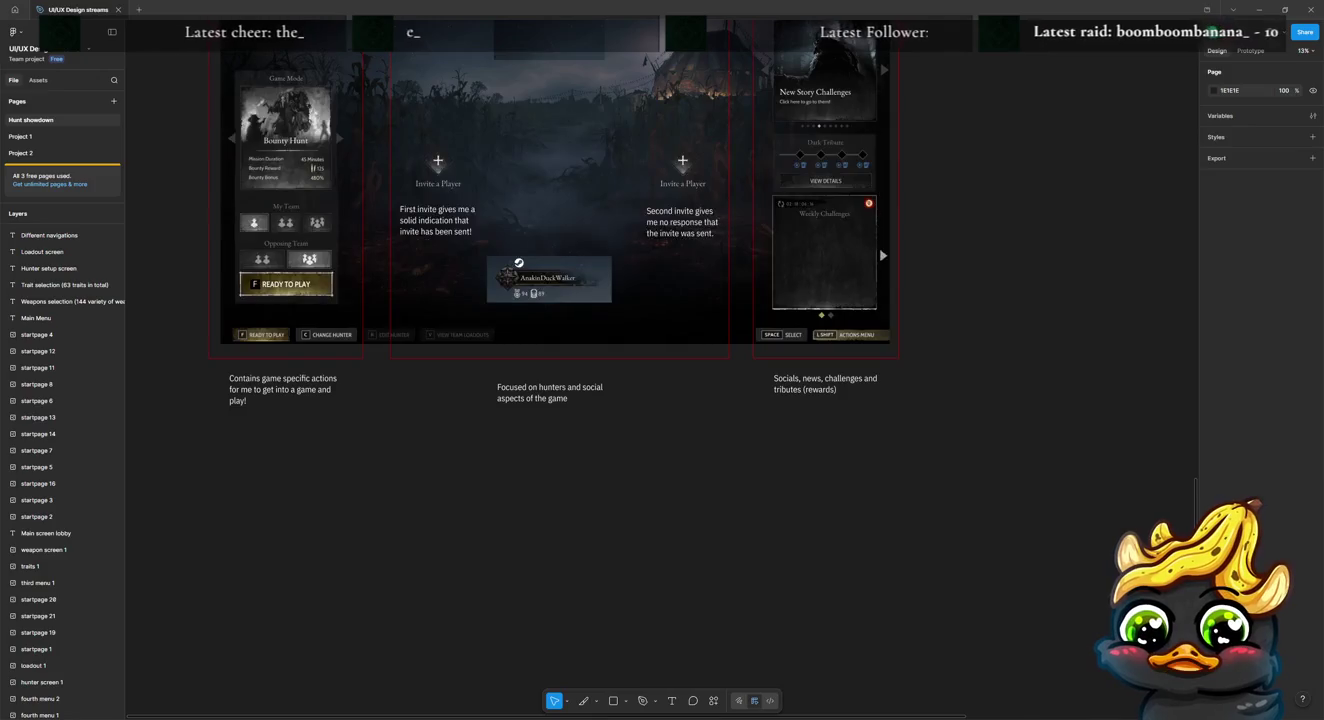
key(ctrl+v)
Step: Move the screenshot under the first caption, enlarge it to the mockup's width and align it
mouse_move(1050, 256)
mouse_down()
mouse_move(472, 469)
mouse_move(297, 473)
mouse_up()
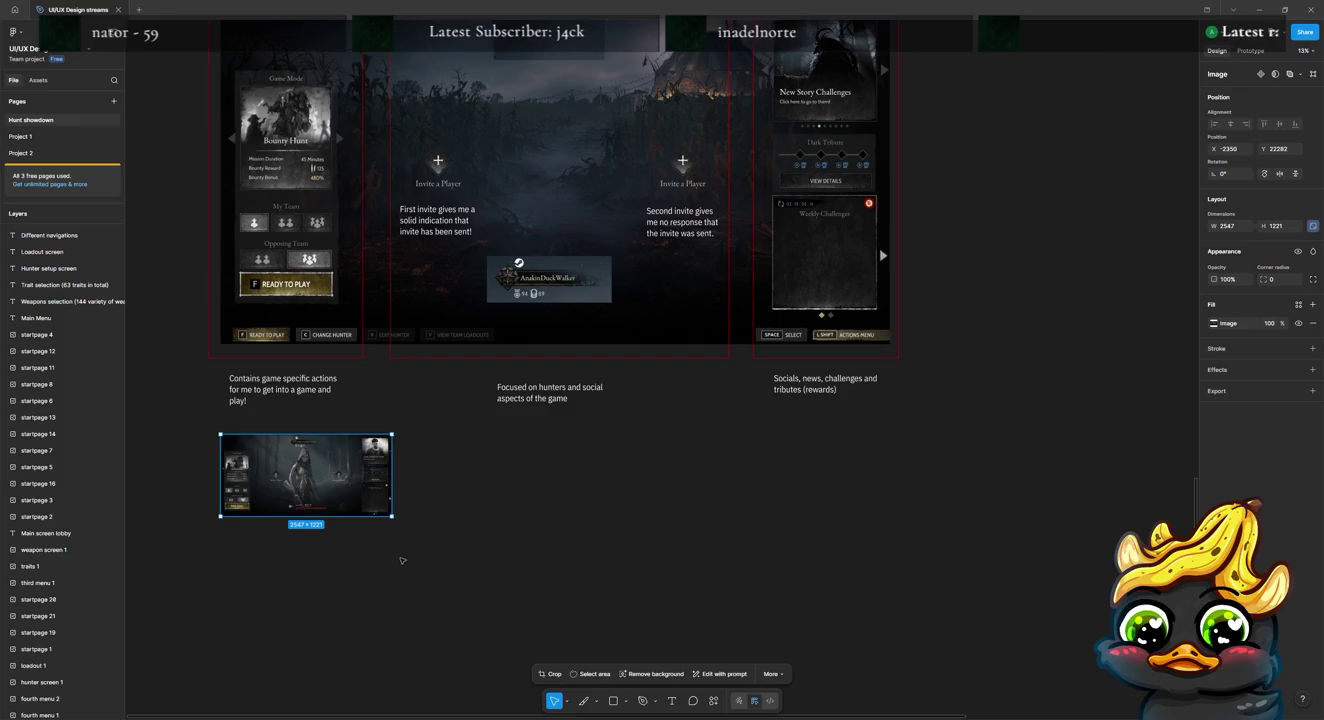
drag(393, 518, 884, 667)
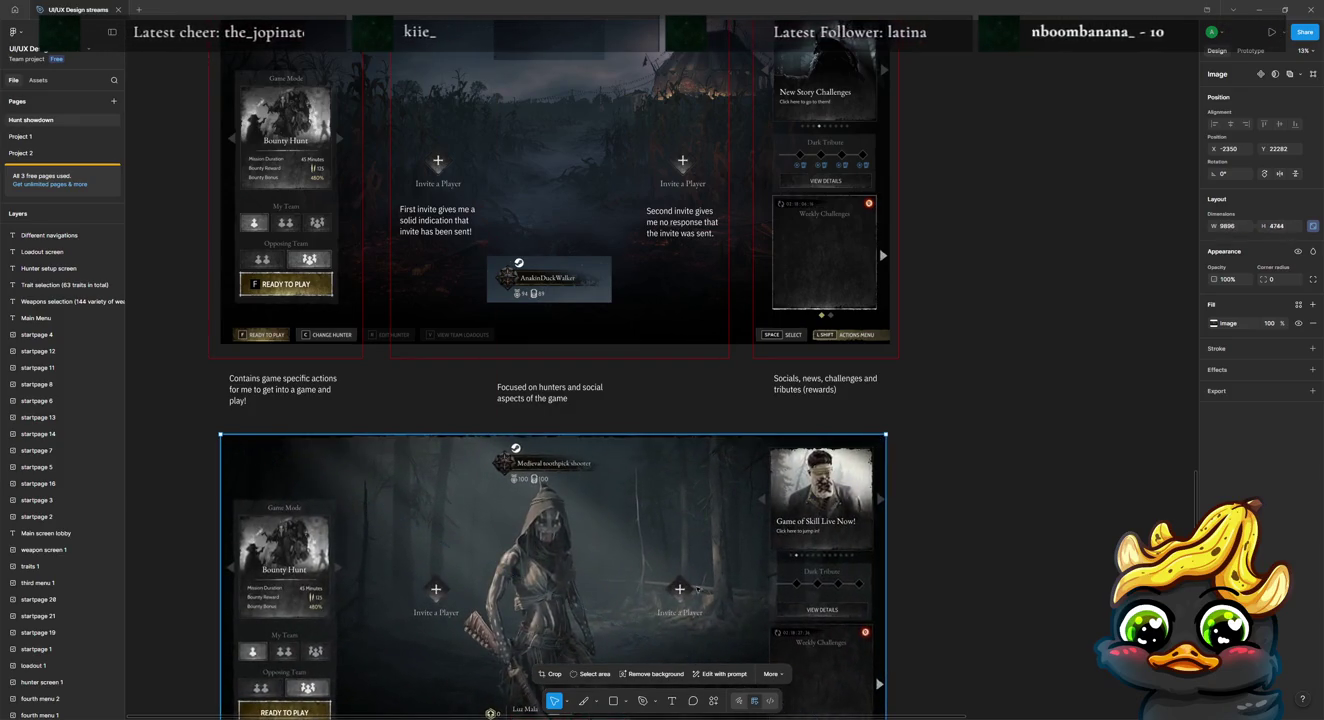
drag(699, 590, 700, 586)
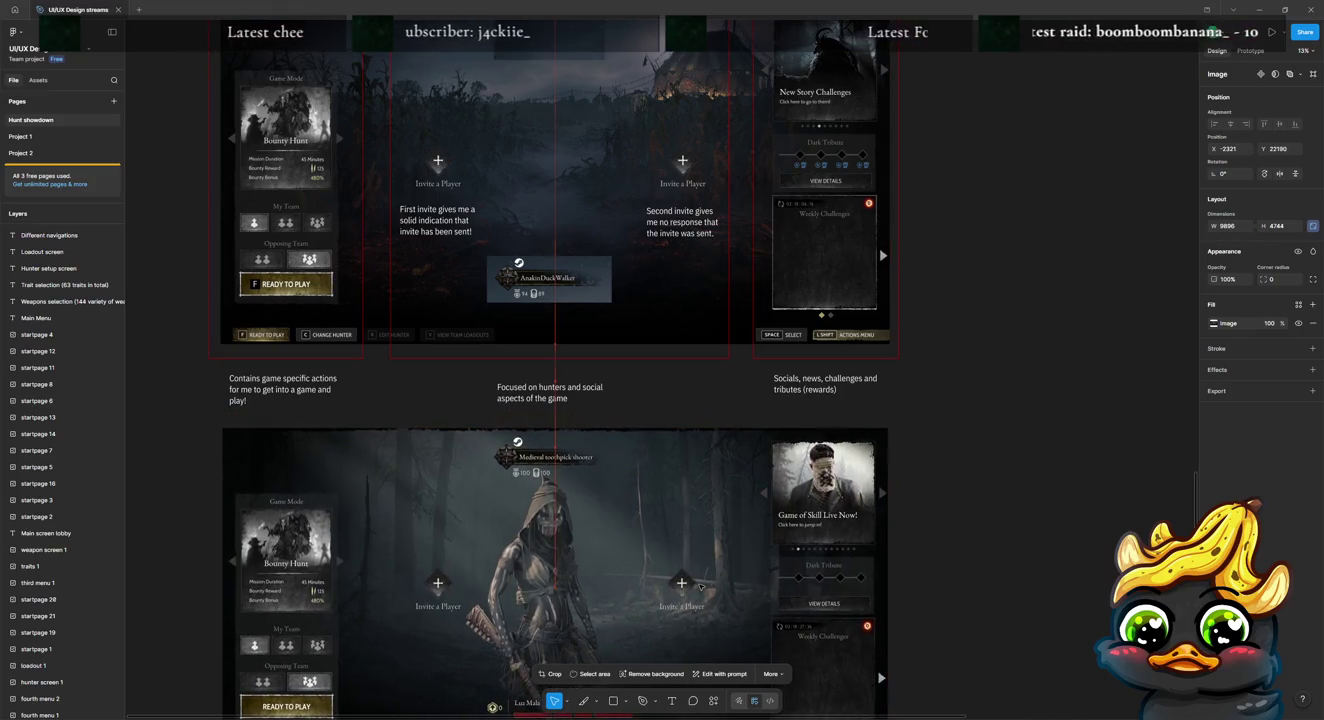
scroll(700, 587, down, 2)
click(1037, 431)
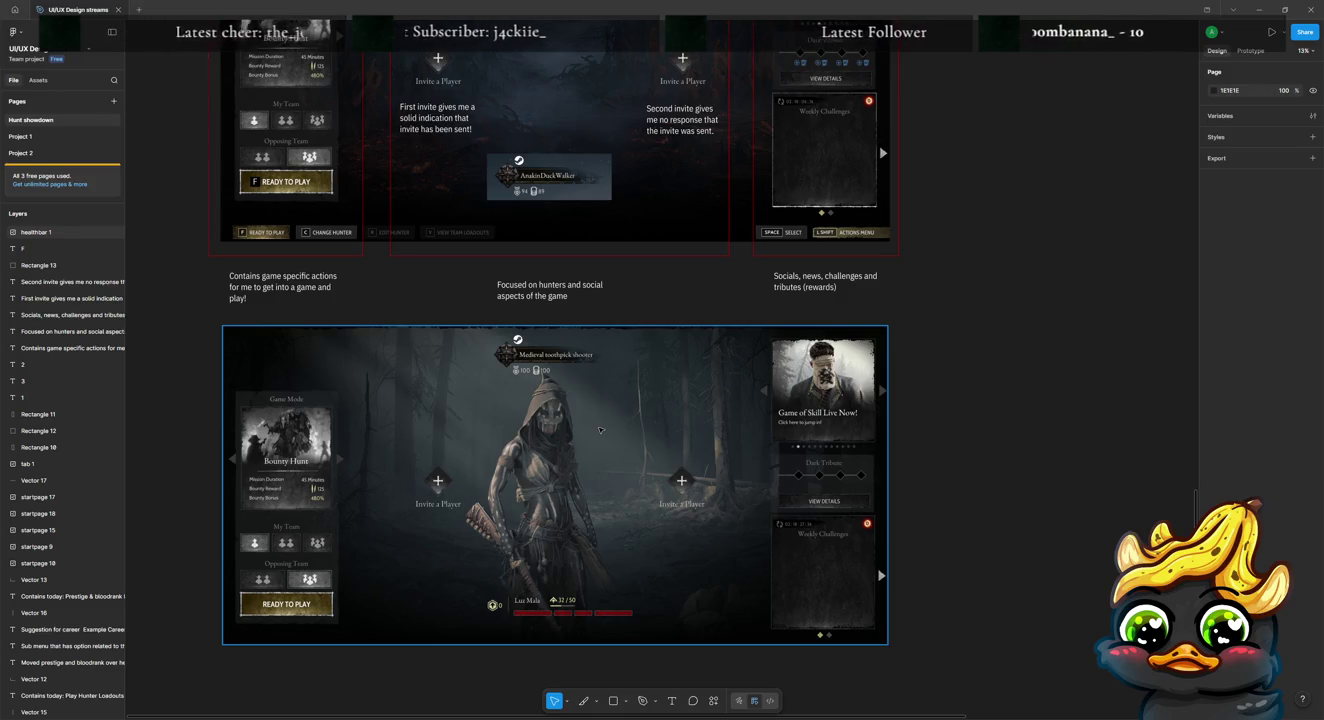
double_click(600, 430)
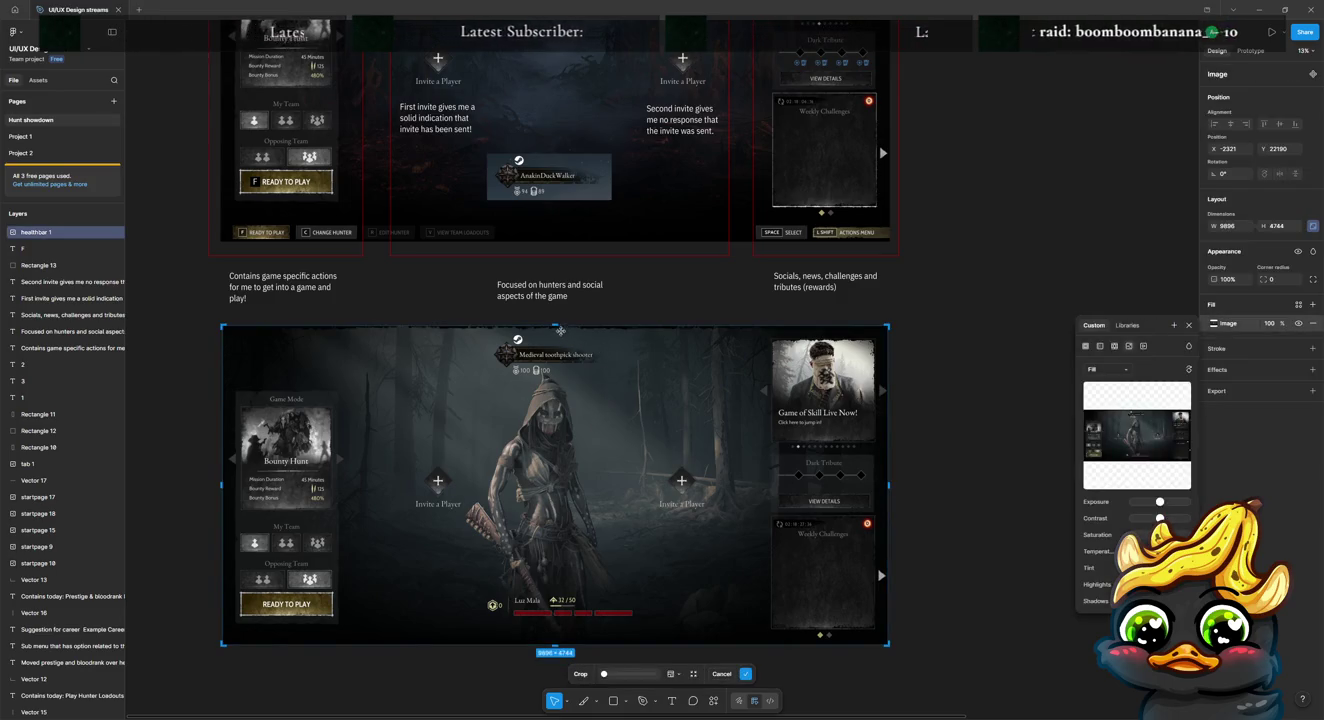
drag(560, 330, 549, 578)
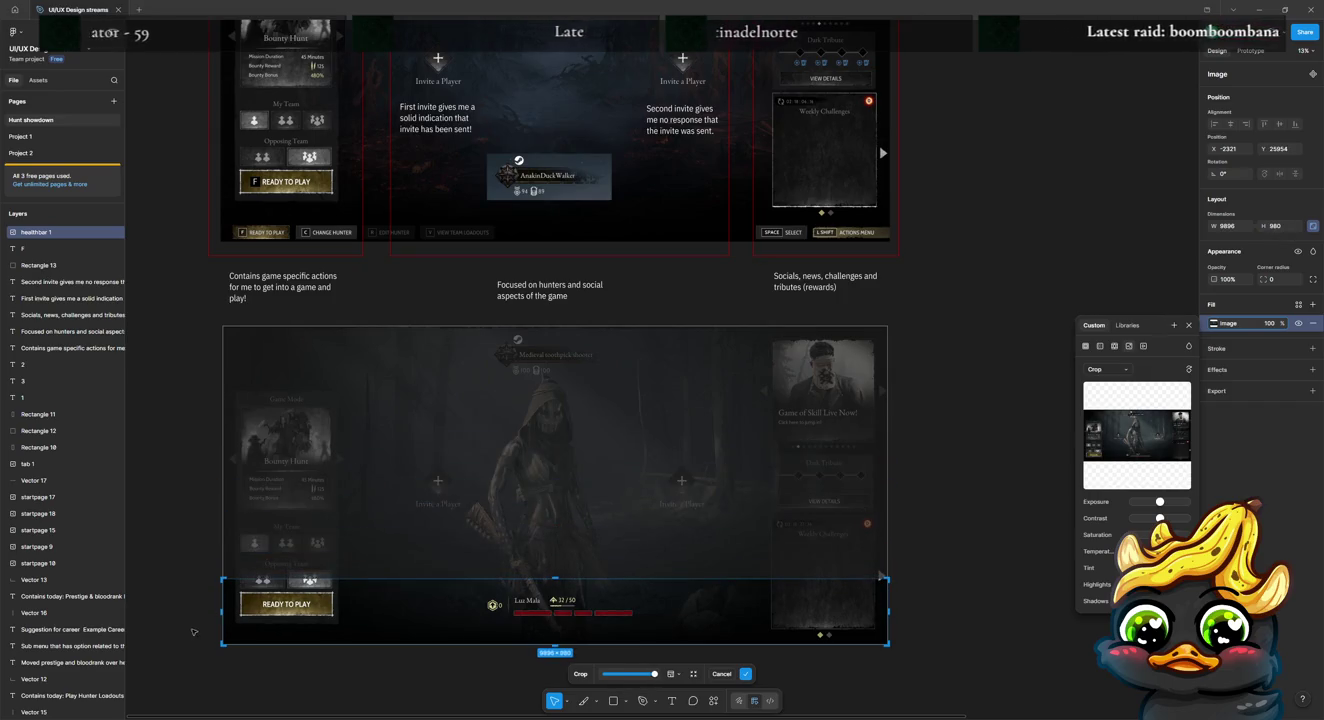
drag(223, 611, 468, 601)
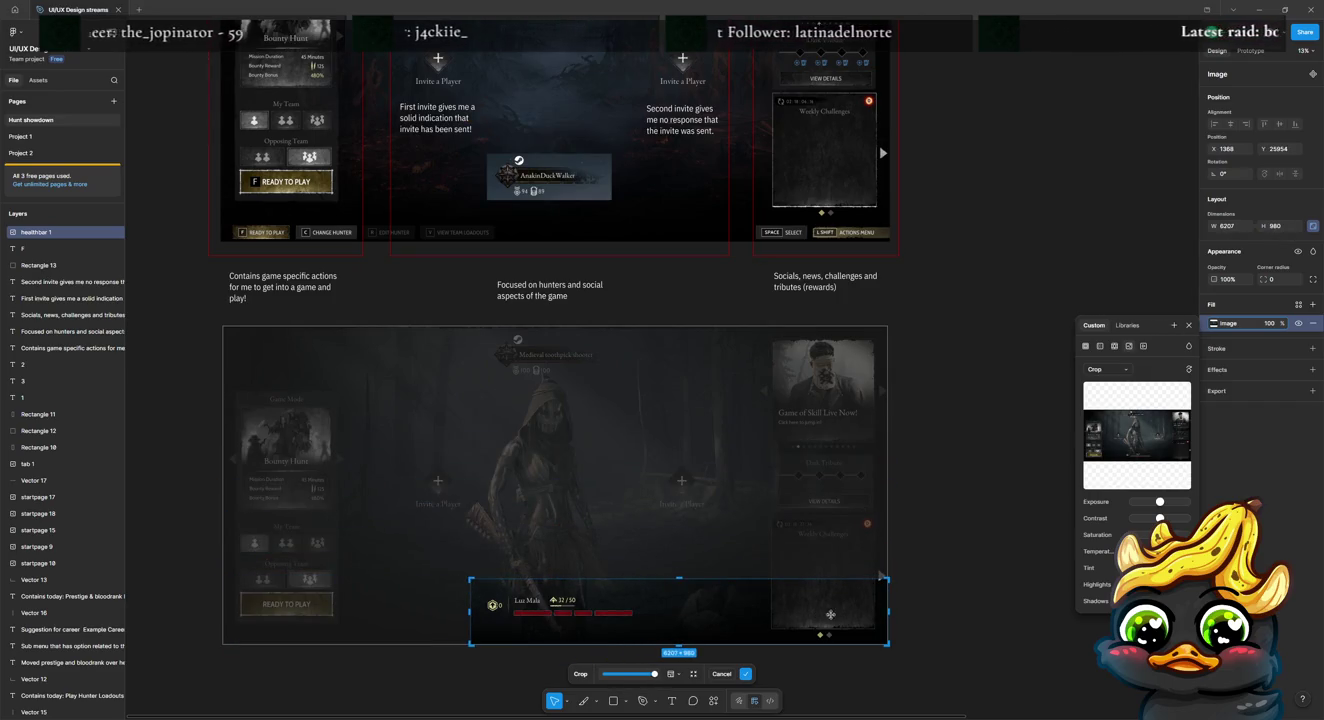
drag(887, 612, 637, 617)
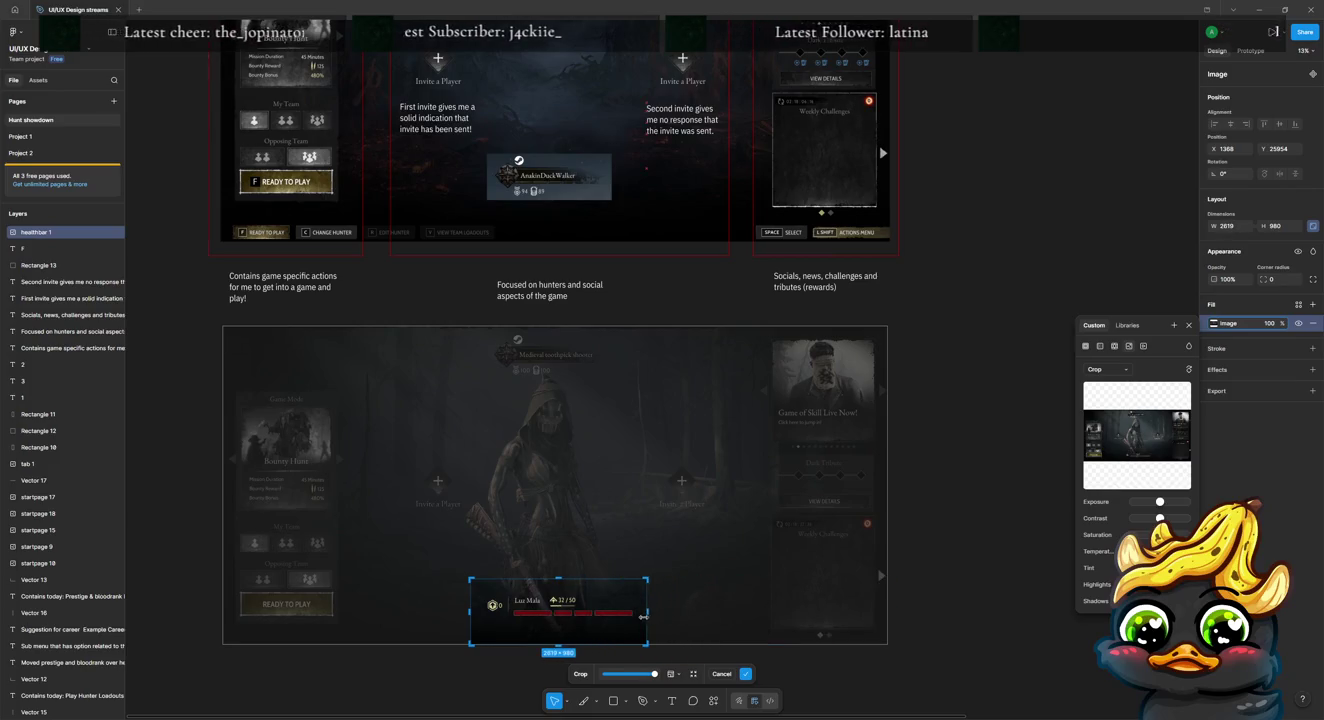
drag(557, 642, 557, 630)
key(Return)
click(706, 459)
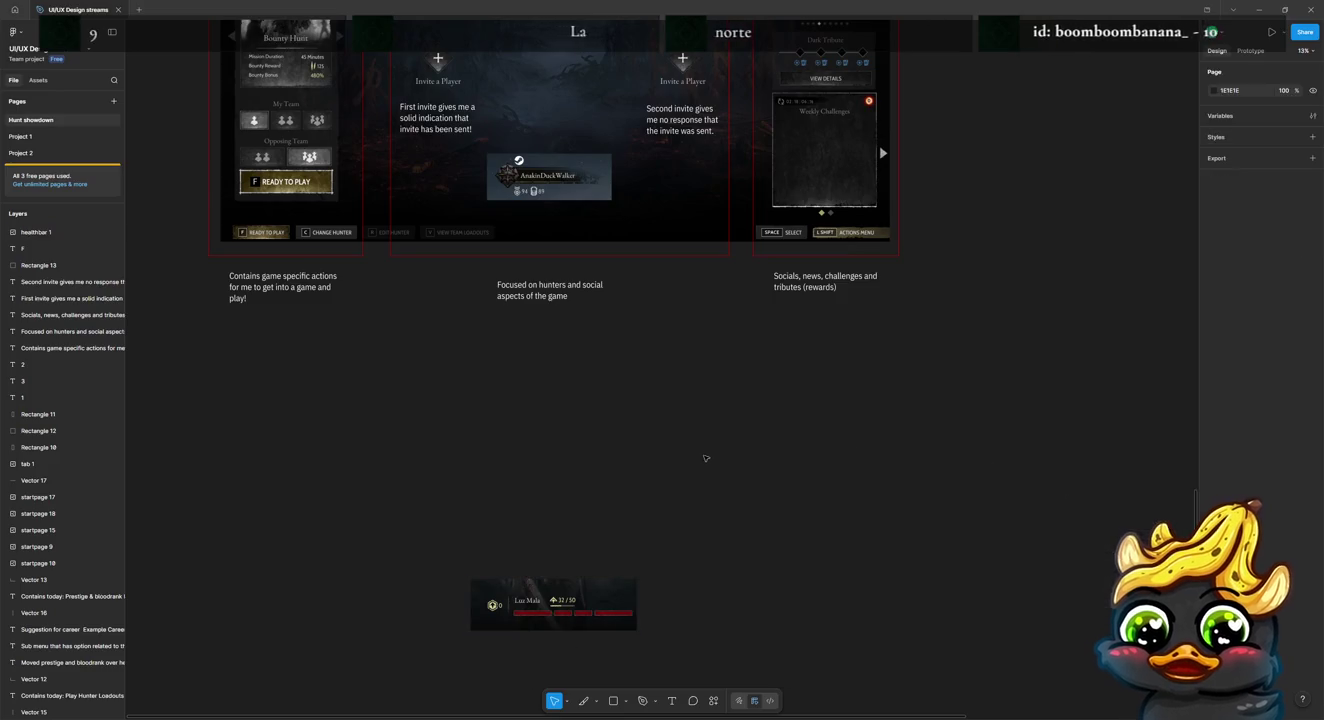
scroll(592, 513, up, 3)
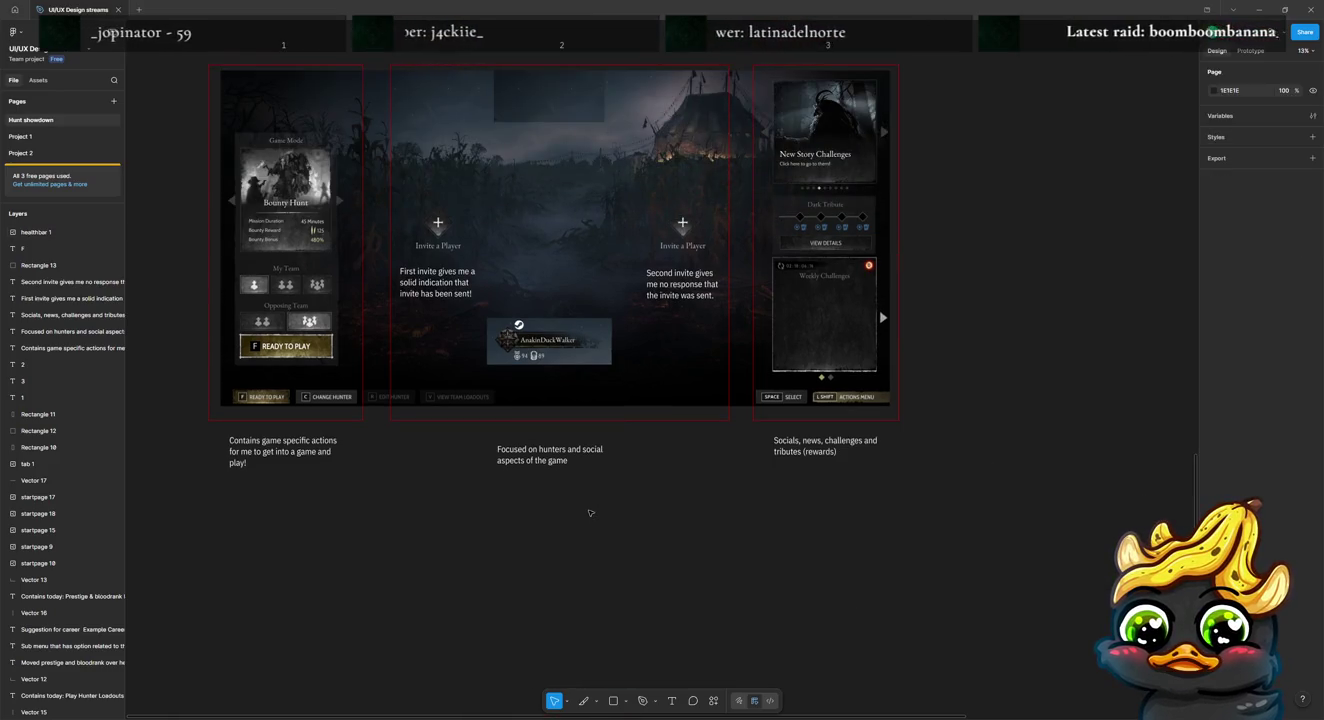
drag(549, 345, 292, 105)
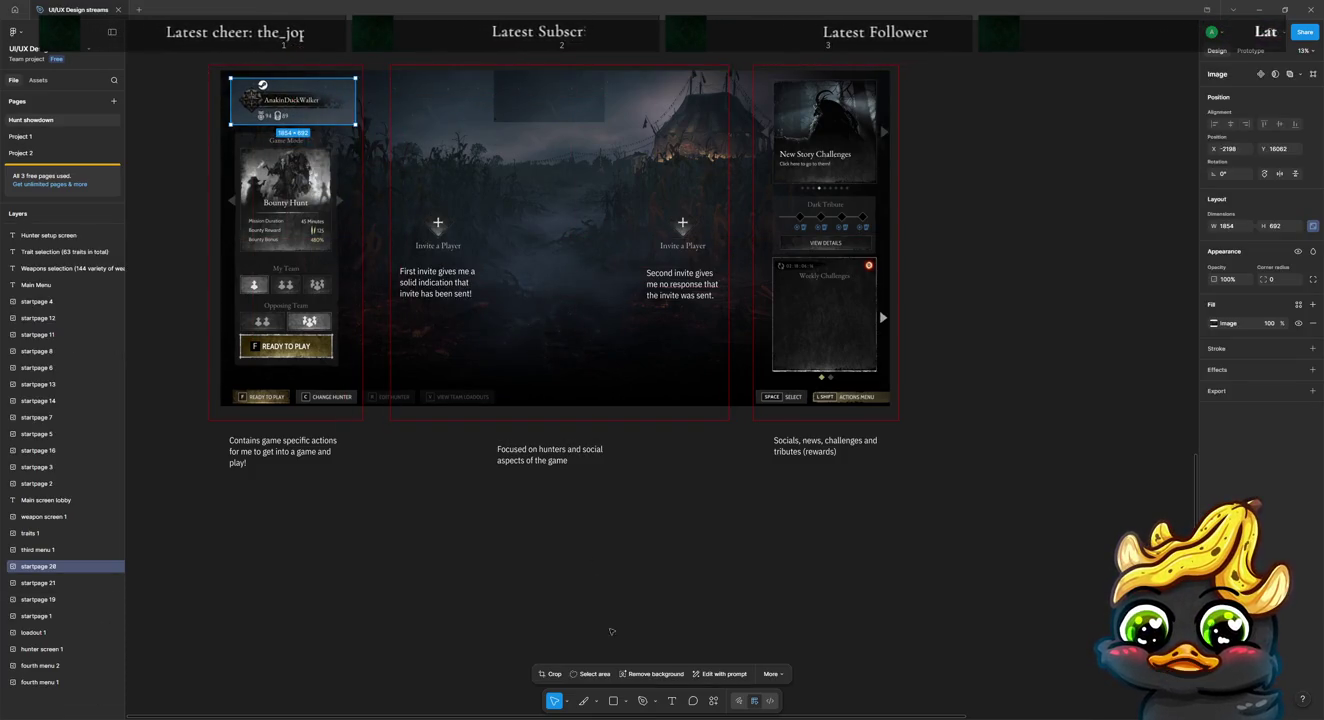
scroll(611, 631, down, 3)
key(ctrl+v)
drag(578, 550, 578, 129)
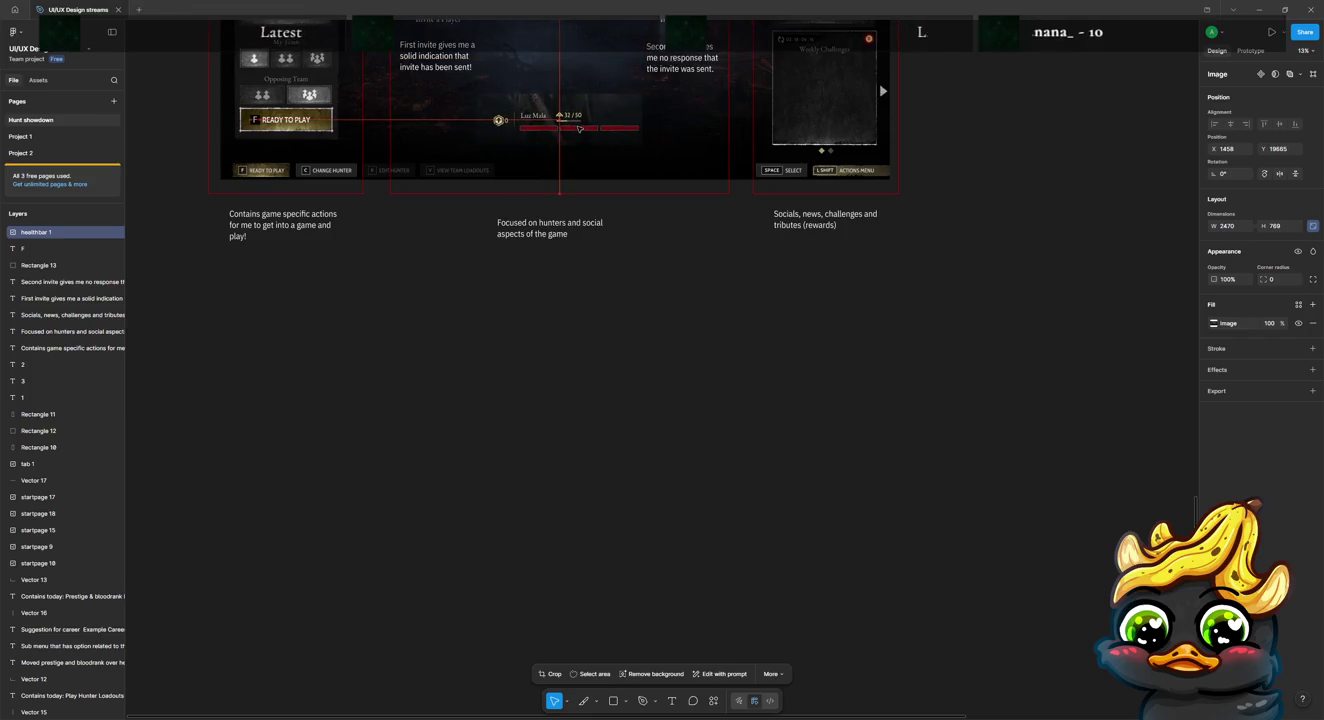
scroll(578, 129, up, 3)
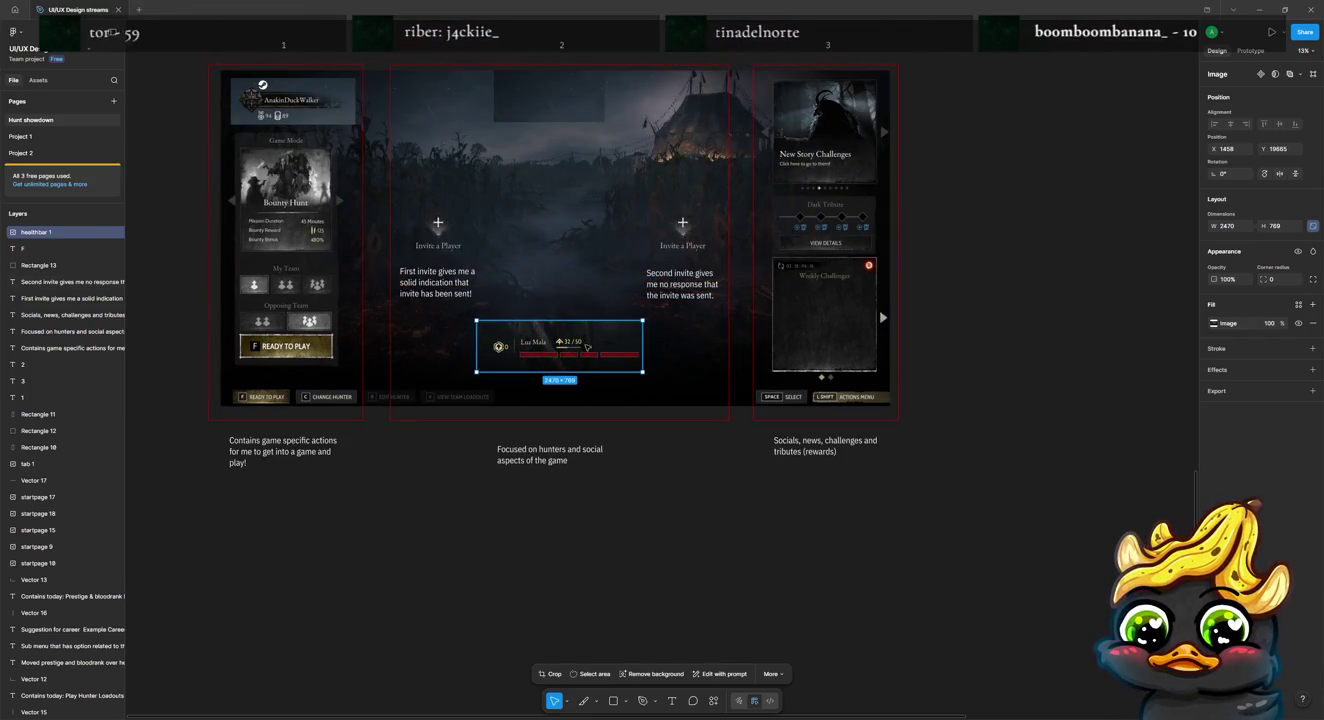
drag(587, 346, 585, 350)
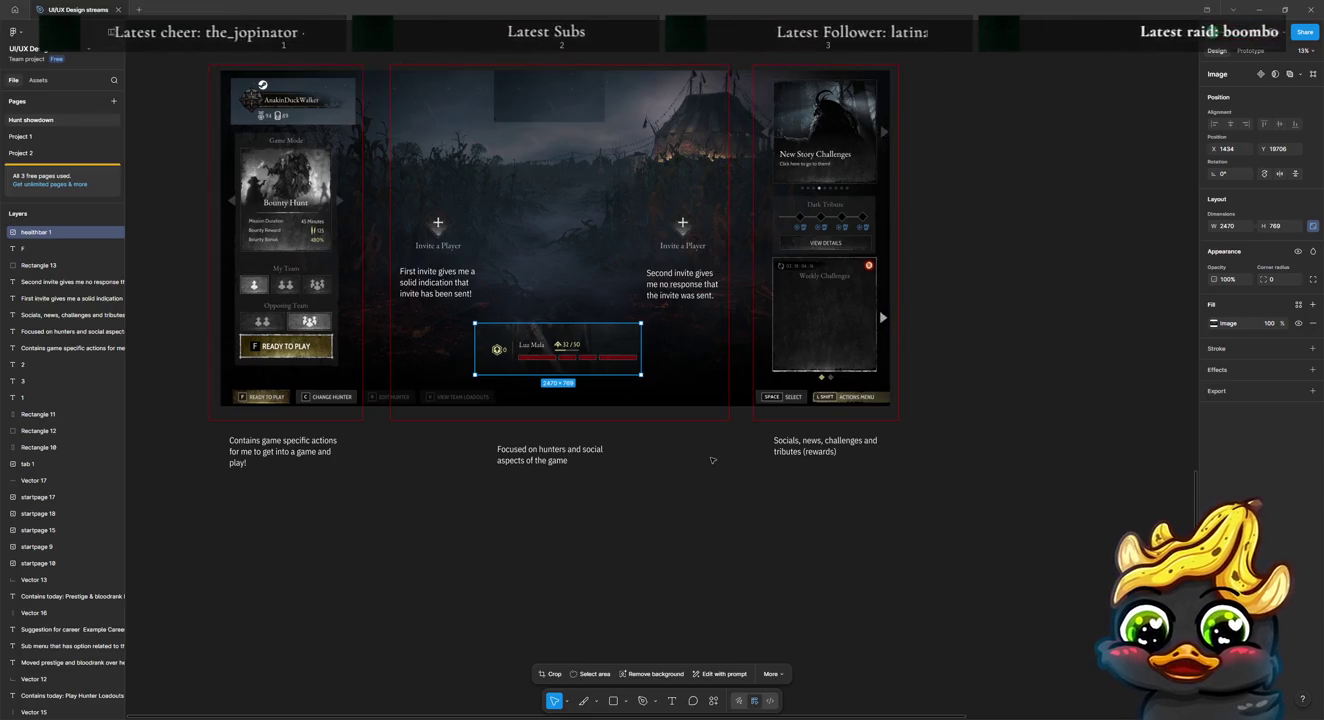
scroll(712, 461, up, 1)
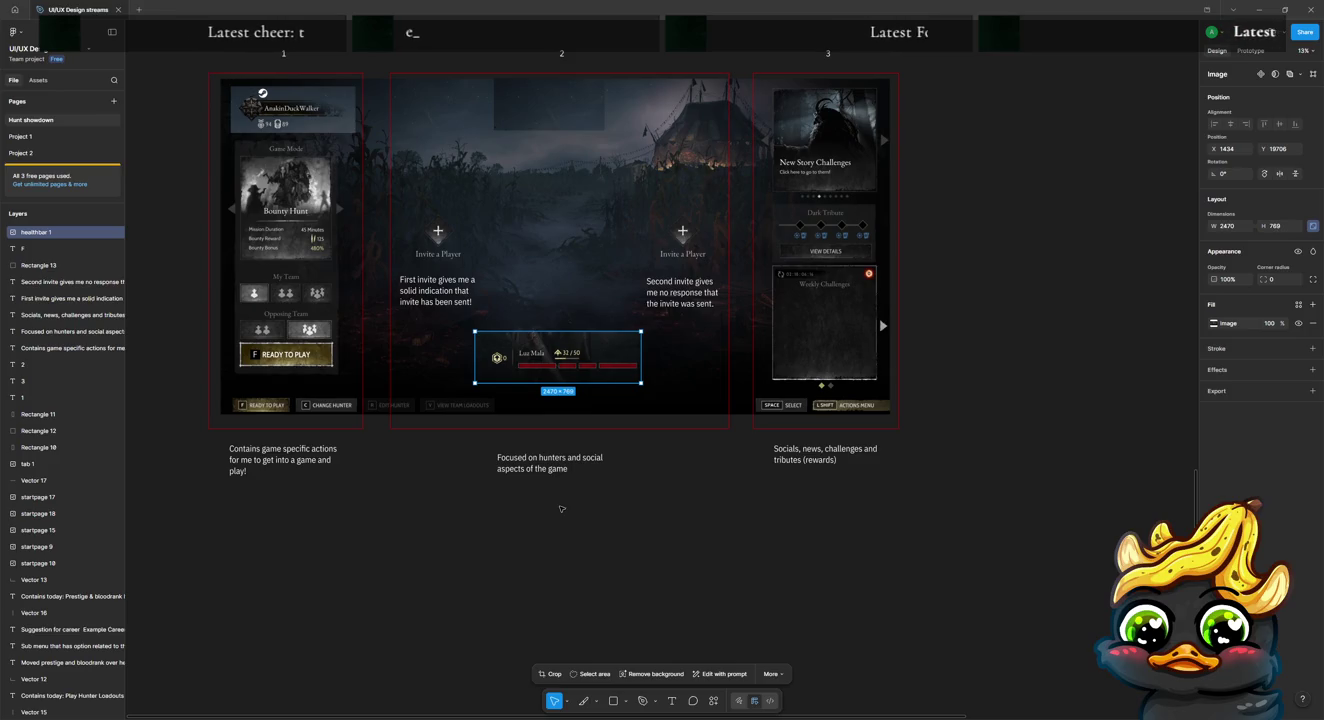
scroll(562, 506, up, 1)
scroll(560, 505, up, 2)
scroll(558, 505, up, 2)
scroll(558, 504, up, 2)
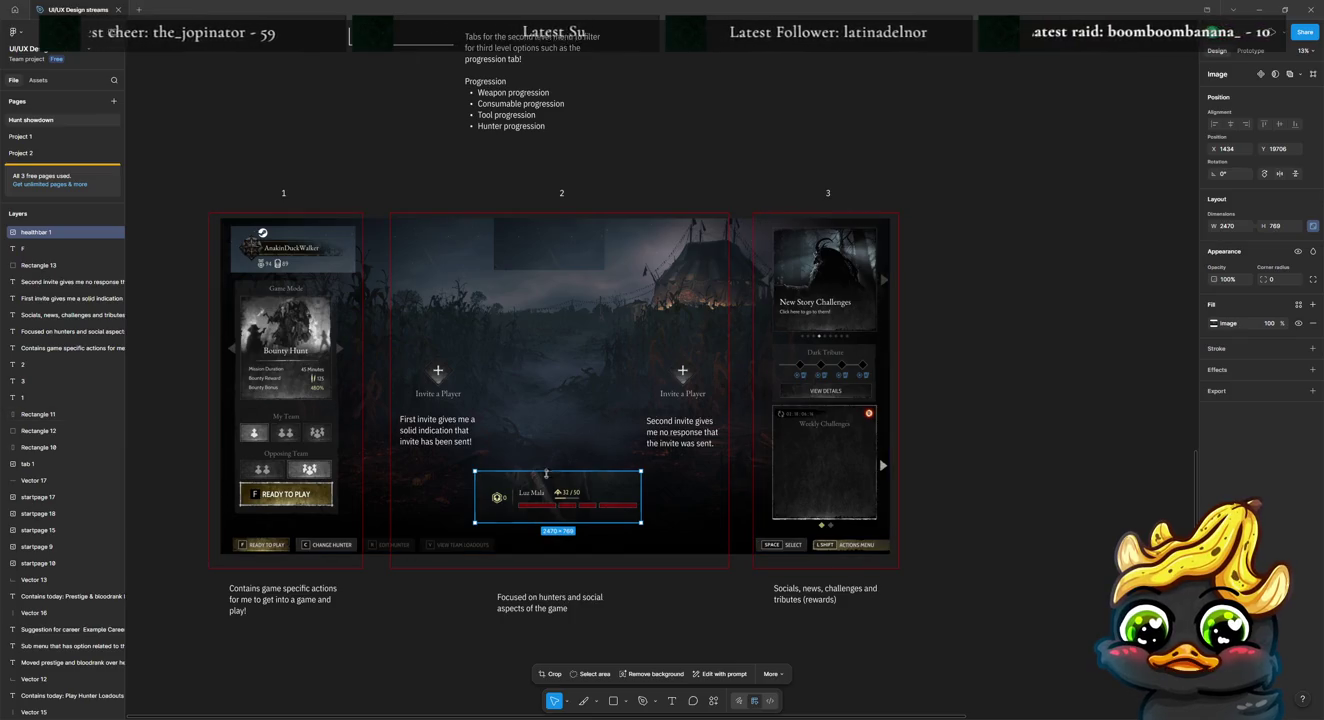
mouse_move(557, 494)
mouse_down()
mouse_move(544, 264)
mouse_move(542, 490)
mouse_move(556, 493)
mouse_up()
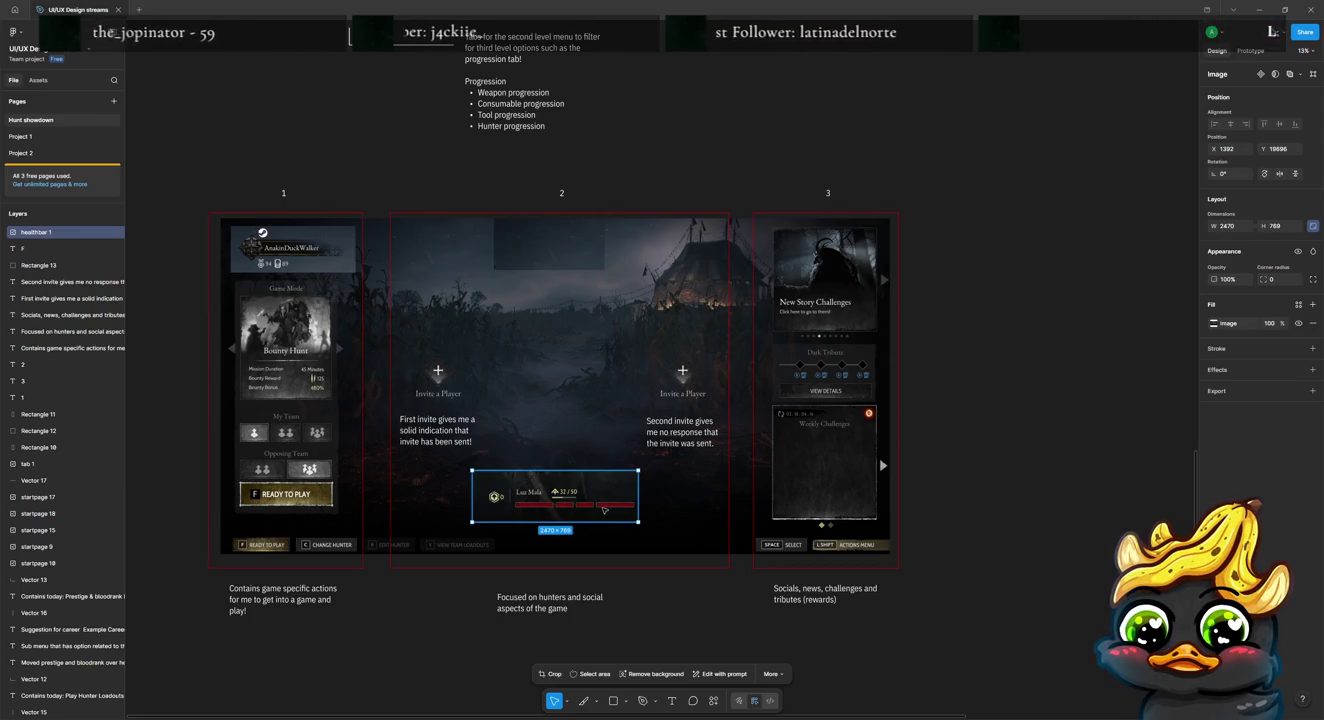
Step: Zoom in and nudge the Luz Mala health bar up-left to X 1350, Y 19581
click(572, 510)
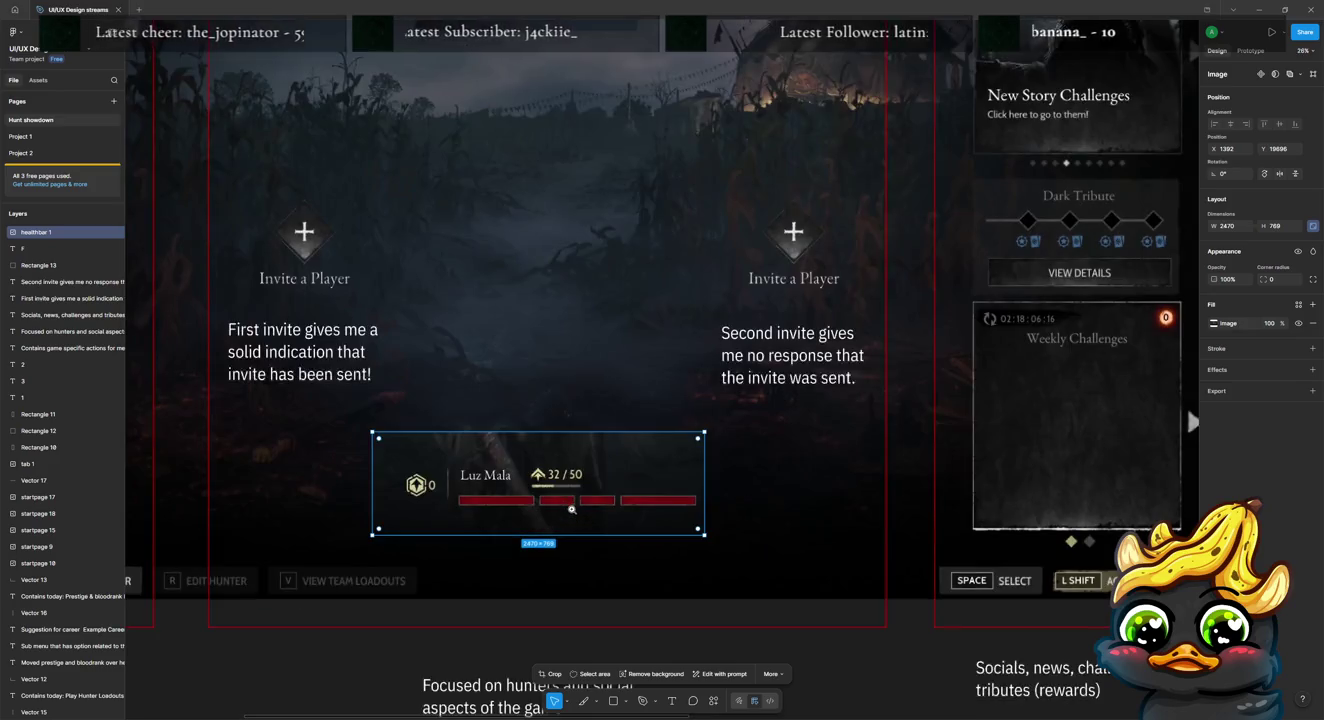
scroll(572, 510, left, 3)
scroll(600, 491, left, 3)
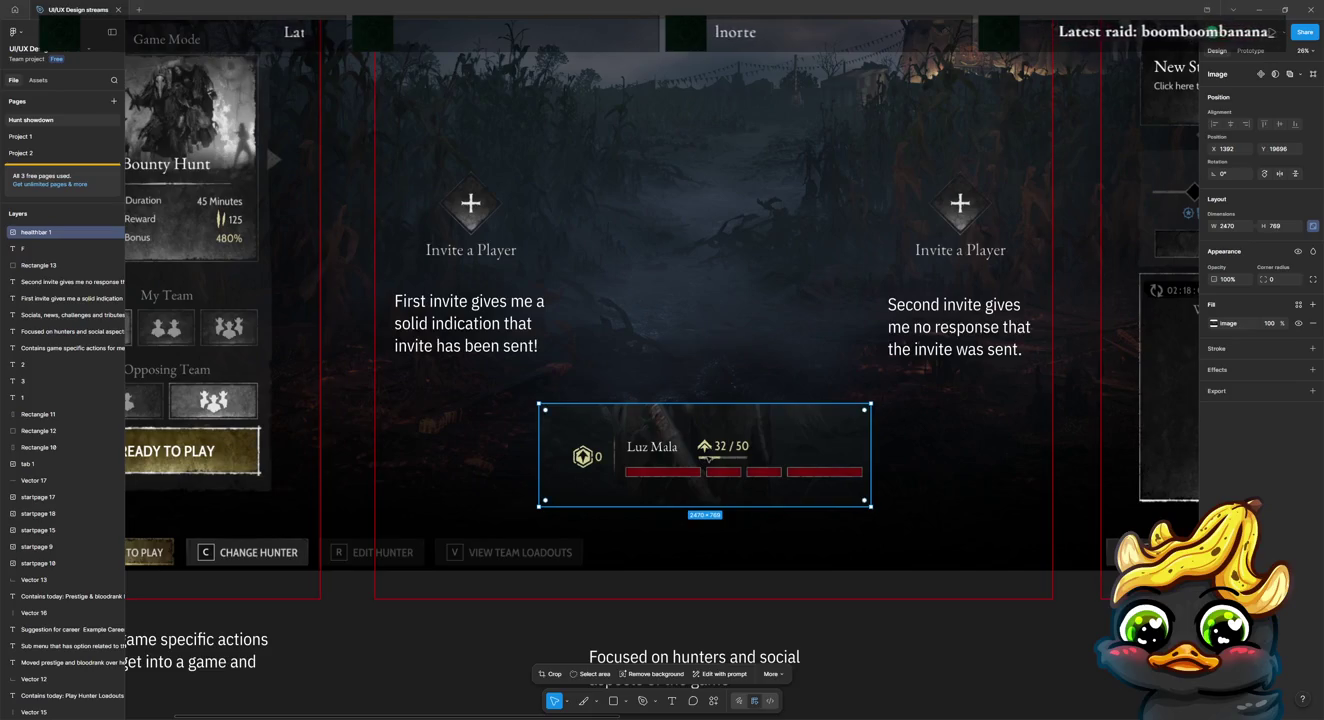
drag(600, 490, 594, 474)
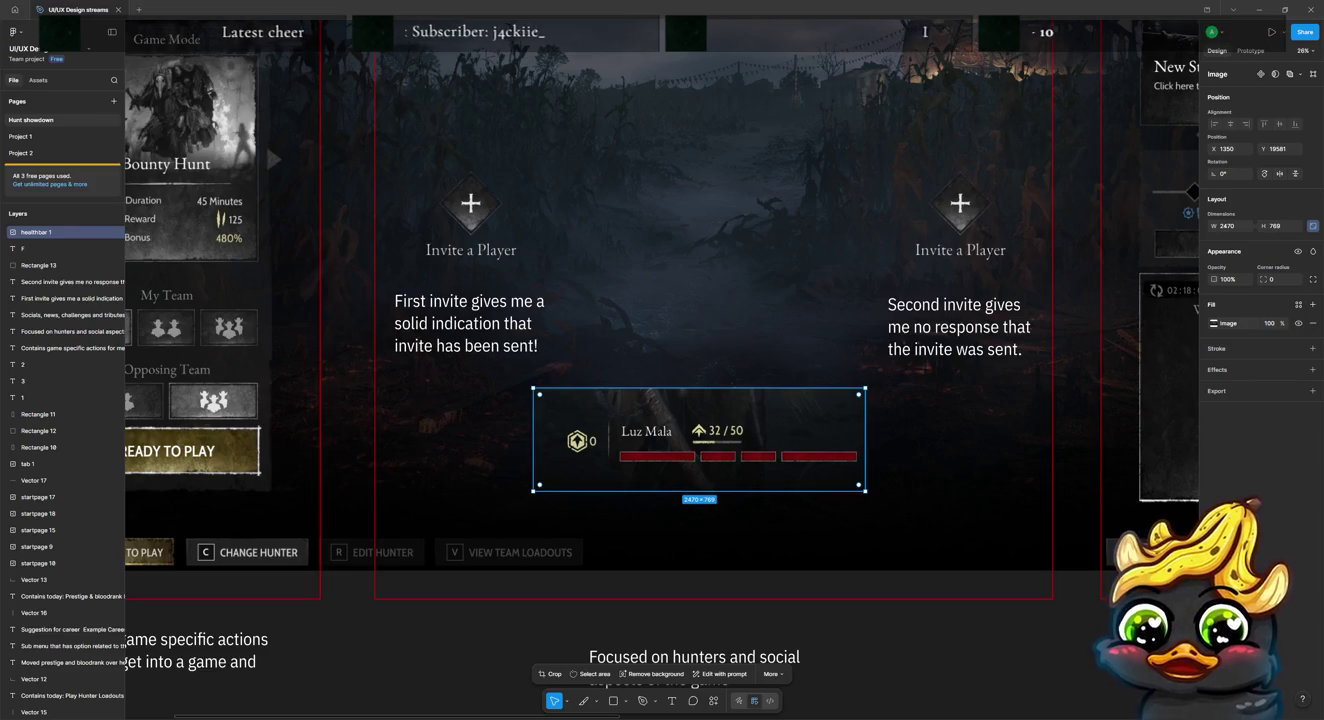
click(897, 666)
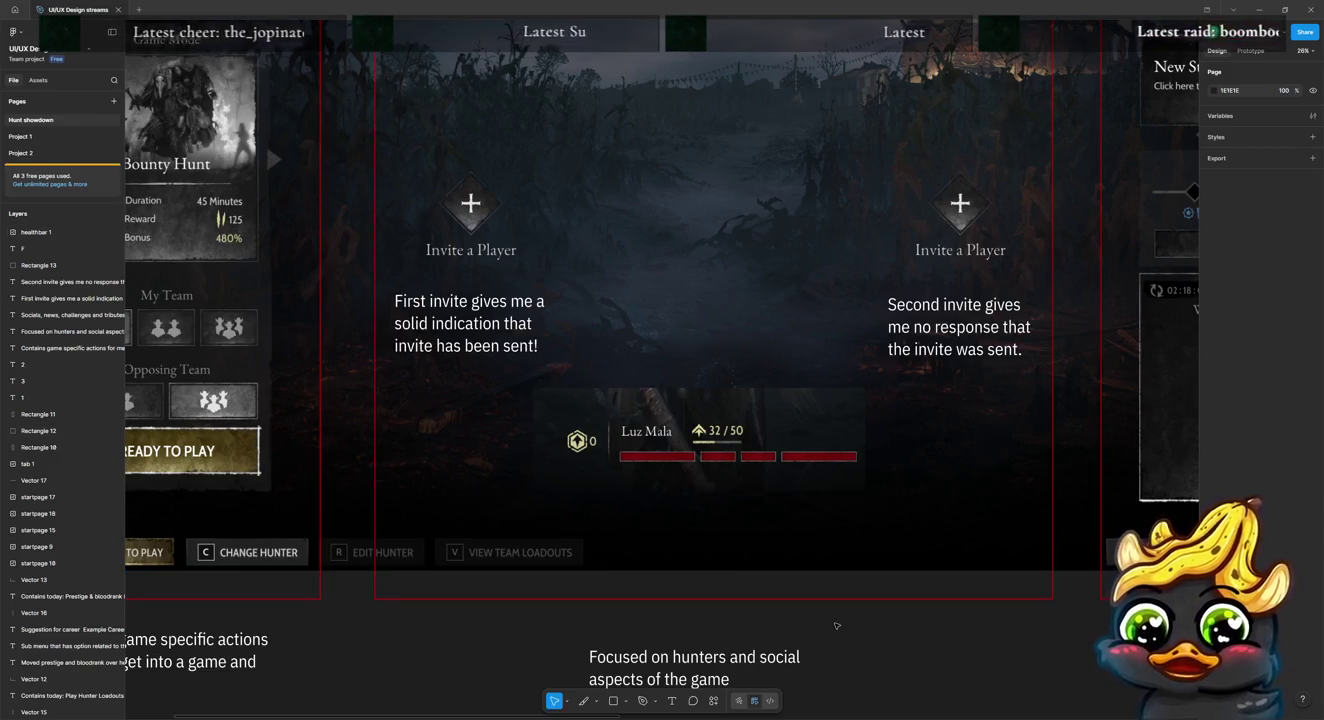
scroll(835, 622, down, 3)
scroll(701, 450, down, 2)
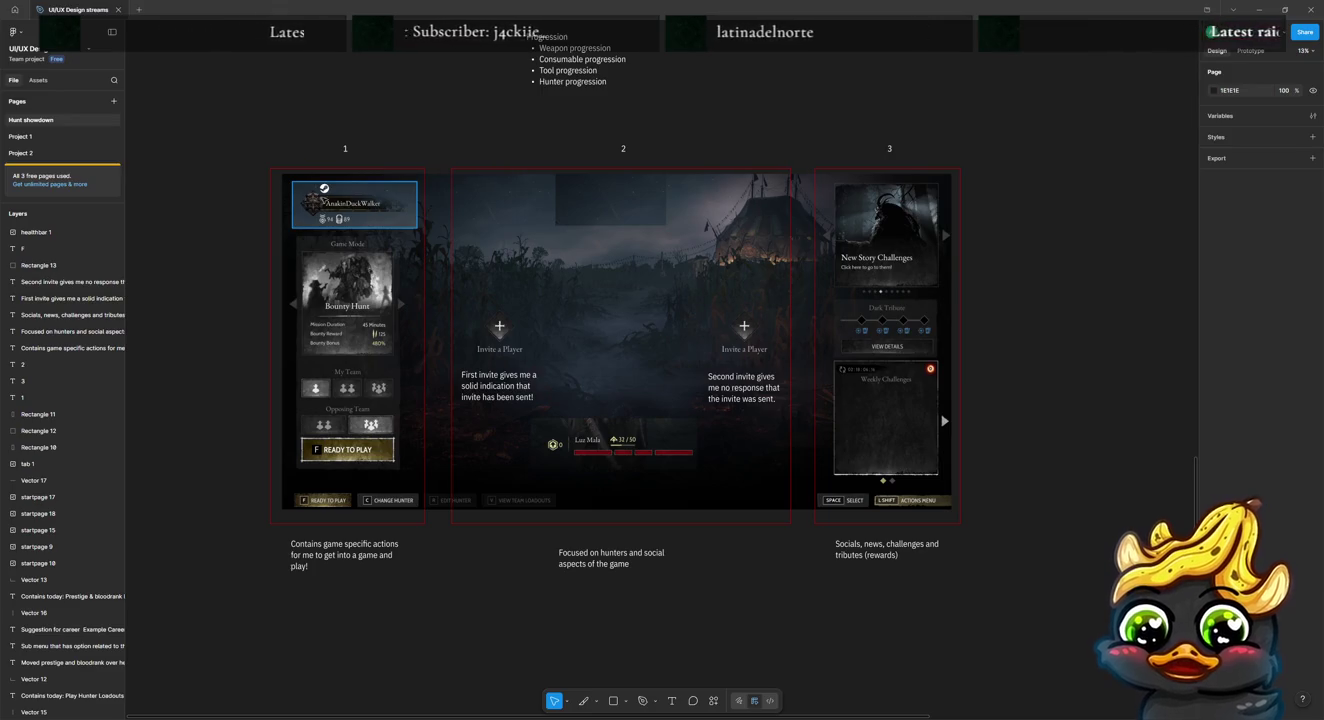
Step: Duplicate the player card image beside the original
ctrl+scroll(372, 199, up, 5)
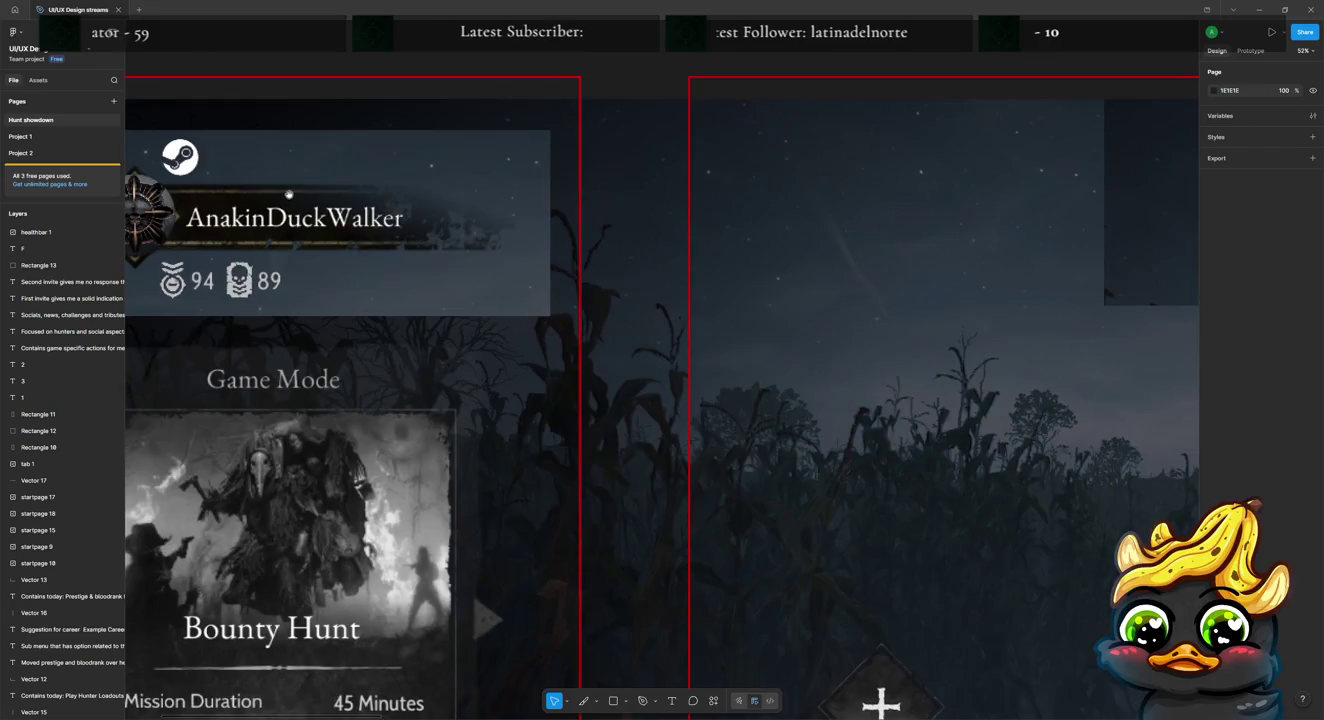
drag(288, 193, 393, 198)
click(393, 203)
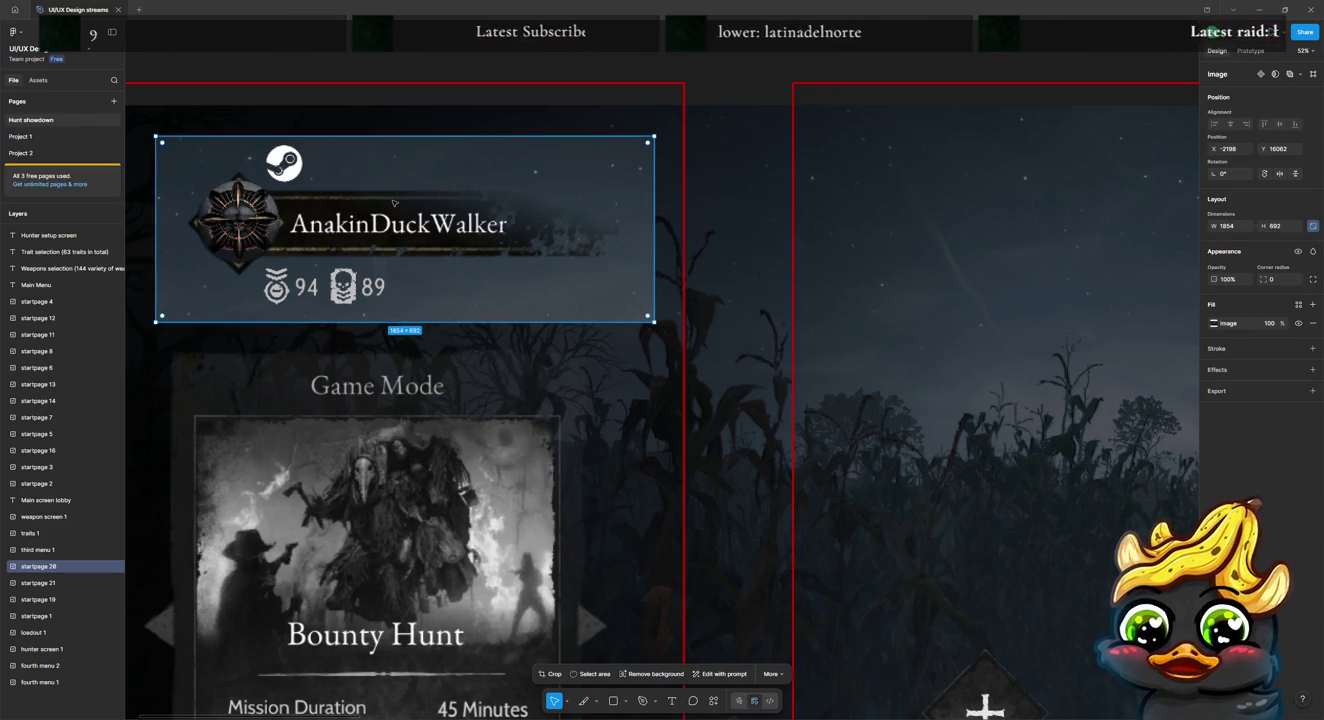
alt+drag(393, 203, 733, 208)
Step: Crop the duplicate to a small 202×161 background patch and place it over the Steam icon
double_click(582, 241)
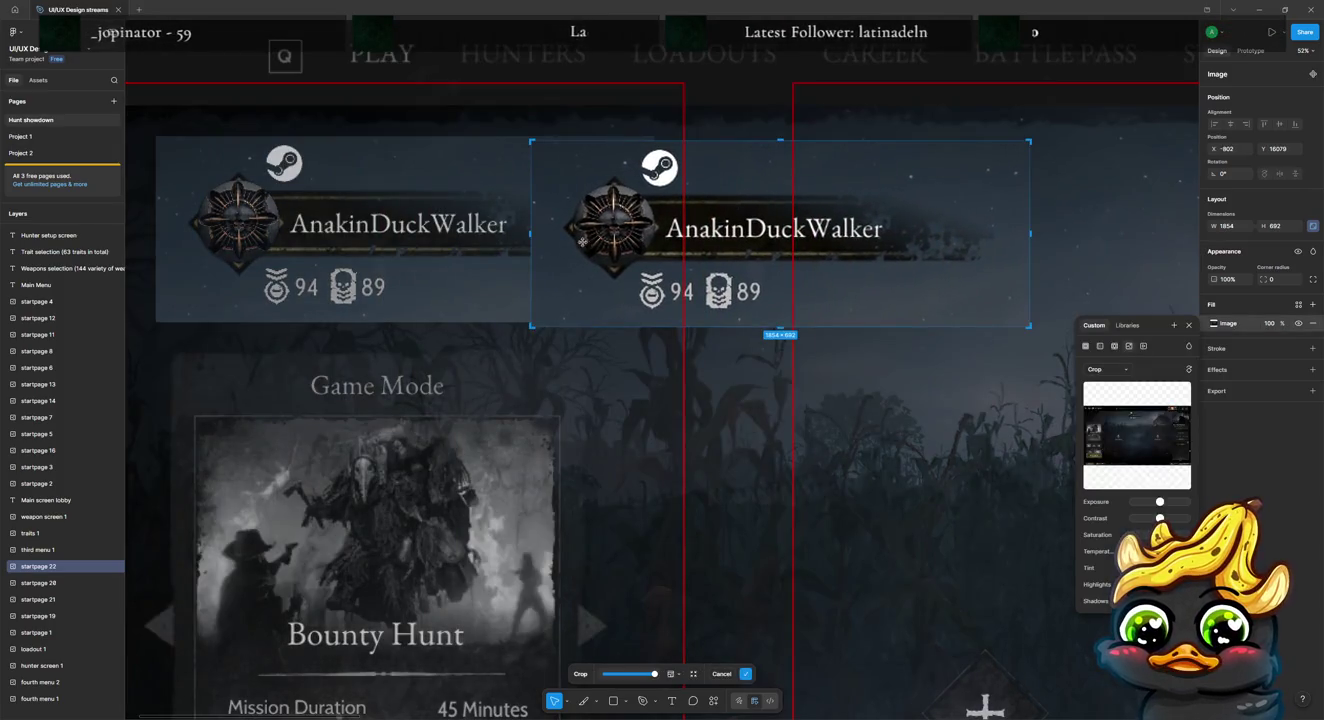
drag(530, 240, 976, 237)
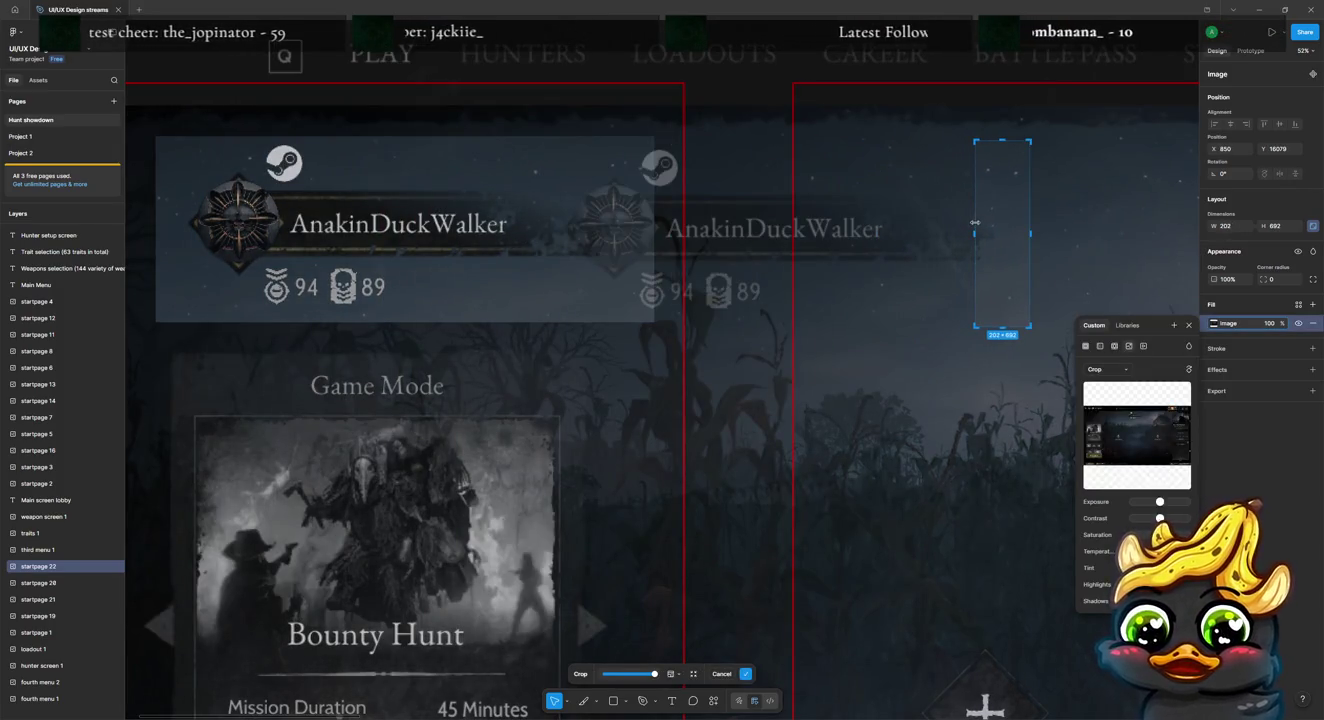
drag(1002, 323, 1002, 184)
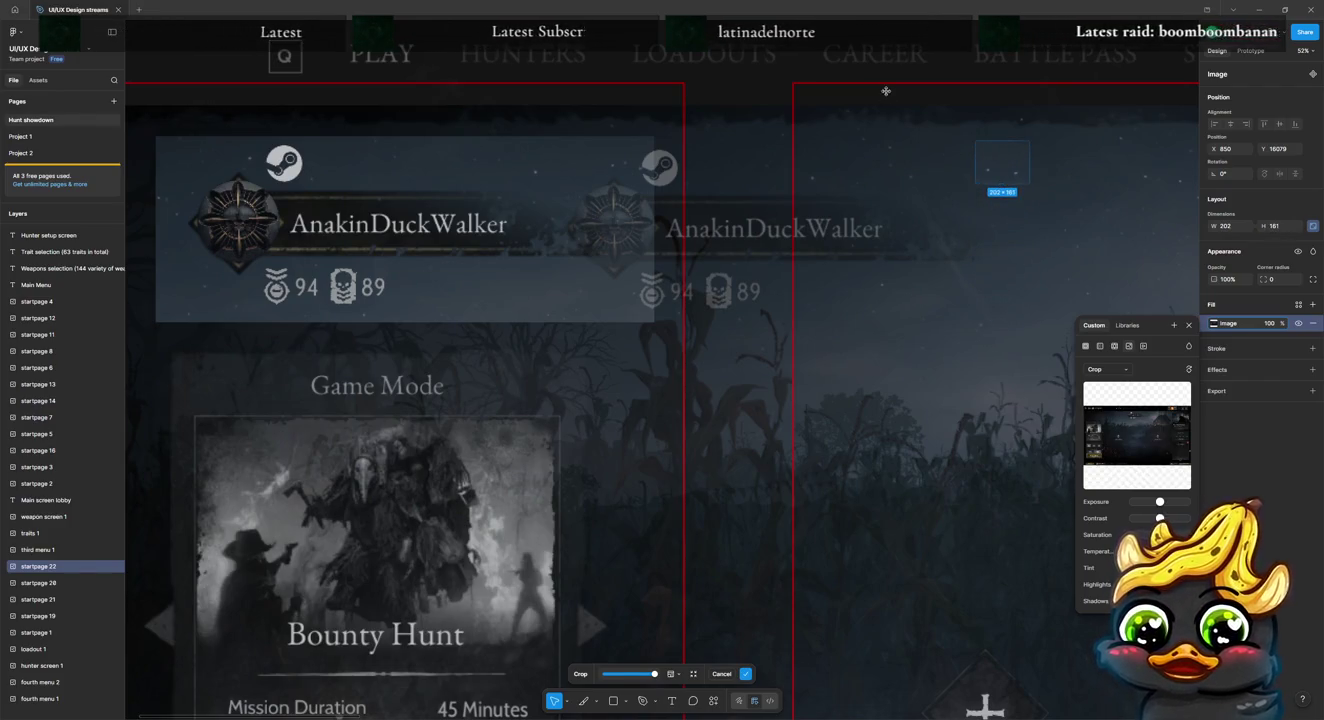
key(Return)
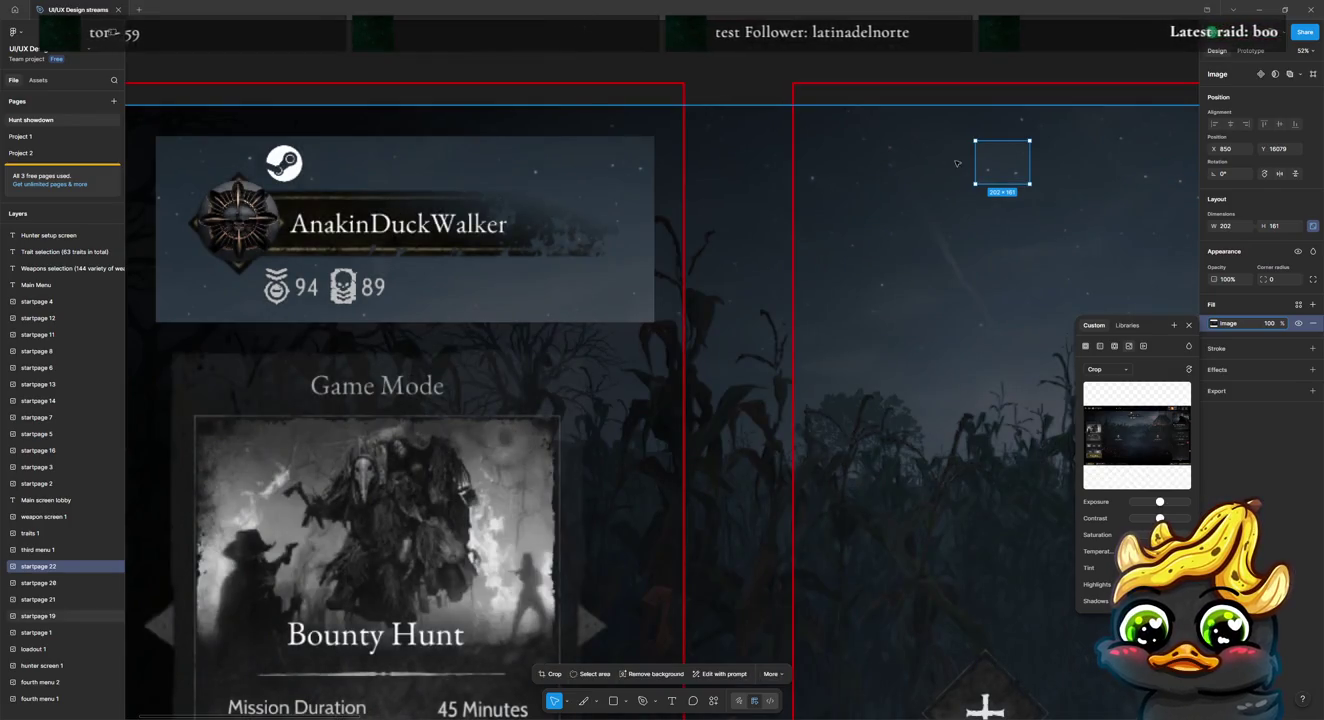
drag(845, 168, 295, 172)
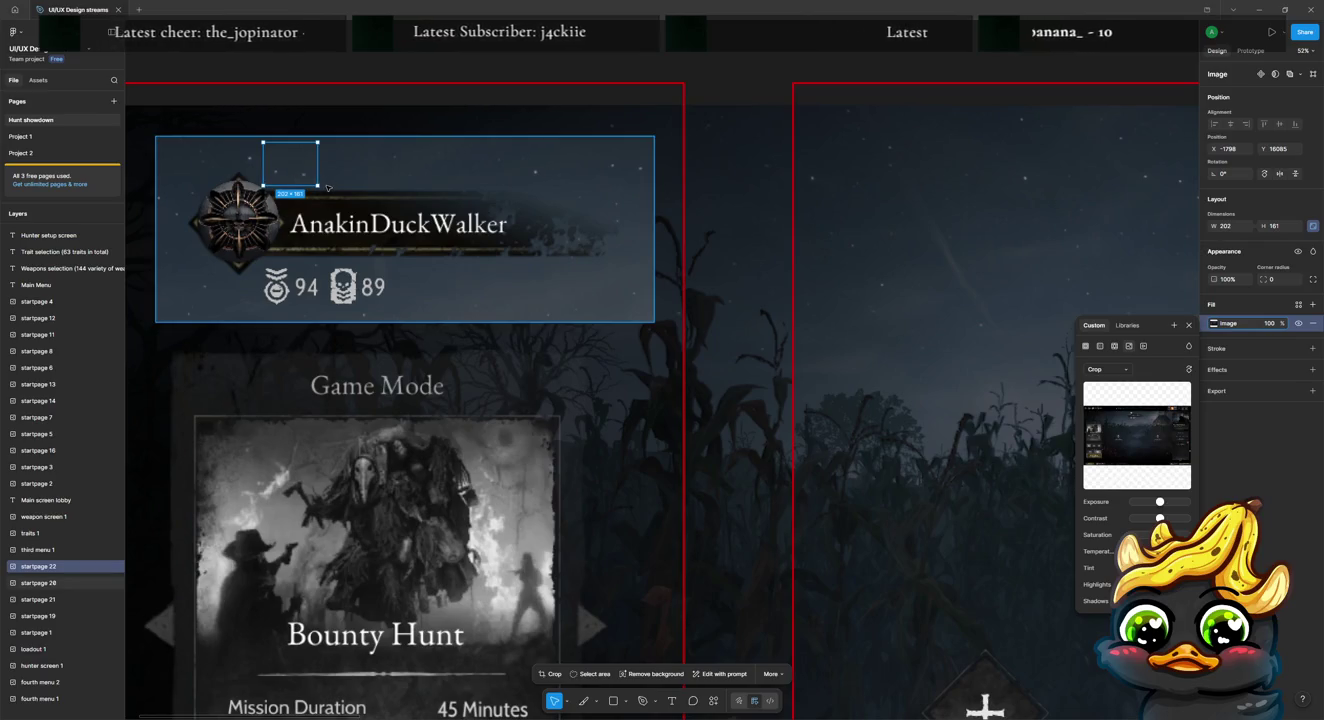
click(471, 189)
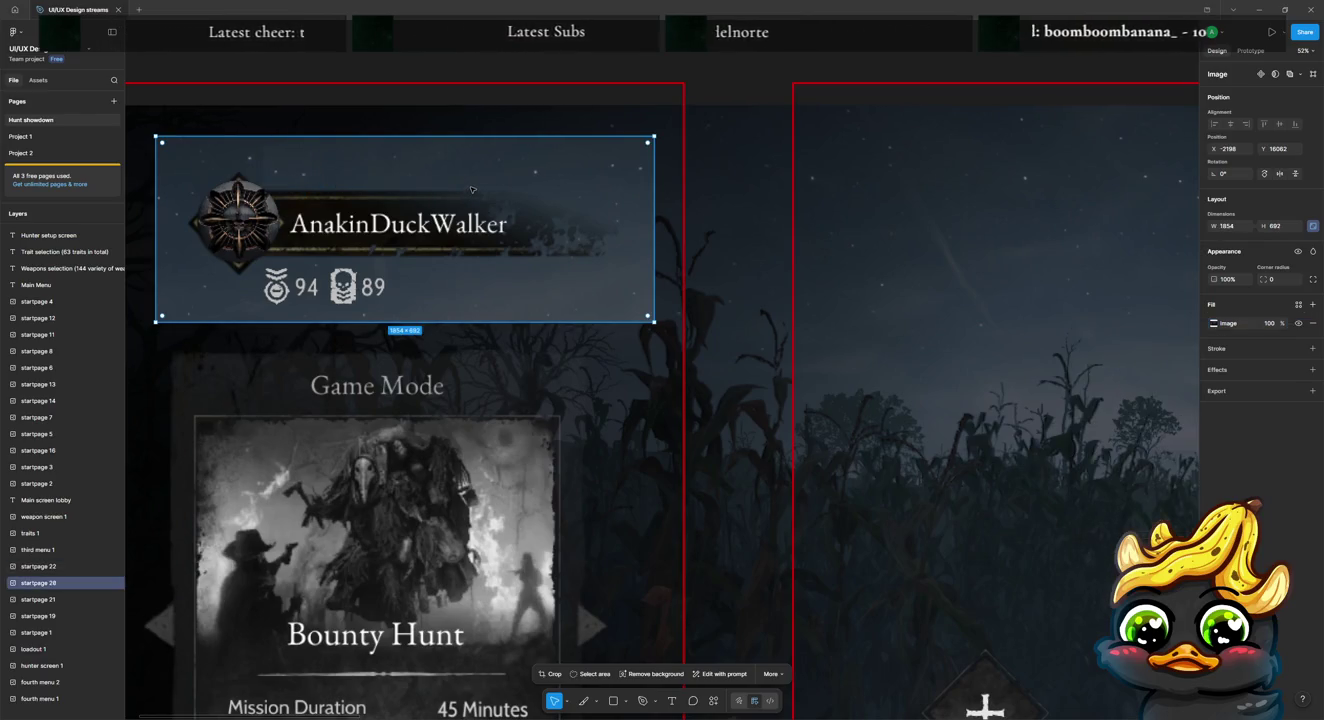
Step: Duplicate the player card, crop the copy to just the Steam icon, and place it right of the player name
key(ctrl+d)
drag(427, 189, 798, 206)
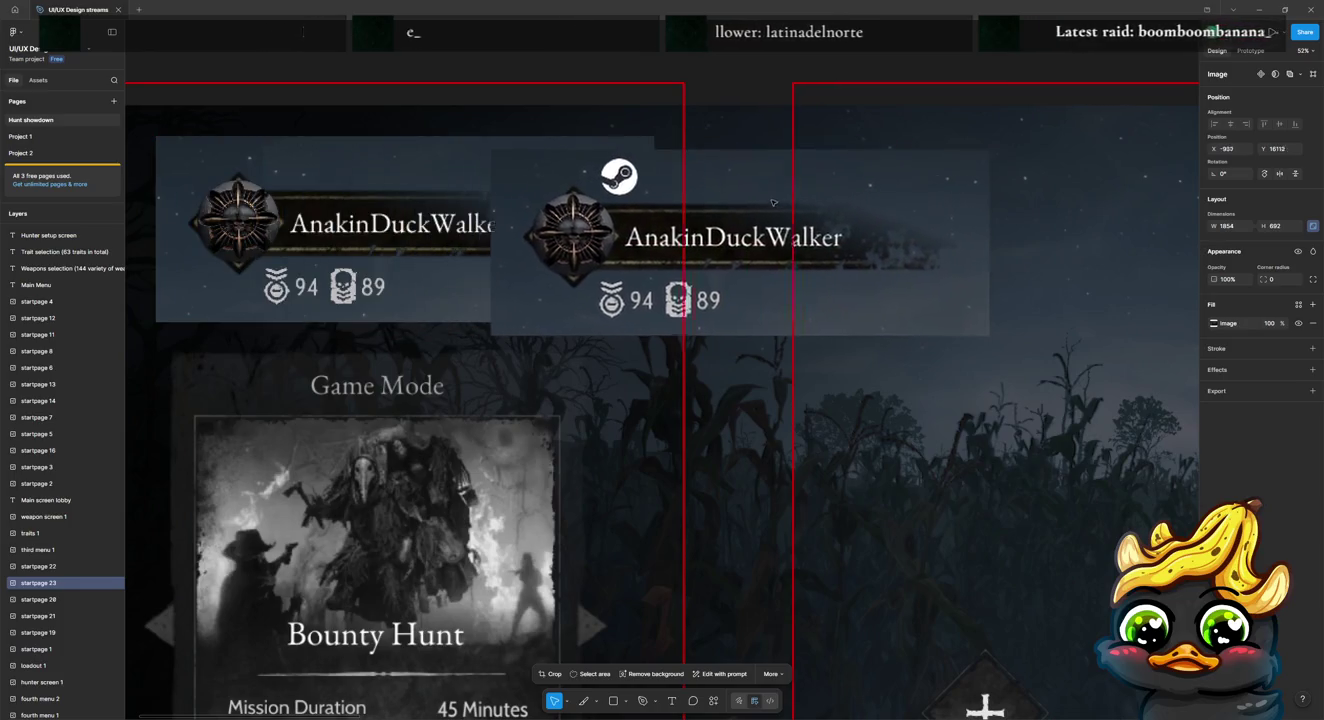
key(Return)
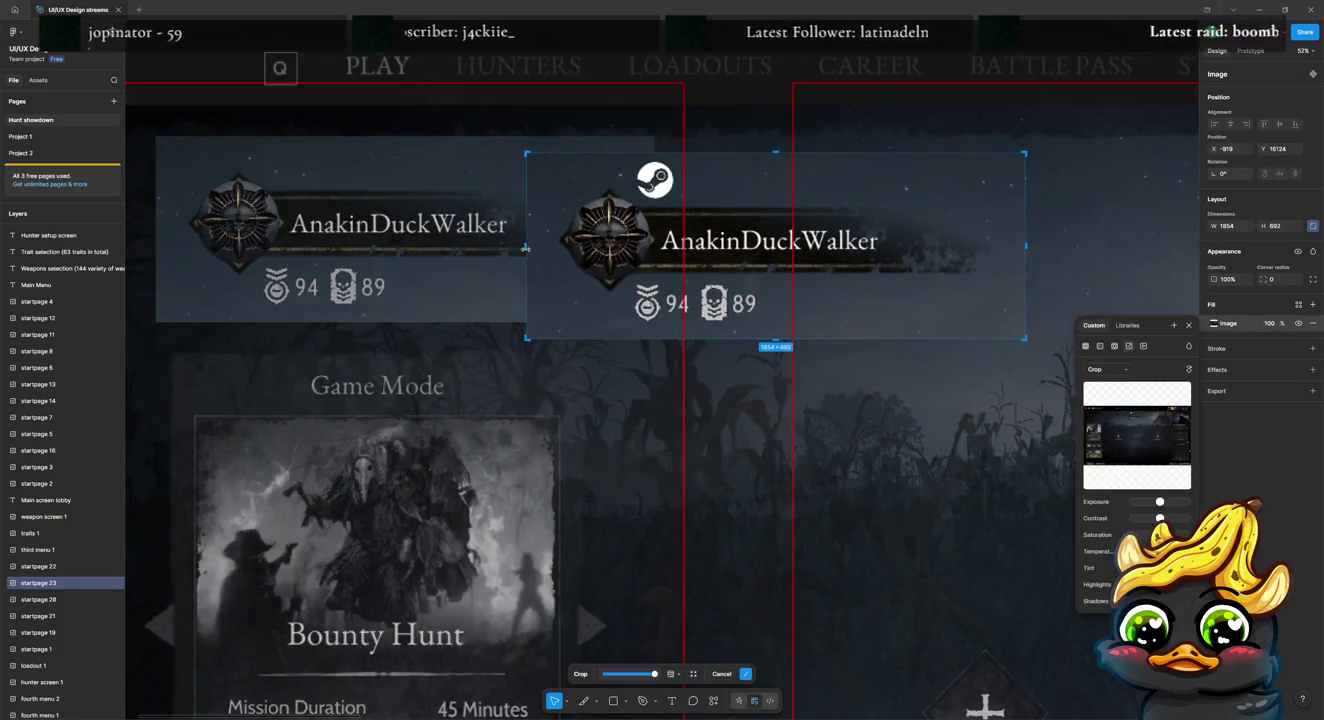
drag(527, 249, 632, 246)
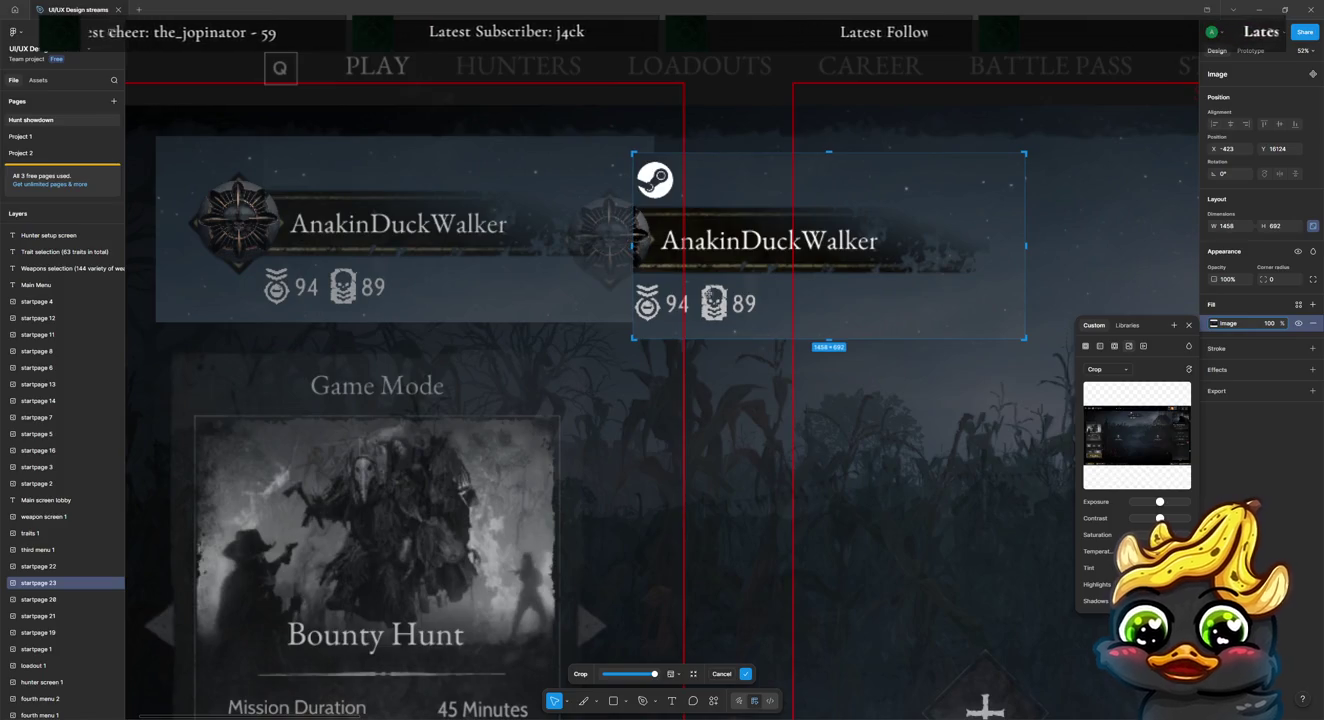
drag(812, 339, 811, 207)
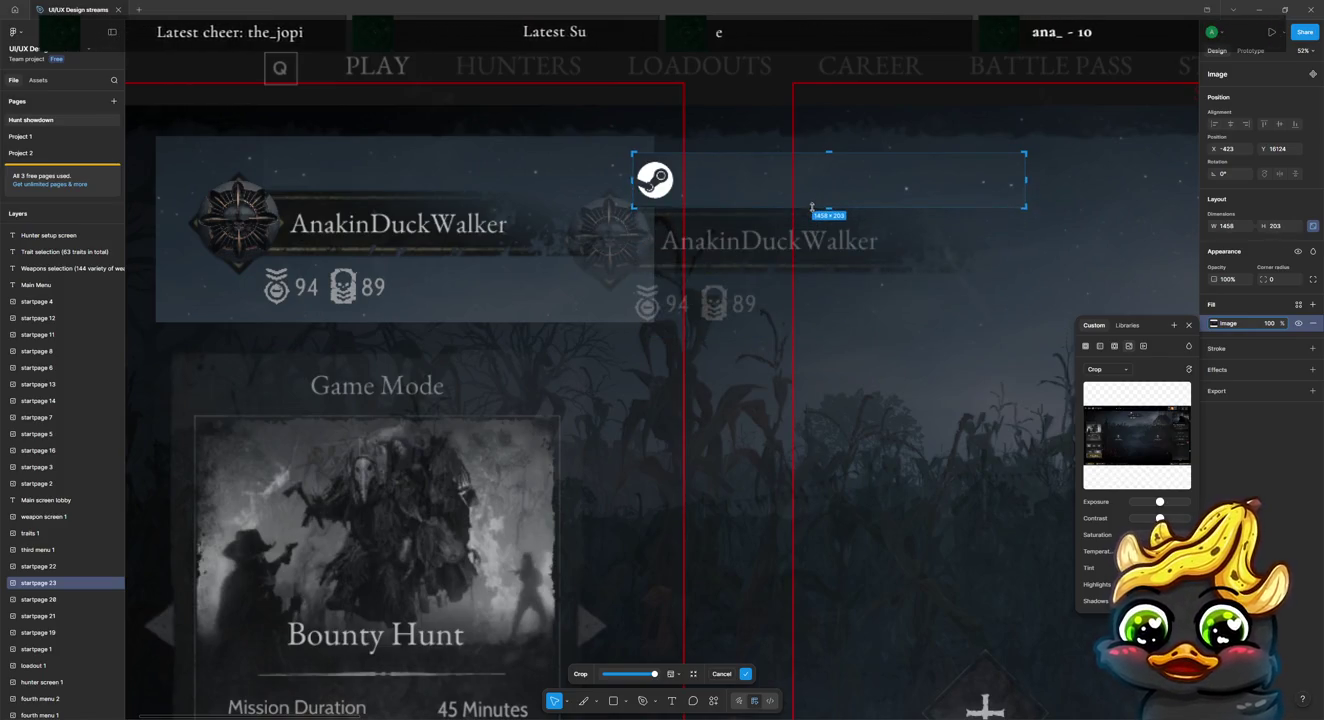
drag(1024, 207, 918, 201)
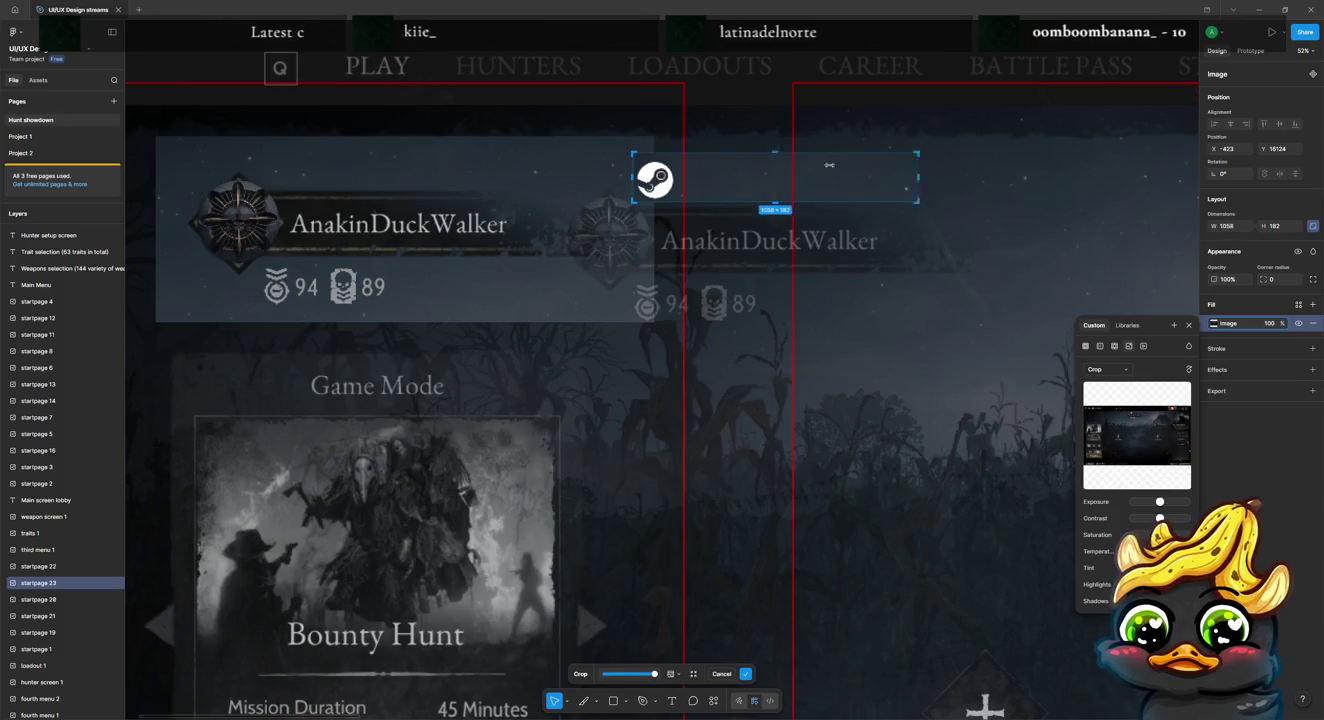
drag(828, 165, 678, 170)
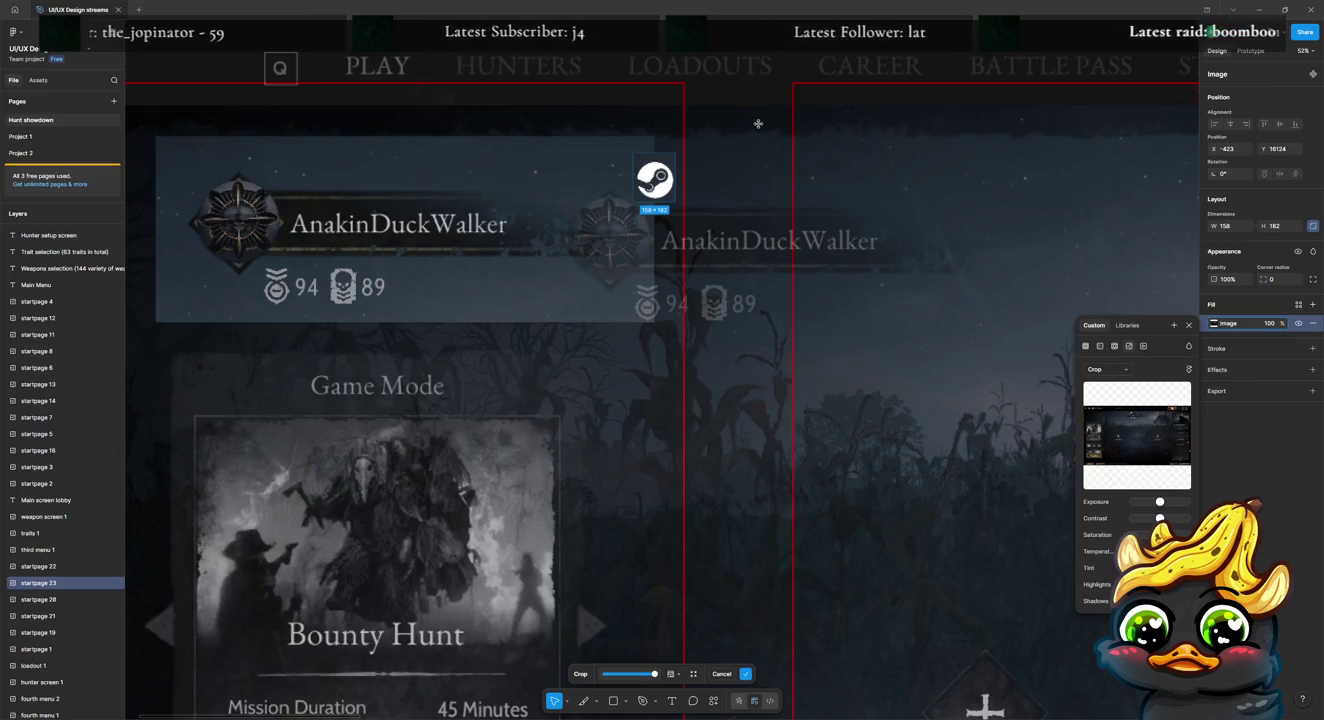
key(Return)
drag(655, 180, 540, 223)
click(730, 95)
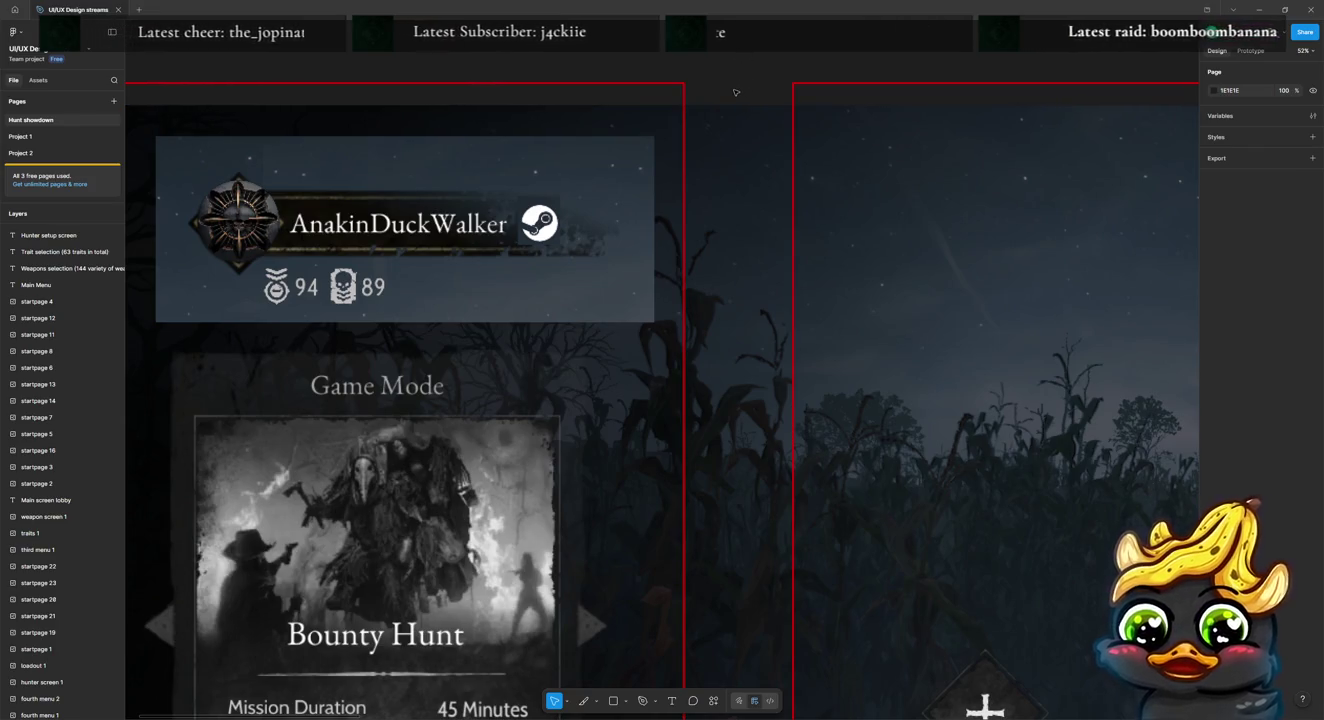
Step: Move the large startpage 19 lobby image right and down, then zoom to it
scroll(735, 90, down, 3)
scroll(668, 203, down, 2)
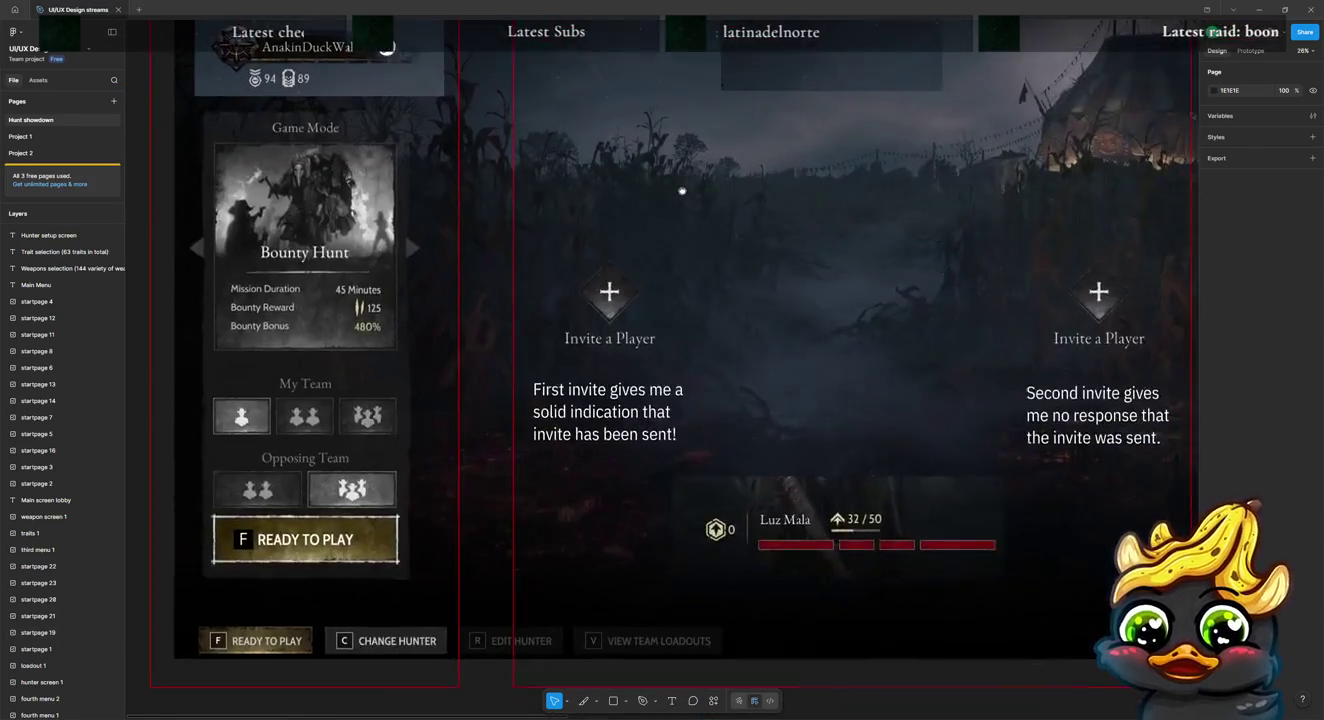
scroll(668, 203, up, 1)
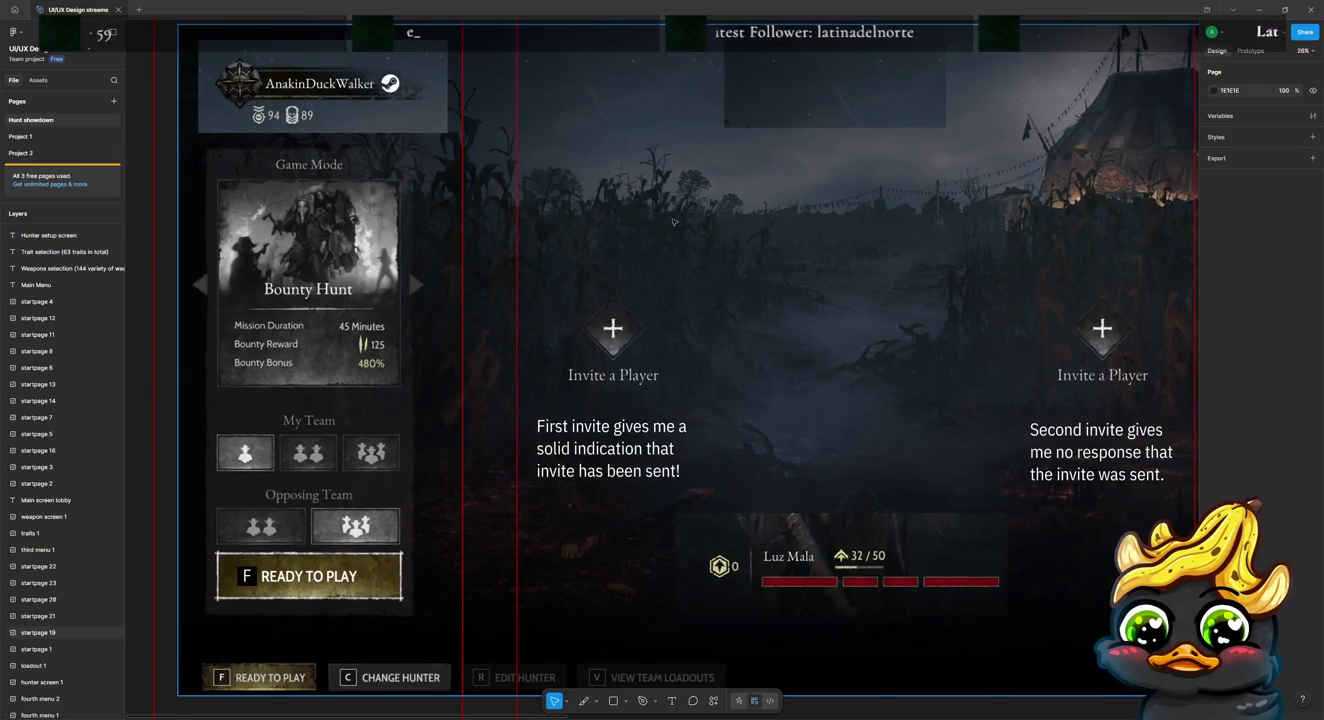
scroll(850, 330, right, 2)
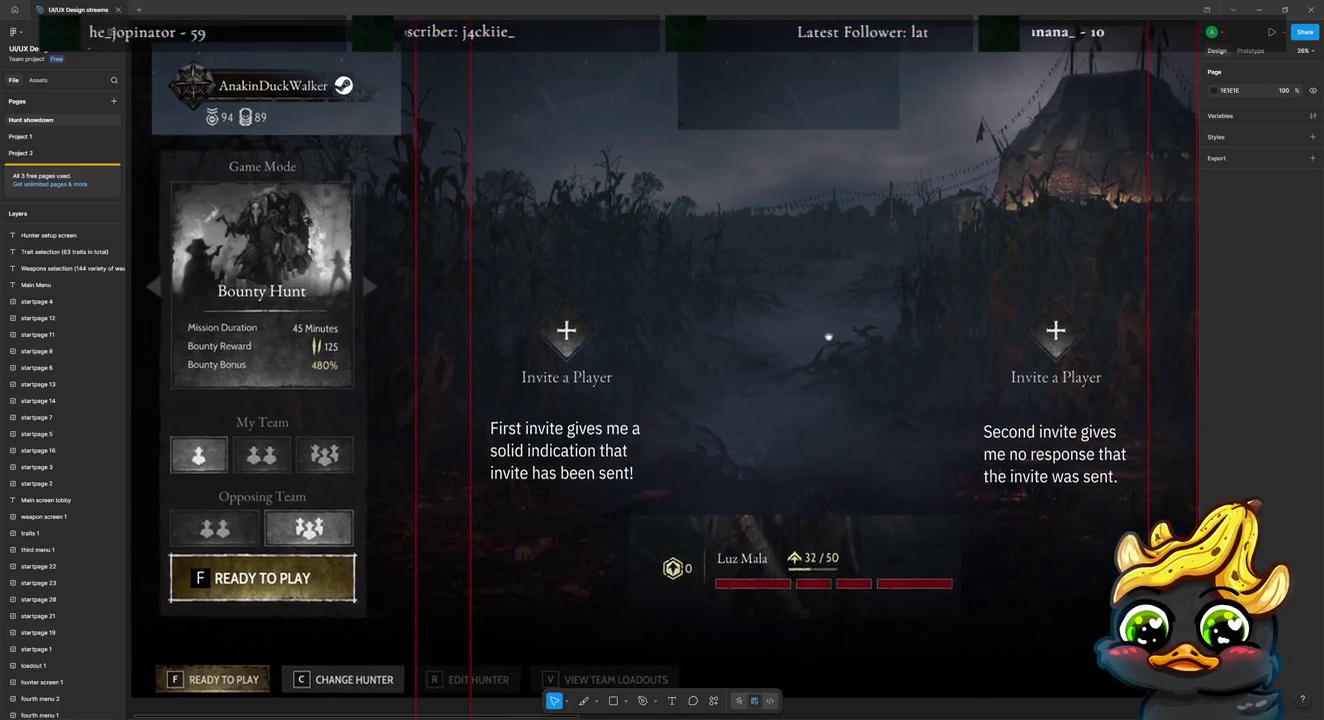
click(812, 125)
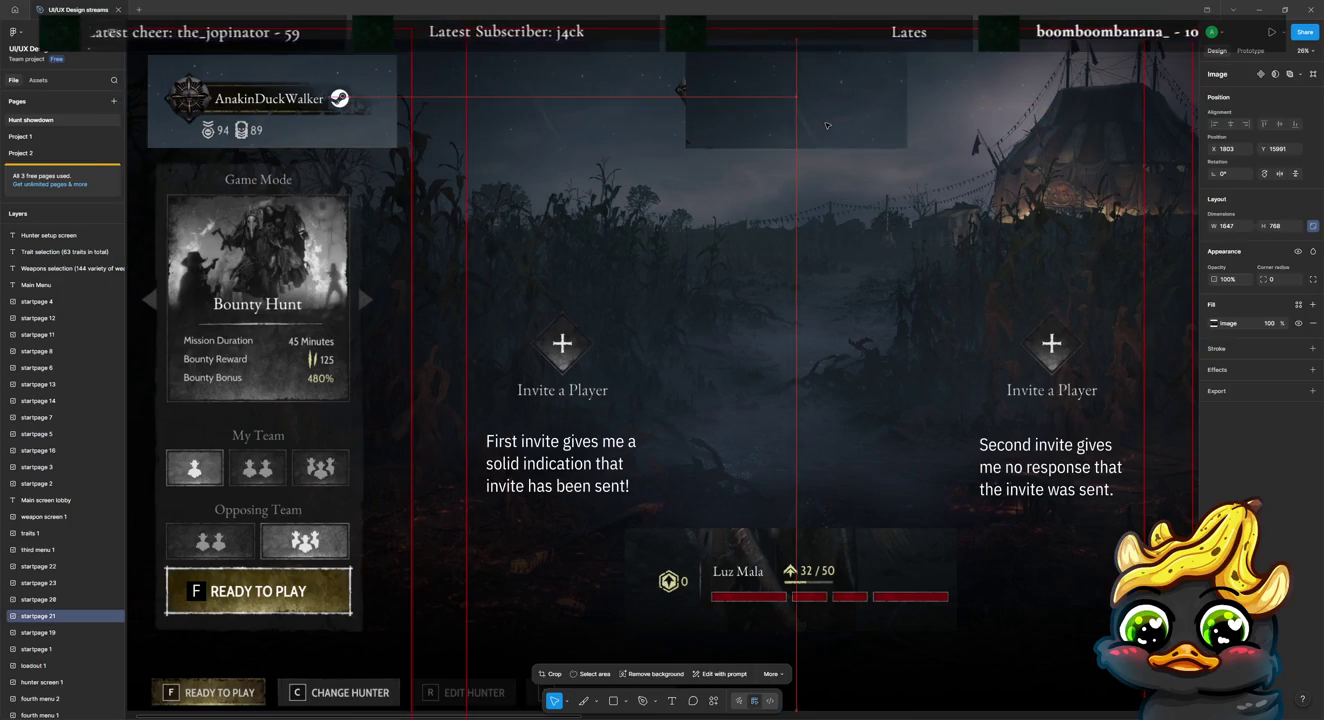
click(39, 632)
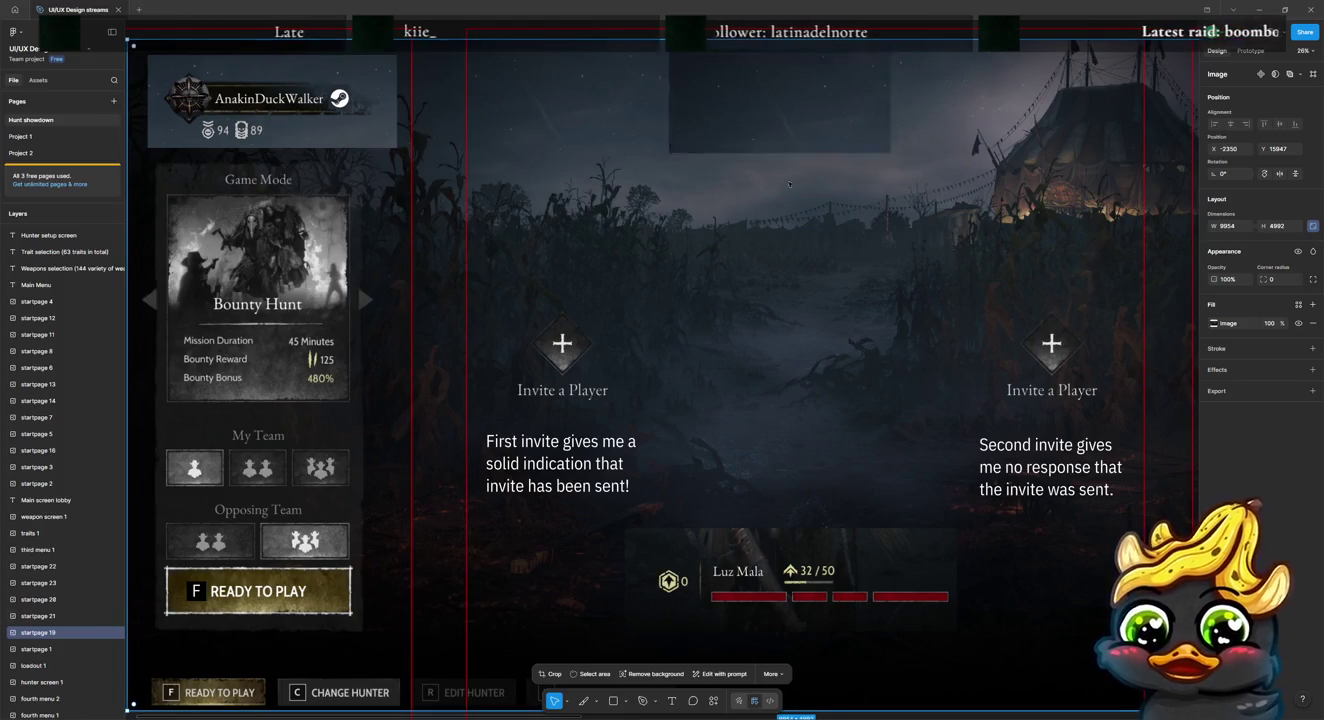
mouse_move(756, 130)
mouse_down()
mouse_move(827, 255)
mouse_move(793, 88)
mouse_up()
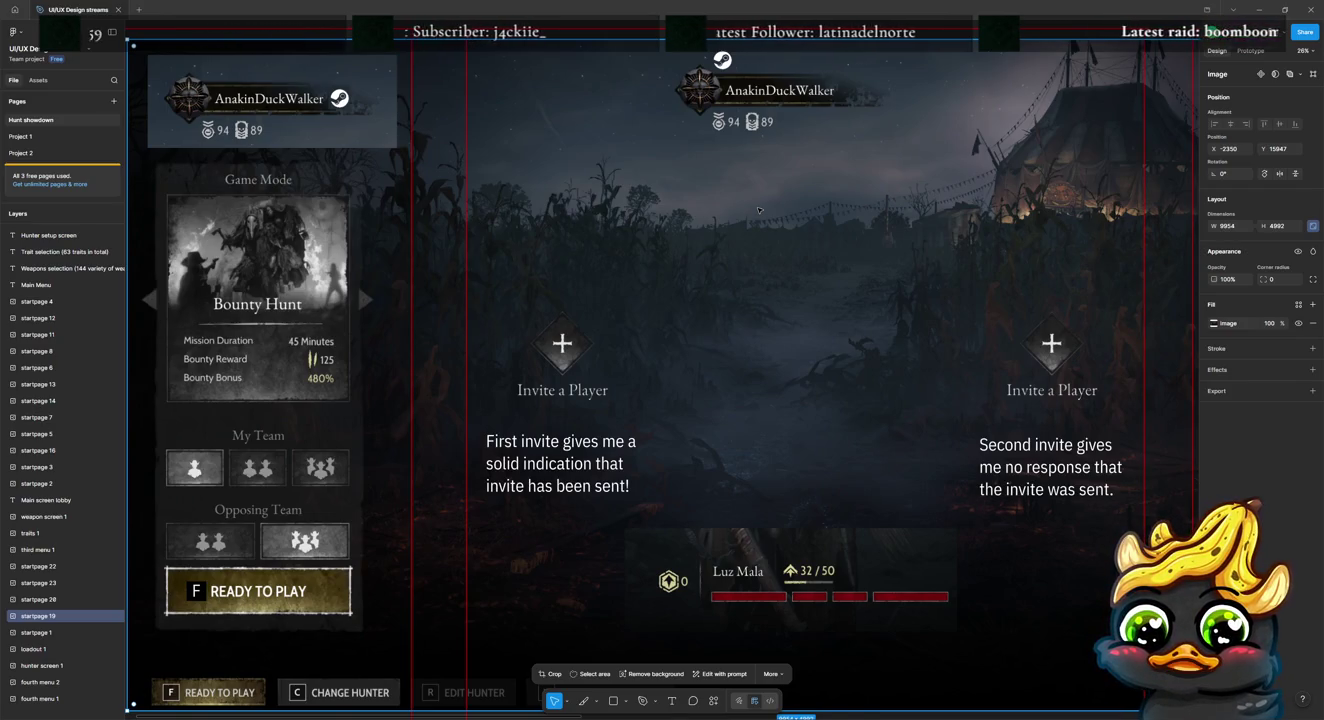
key(shift+2)
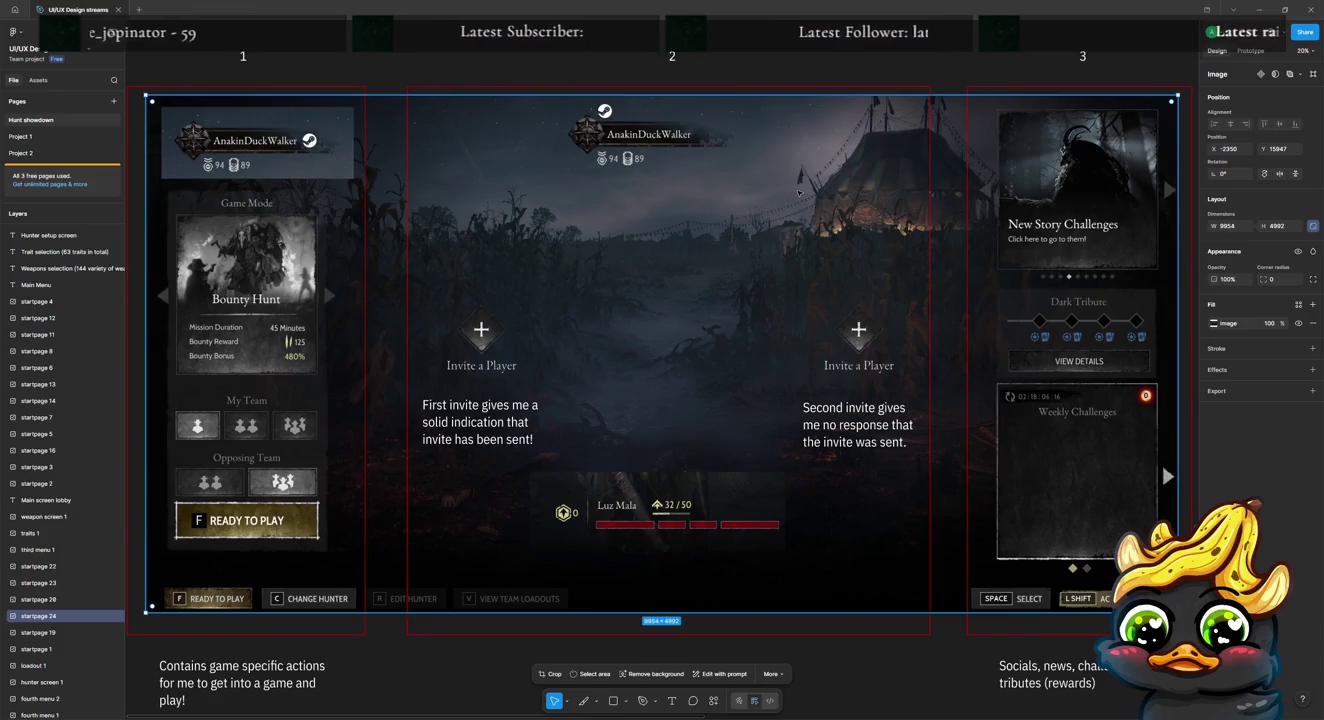
Step: Crop the large overlaid screenshot down to a small top-centre patch
double_click(785, 202)
mouse_move(1175, 120)
mouse_down()
mouse_move(790, 105)
mouse_move(722, 164)
mouse_up()
drag(147, 611, 577, 218)
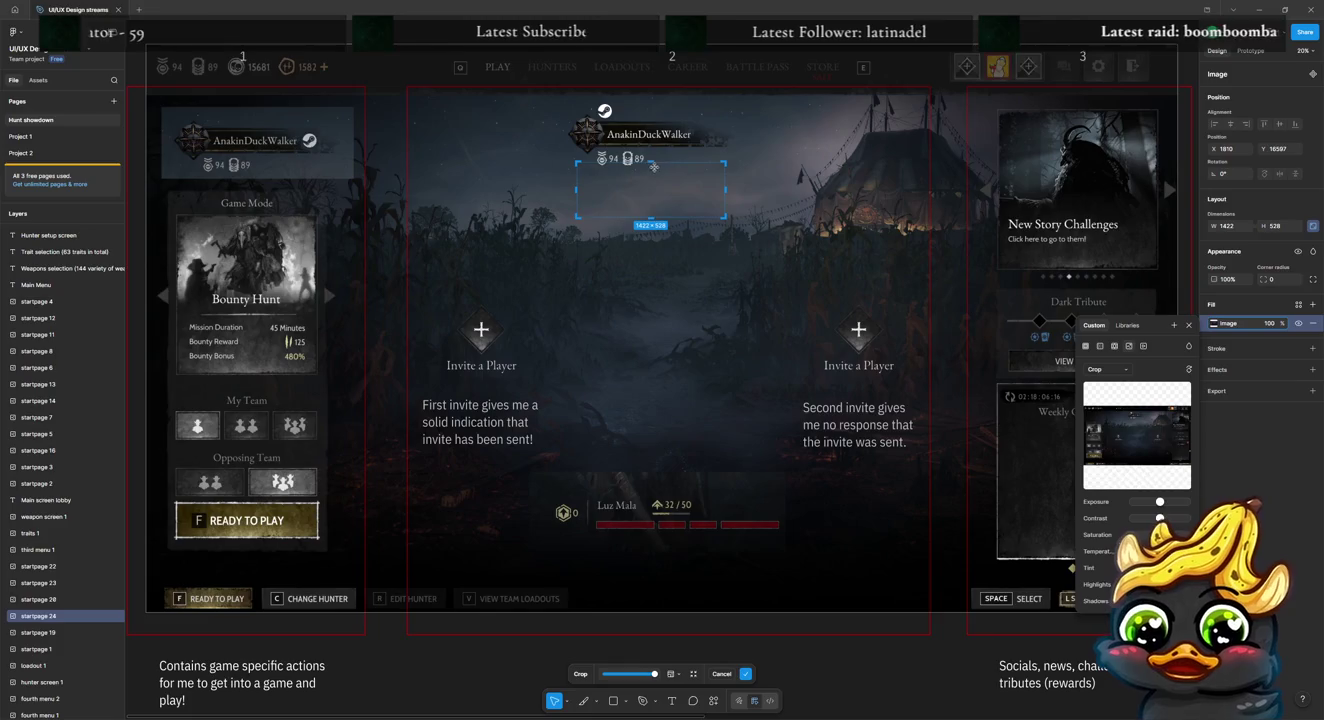
drag(651, 161, 631, 132)
key(Return)
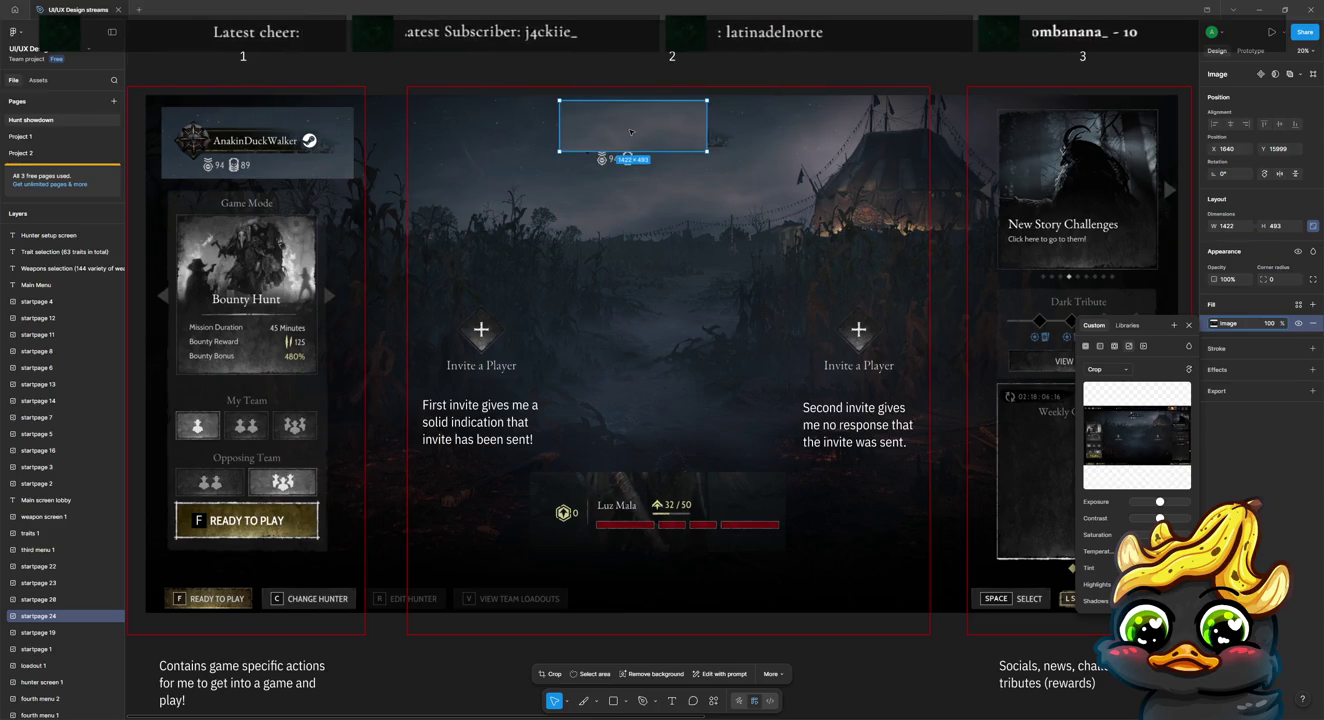
Step: Recrop the patch to about 1641×677 and shift the dark sky over the player name
double_click(631, 133)
mouse_move(707, 152)
mouse_down()
mouse_move(729, 170)
mouse_move(692, 177)
mouse_up()
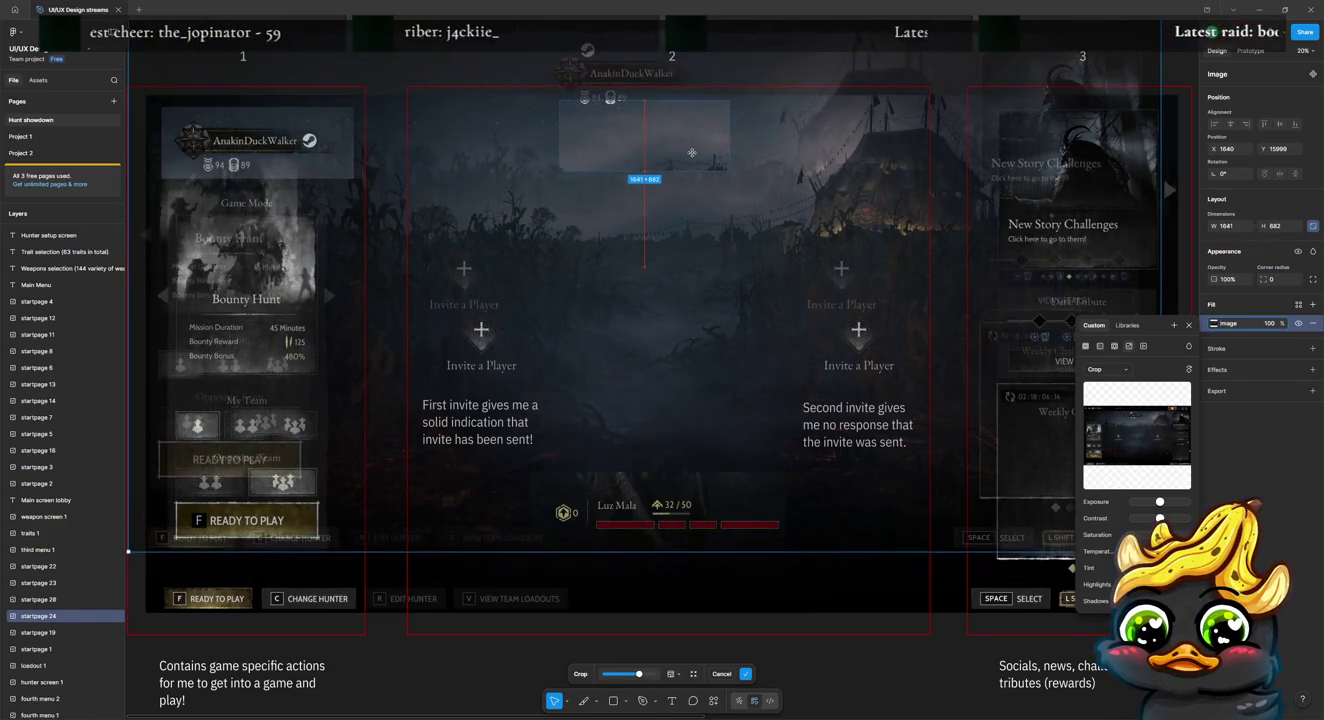
drag(690, 177, 874, 200)
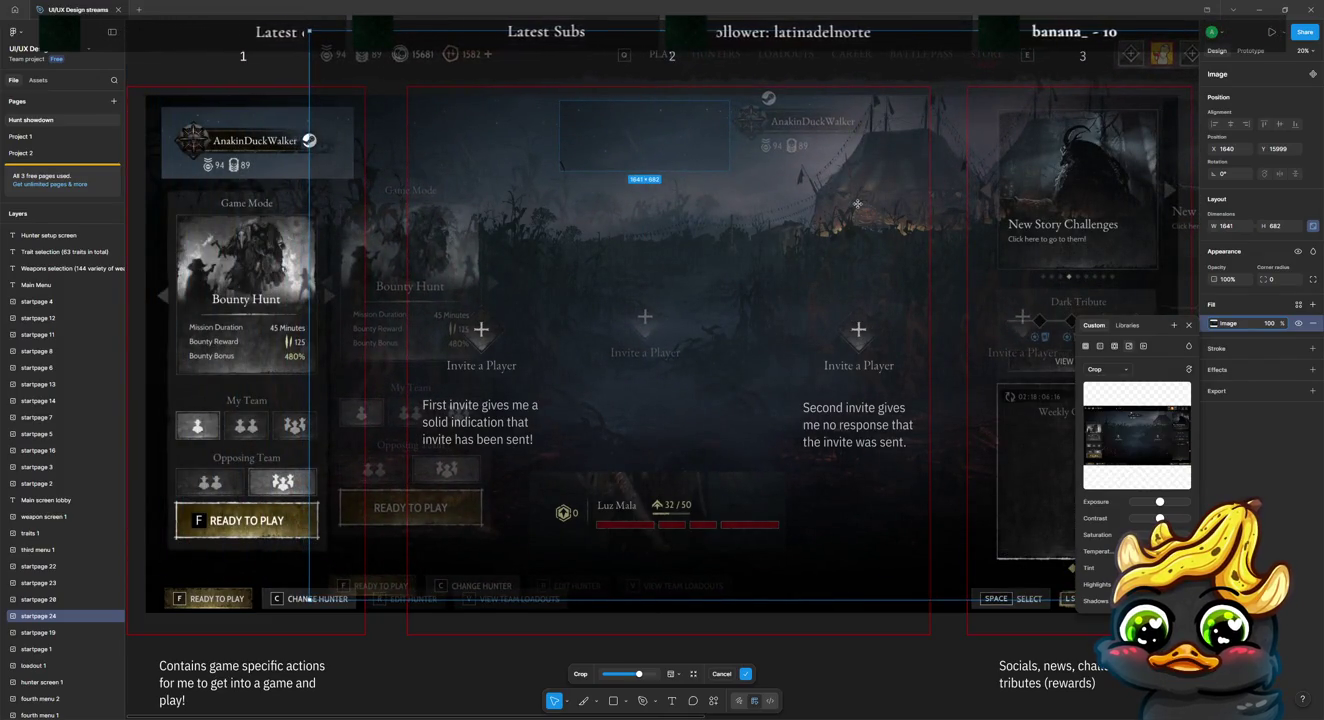
drag(857, 204, 870, 206)
click(467, 64)
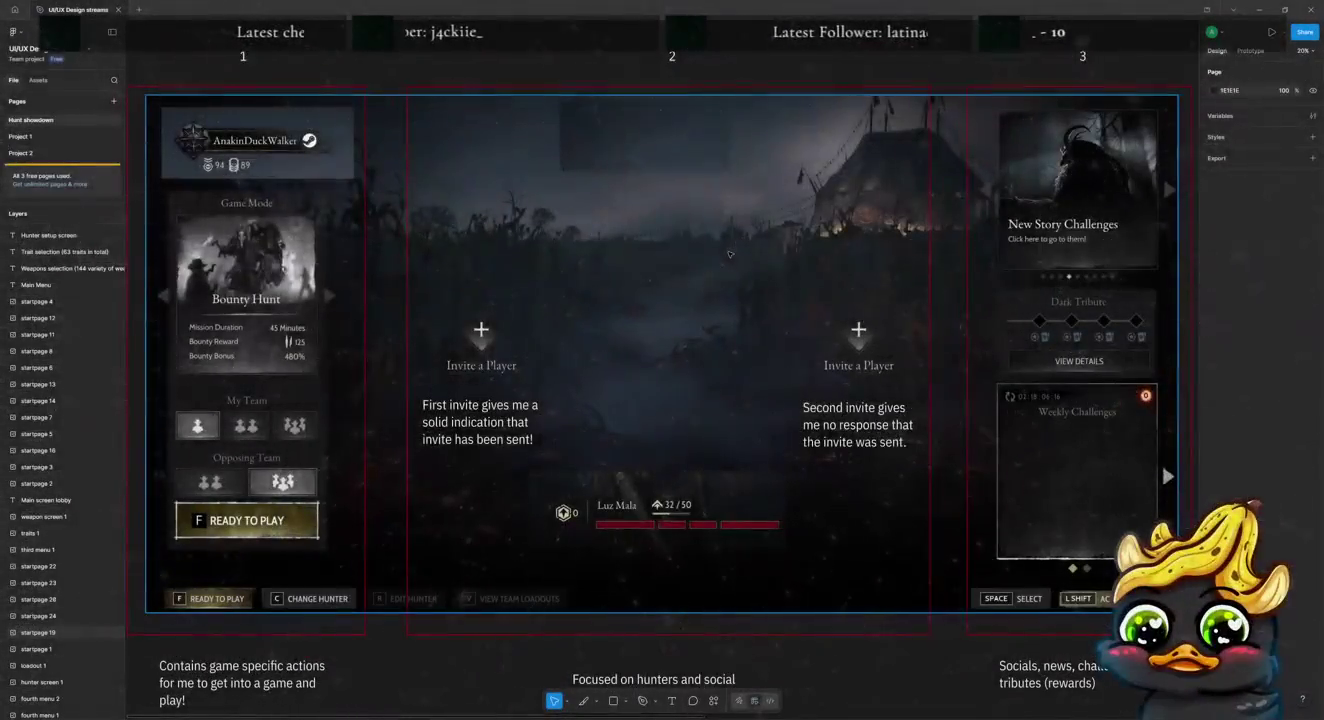
Step: Draw a rectangle over the bottom-left Ready to Play prompt
scroll(340, 286, down, 3)
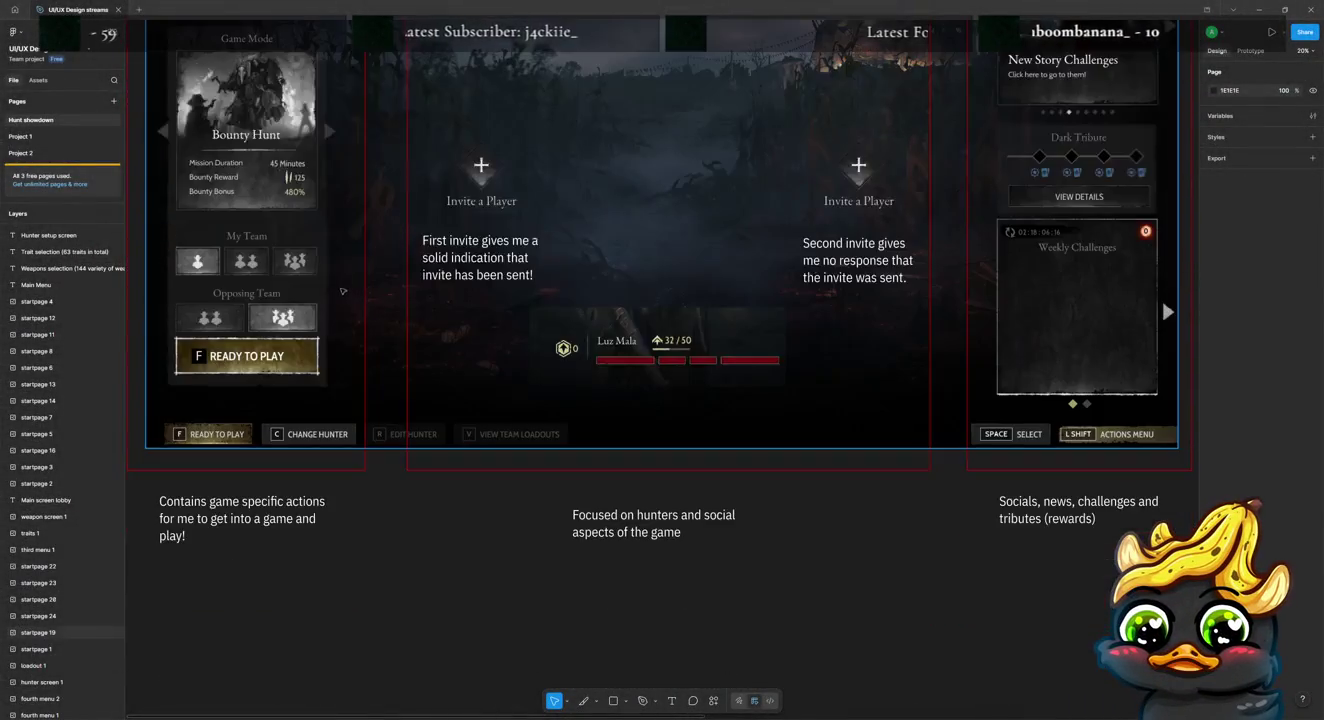
click(395, 469)
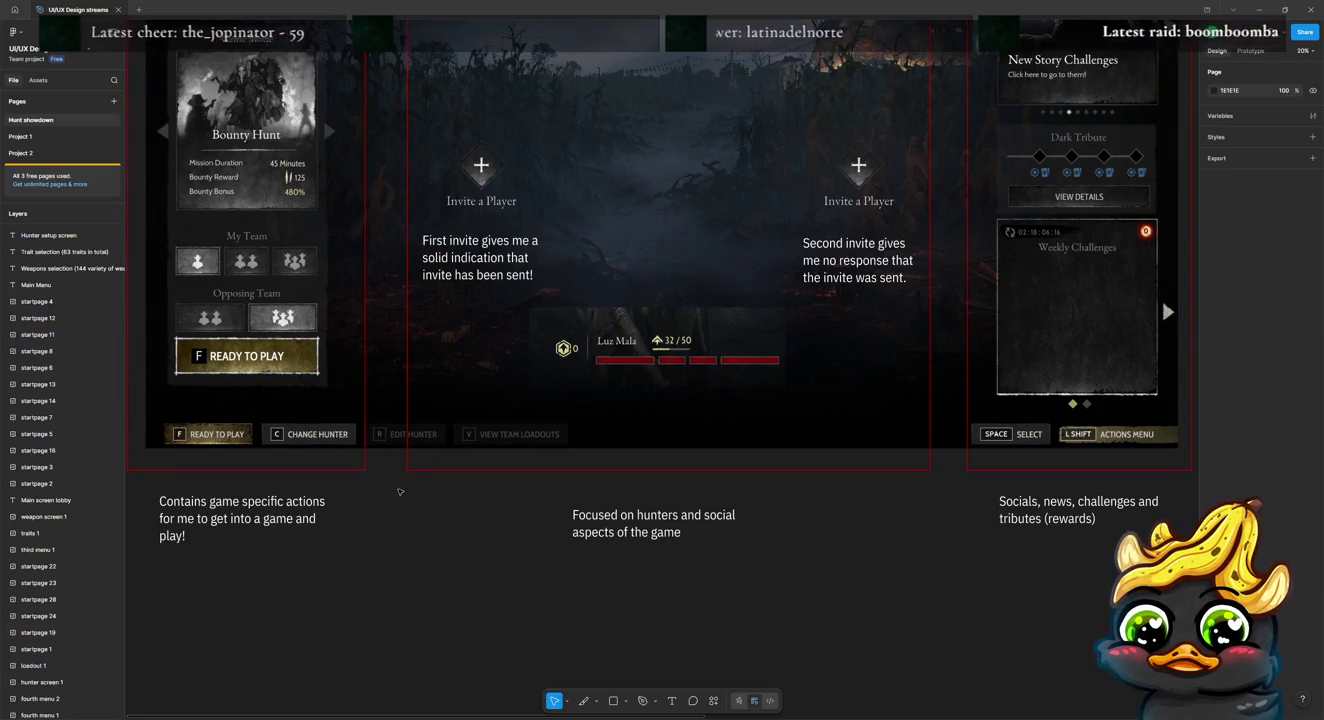
key(r)
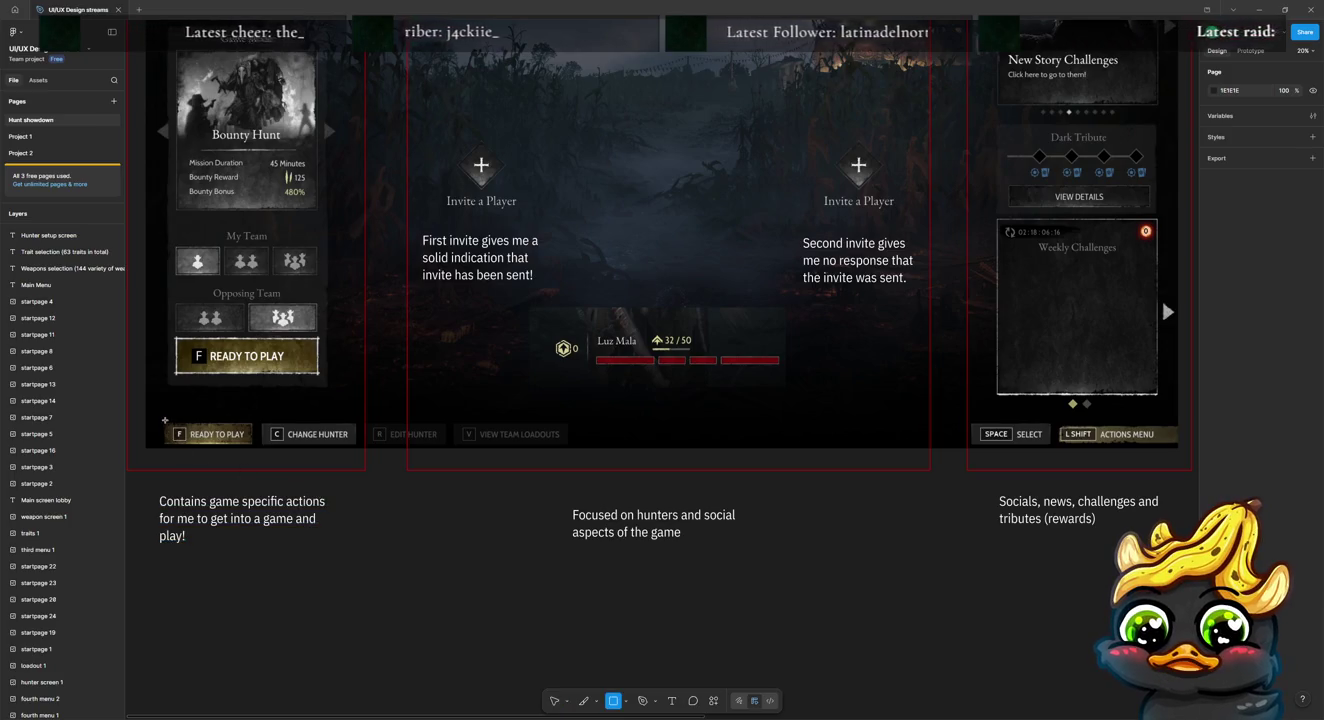
drag(166, 424, 256, 444)
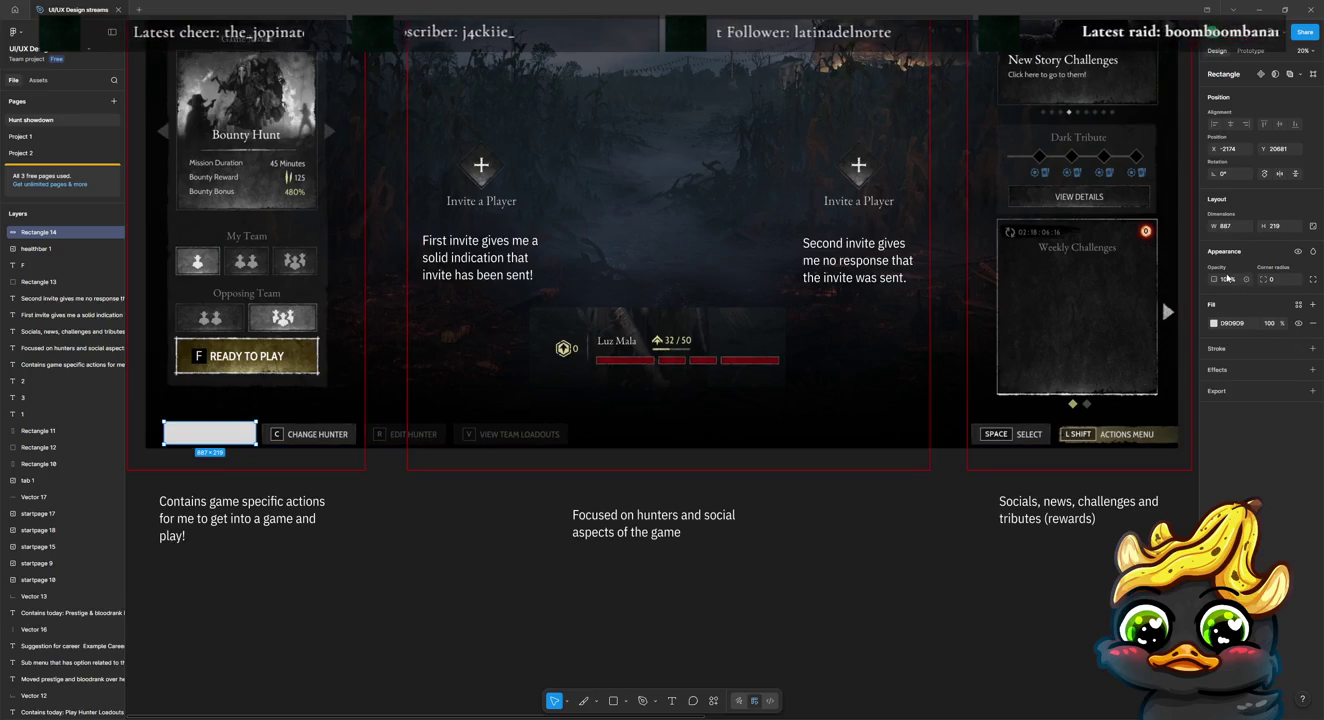
Step: Fill the rectangle with the health bar's dark red (6C0C0D) via the eyedropper
scroll(854, 458, up, 5)
scroll(853, 458, down, 2)
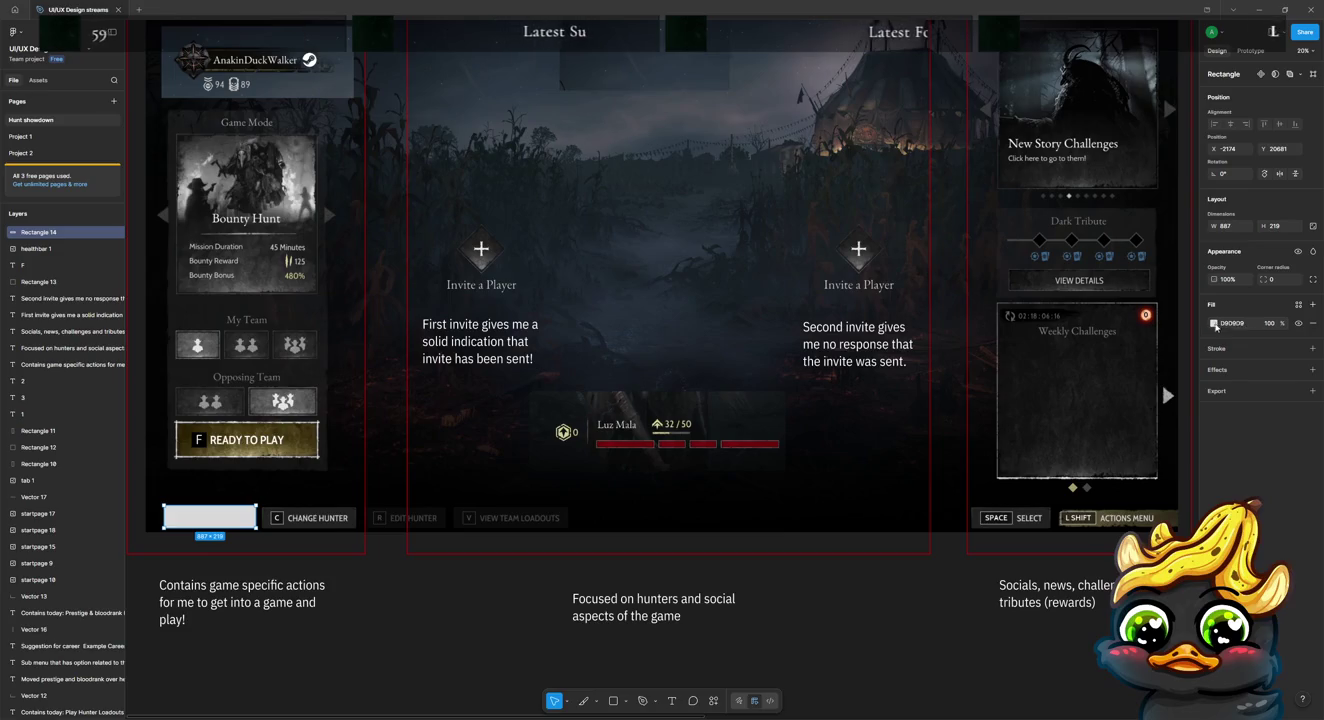
click(1215, 327)
click(1090, 490)
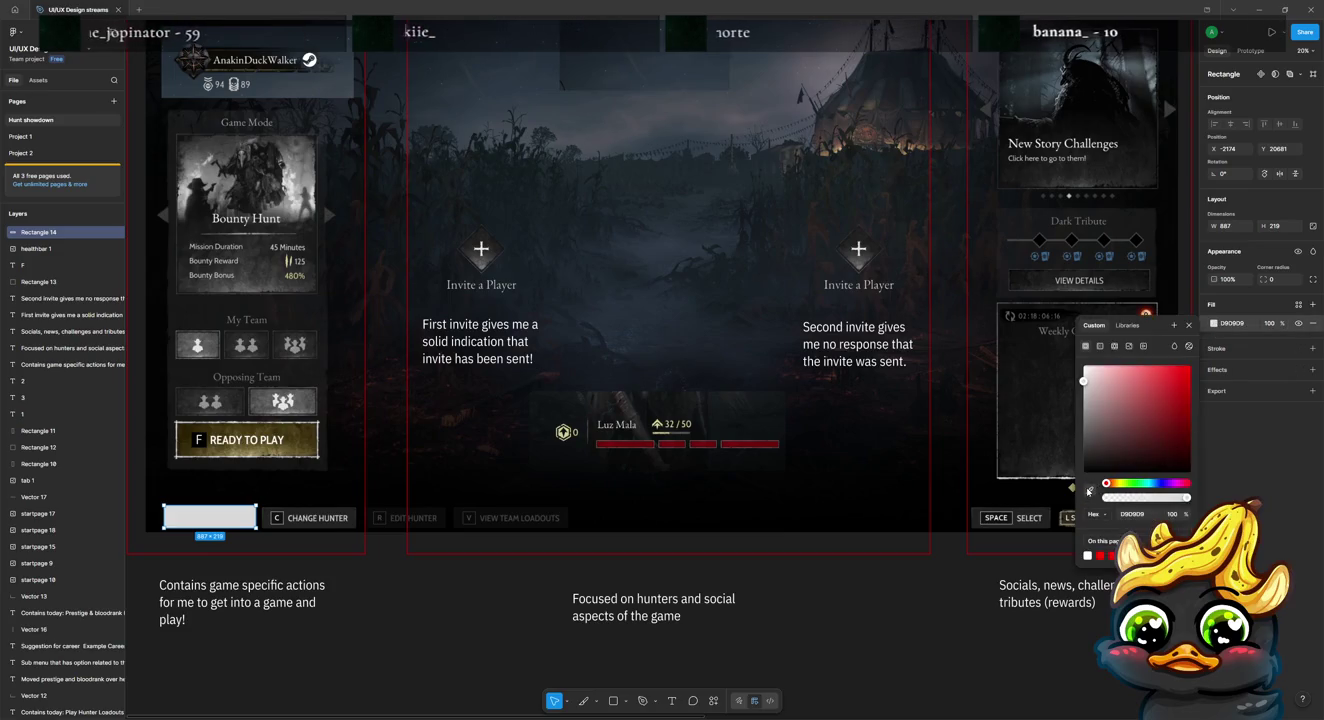
click(672, 444)
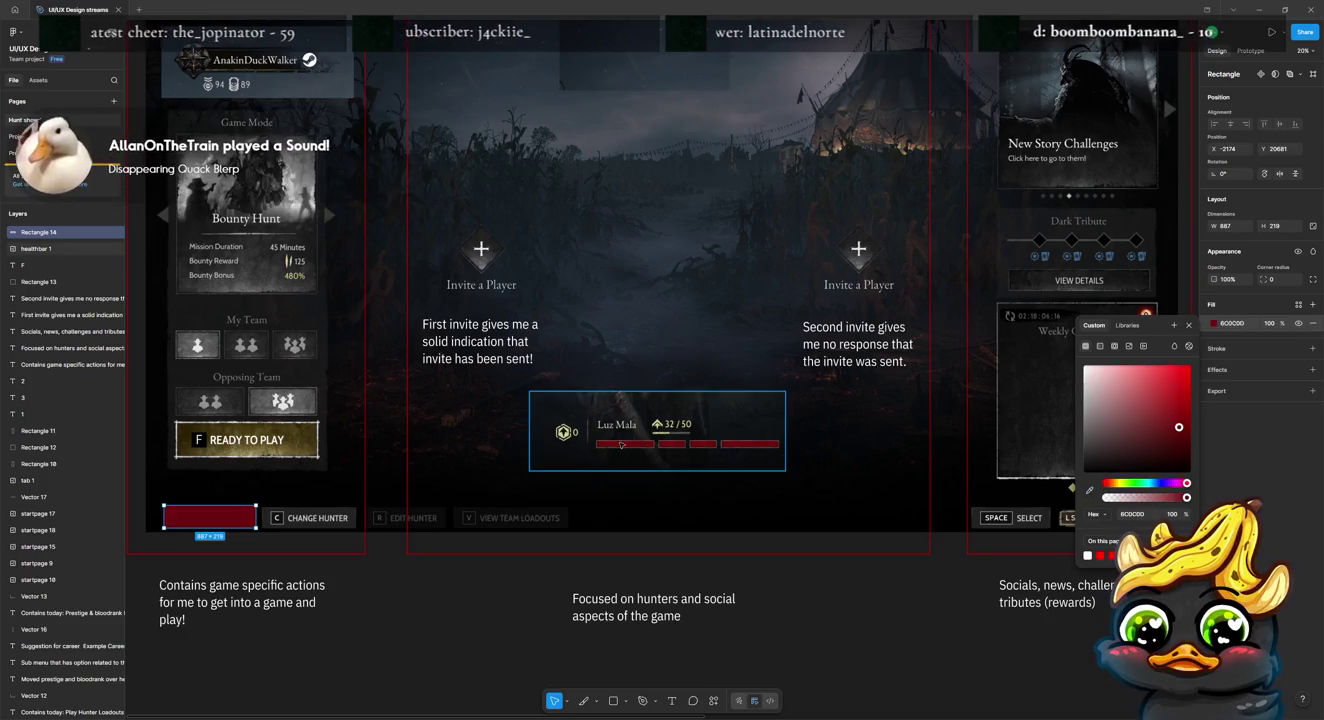
click(401, 614)
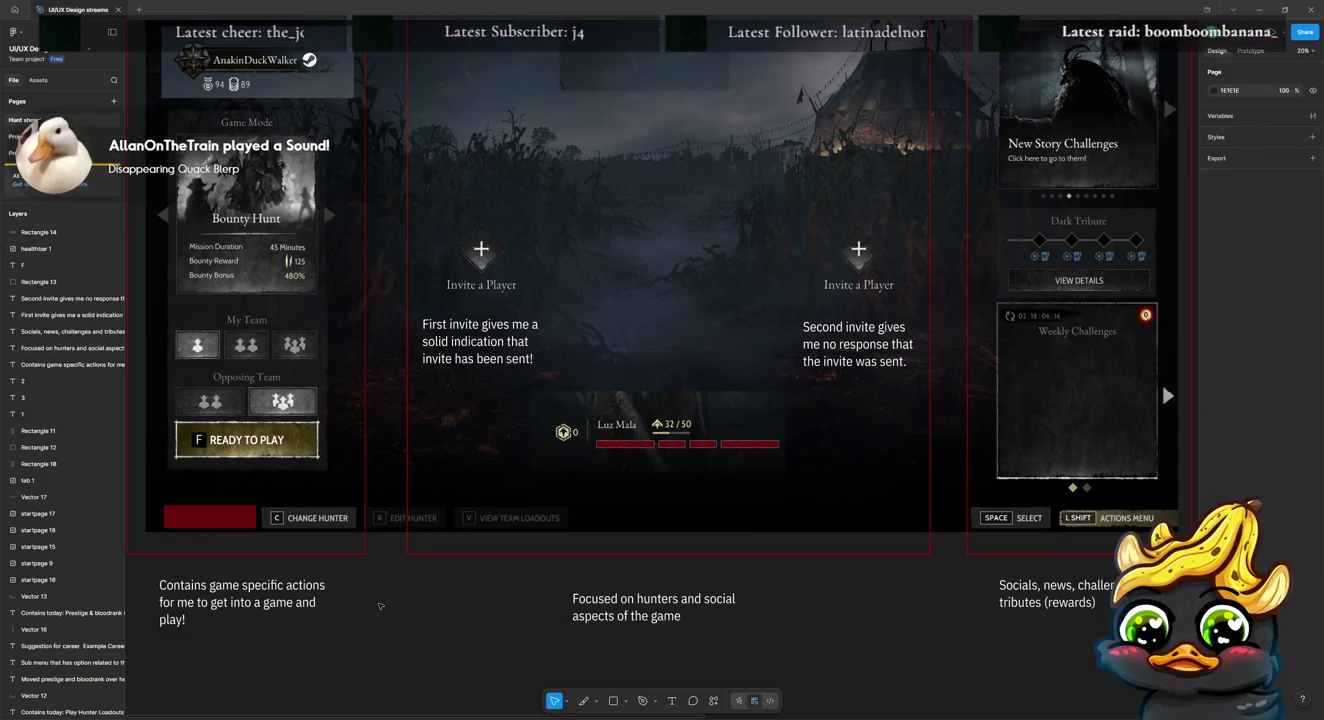
key(t)
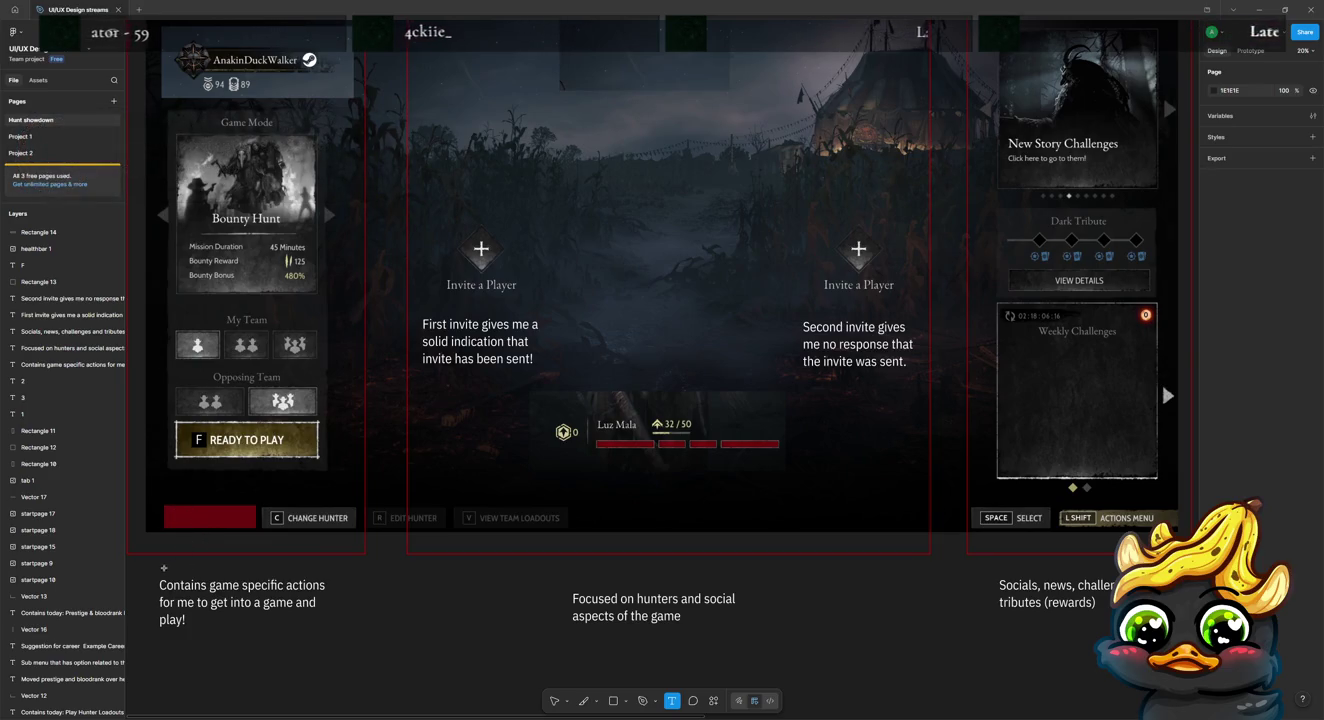
Step: Create a text box reading 'Leave team' with a capital L
drag(160, 562, 236, 576)
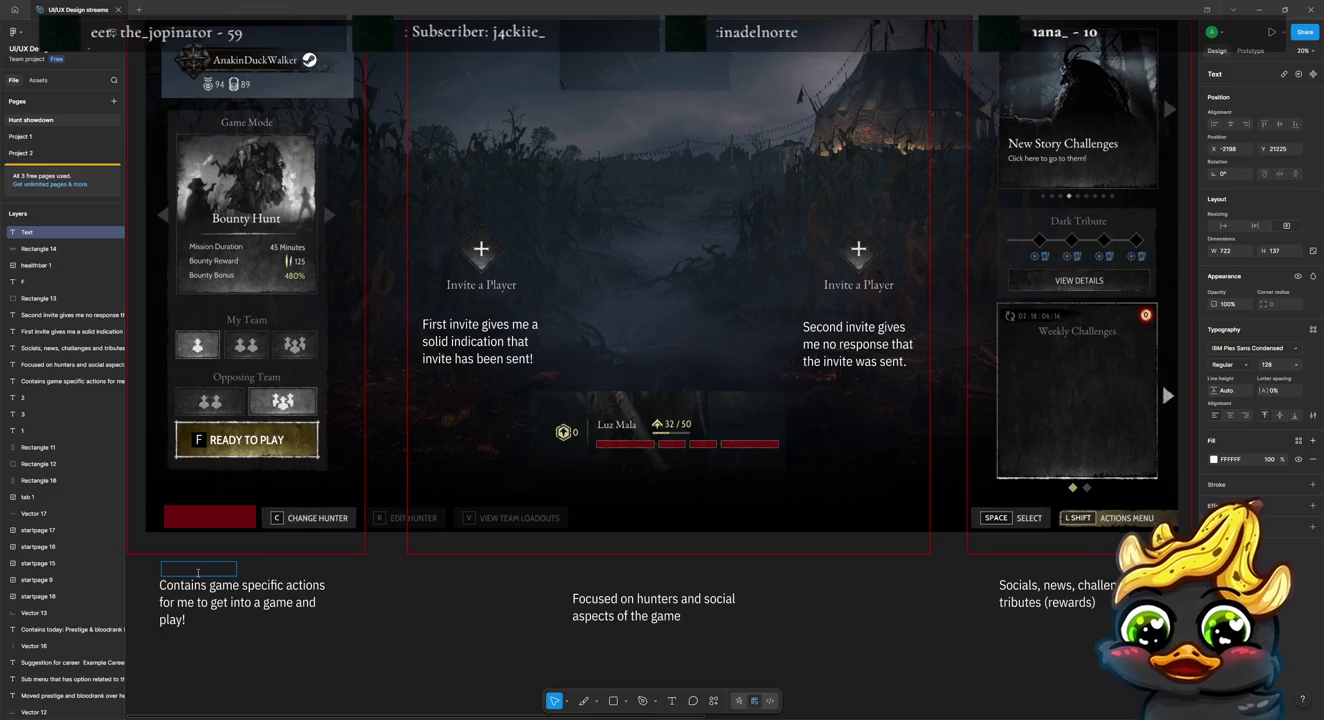
text(leave team)
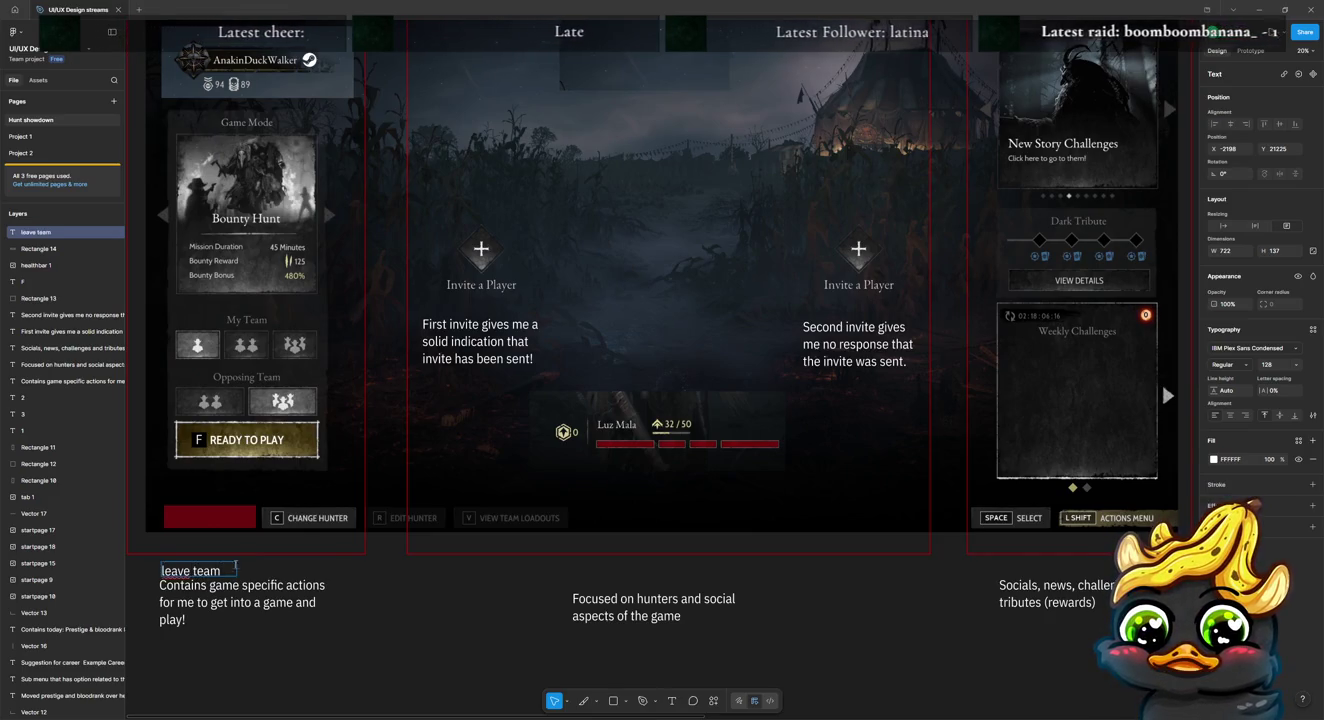
key(Home)
key(Delete)
text(L)
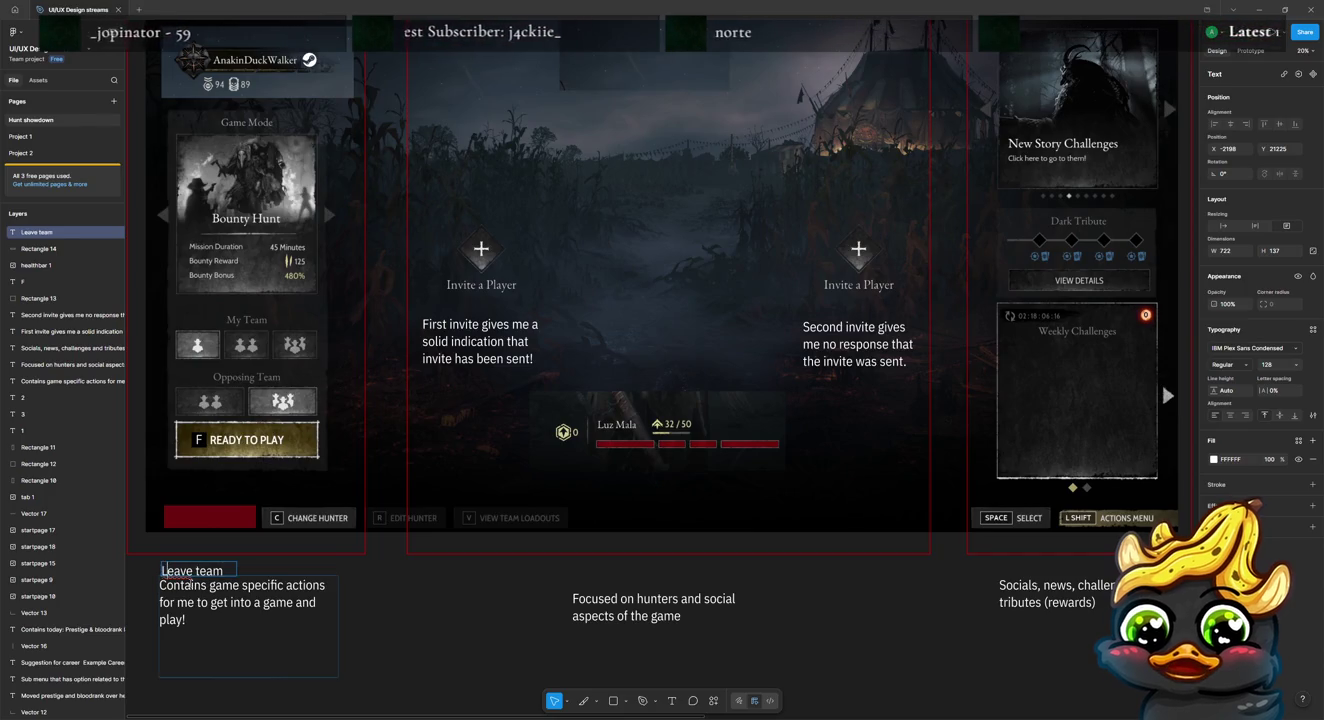
key(Escape)
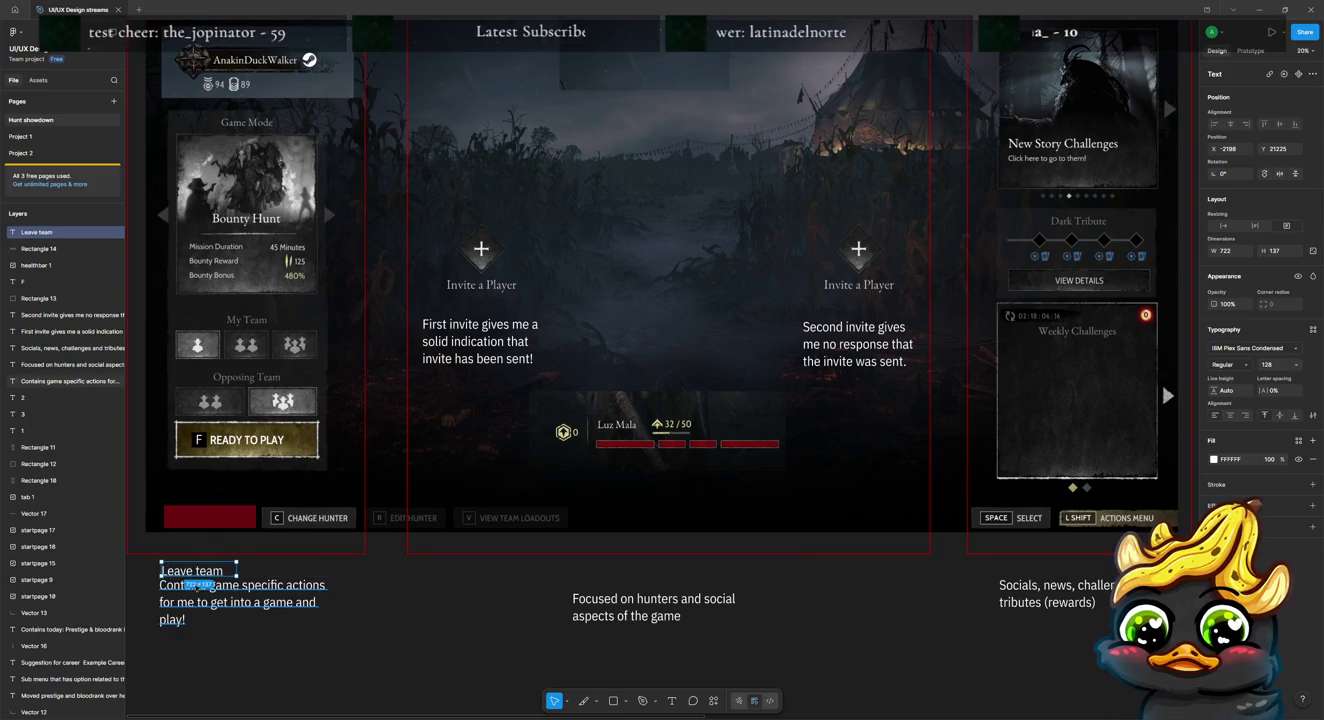
Step: Move the 'Leave team' text into the red button, size it to fit and centre it vertically
drag(200, 571, 215, 516)
click(214, 519)
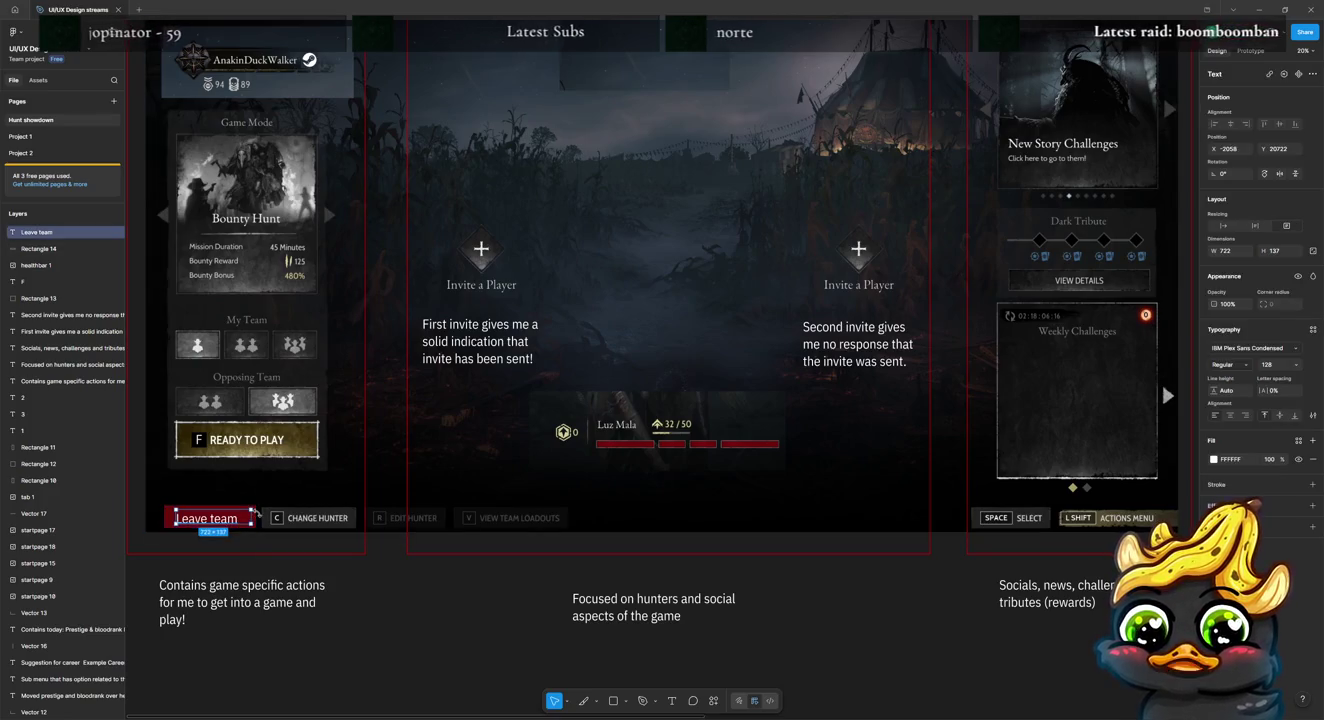
drag(252, 519, 238, 517)
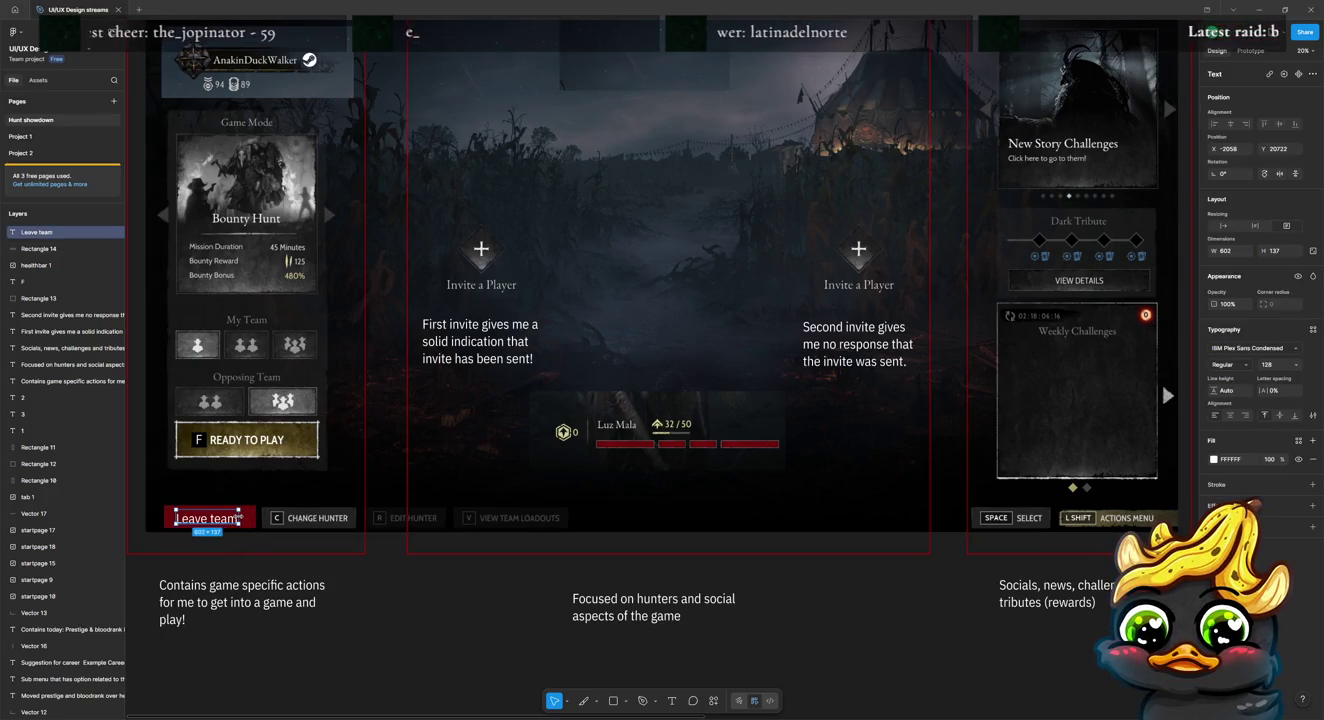
click(238, 570)
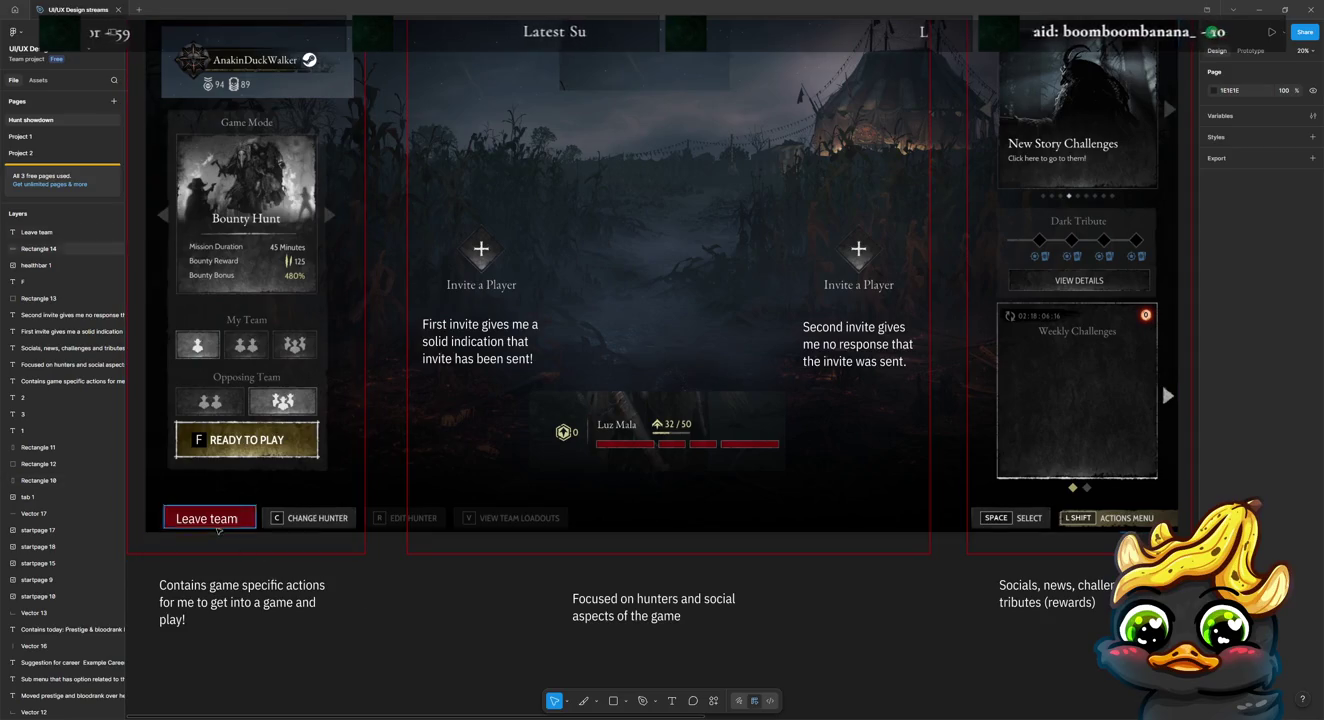
click(205, 518)
drag(218, 510, 218, 509)
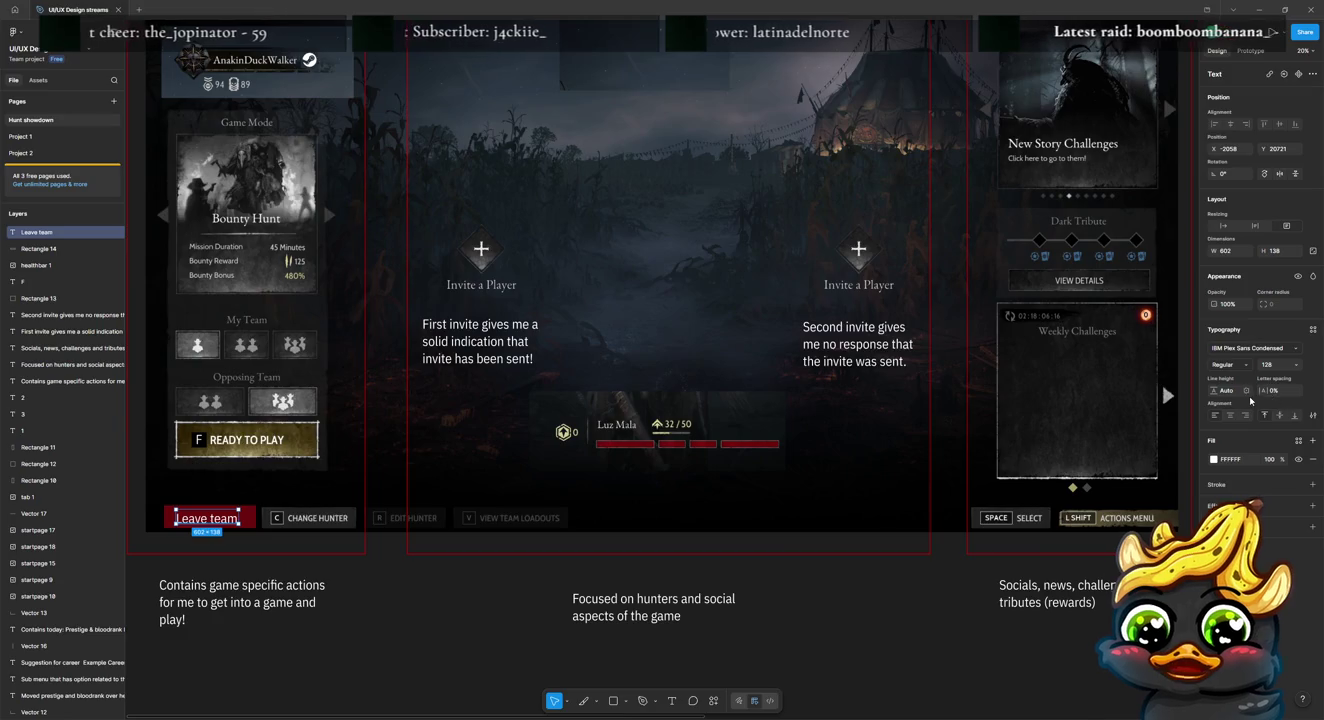
click(1279, 415)
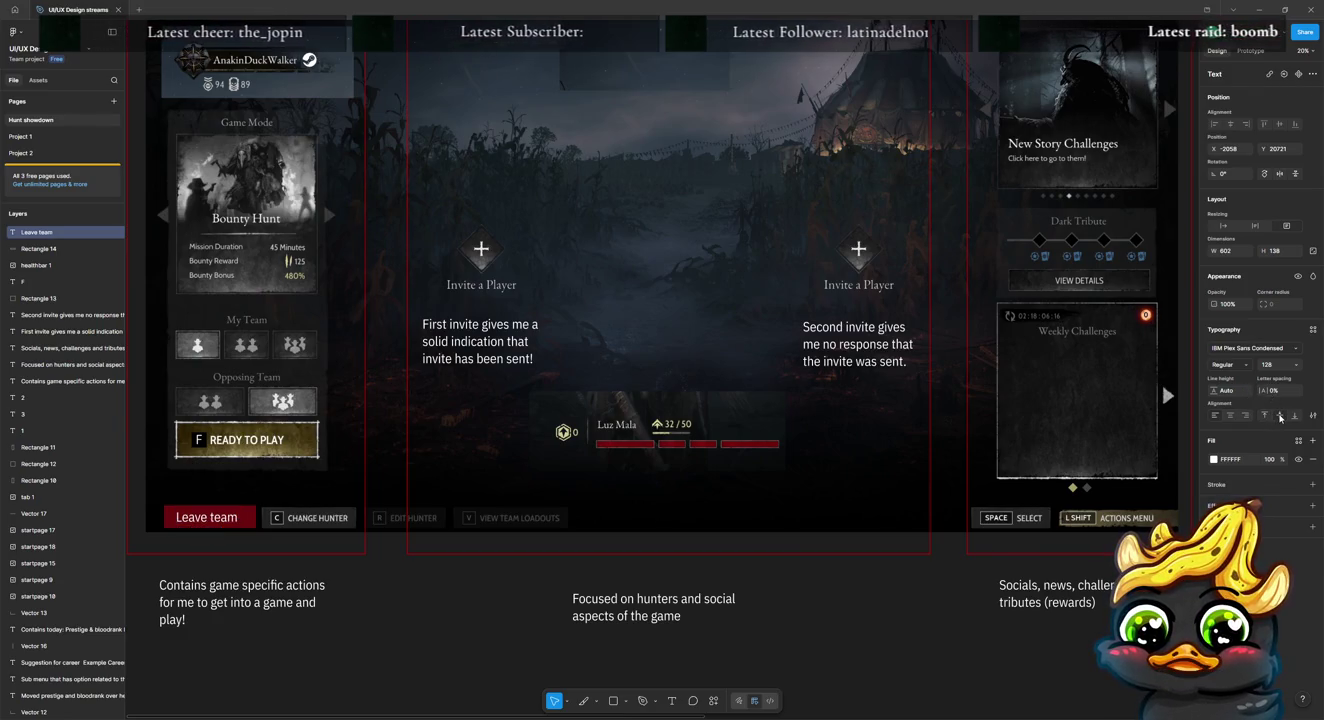
drag(204, 516, 209, 517)
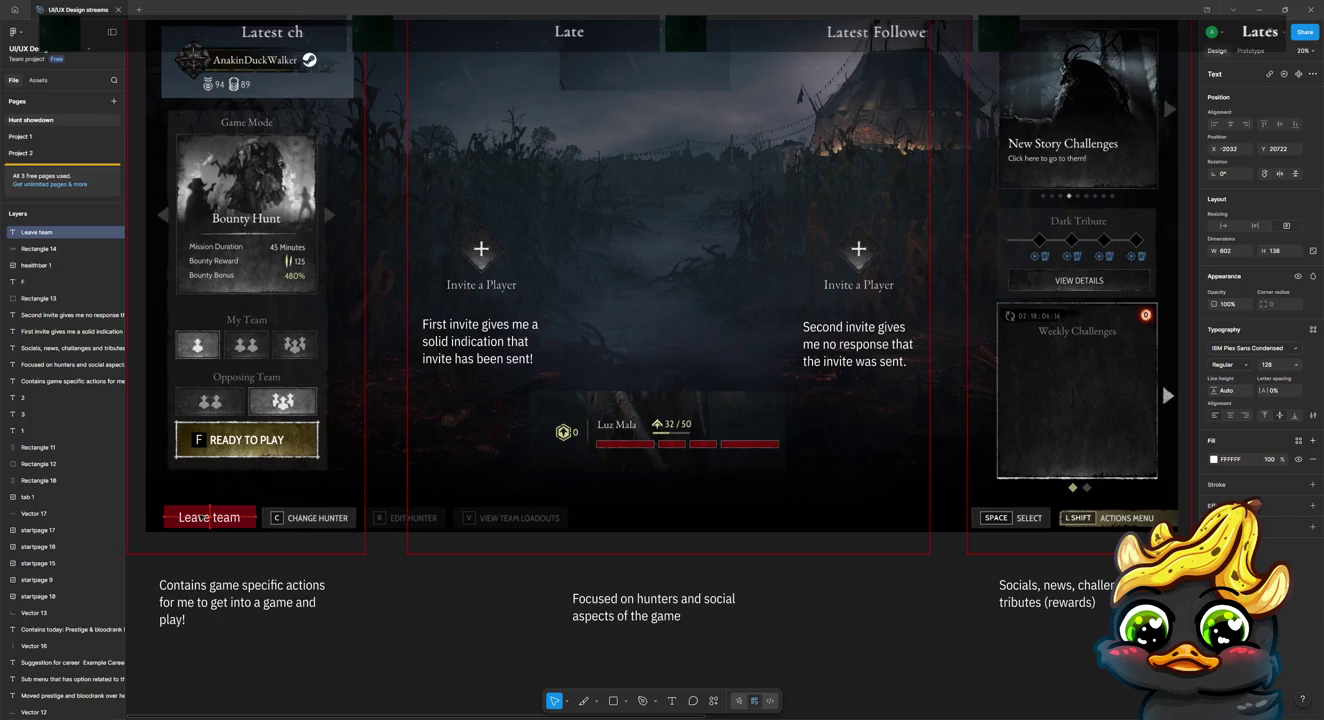
key(Escape)
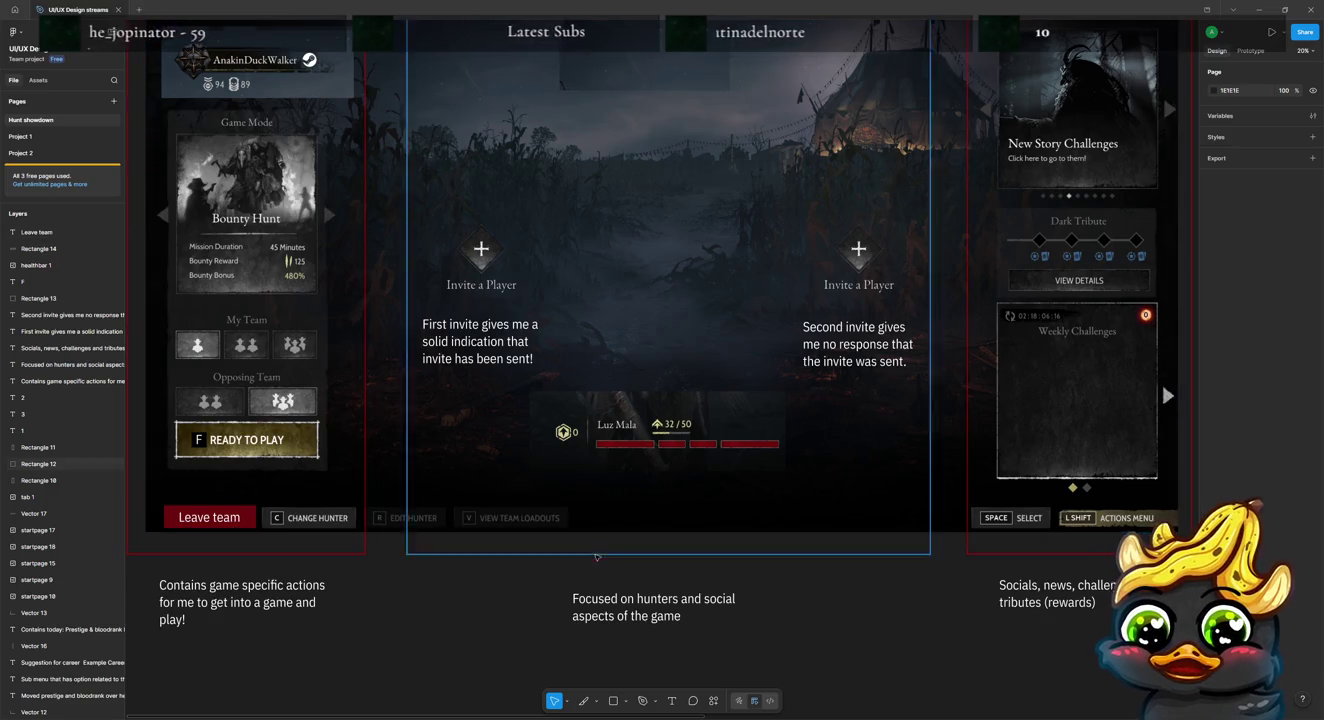
scroll(376, 590, up, 1)
scroll(377, 593, down, 2)
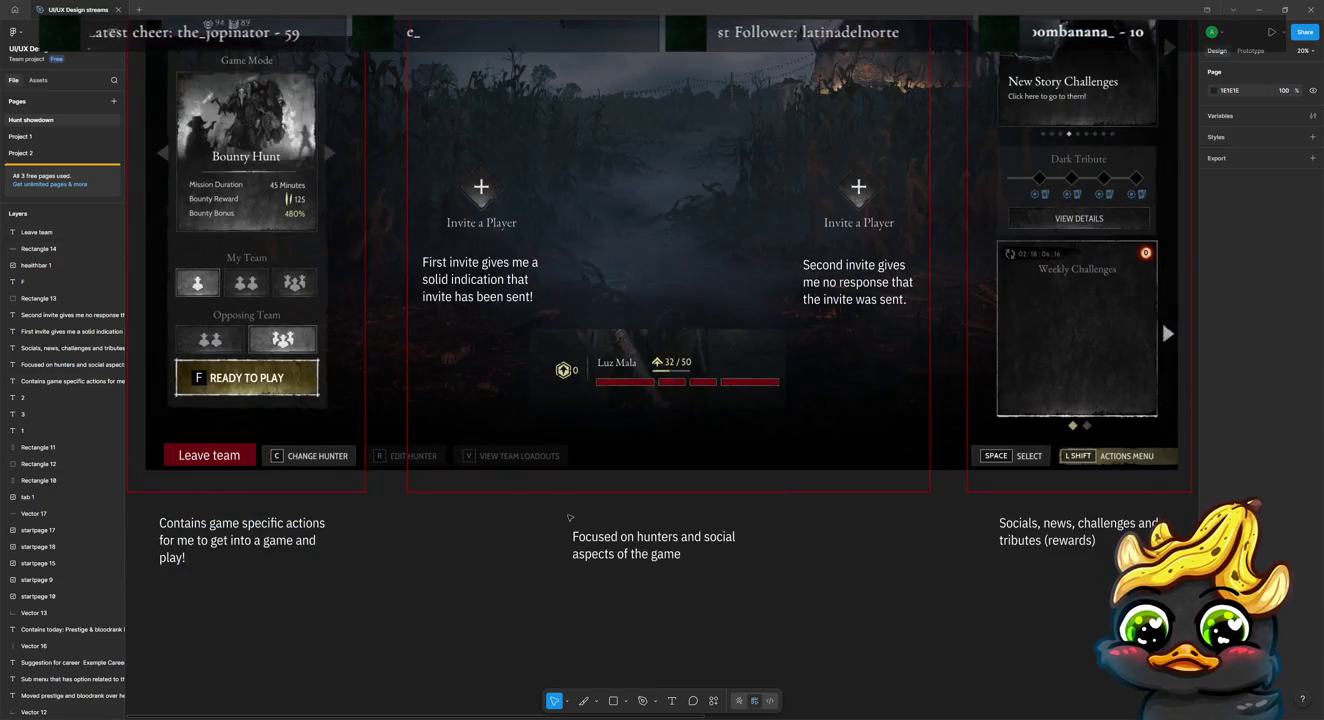
scroll(569, 517, up, 2)
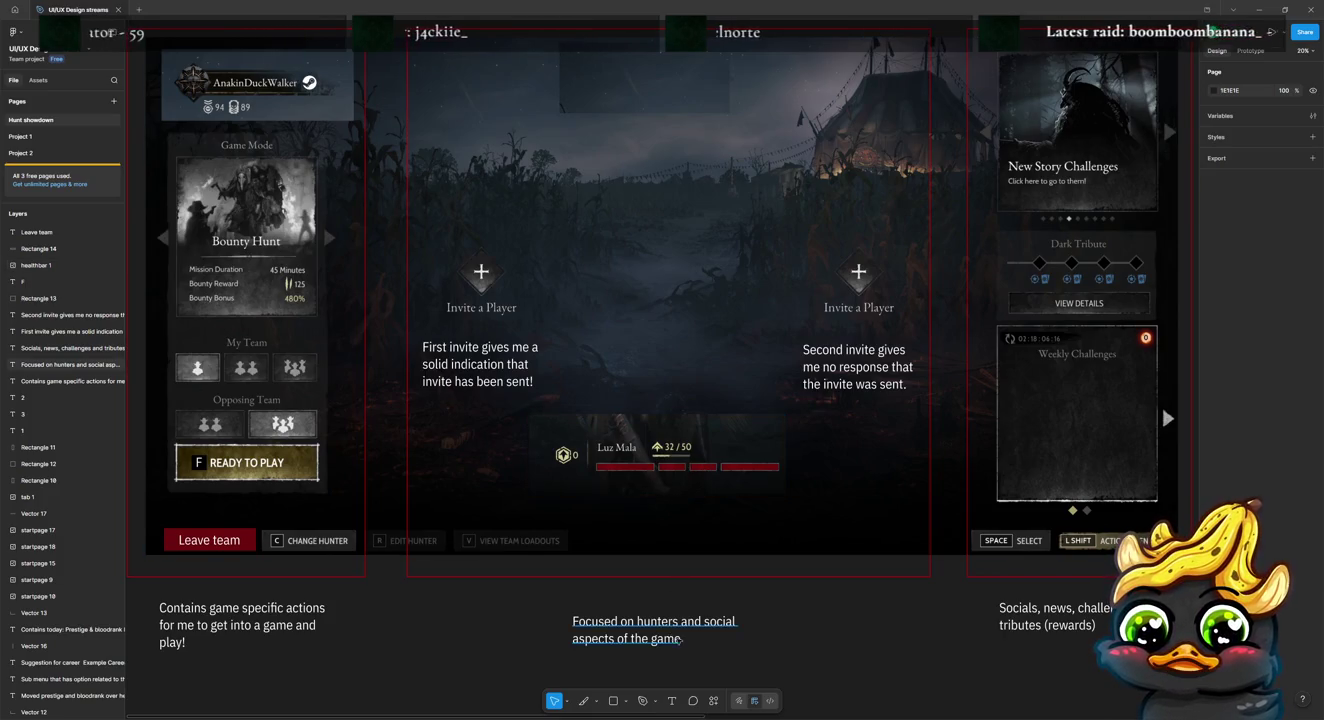
scroll(862, 640, down, 1)
scroll(862, 636, up, 5)
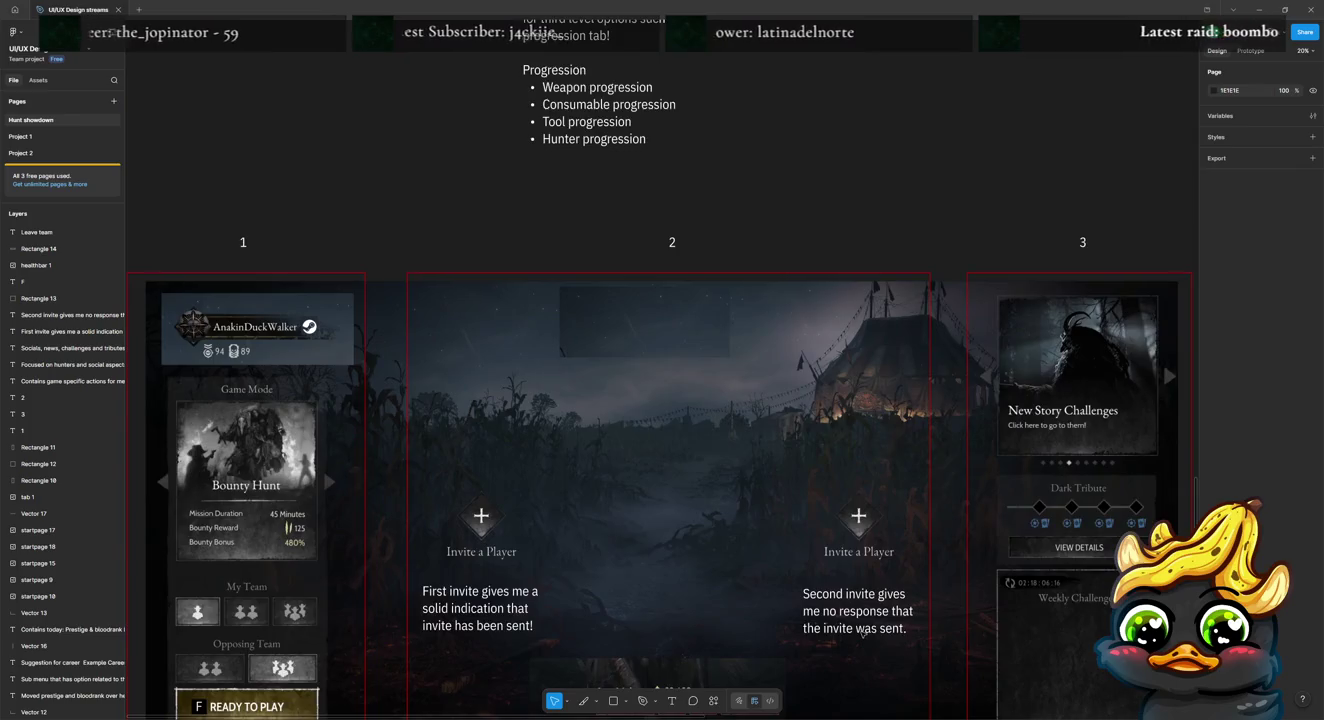
scroll(863, 634, down, 2)
scroll(851, 630, down, 4)
scroll(812, 619, up, 2)
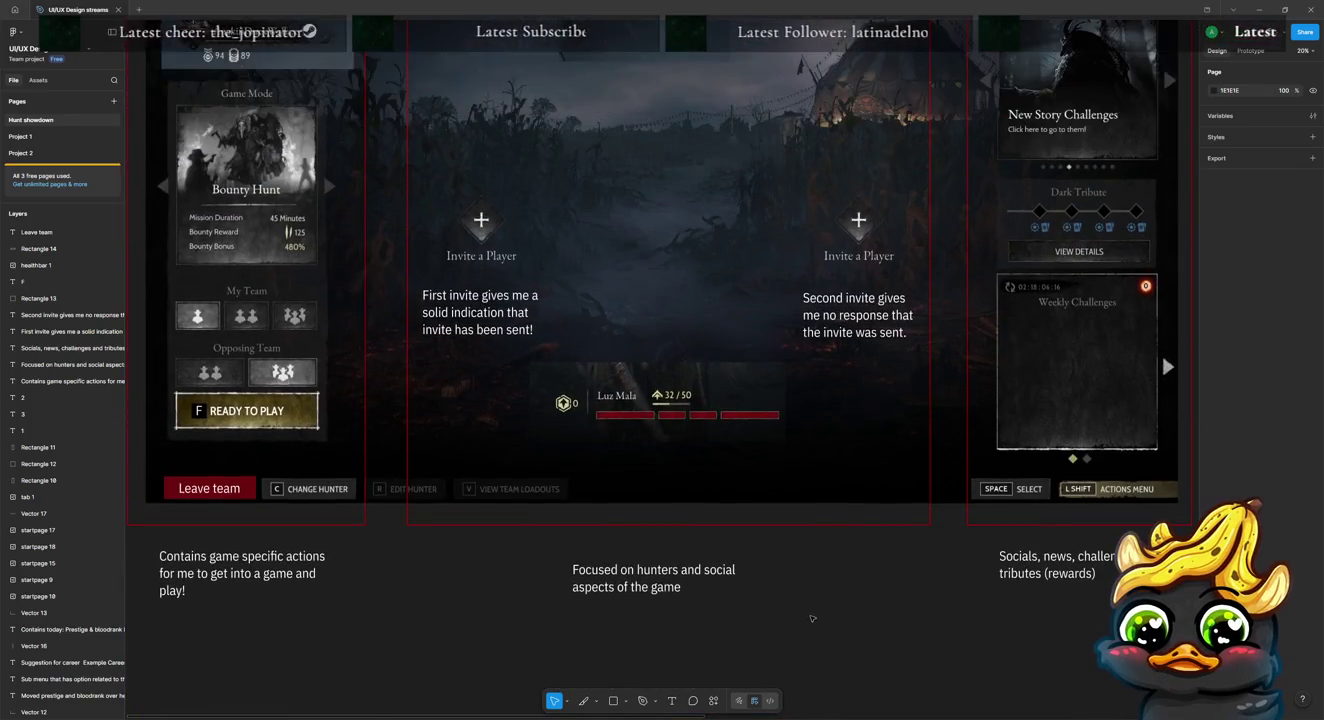
scroll(812, 619, up, 3)
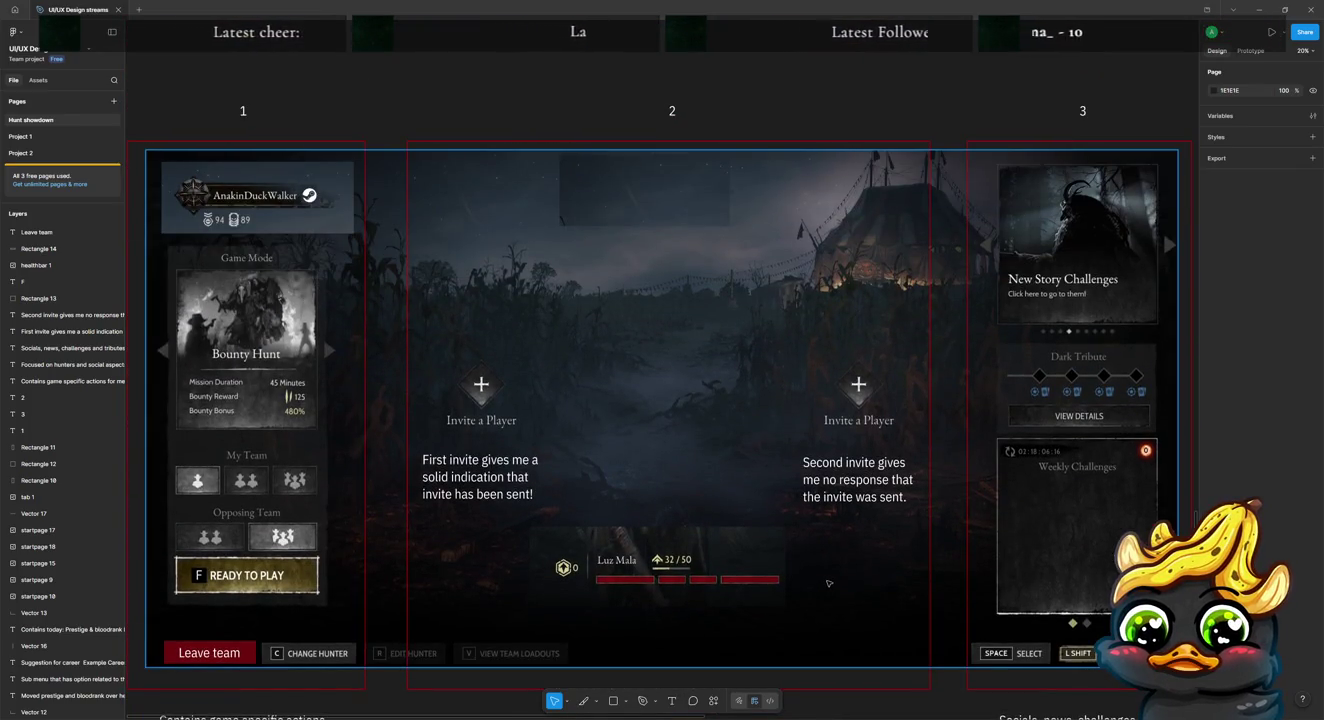
scroll(839, 505, right, 5)
scroll(730, 450, down, 1)
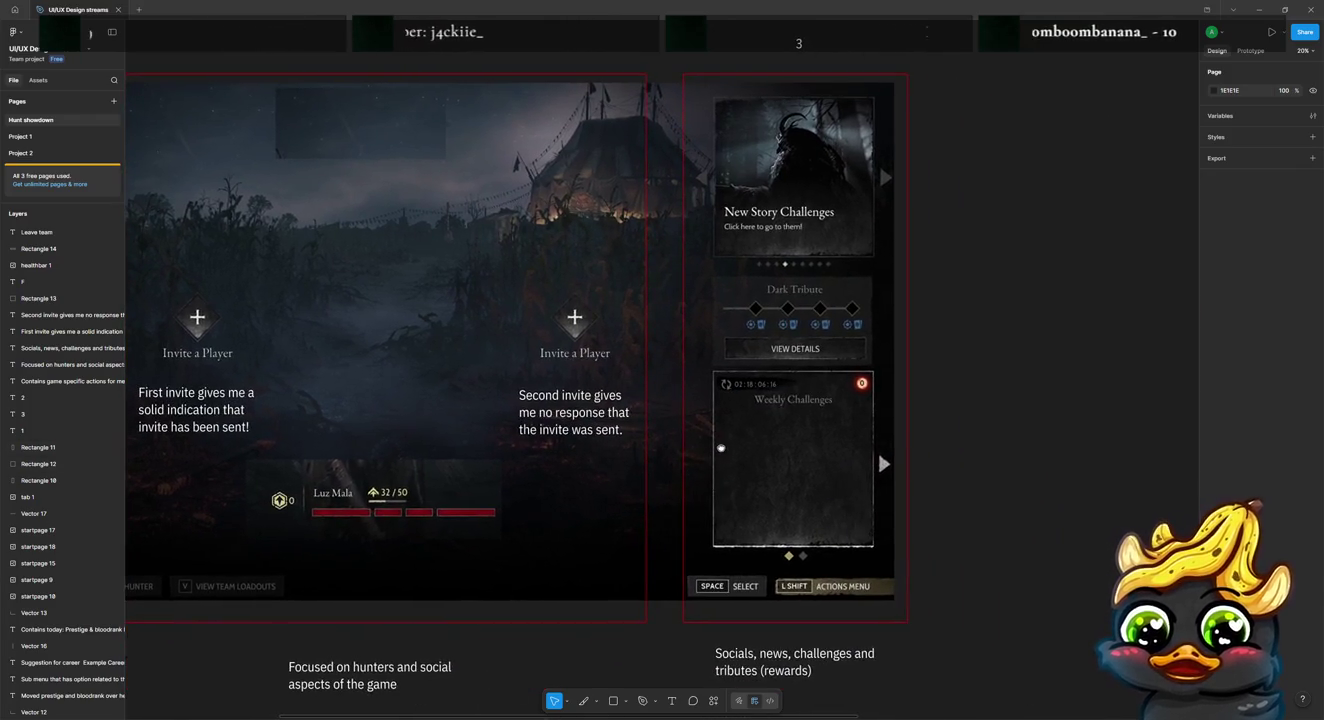
scroll(725, 469, down, 3)
scroll(738, 532, up, 3)
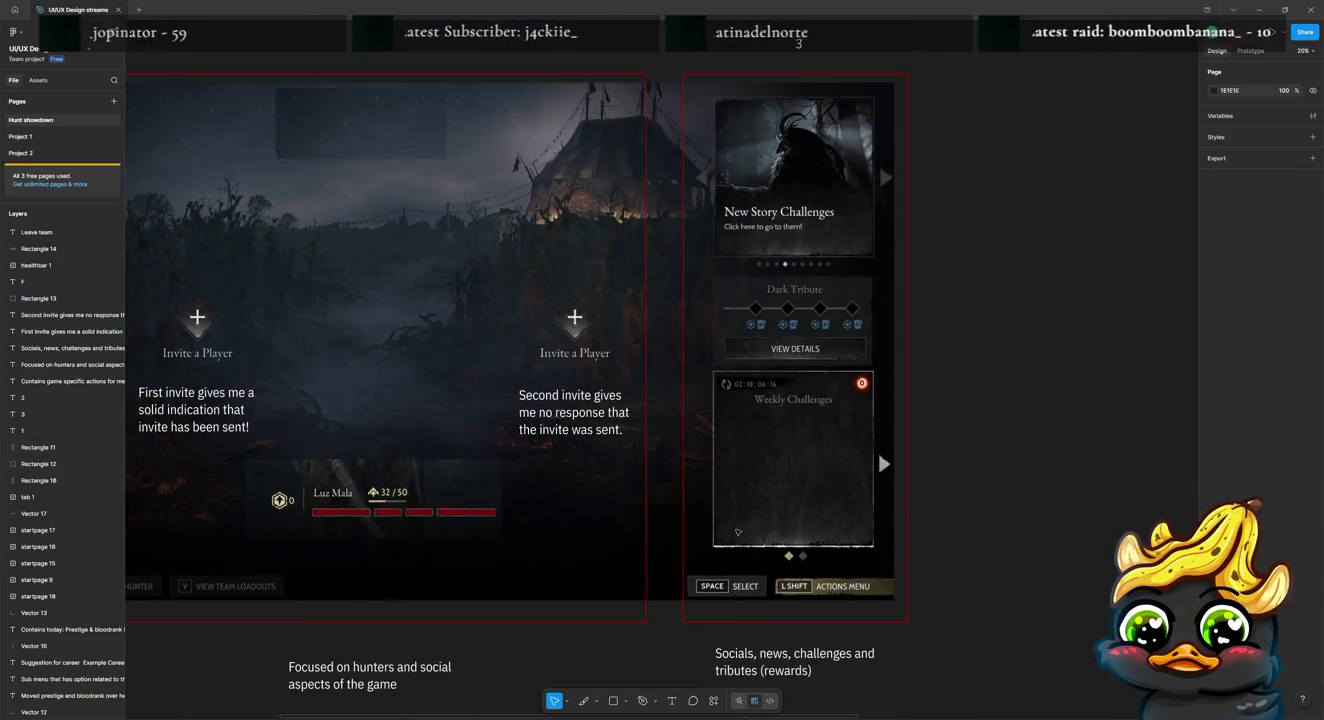
scroll(738, 533, down, 3)
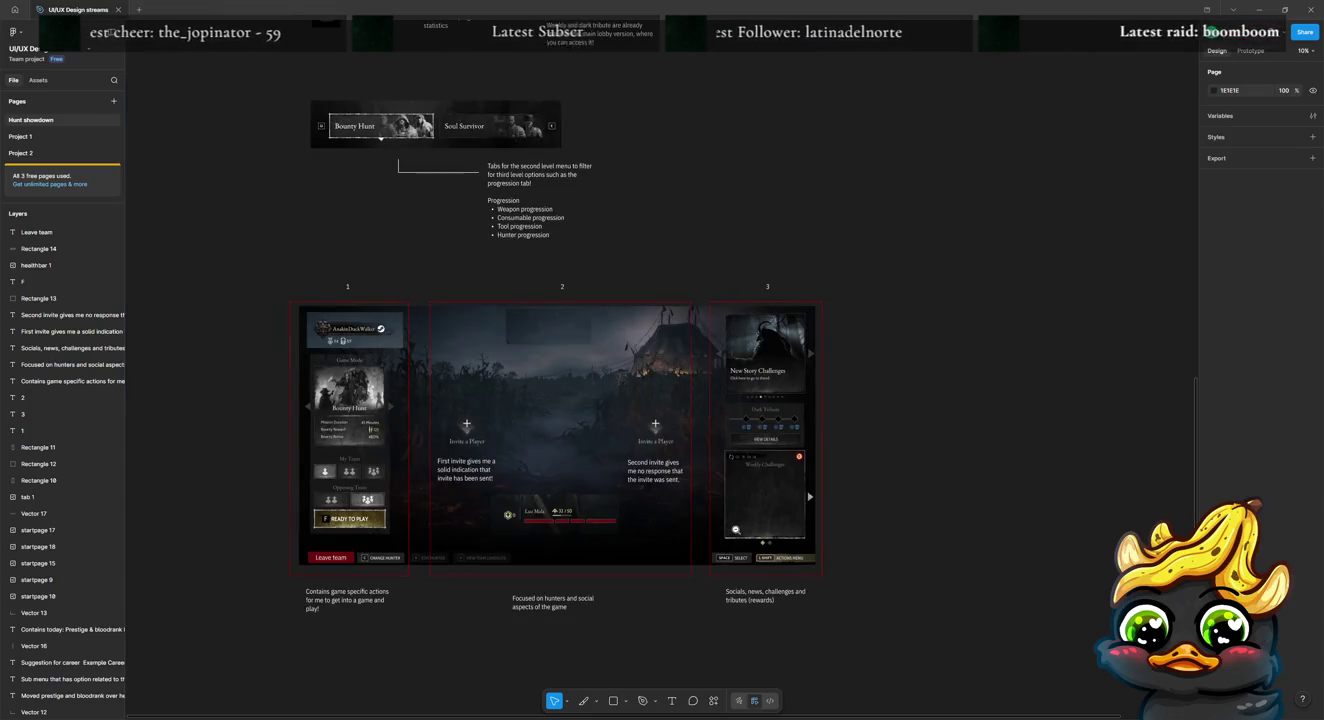
scroll(535, 553, left, 1)
scroll(534, 552, down, 2)
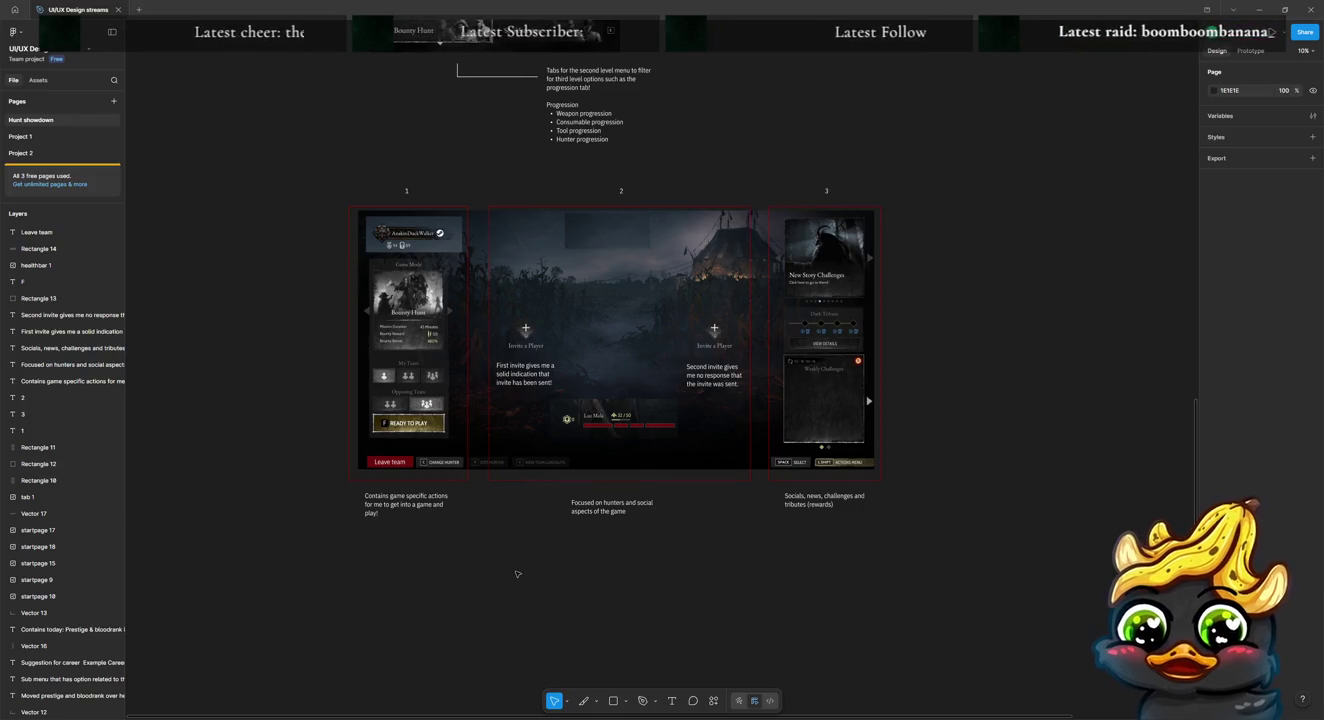
Step: Select the lobby mockup parts and start editing the section 1 game-specific-actions note
click(485, 433)
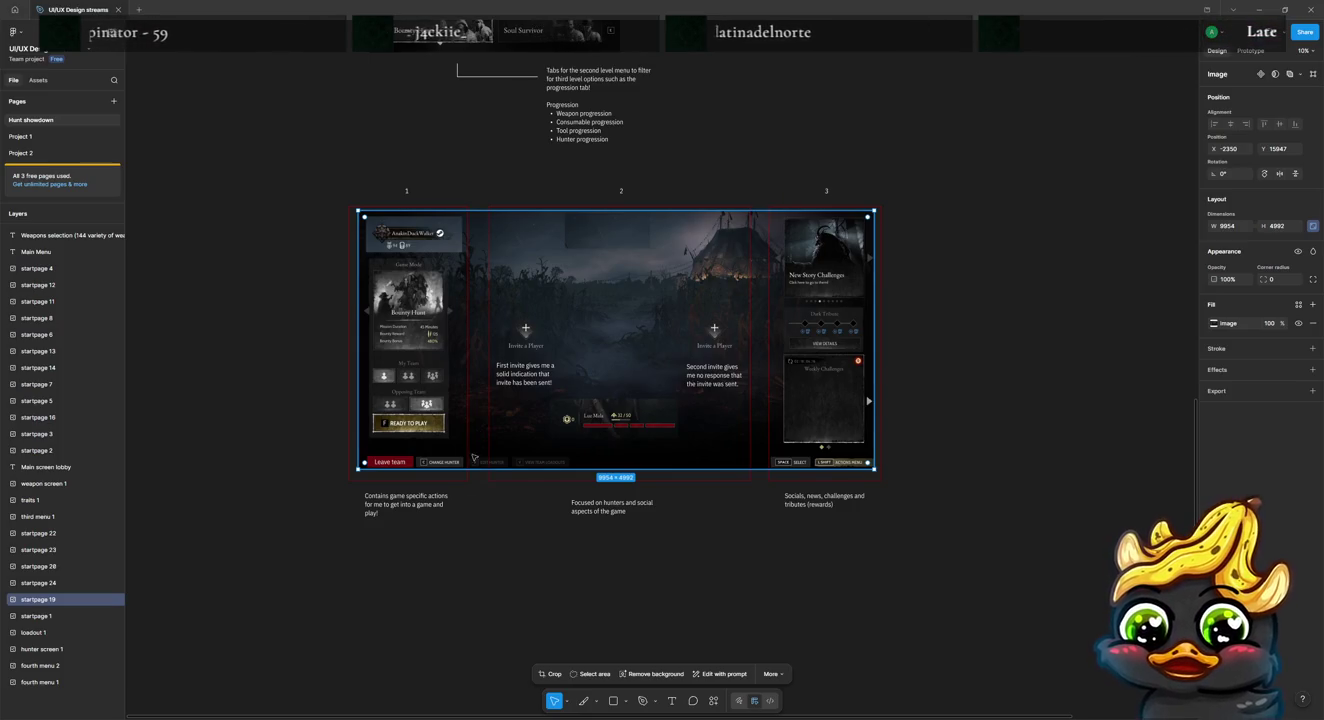
scroll(521, 605, up, 3)
scroll(420, 590, down, 4)
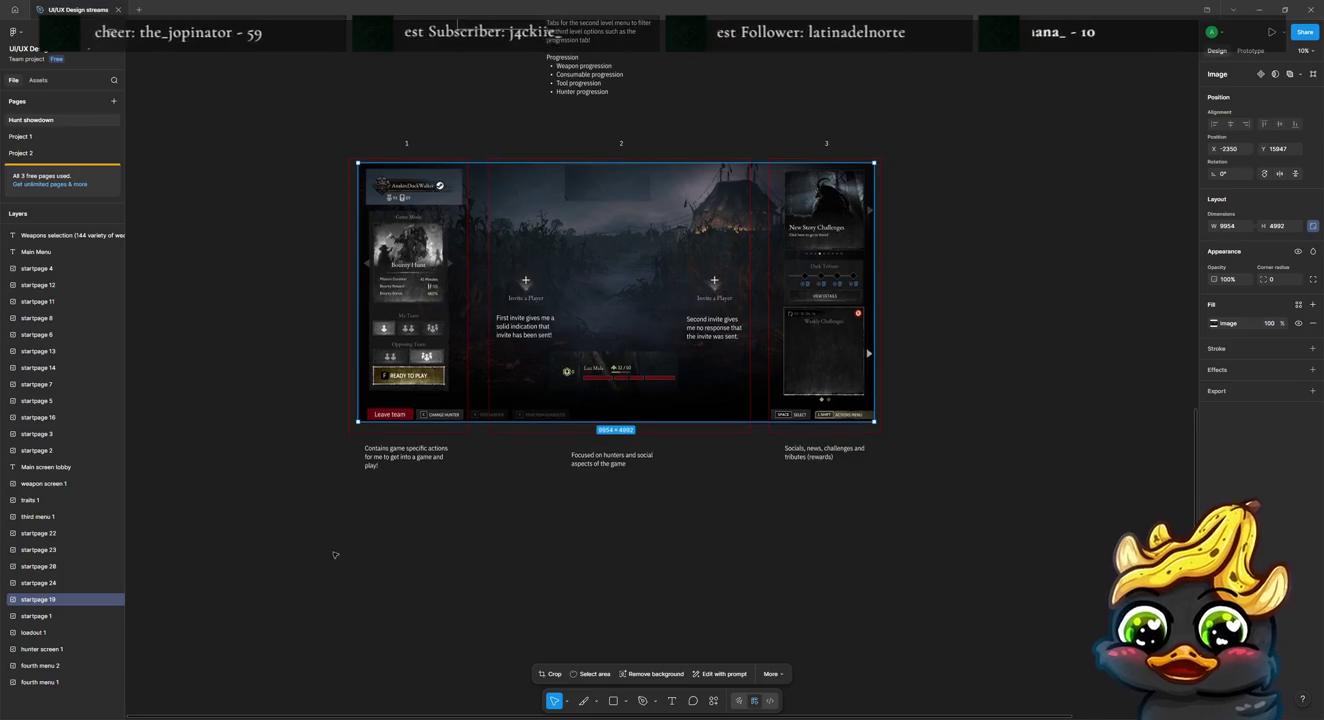
drag(310, 572, 965, 238)
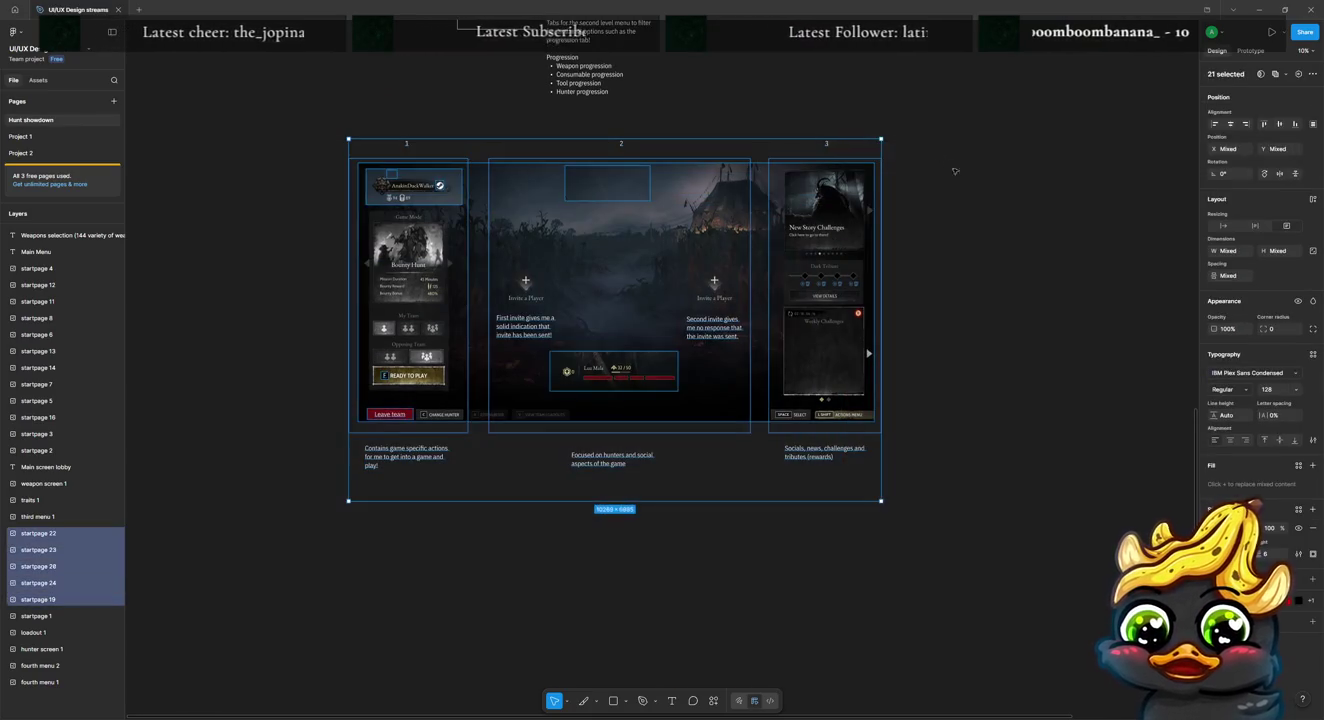
key(t)
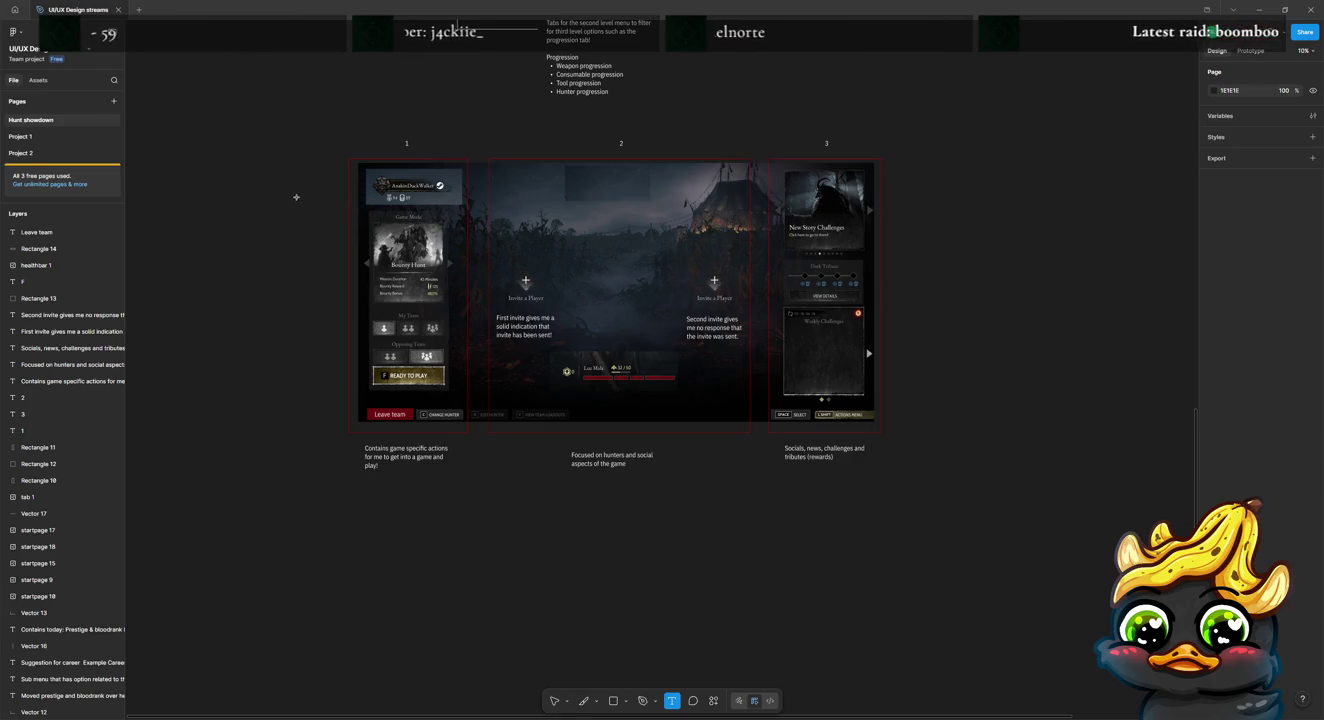
click(440, 484)
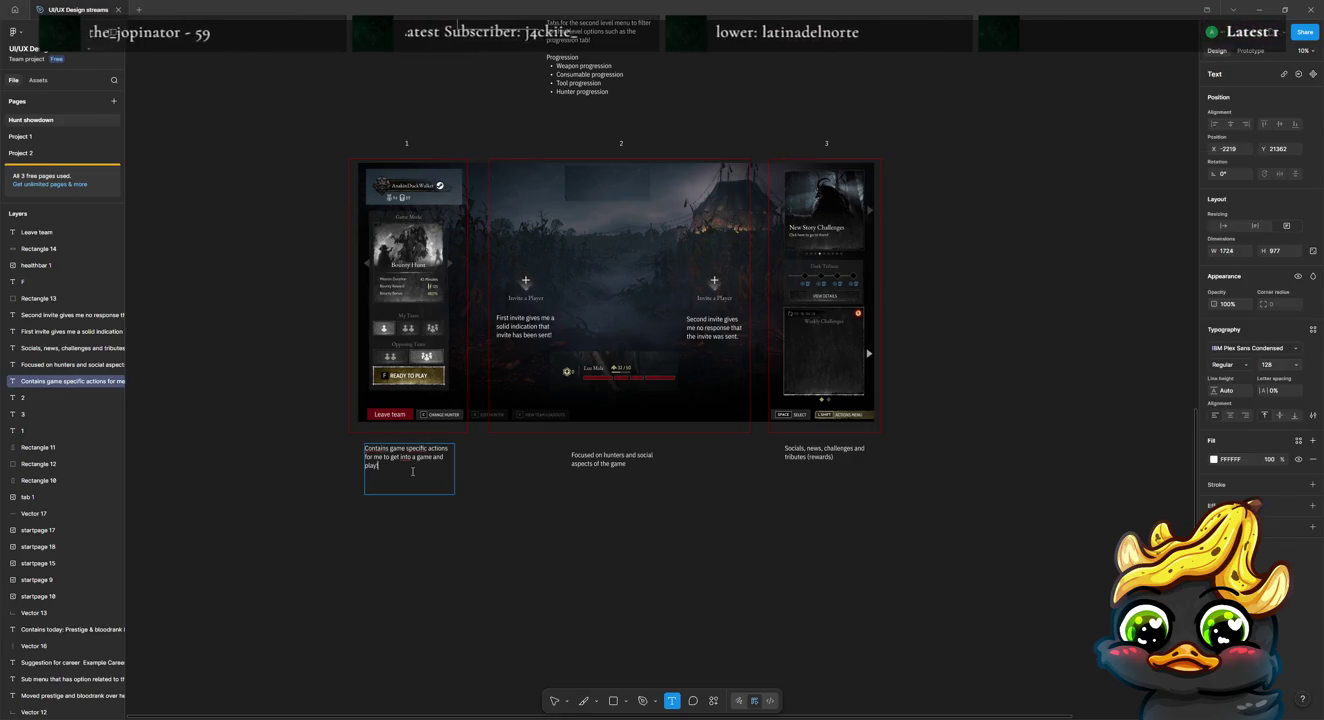
Step: Add 'had space to add player card and prestige and bloodrank' below 'play!' in the section 1 note
key(ctrl+a)
click(411, 470)
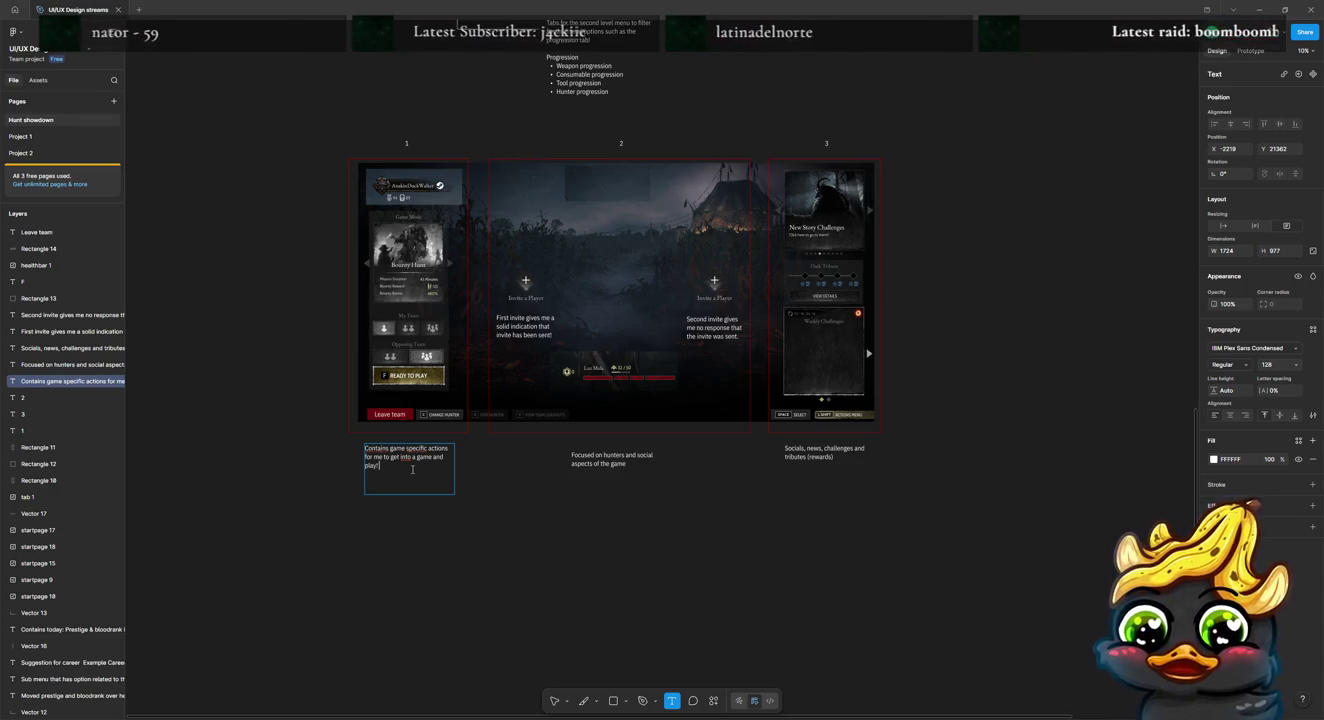
key(Return)
text(R)
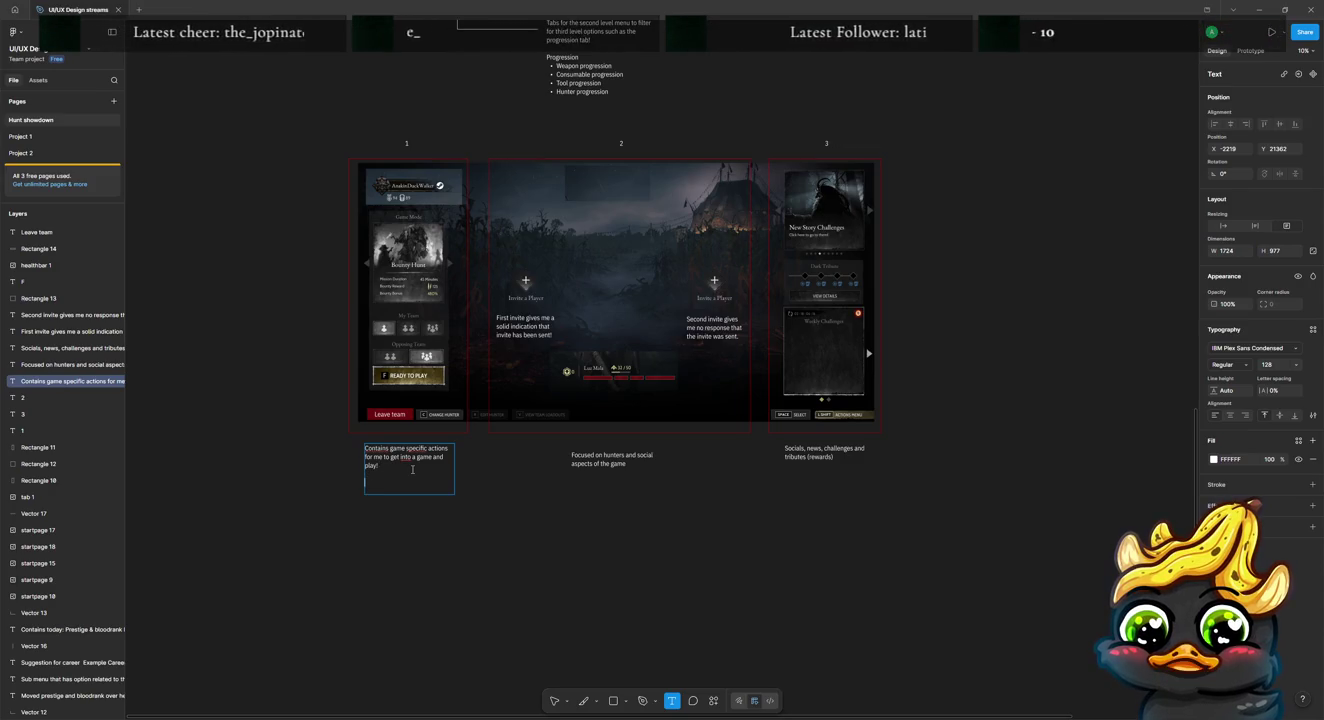
text( space to add pla)
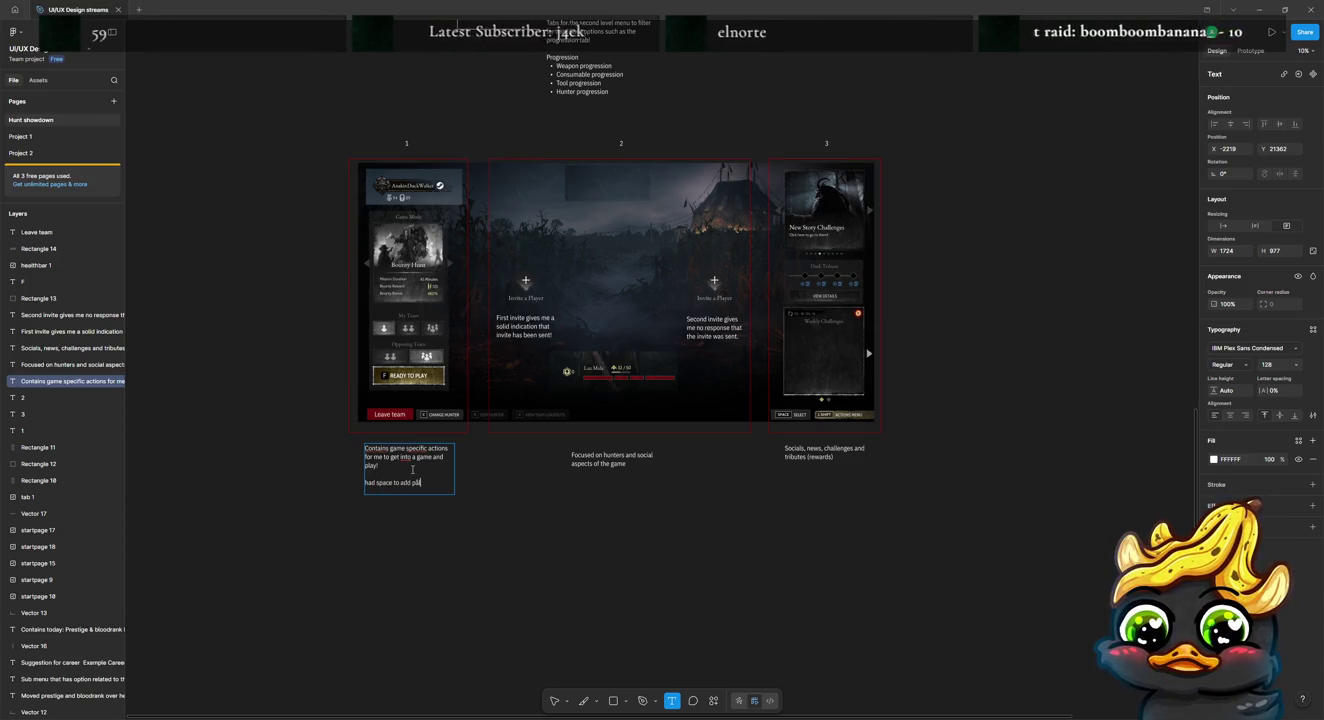
text( player)
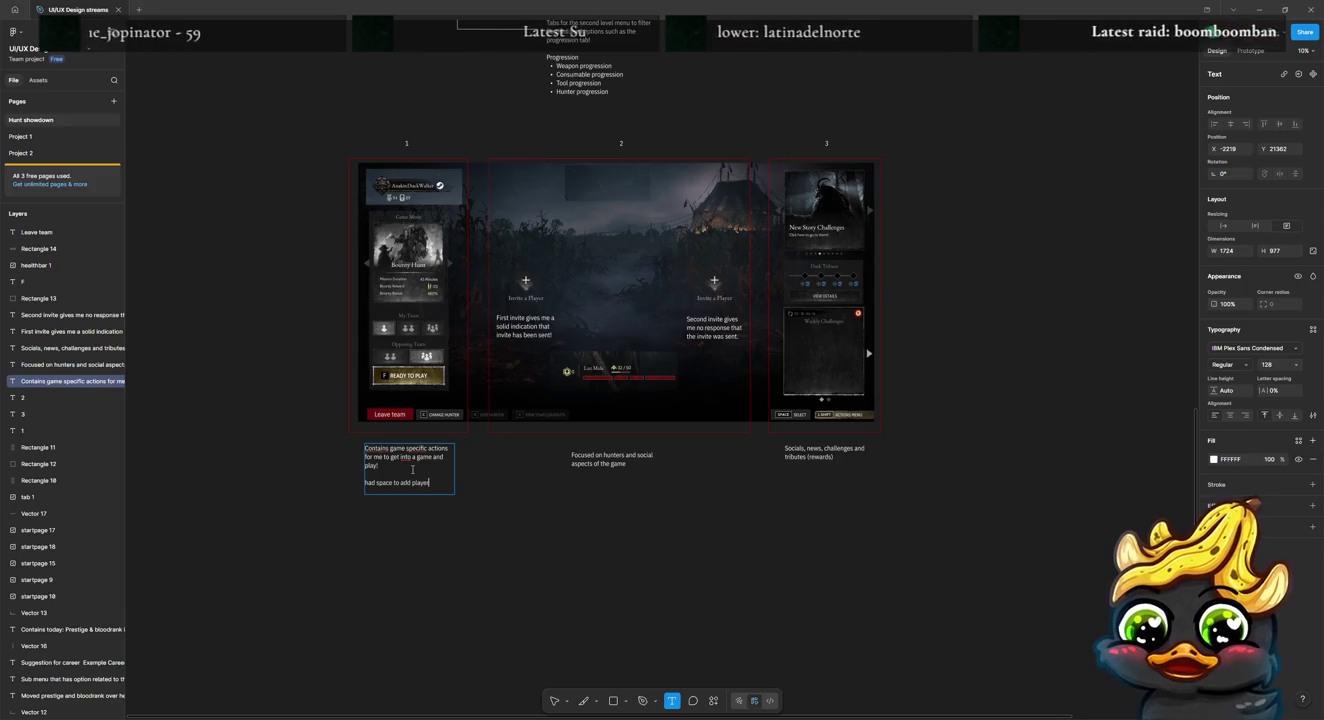
text( card and)
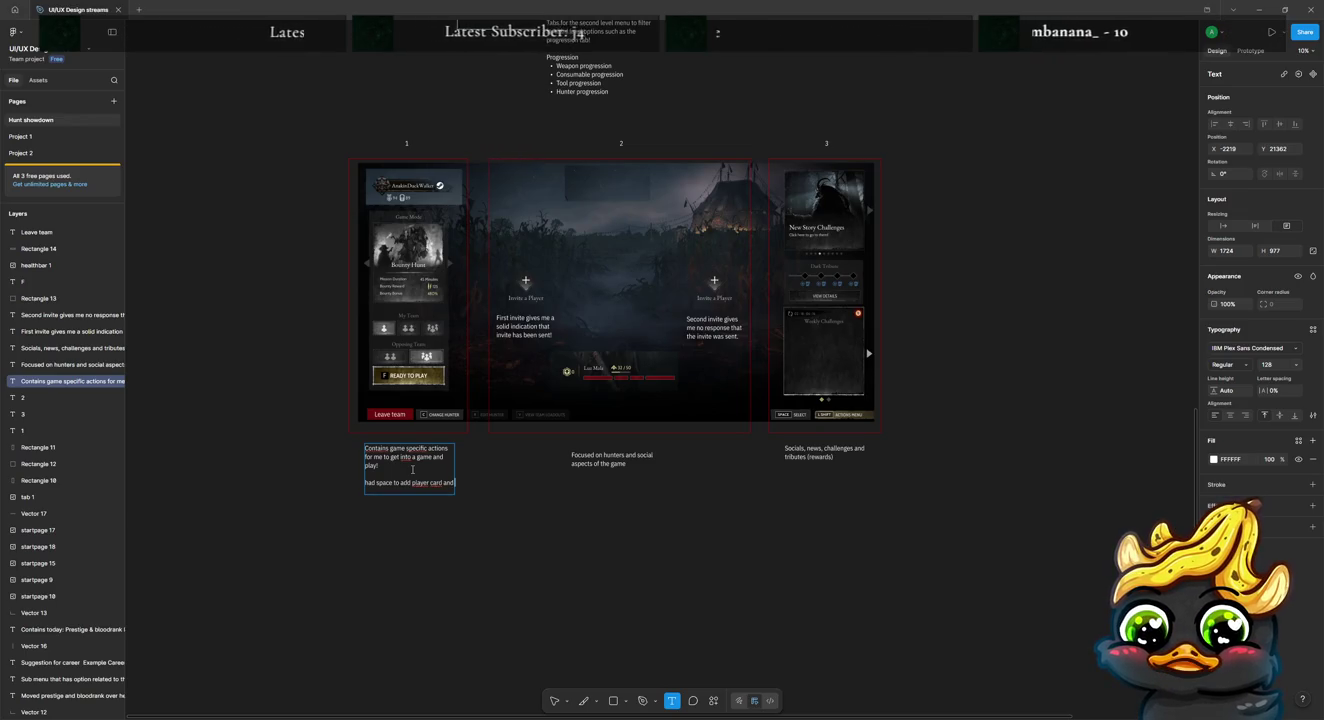
text(tige and bloodrank)
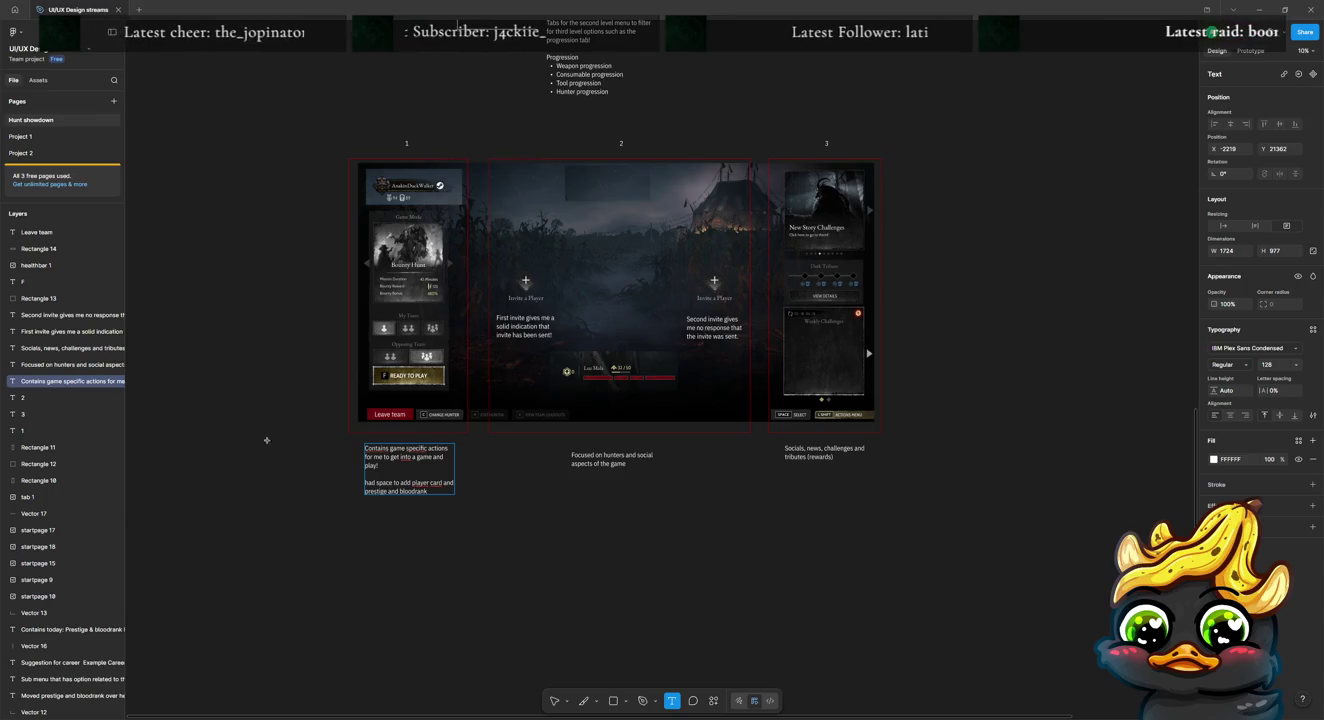
click(306, 525)
key(Escape)
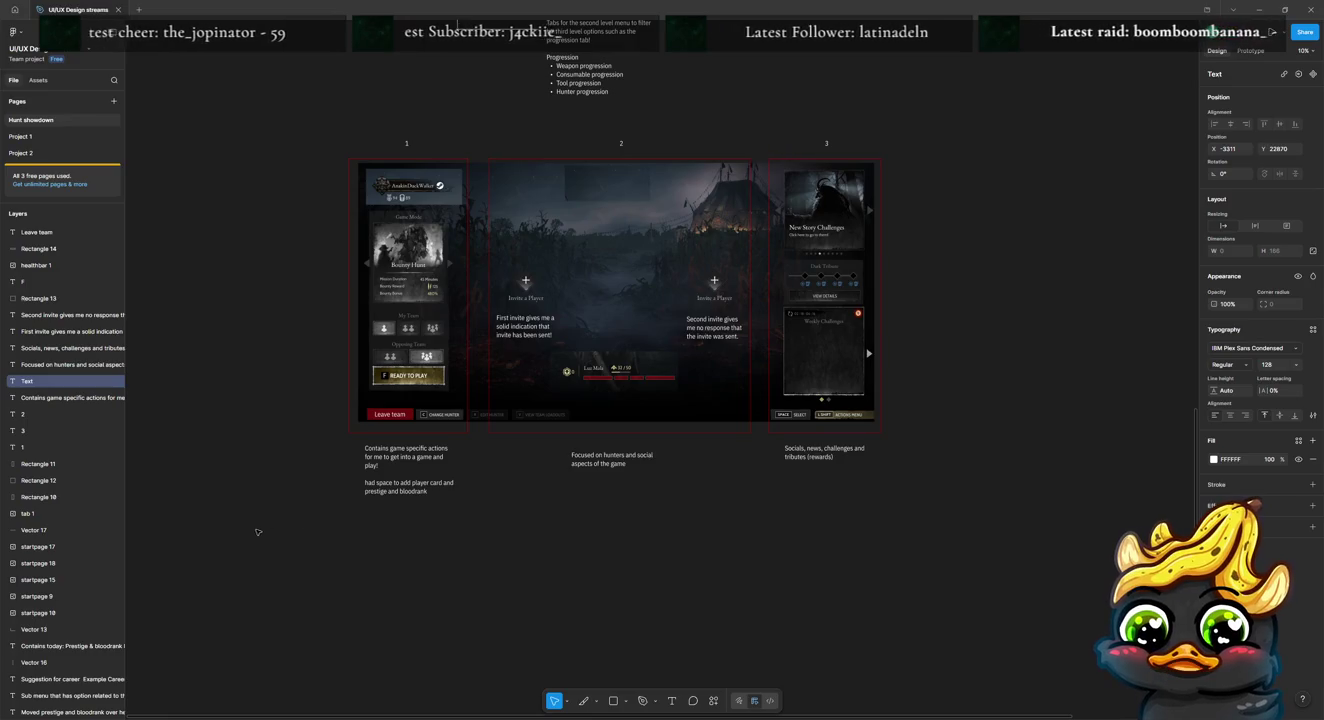
key(Escape)
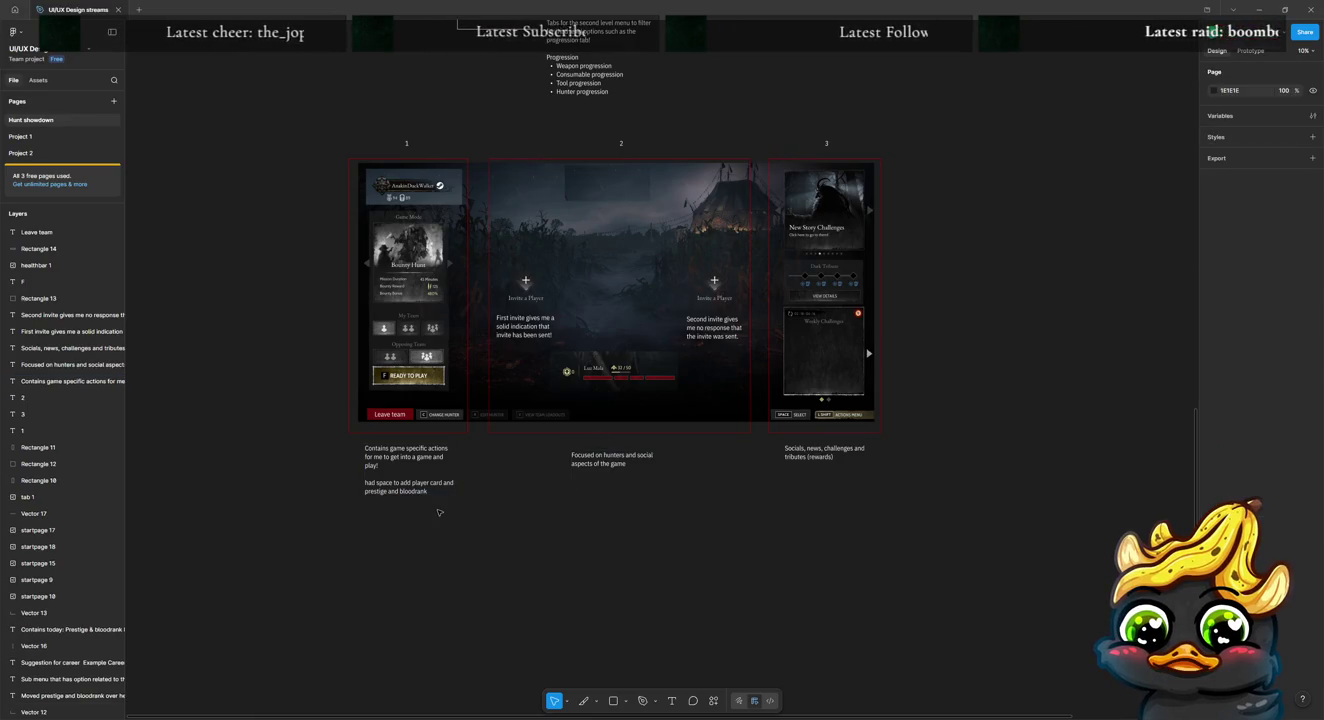
Step: Edit the 'Focused on hunters and social aspects of the game' note with the caret after 'game'
double_click(617, 471)
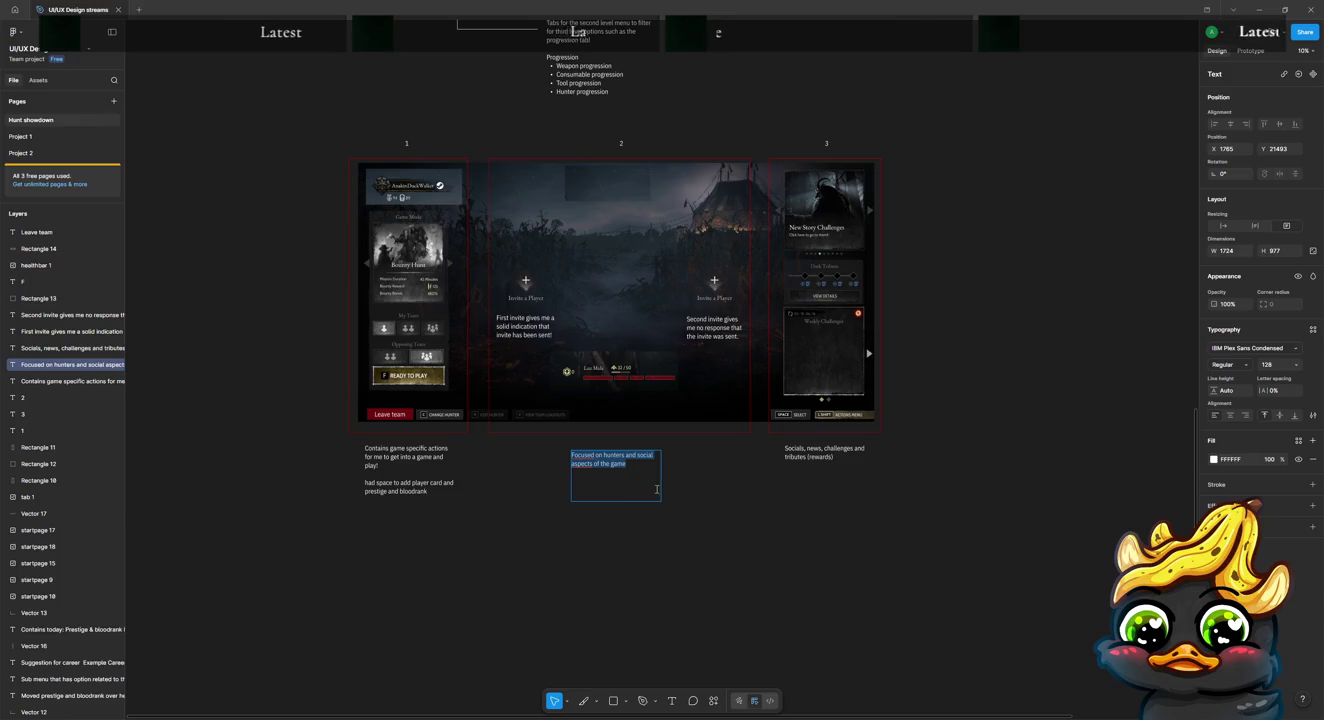
click(650, 478)
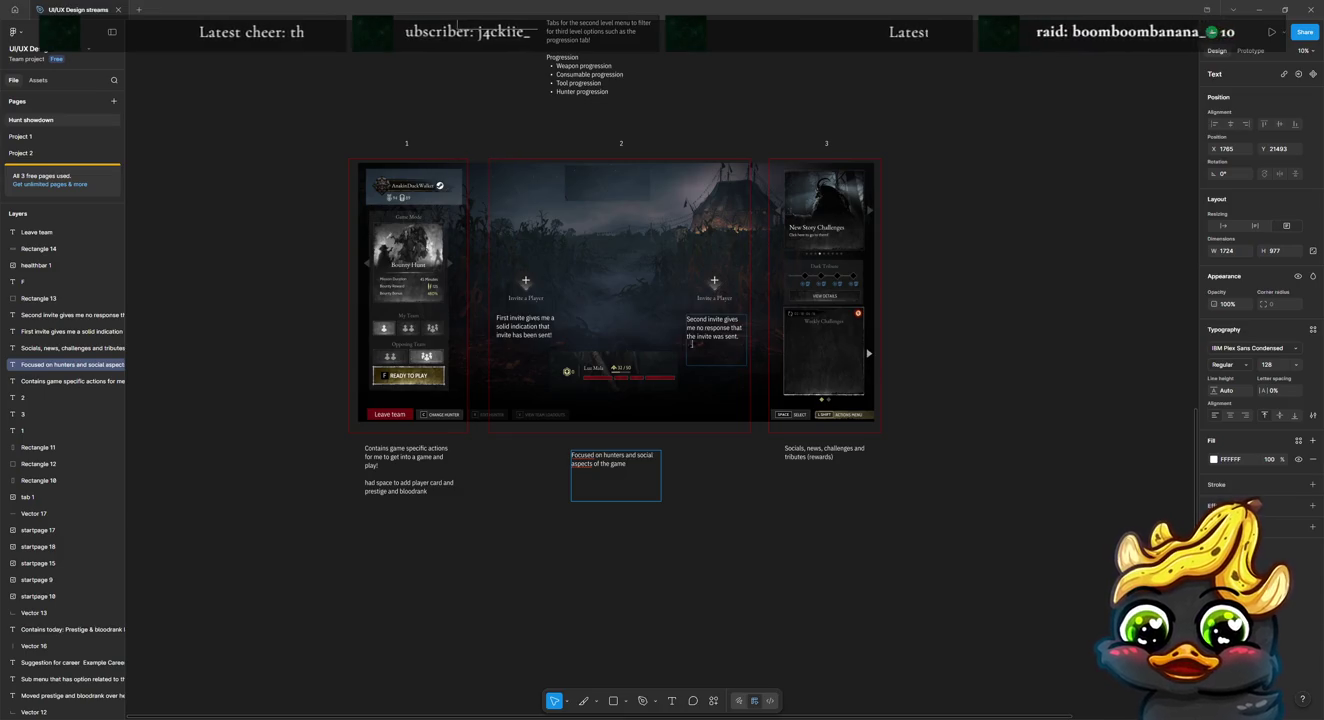
scroll(778, 594, up, 3)
Step: Copy the Hunter setup screen screenshot higher up on the board
scroll(778, 595, up, 3)
scroll(775, 592, up, 3)
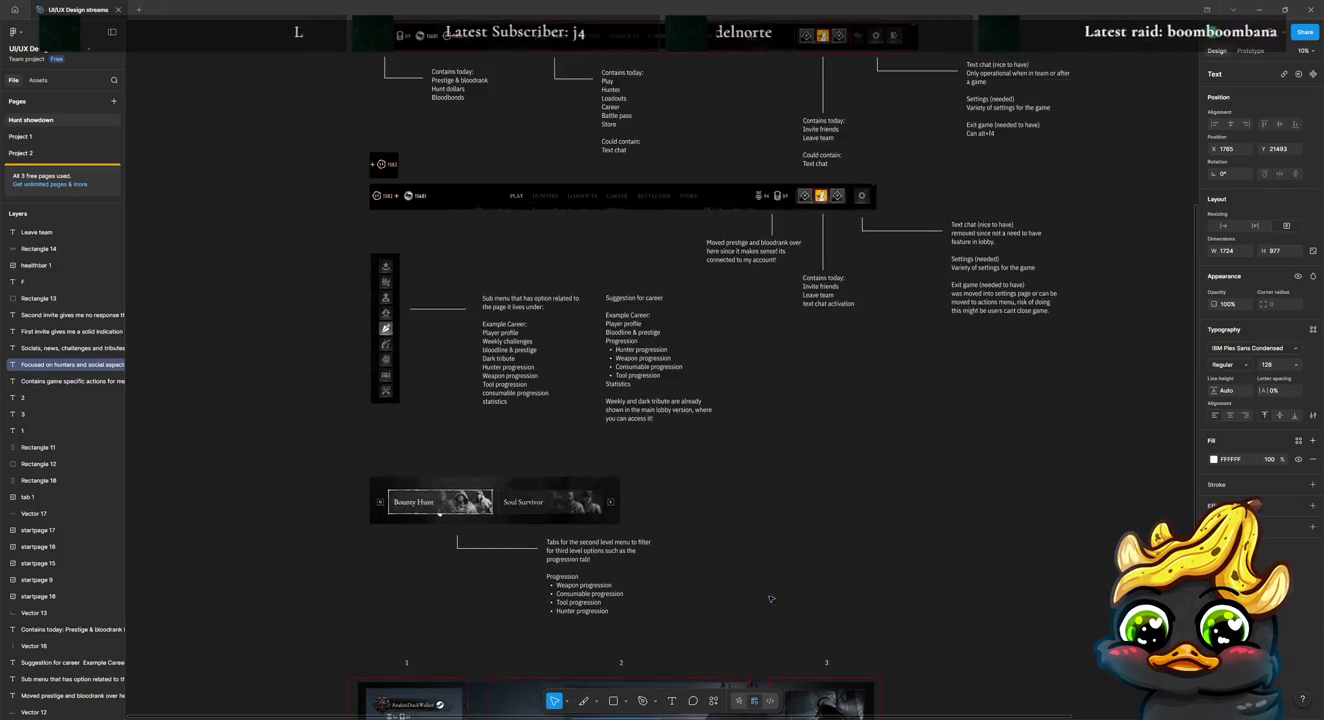
scroll(770, 590, down, 8)
scroll(766, 590, up, 1)
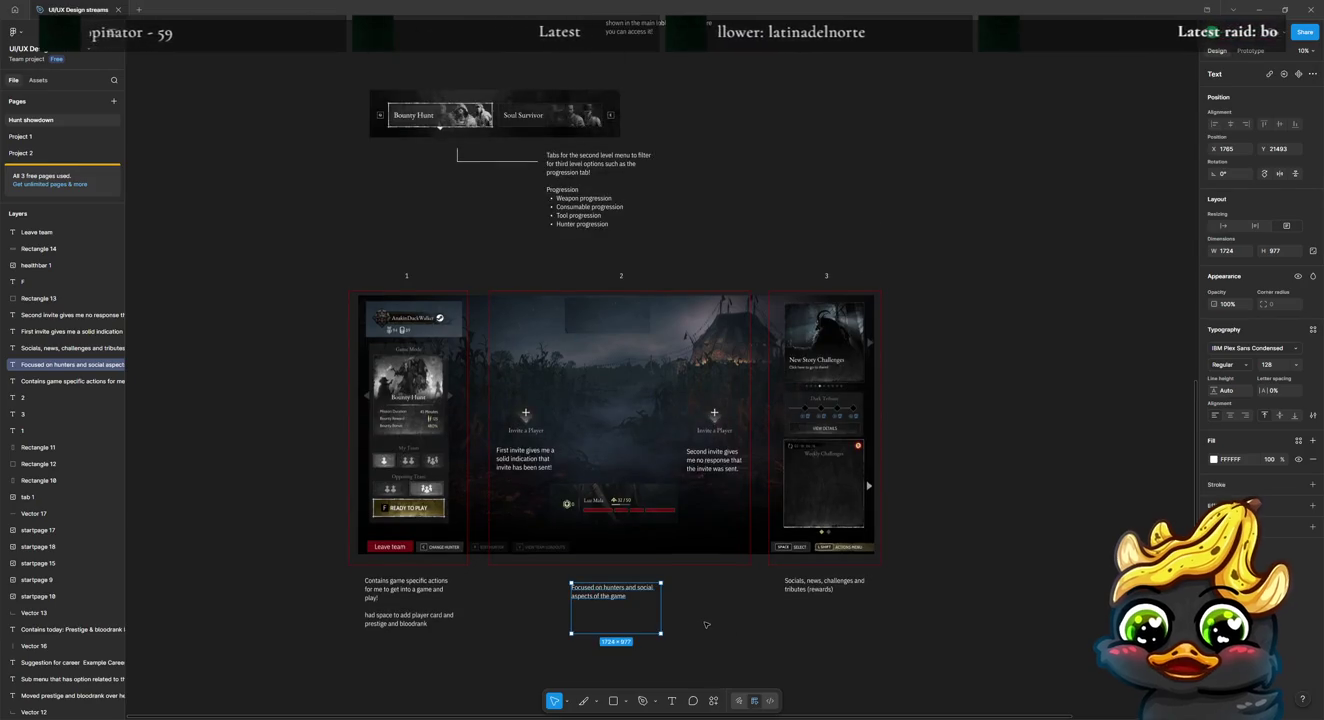
scroll(709, 615, up, 2)
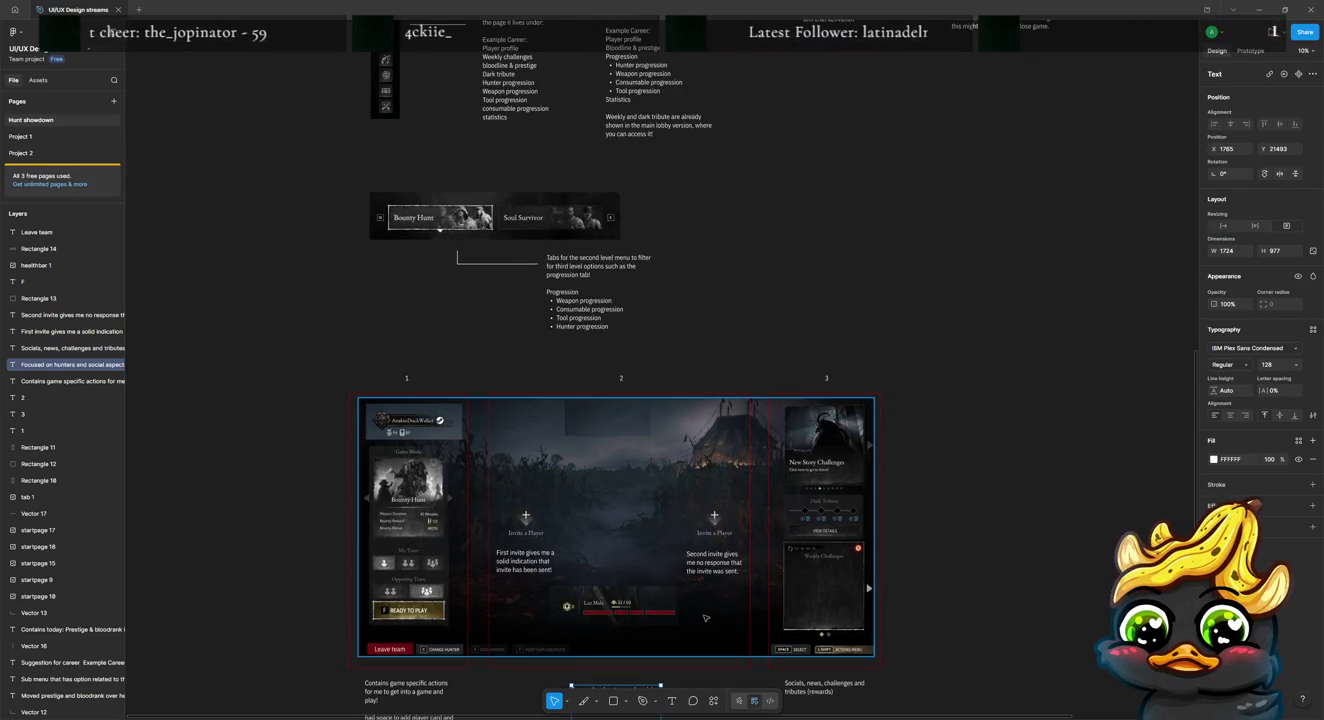
scroll(706, 618, up, 3)
scroll(705, 616, up, 5)
scroll(706, 615, up, 5)
scroll(705, 613, up, 3)
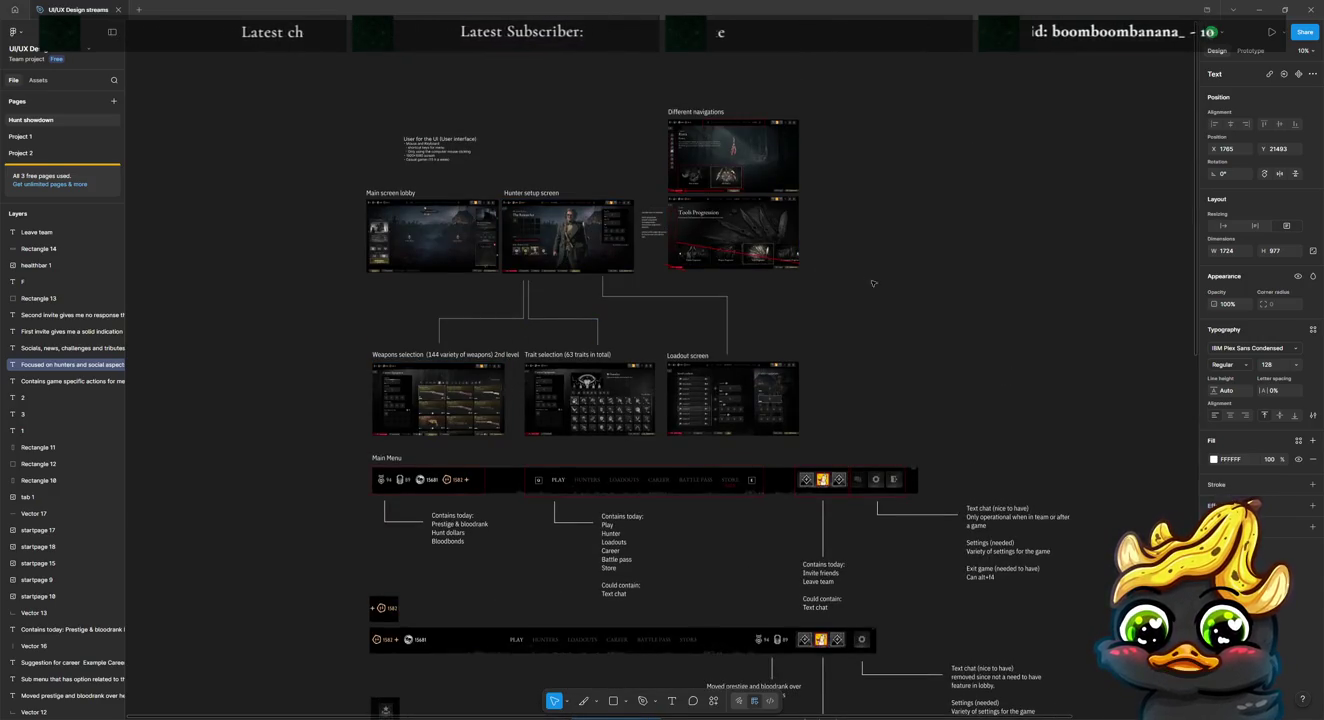
click(556, 262)
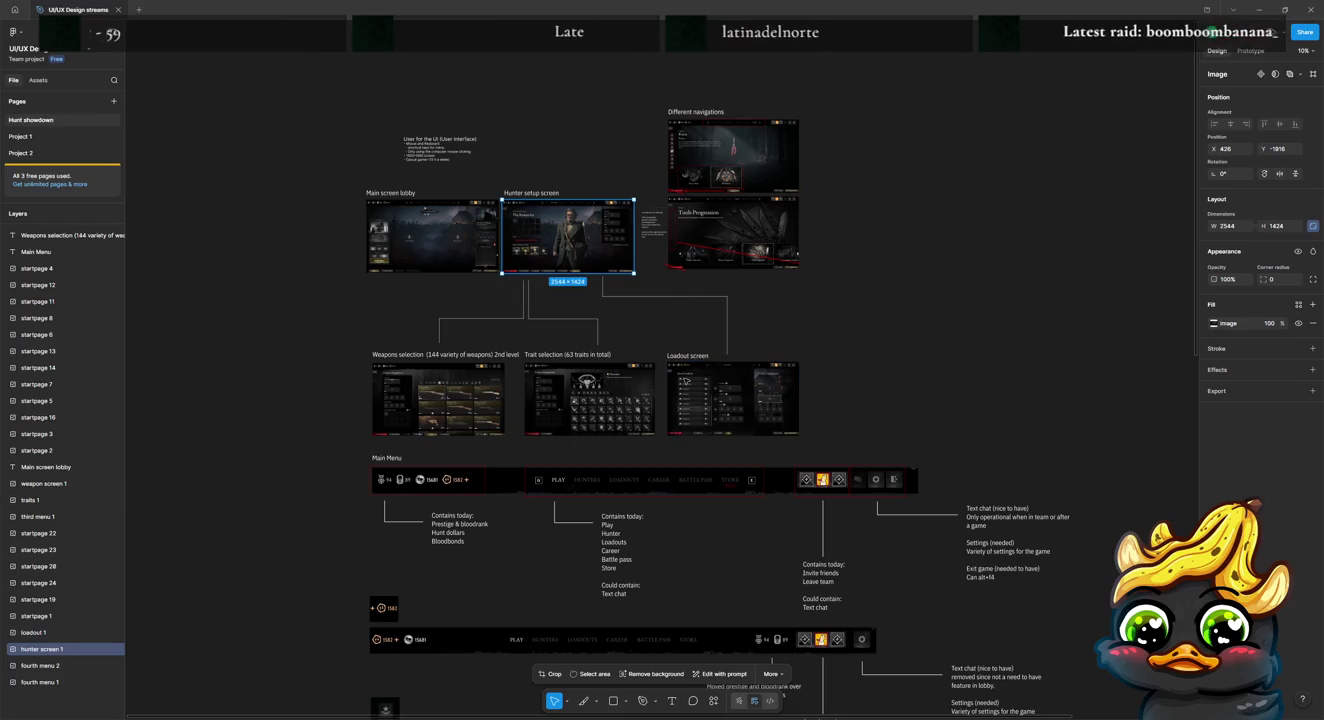
key(ctrl+c)
Step: Paste the copy, 'hunter screen 2', and place it below the lobby frames
scroll(700, 481, down, 8)
scroll(690, 479, down, 15)
scroll(685, 478, down, 3)
key(ctrl+v)
mouse_move(684, 387)
mouse_down()
mouse_move(447, 479)
mouse_move(881, 651)
mouse_up()
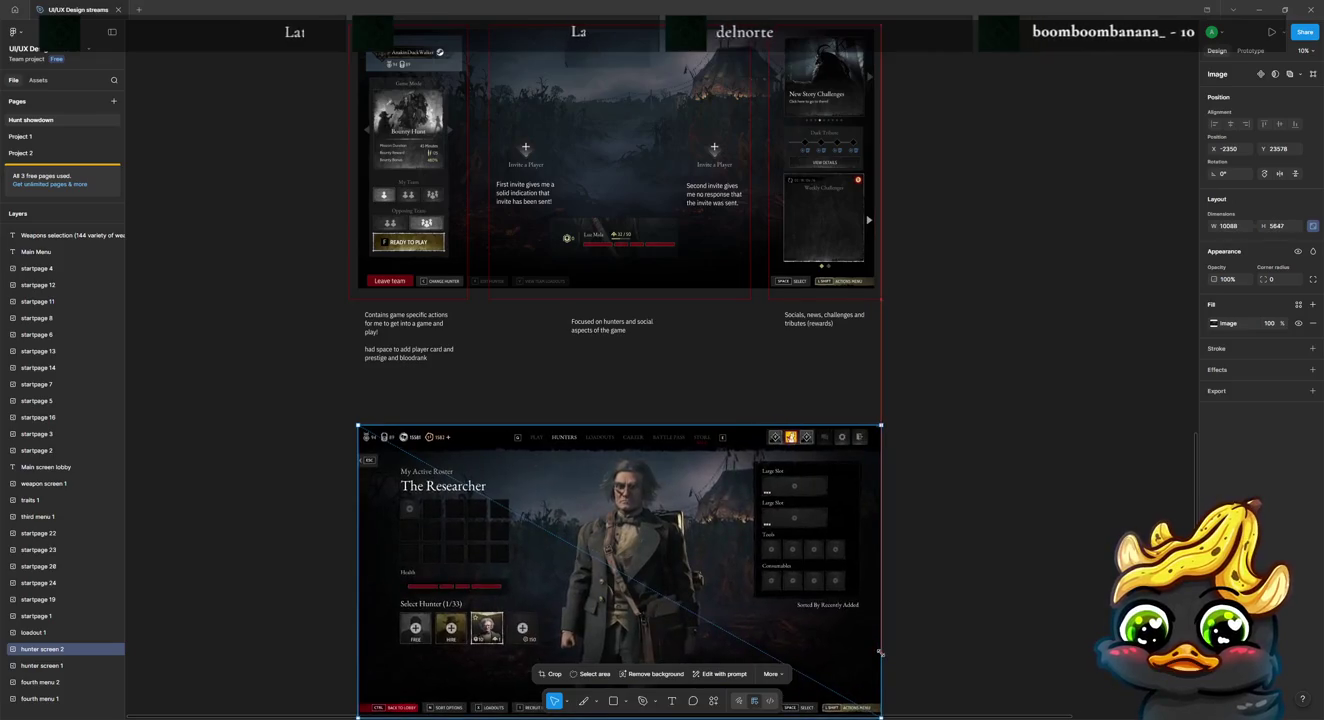
Step: Resize the hunter screen copy to 9954 × 5572 and position it at X -2350, Y 23199
drag(878, 651, 874, 652)
key(Escape)
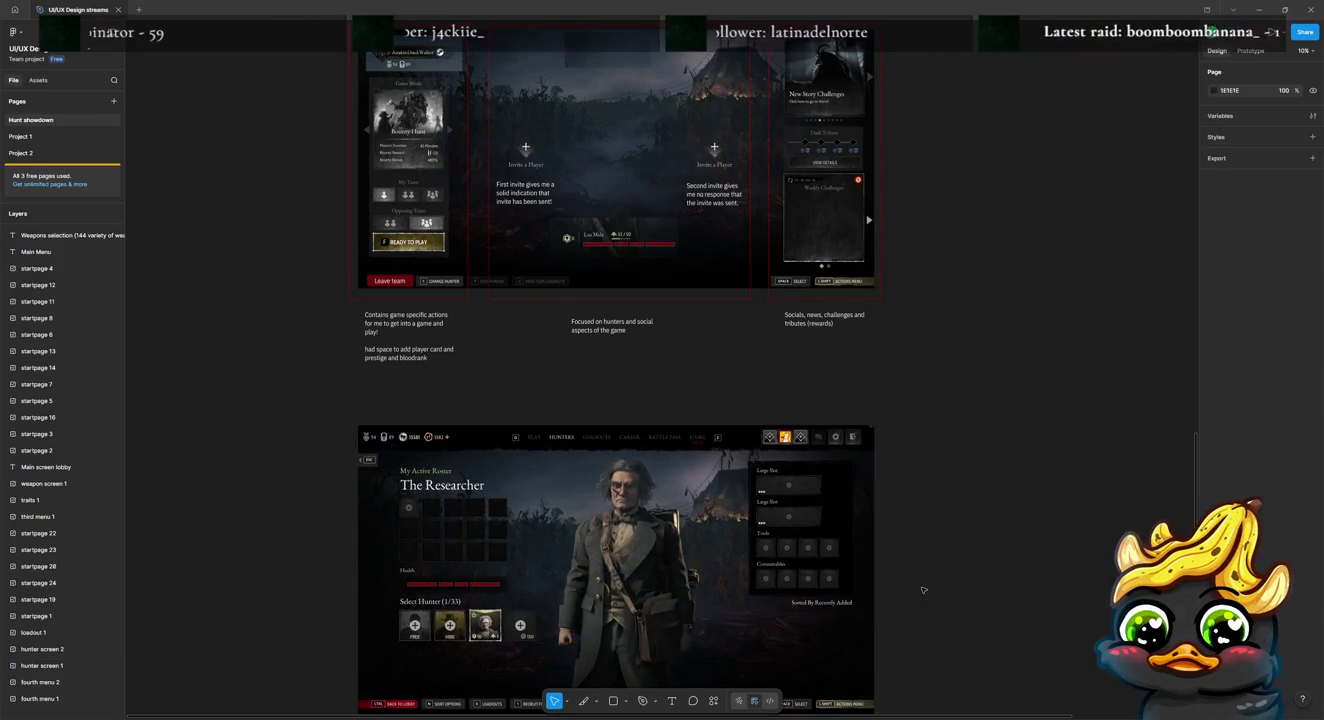
drag(668, 557, 670, 537)
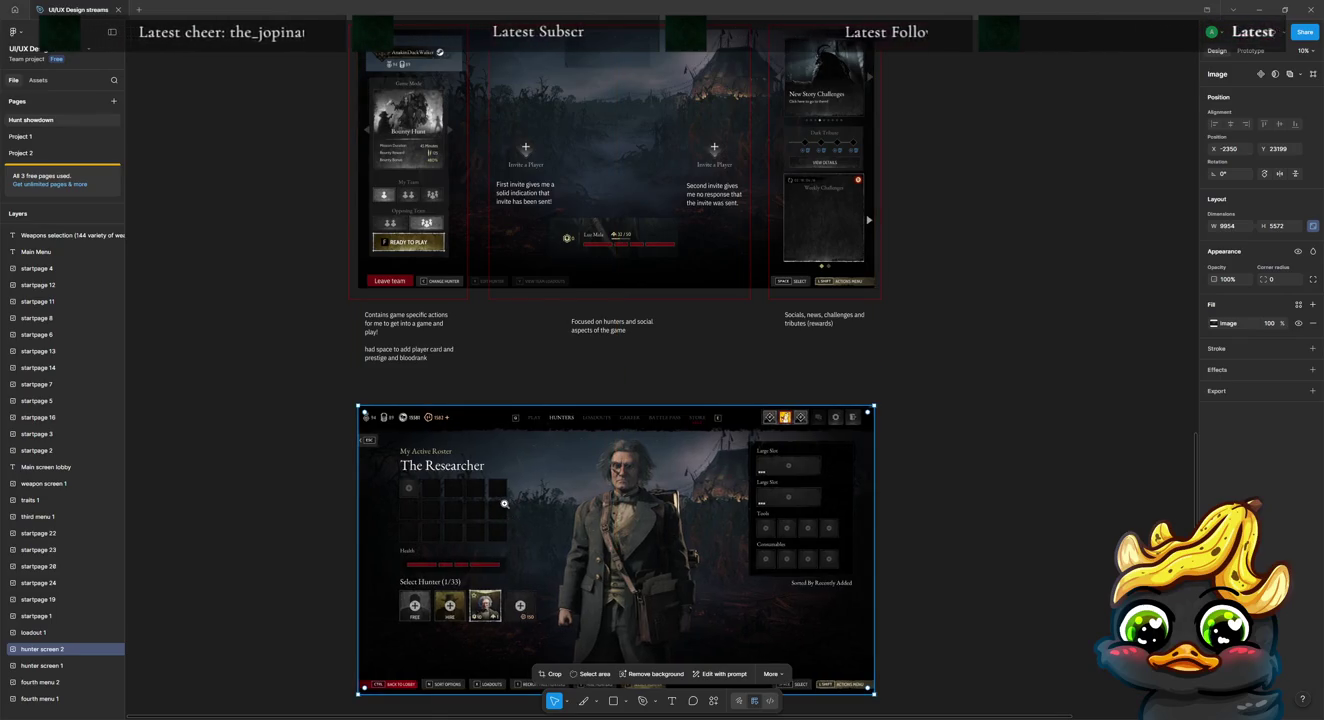
key(shift+equal)
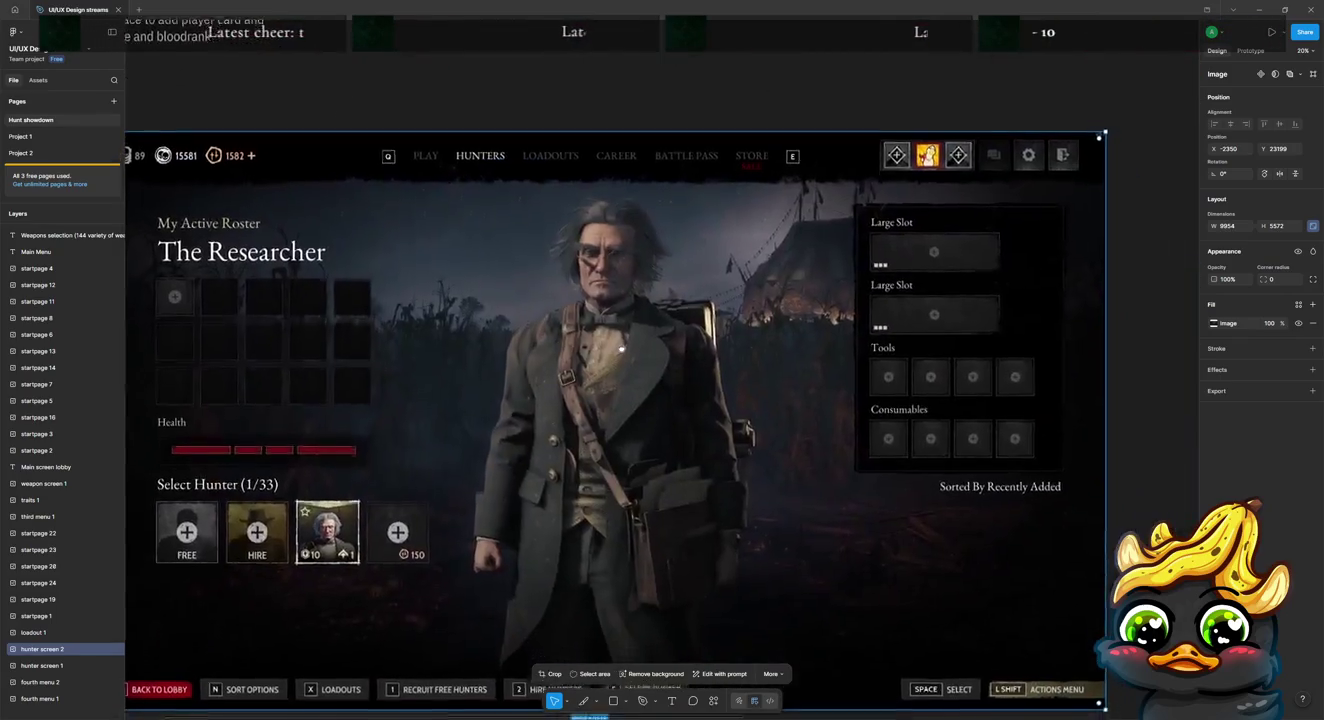
drag(620, 348, 682, 251)
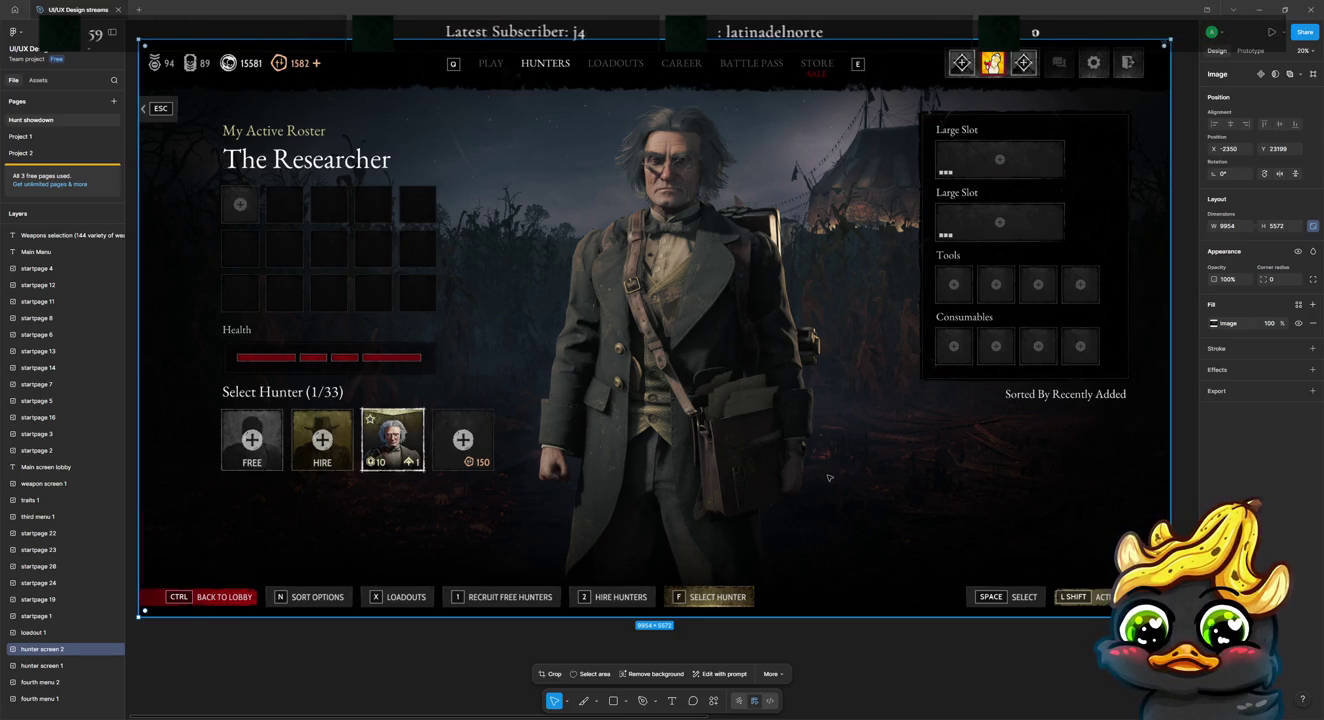
Step: Draw a 3047 × 2569 rectangle covering the My Active Roster panel
double_click(726, 342)
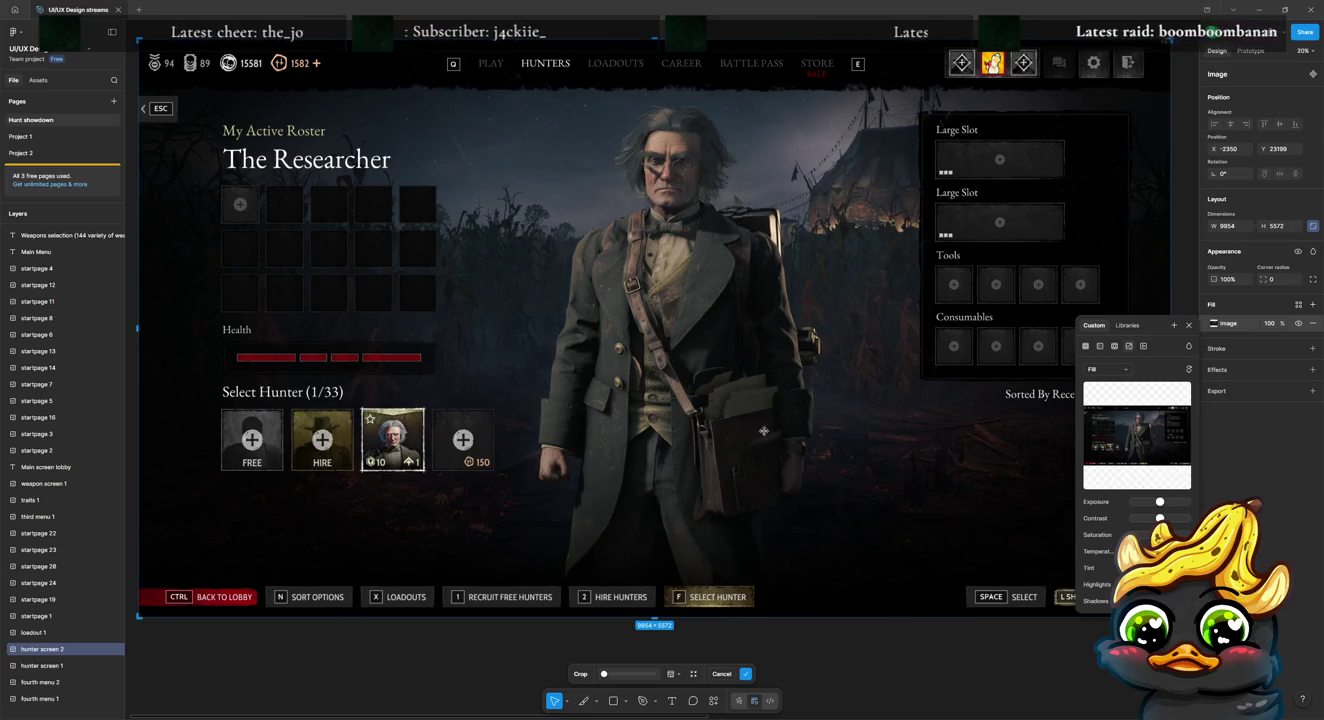
key(Escape)
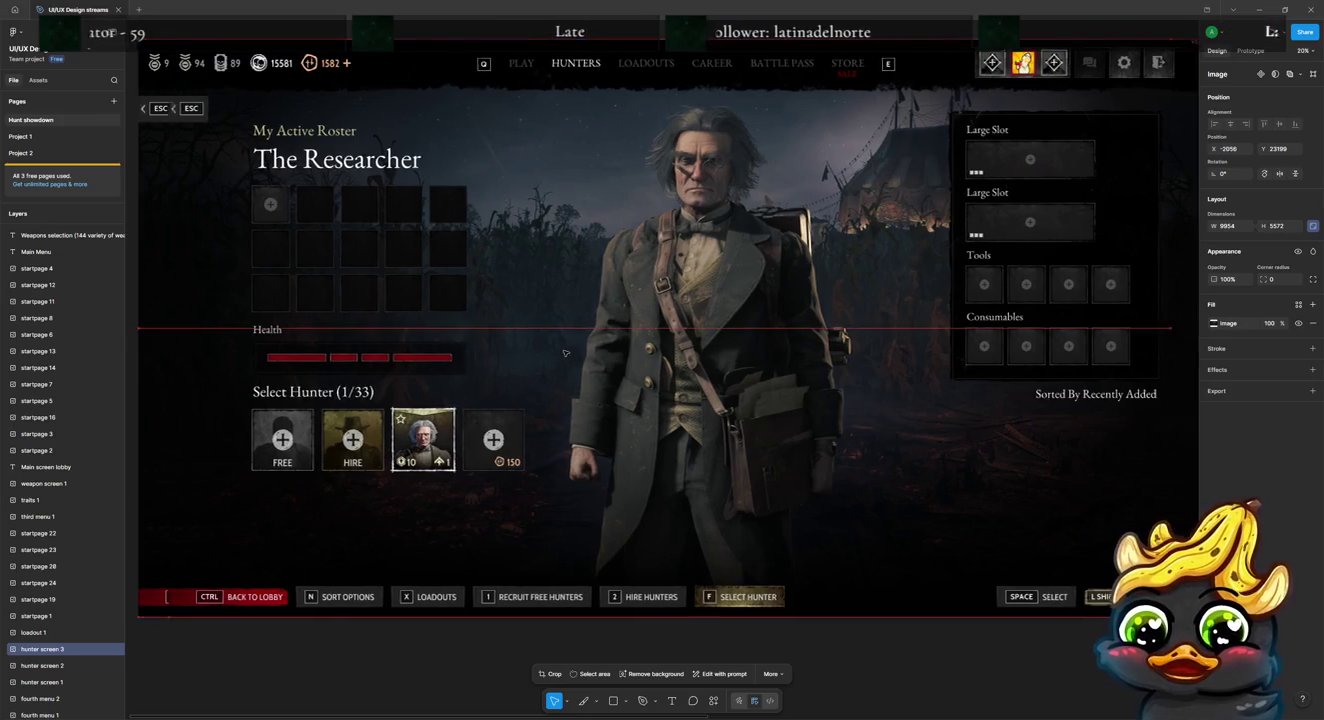
drag(503, 352, 550, 357)
key(Delete)
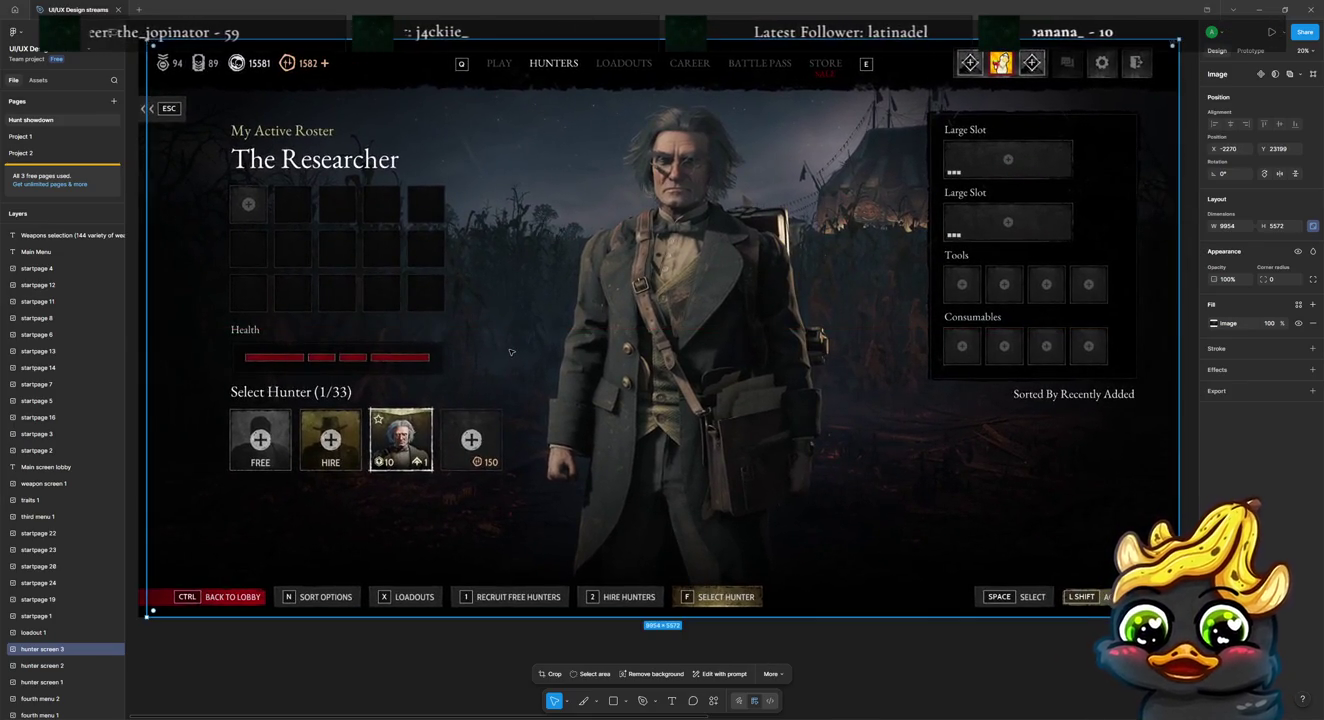
key(r)
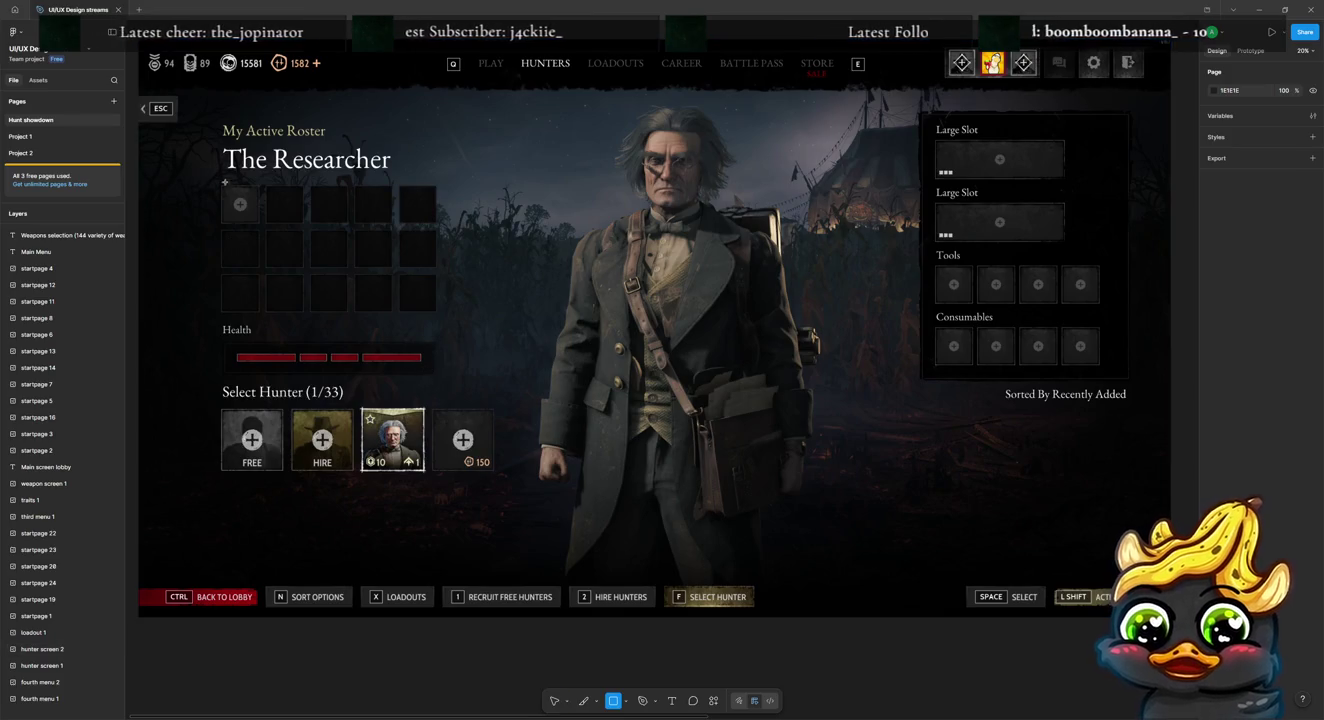
mouse_move(200, 117)
mouse_down()
mouse_move(501, 386)
mouse_move(517, 382)
mouse_up()
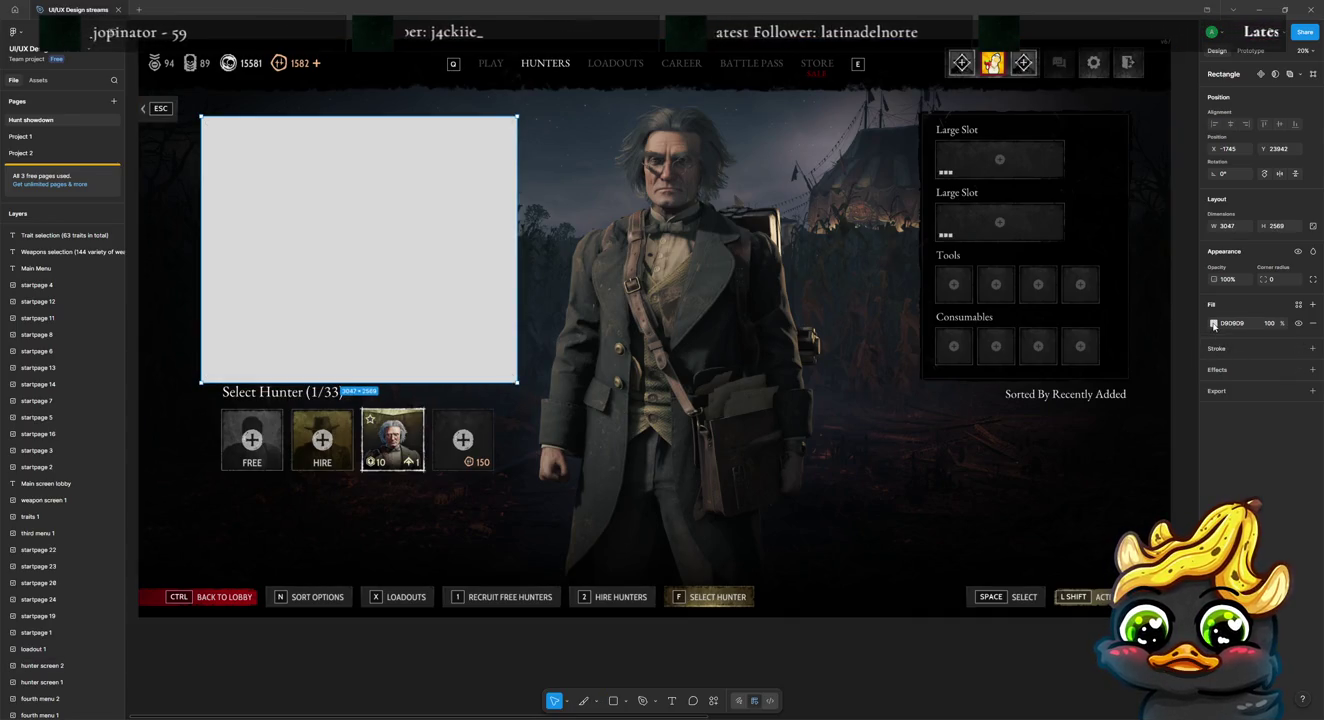
Step: Make the rectangle an unfilled FF0000 outline of weight 8, narrowed to 2533 wide
click(1311, 347)
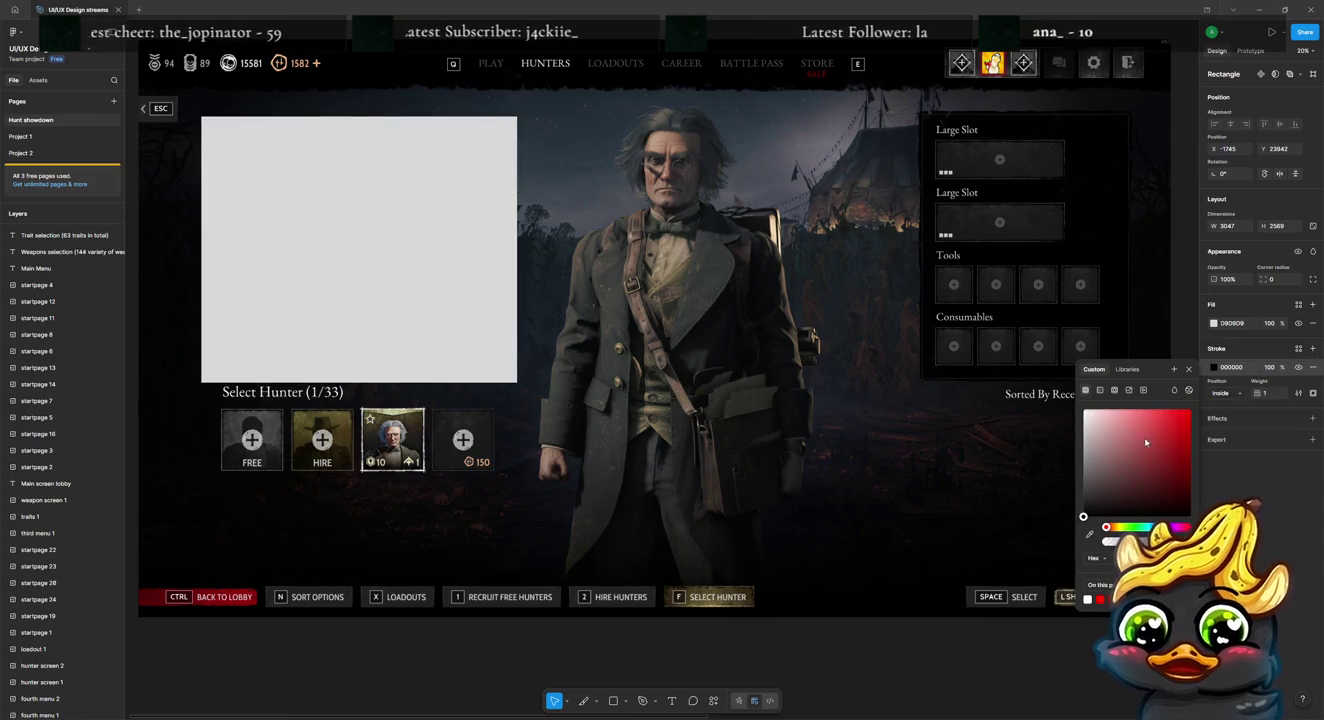
click(1313, 323)
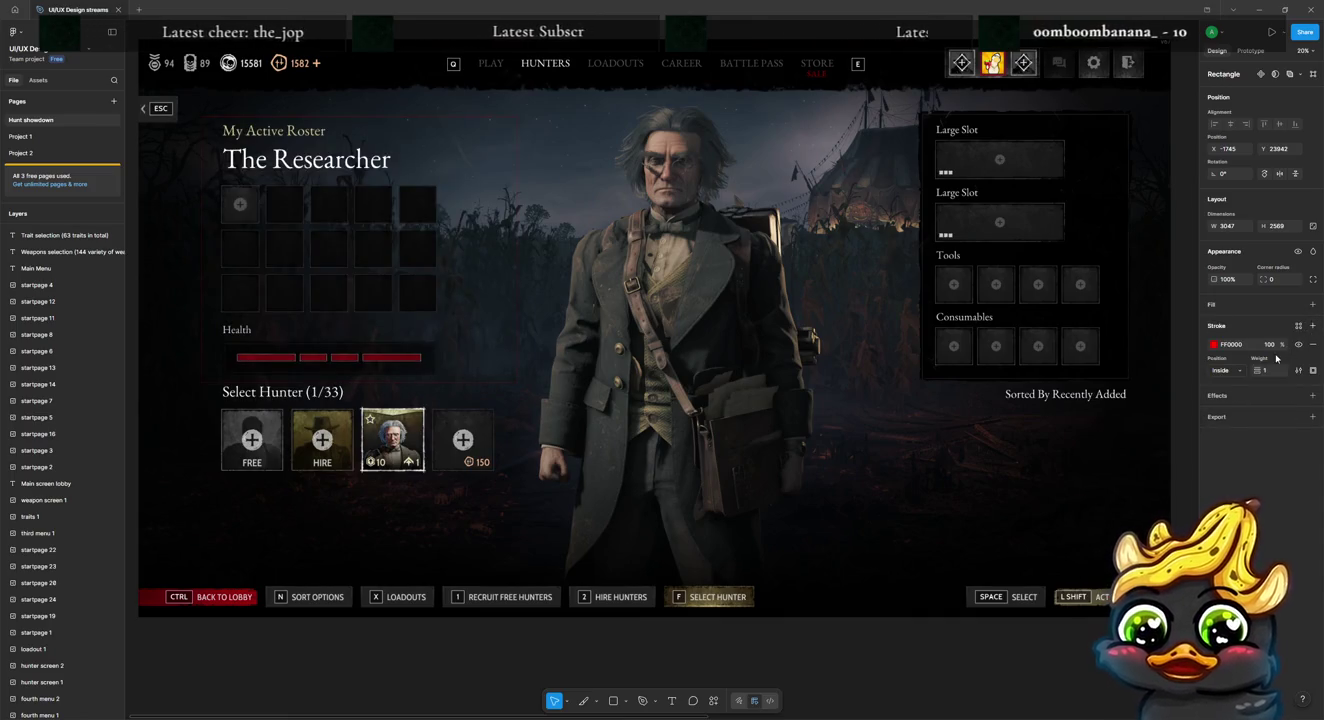
text(8)
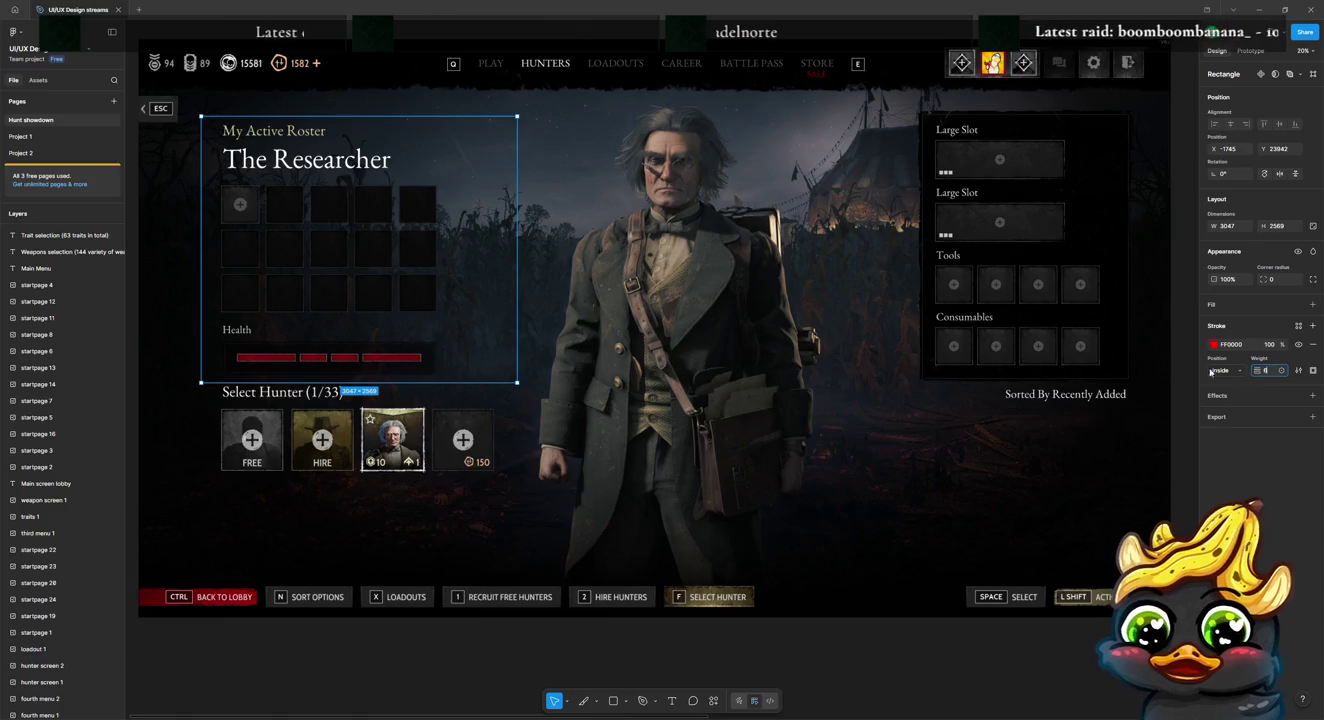
click(475, 684)
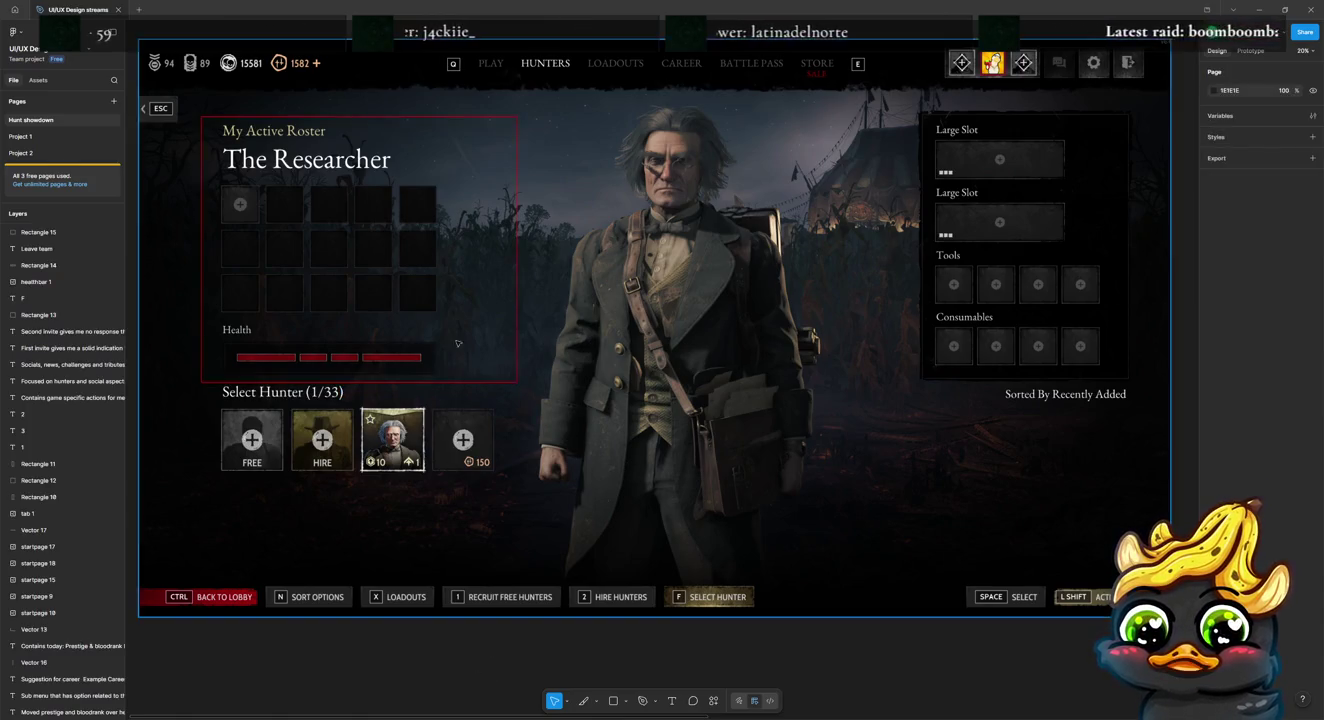
click(517, 272)
drag(518, 270, 464, 269)
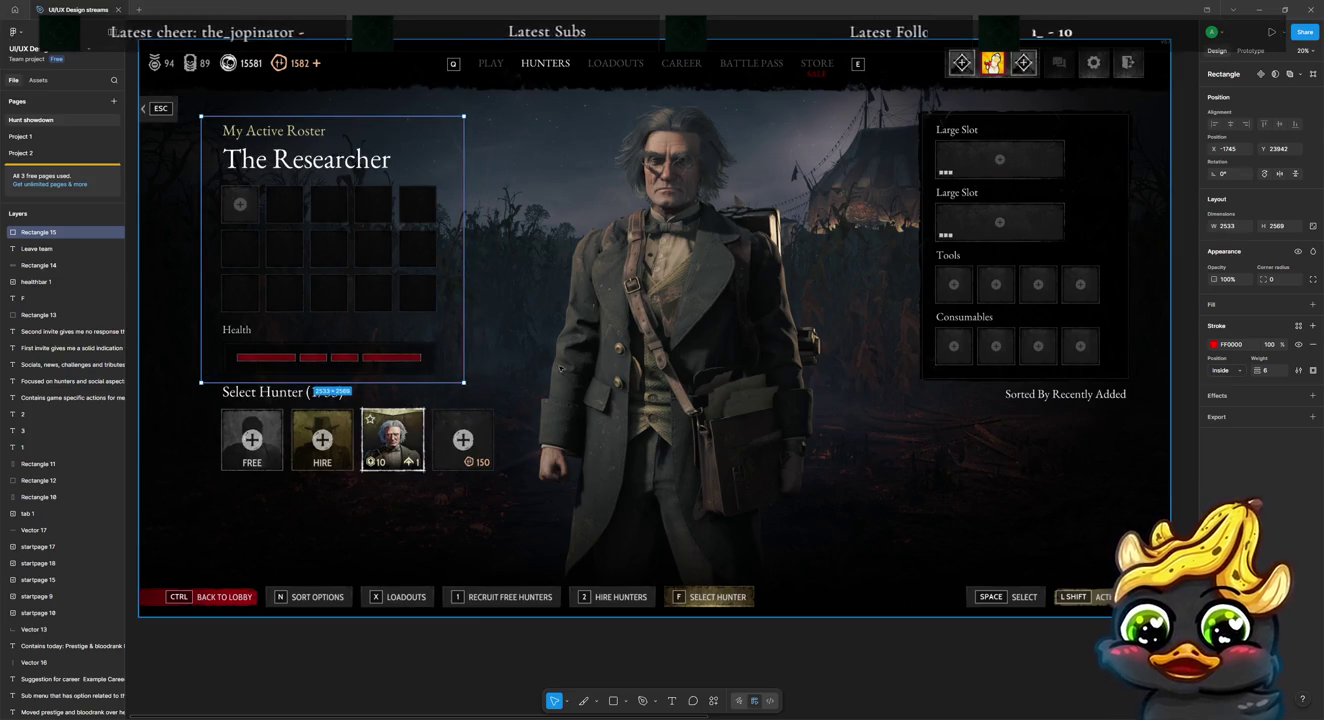
click(648, 430)
Step: Draw a white elbow line from the roster outline right, down, then right
key(p)
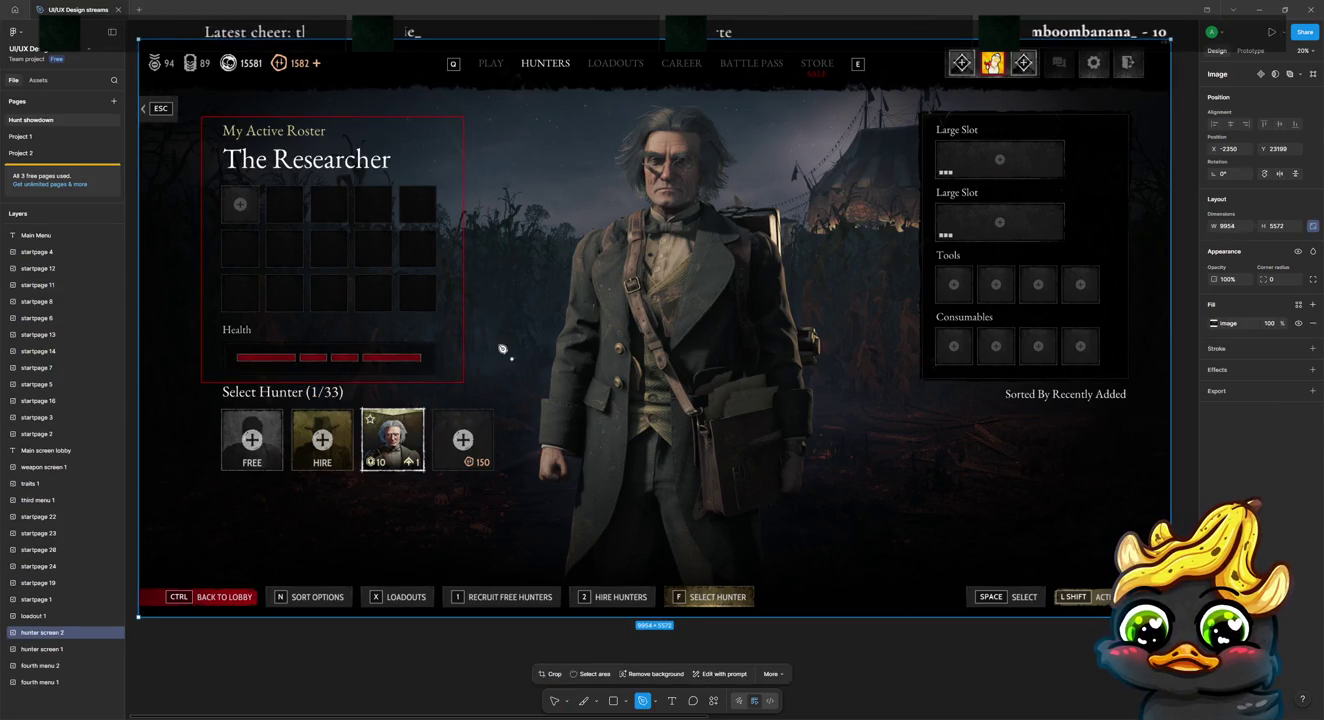
click(473, 353)
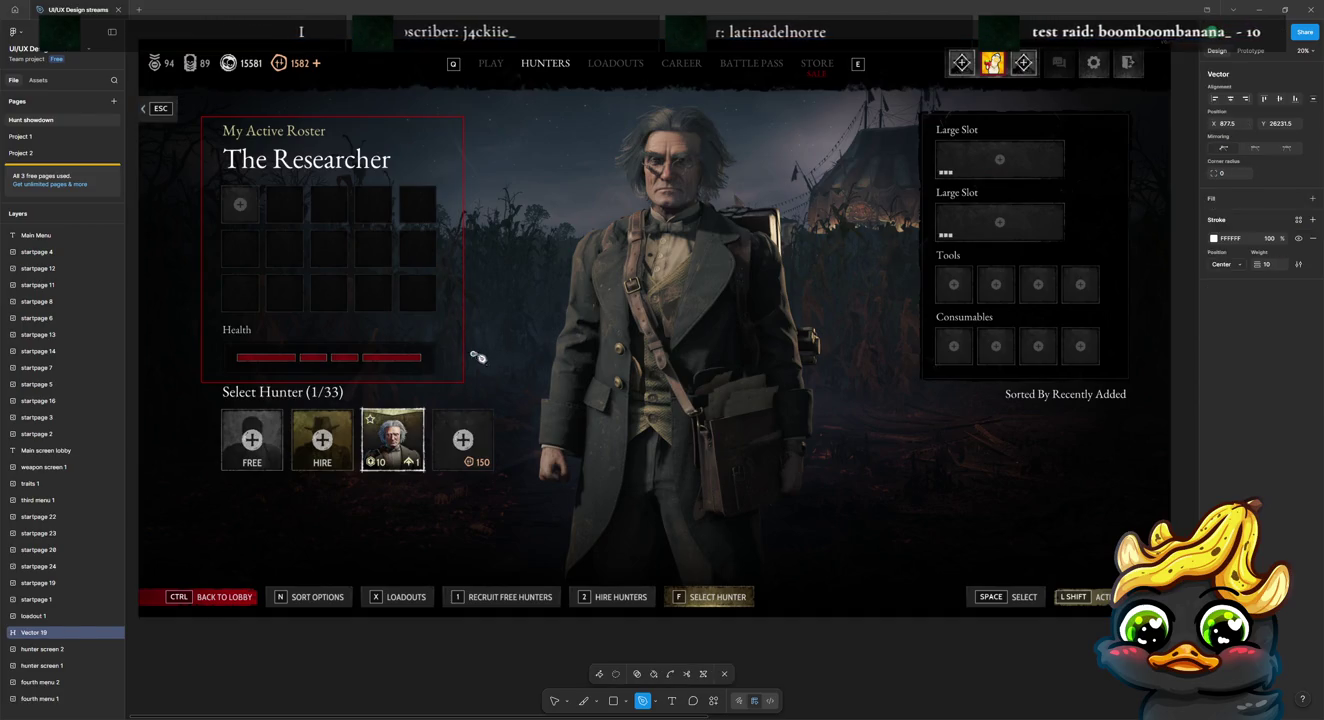
click(711, 353)
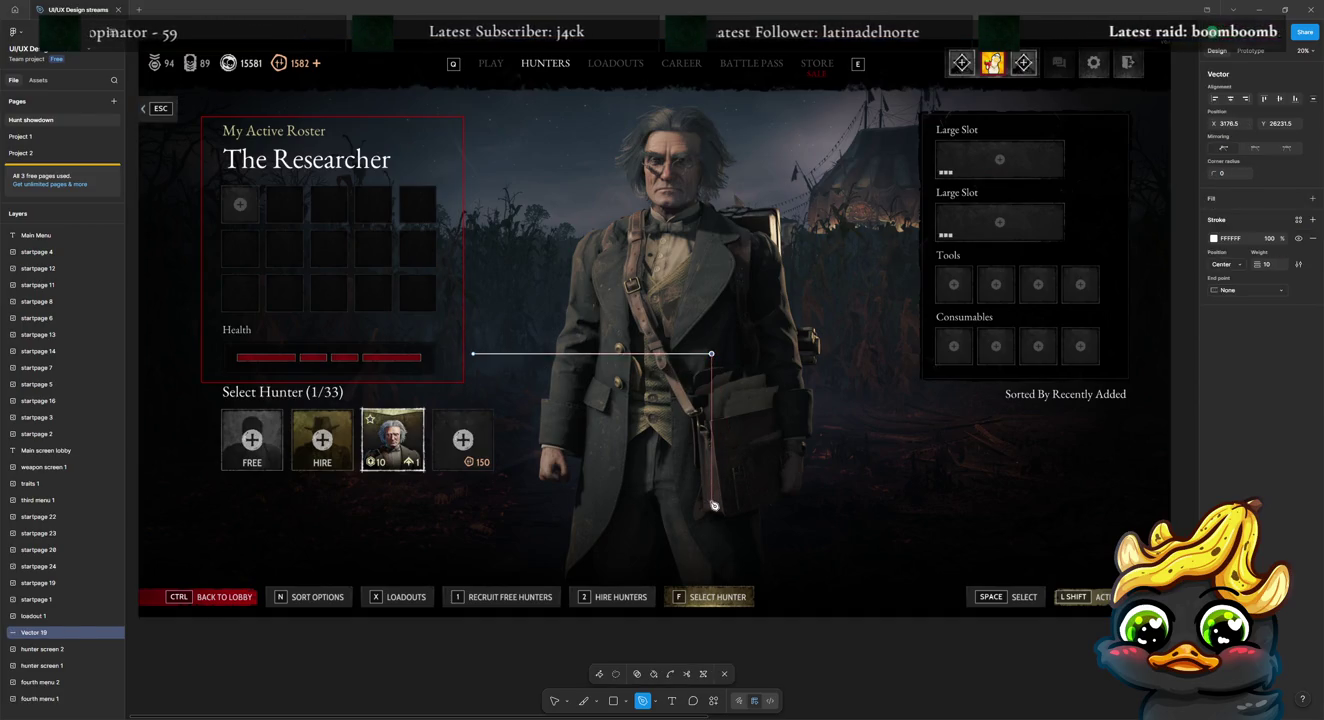
click(711, 506)
click(902, 505)
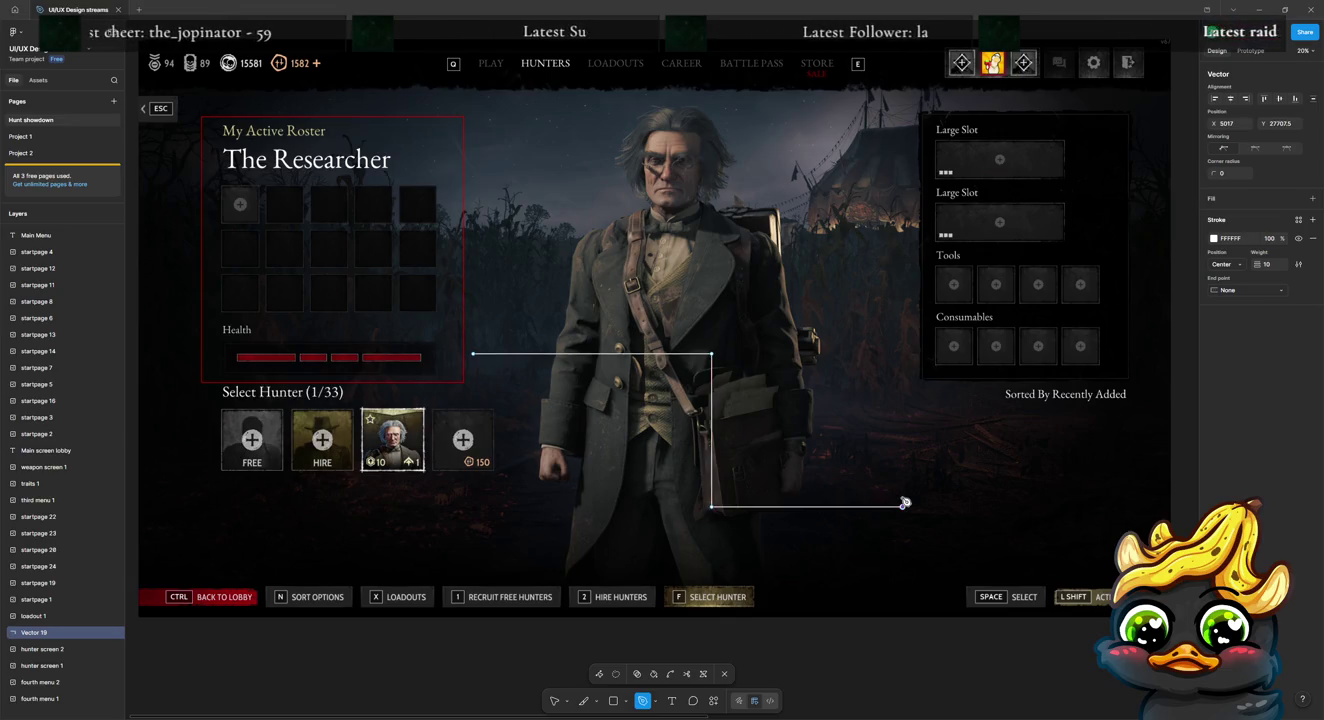
key(Escape)
key(Escape)
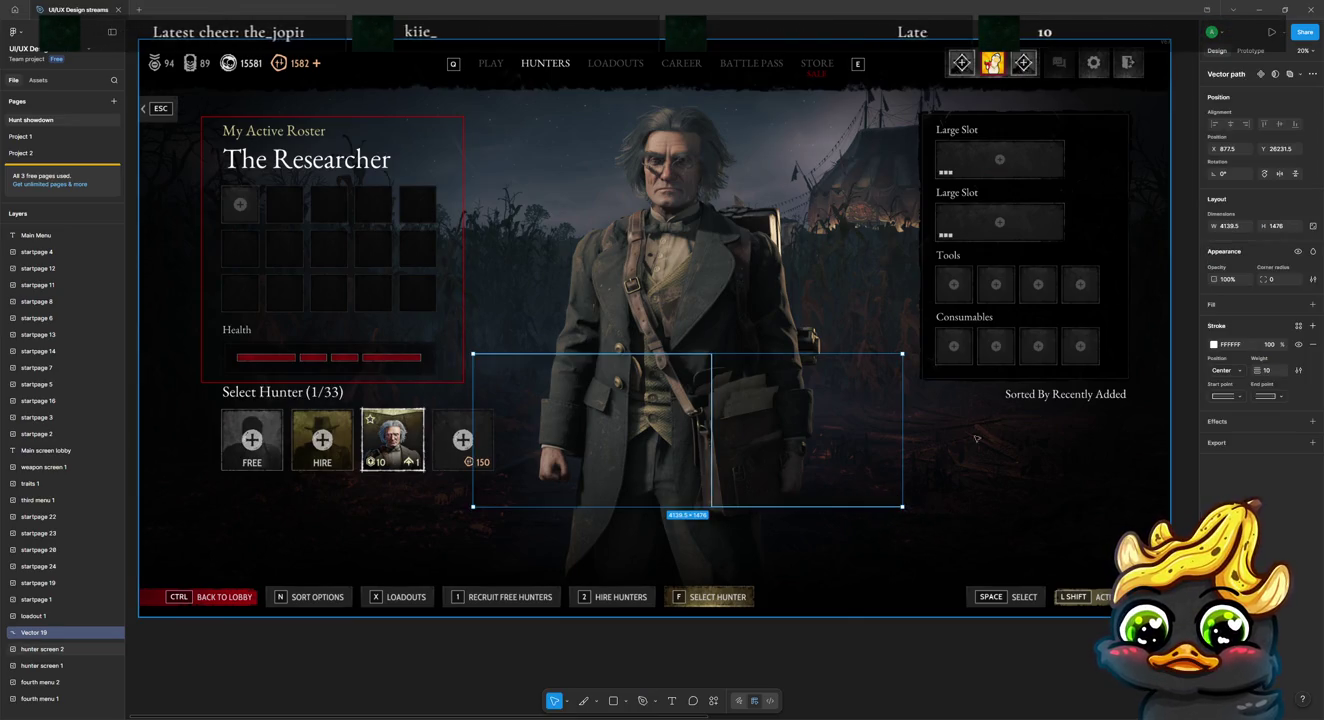
key(Escape)
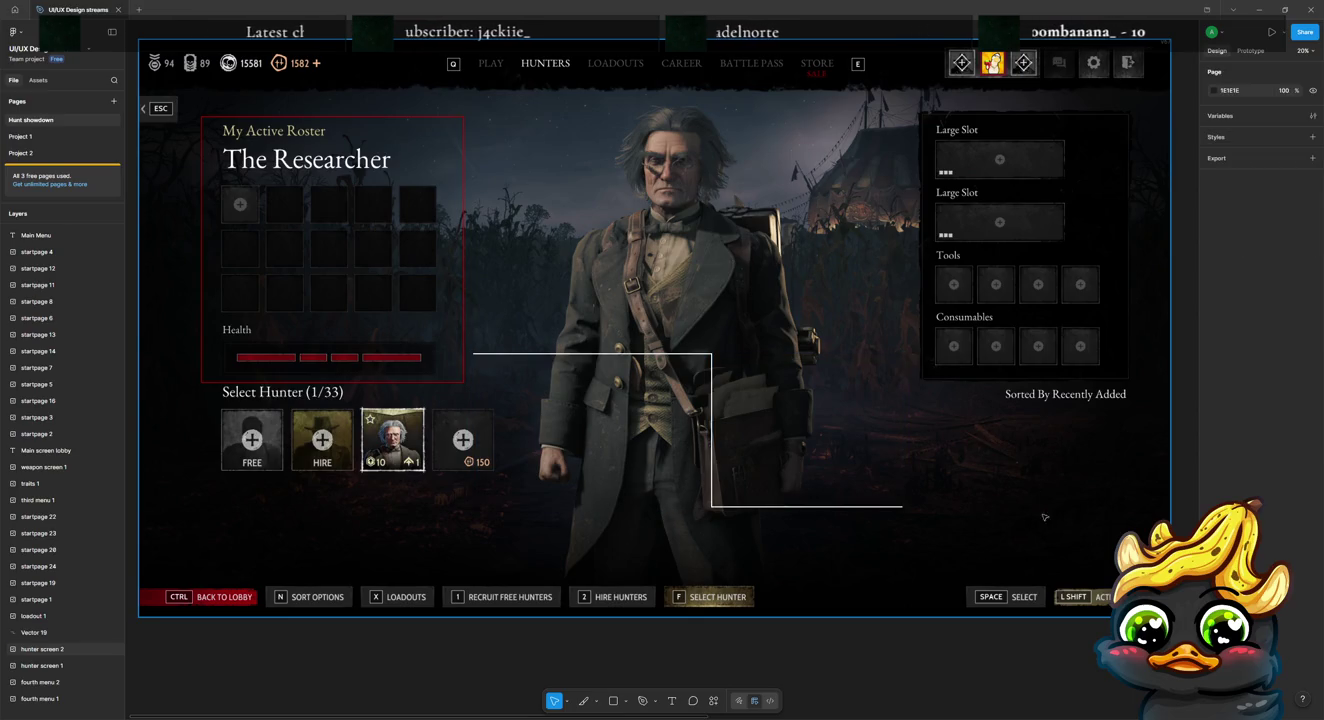
Step: Frame the 'Sorted By Recently Added' area with an unfilled red outline box
key(r)
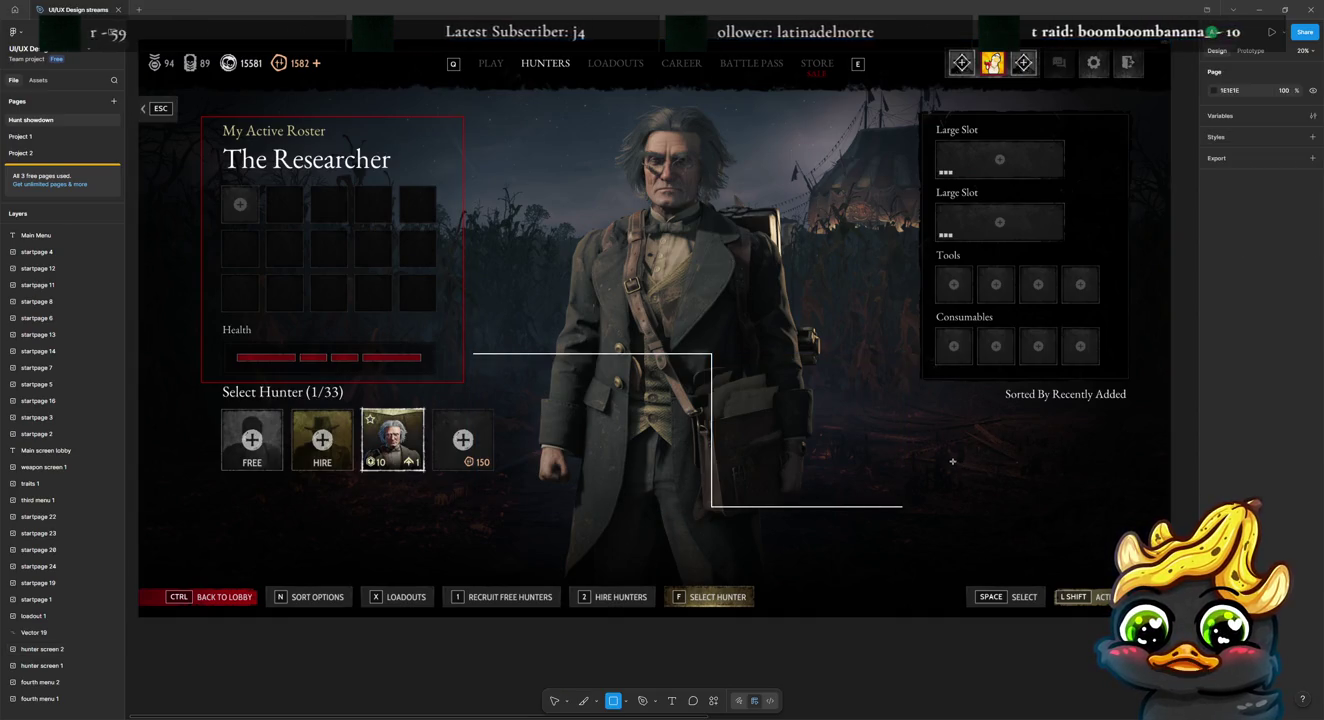
drag(919, 387, 1161, 570)
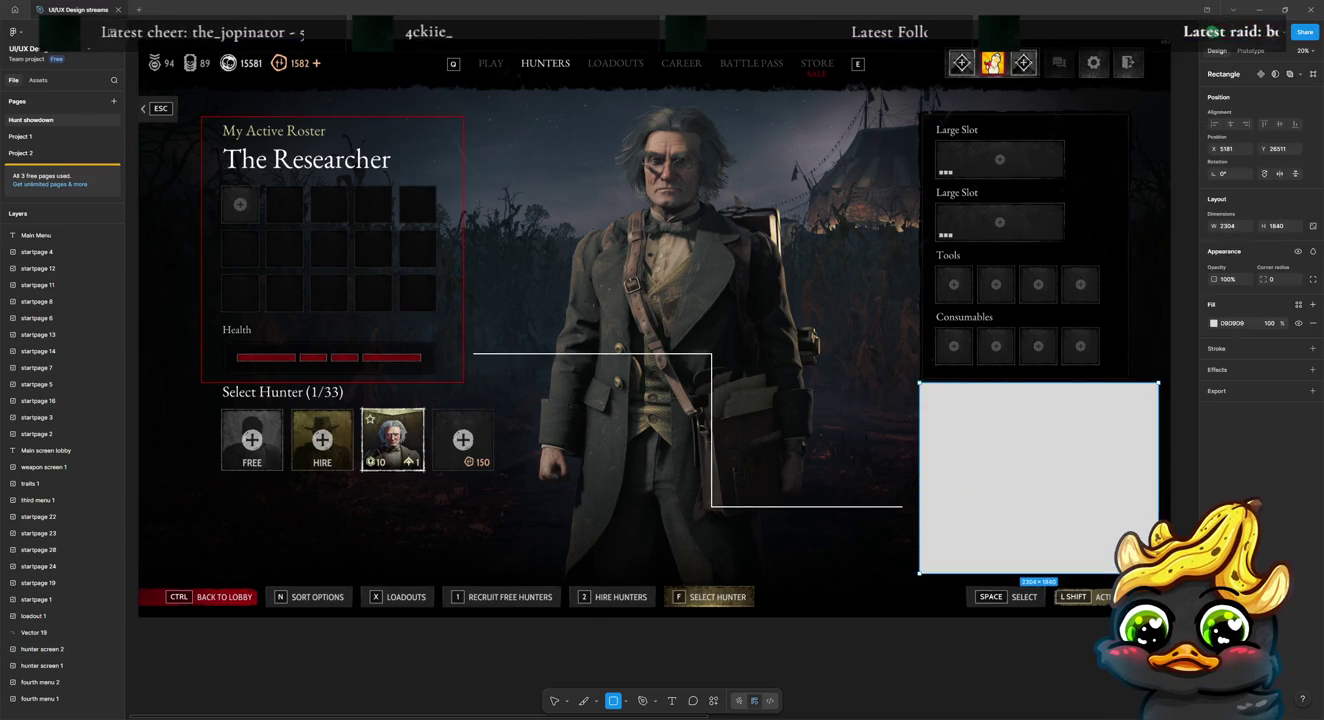
drag(1162, 570, 1156, 574)
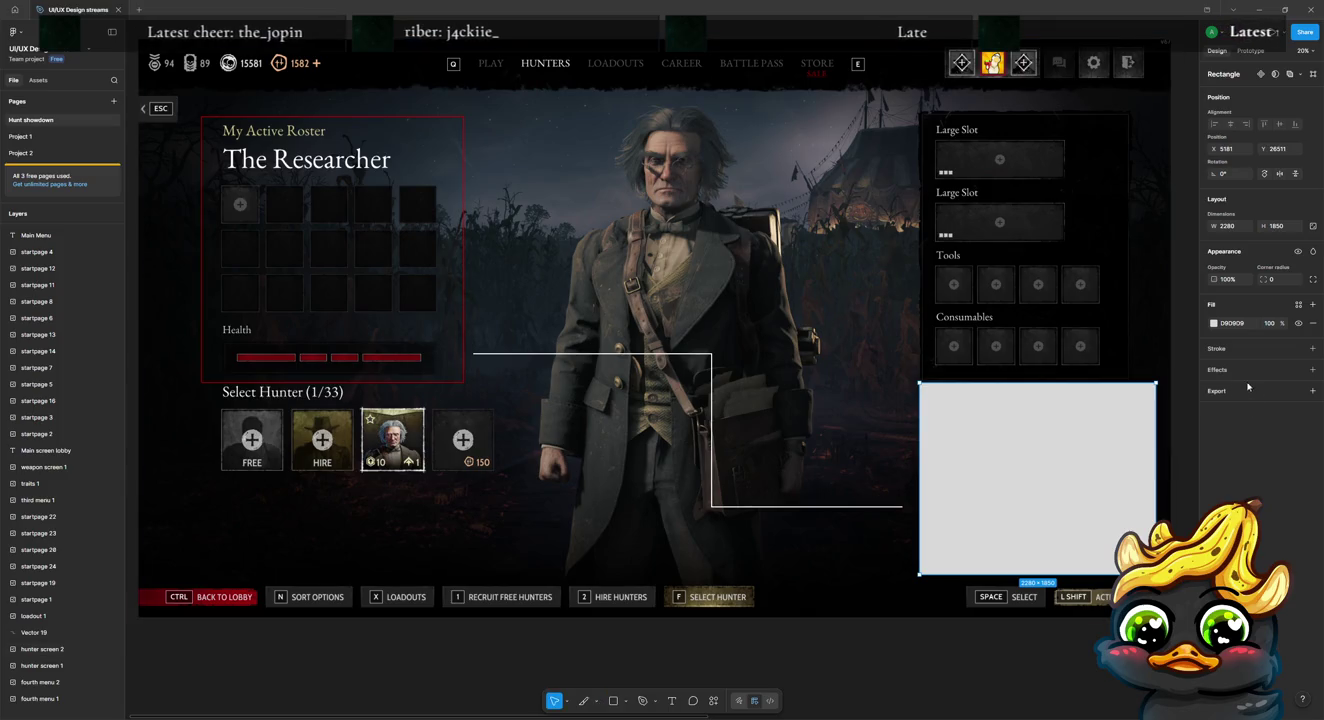
click(1313, 322)
click(1313, 325)
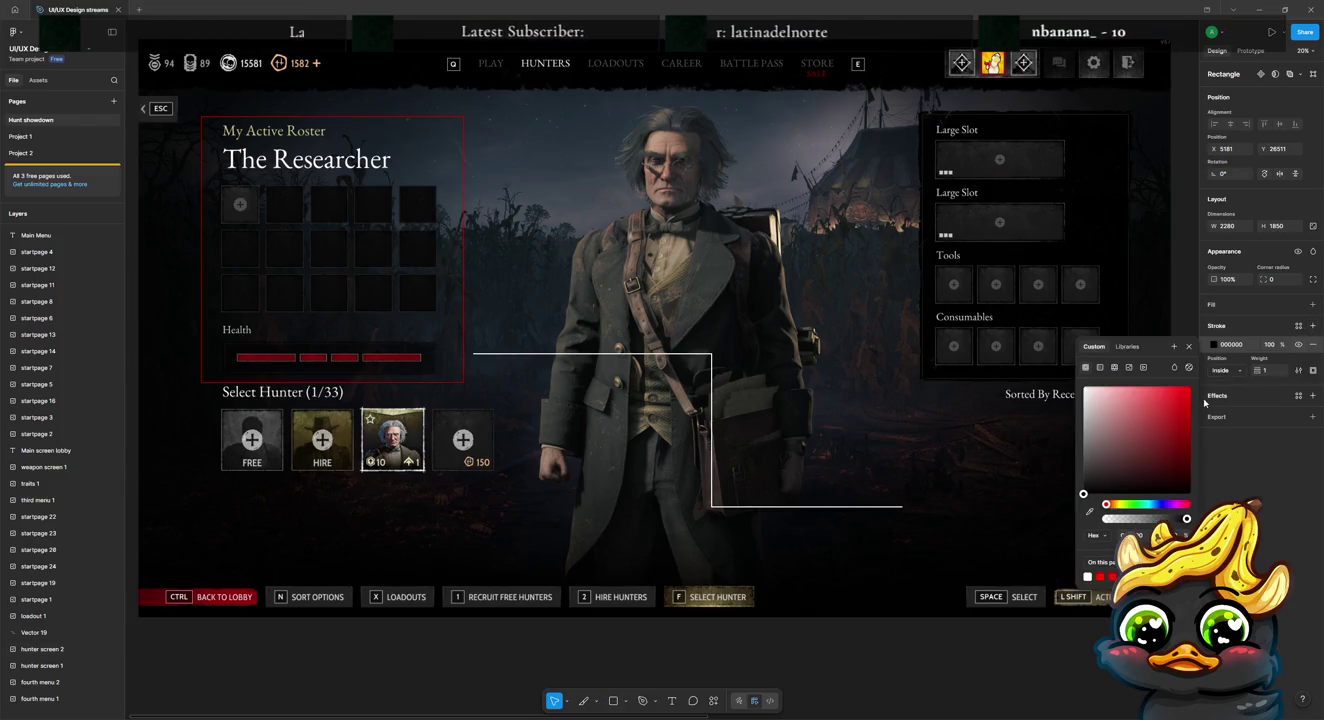
click(1178, 324)
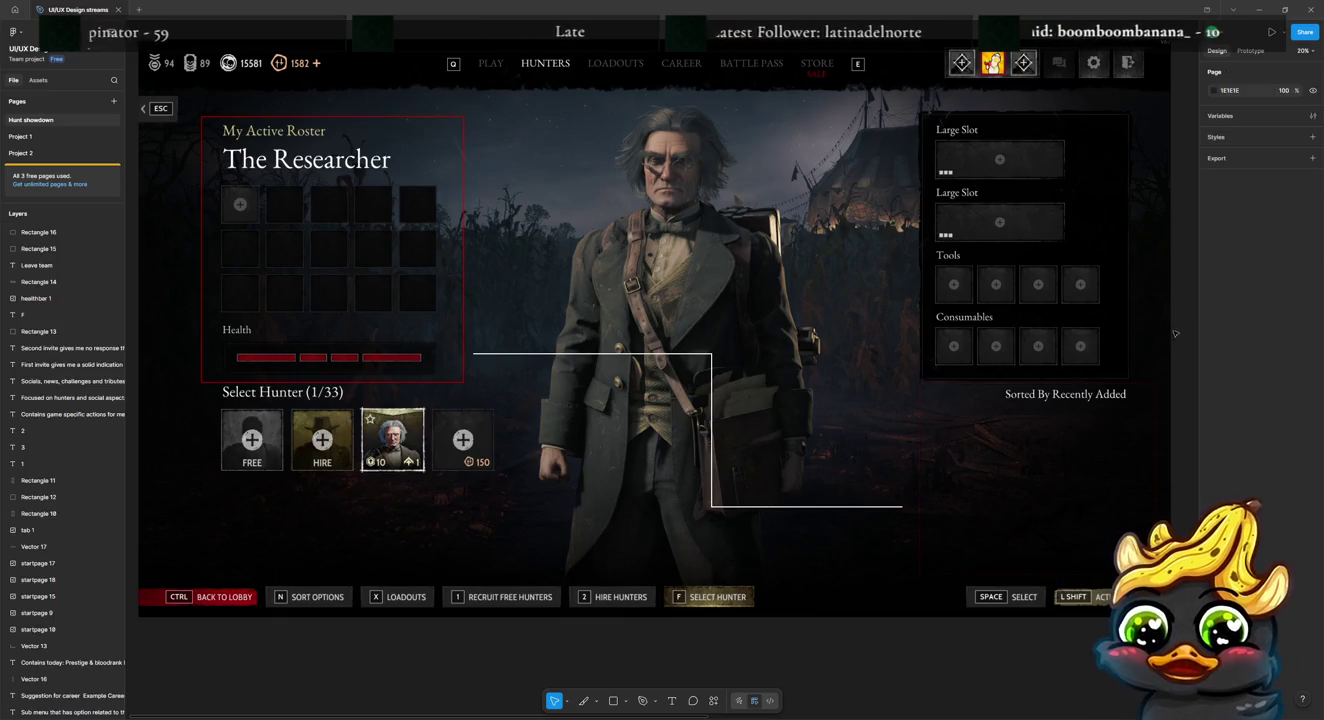
click(1155, 397)
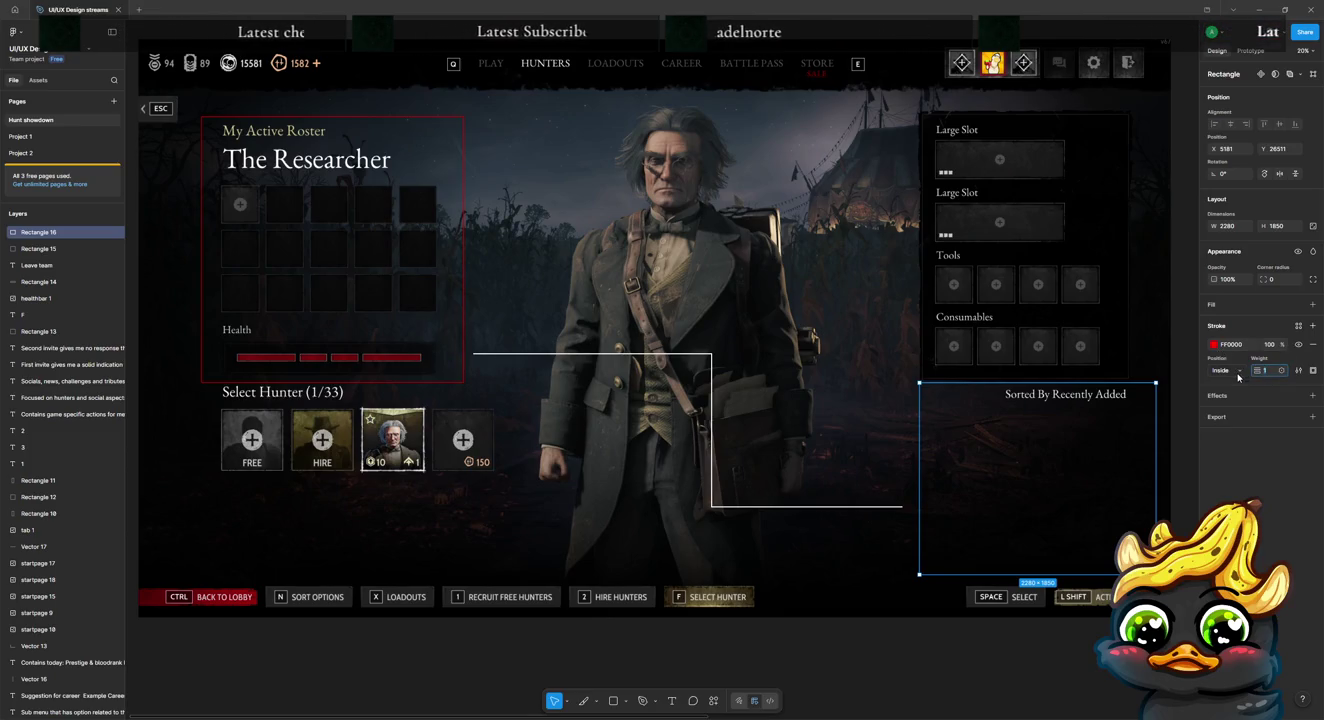
click(1182, 315)
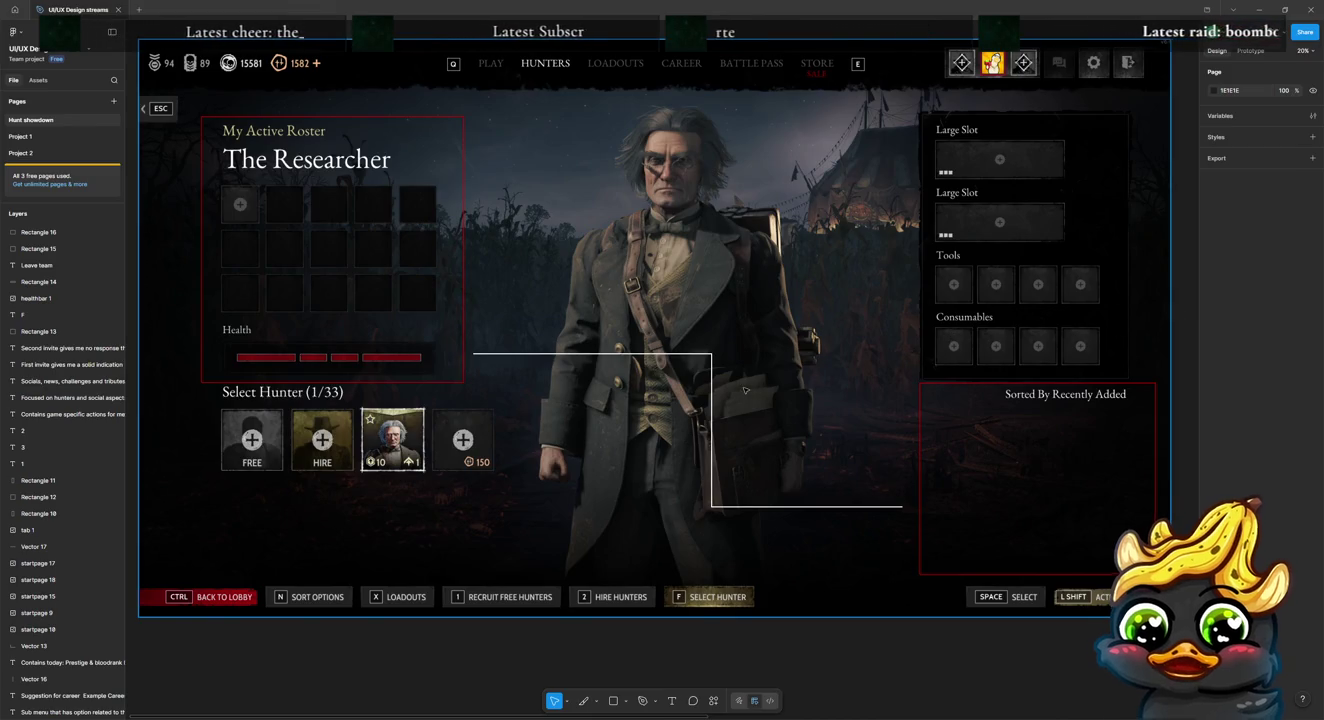
click(930, 512)
drag(913, 506, 906, 506)
Step: Trim the connector line's ends and lower the roster outline's top edge below the title
click(840, 512)
click(840, 507)
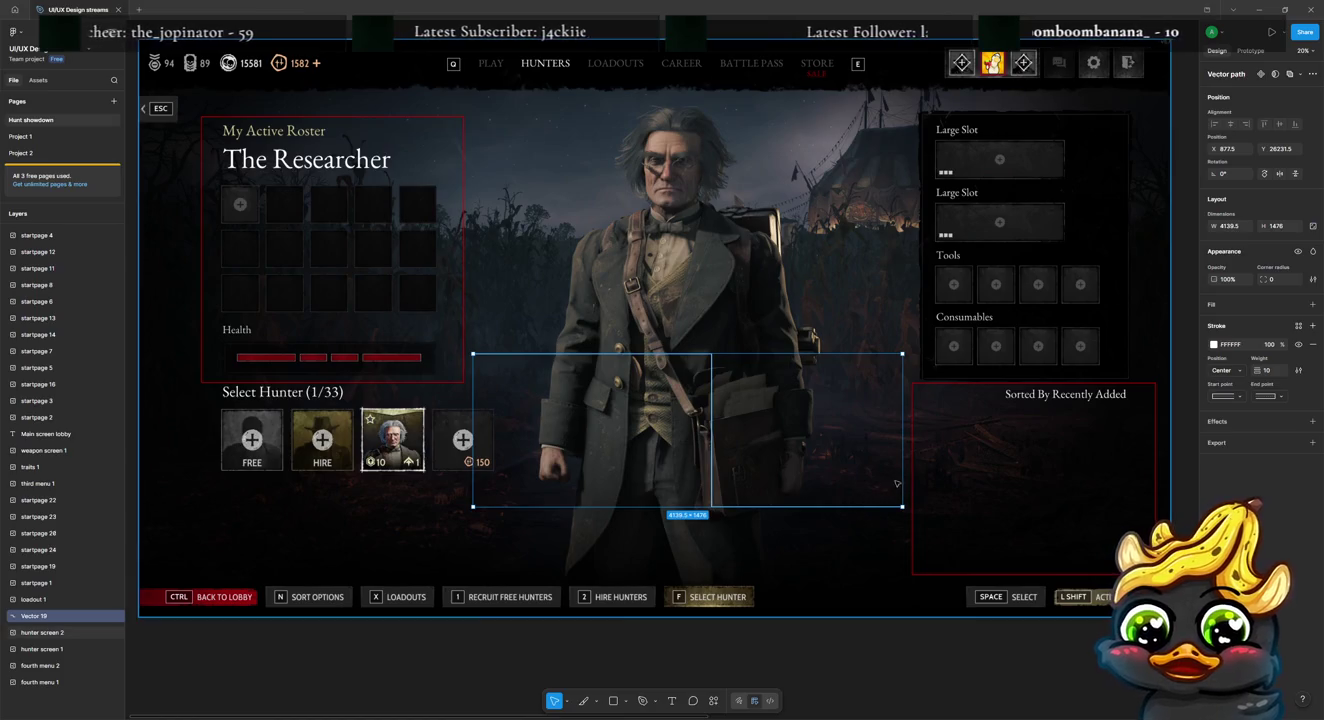
drag(902, 474, 890, 473)
drag(473, 440, 480, 440)
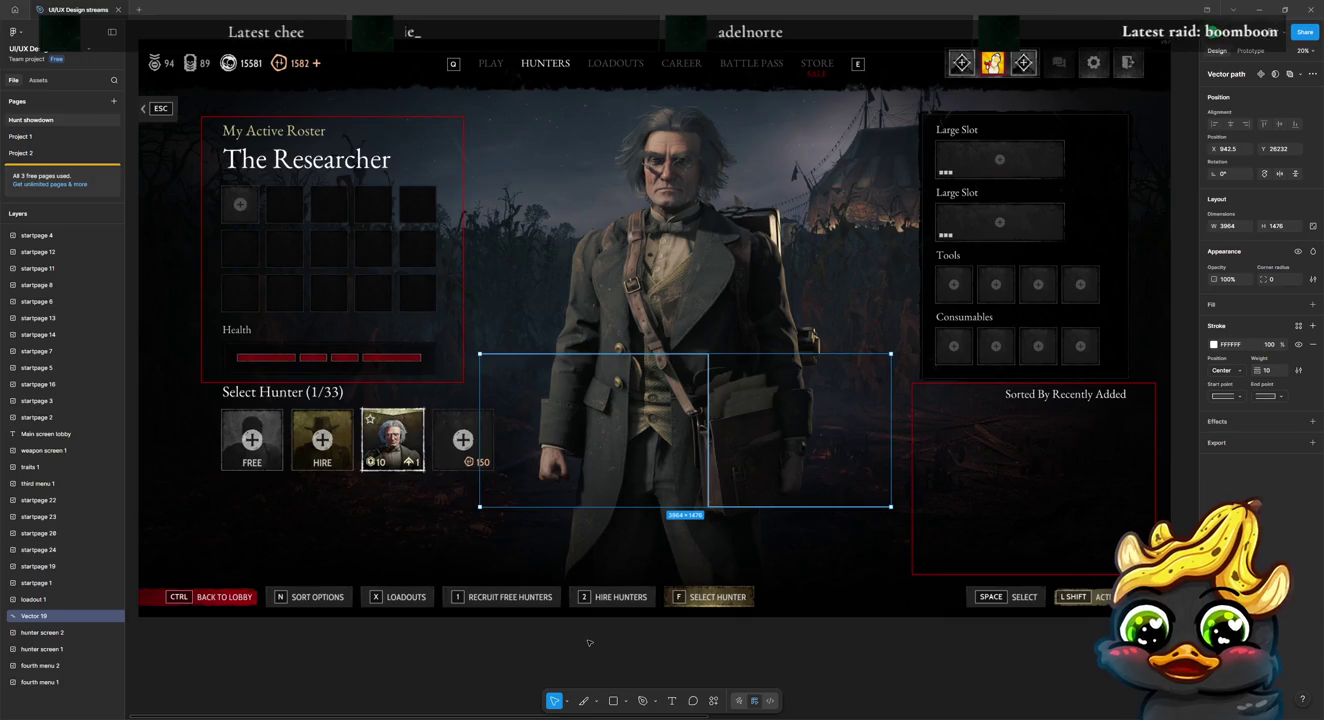
click(474, 662)
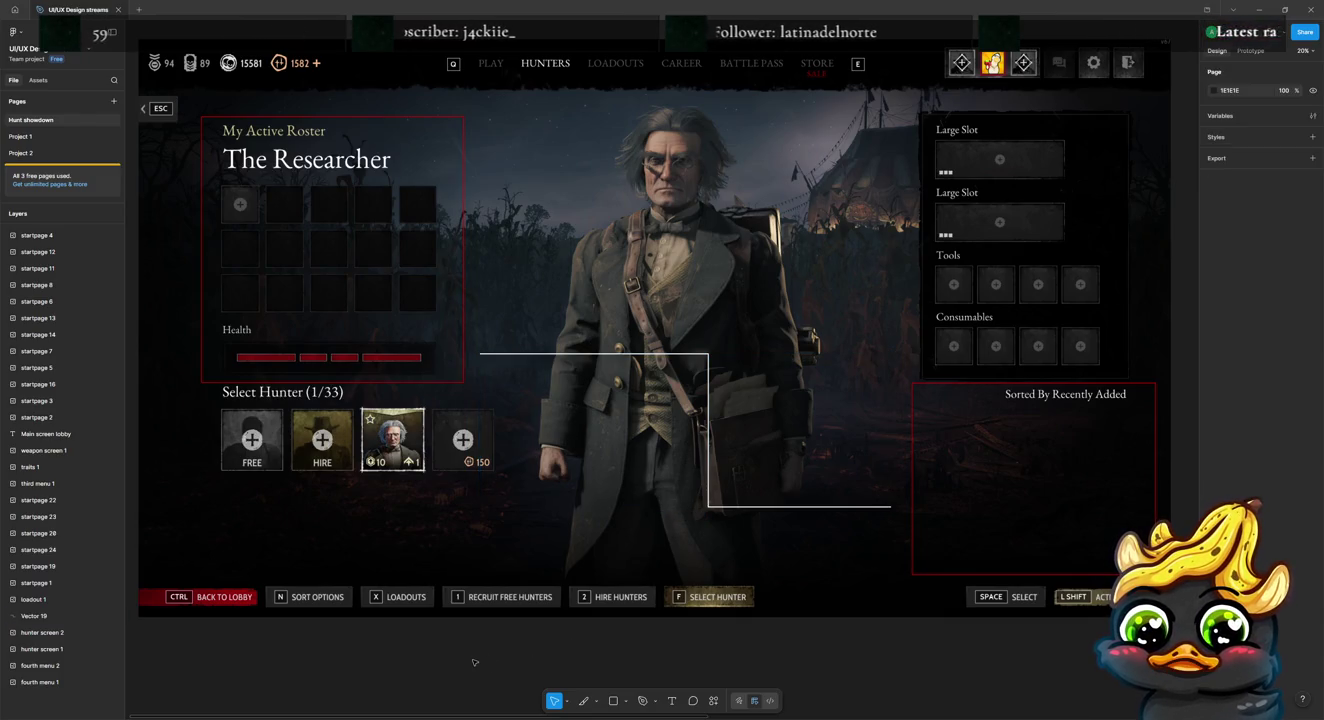
click(317, 127)
drag(316, 124, 313, 176)
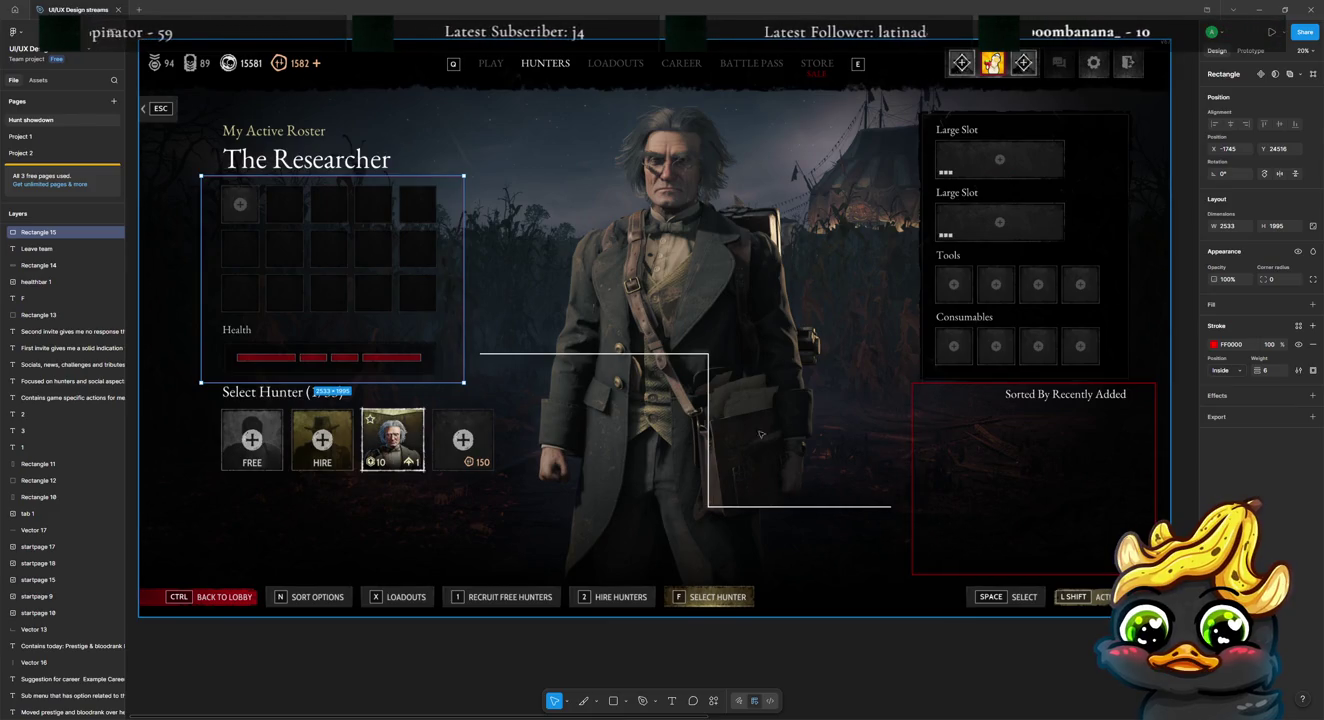
Step: Select the hunter screen image beneath the finished red roster outline
click(777, 333)
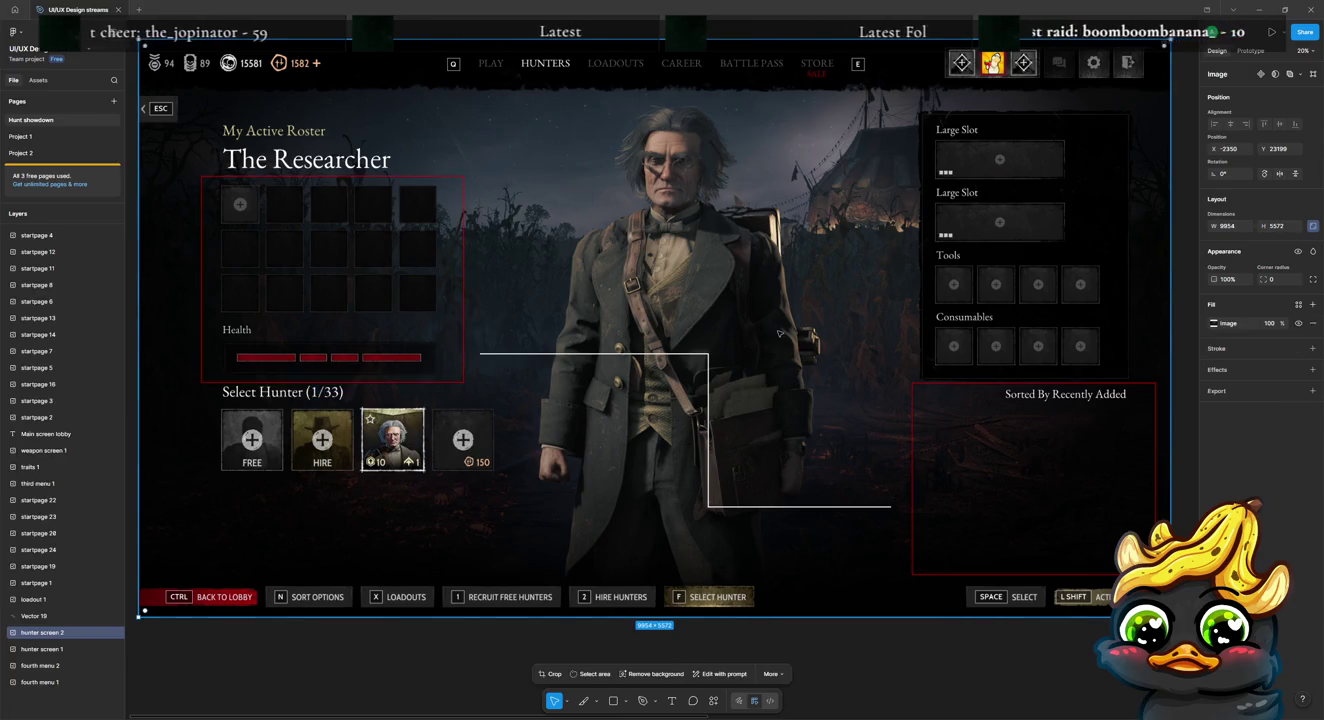
Step: Duplicate the hunter screen image and crop the copy to the roster grid and health bar
drag(609, 313, 619, 599)
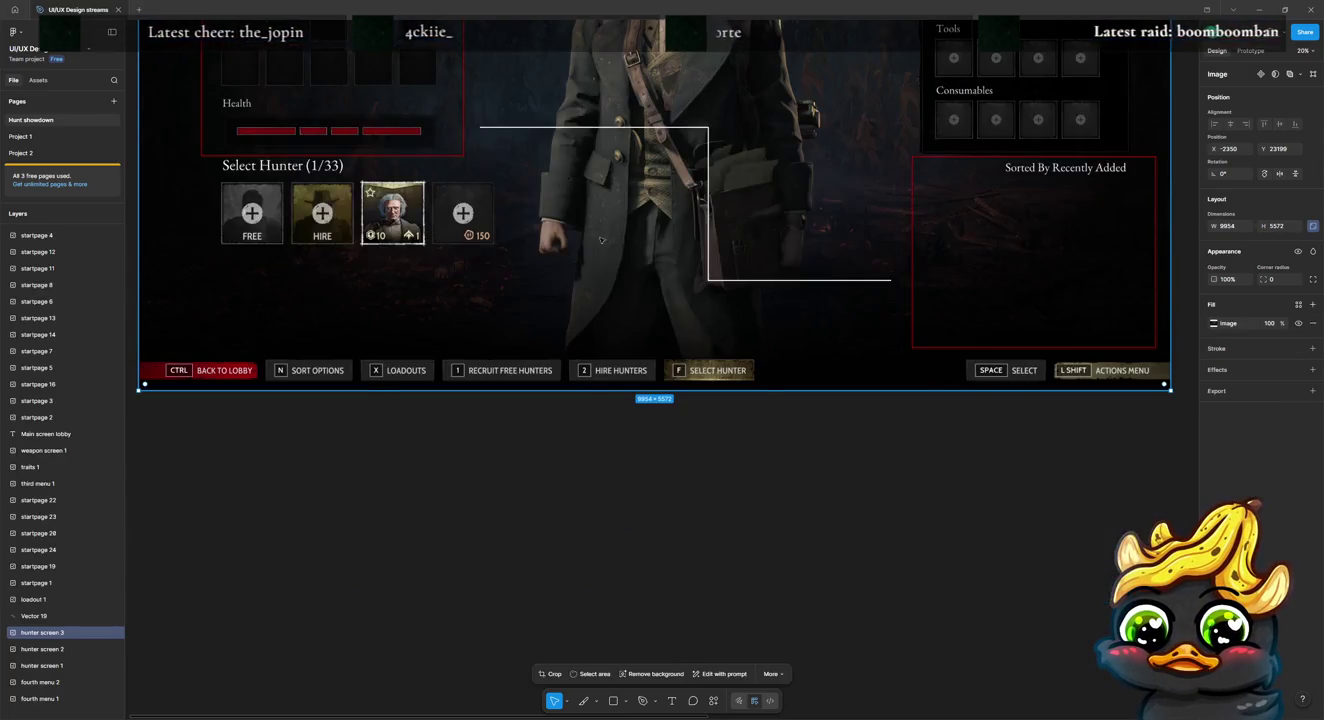
scroll(593, 510, down, 4)
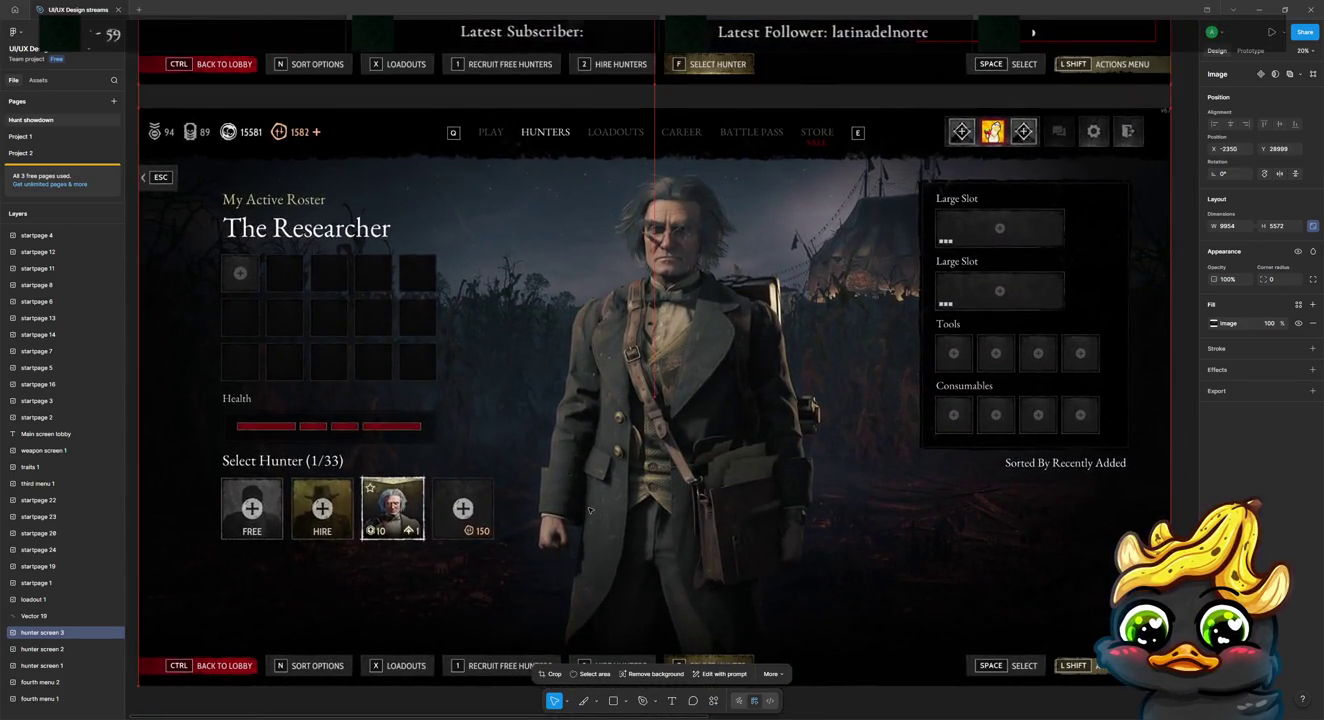
click(593, 510)
key(ctrl+d)
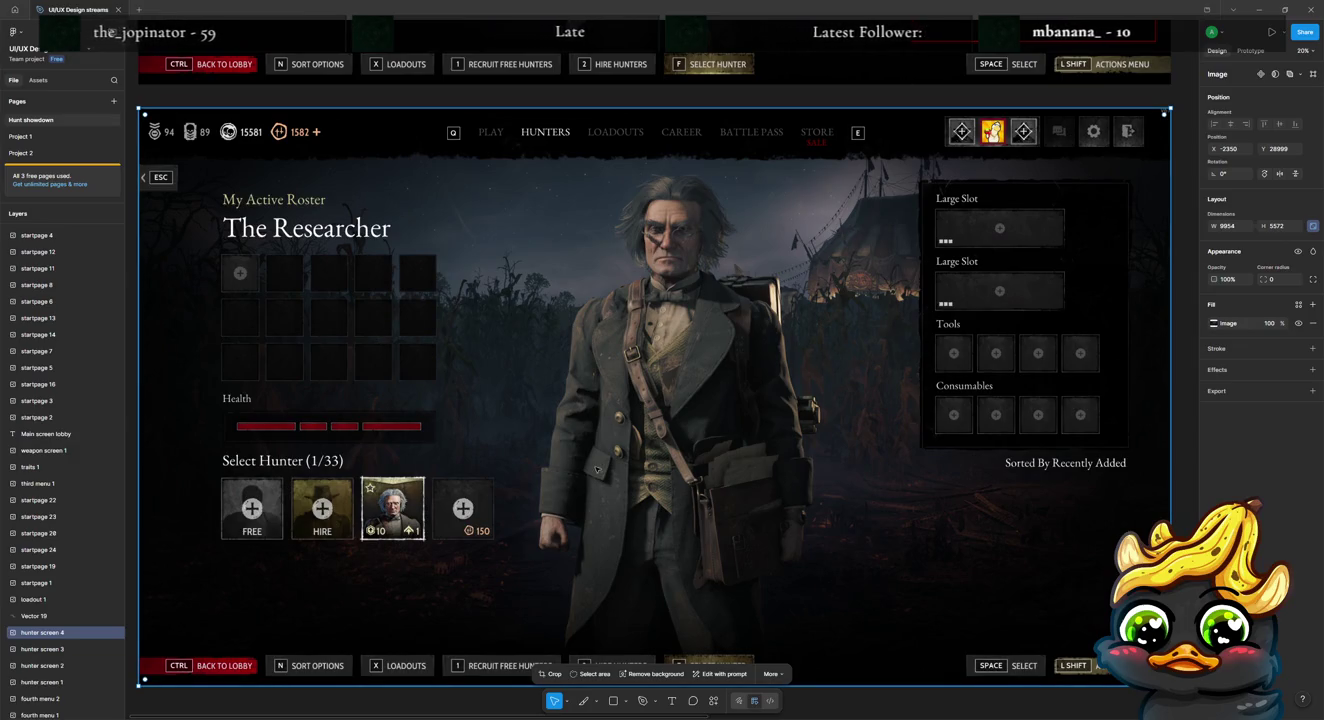
double_click(413, 346)
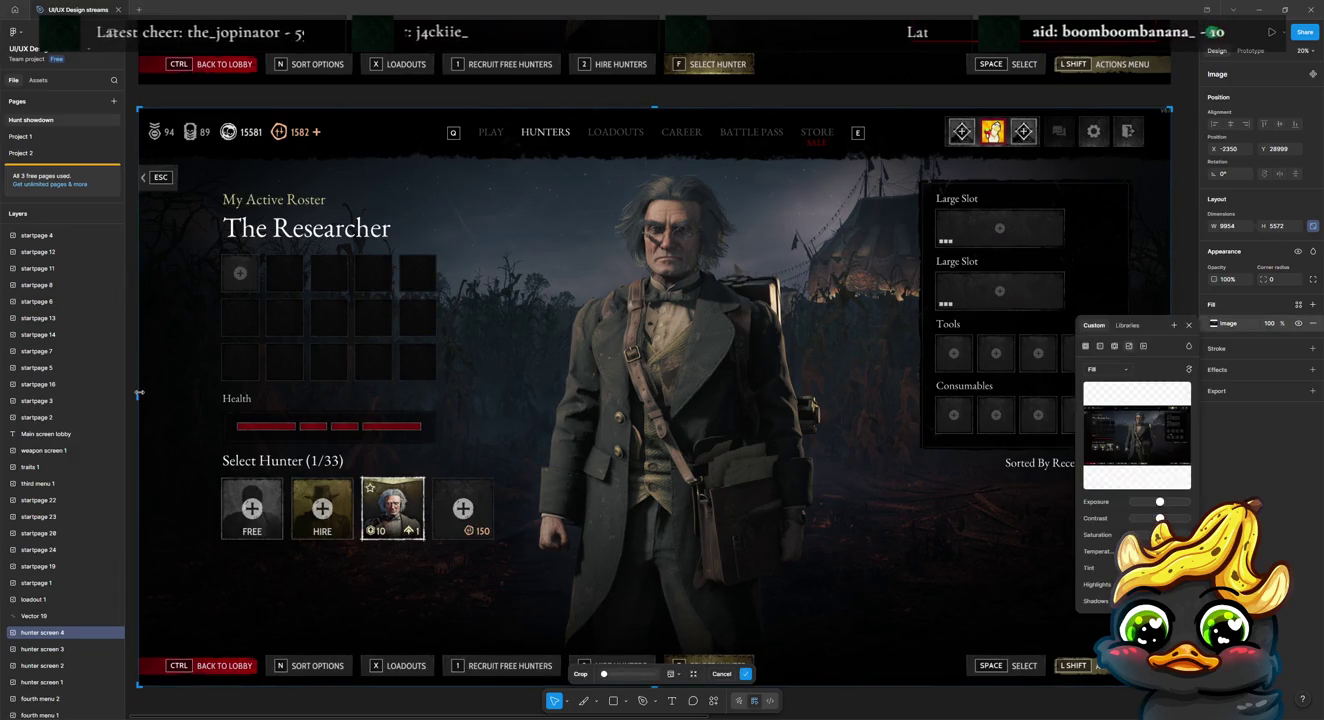
drag(140, 394, 210, 397)
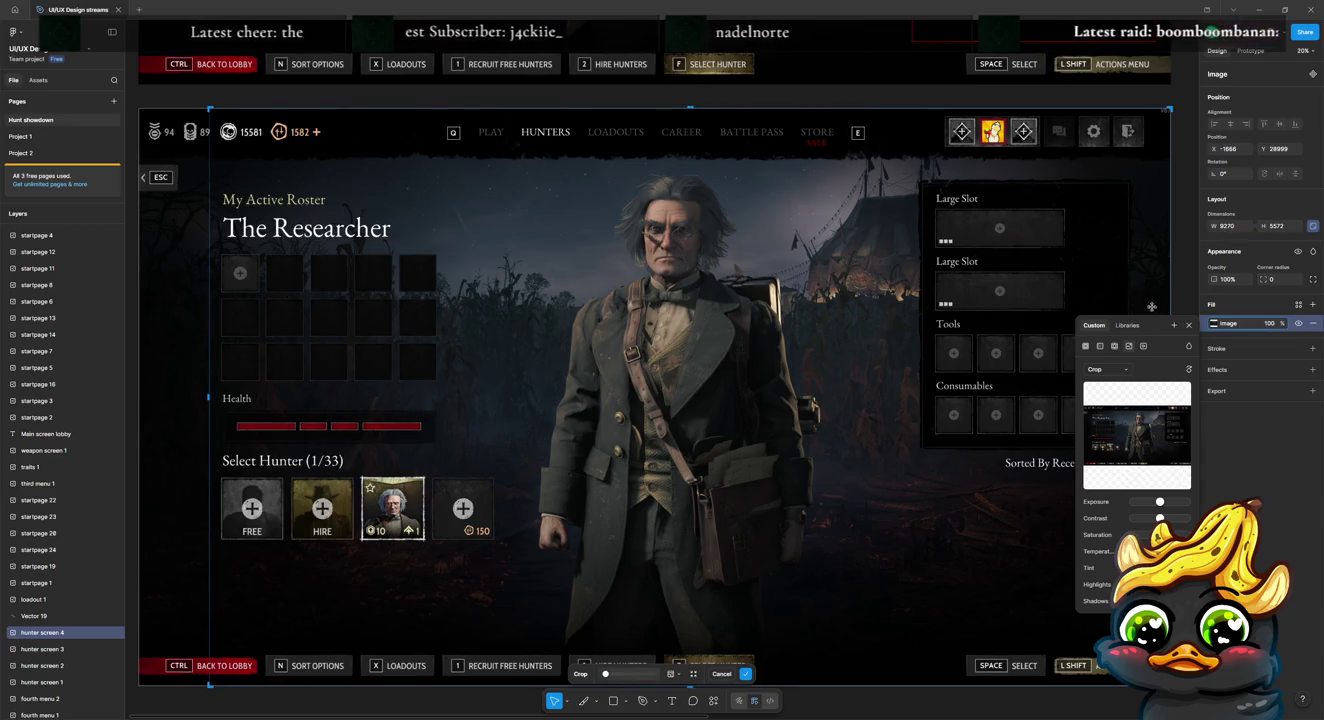
drag(1169, 106, 441, 238)
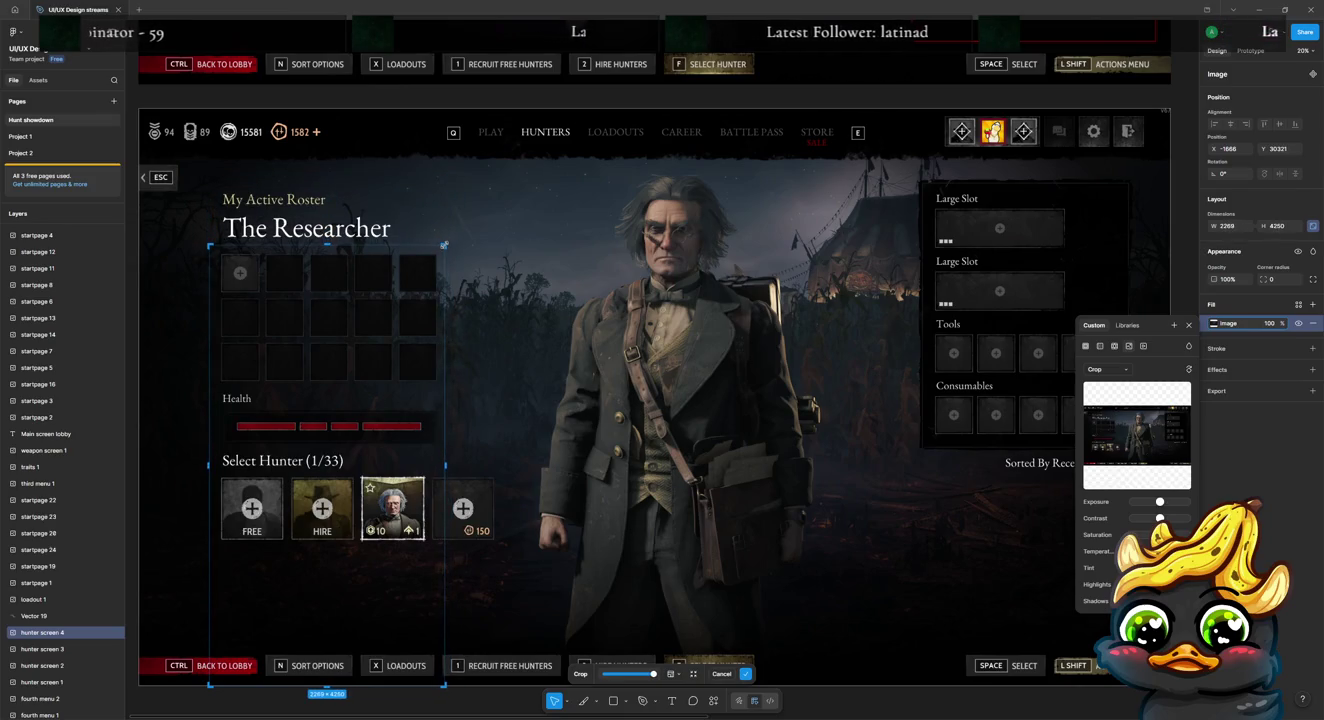
drag(334, 687, 329, 477)
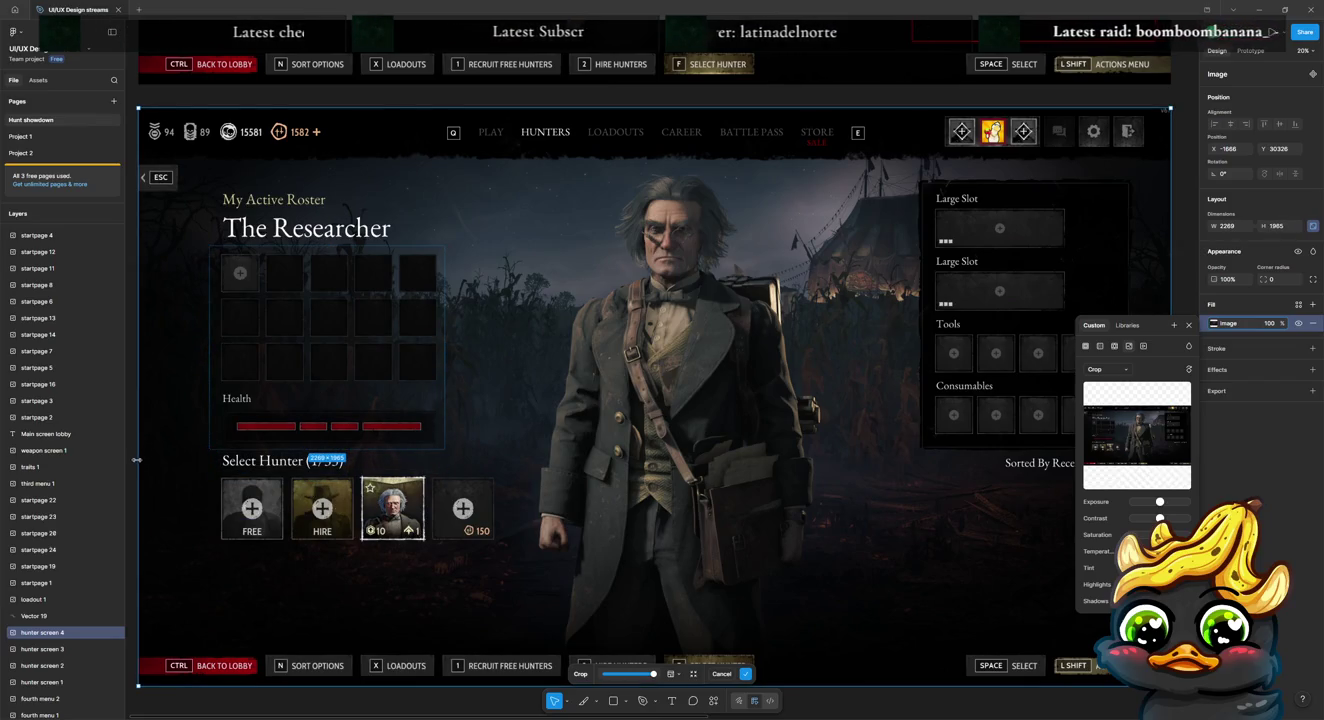
key(Return)
Step: Move the cropped piece to the lower-right corner, sized 2115 × 1832
mouse_move(324, 373)
mouse_down()
mouse_move(924, 609)
mouse_move(1031, 578)
mouse_up()
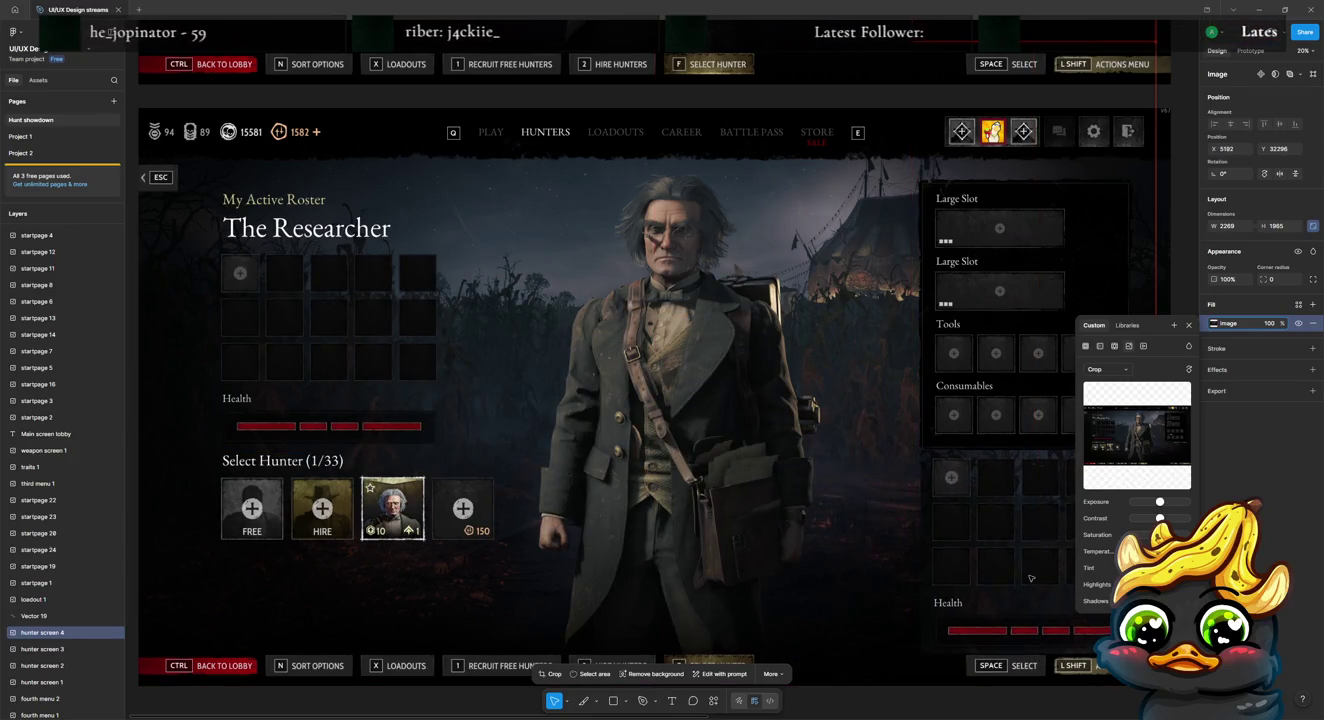
click(943, 502)
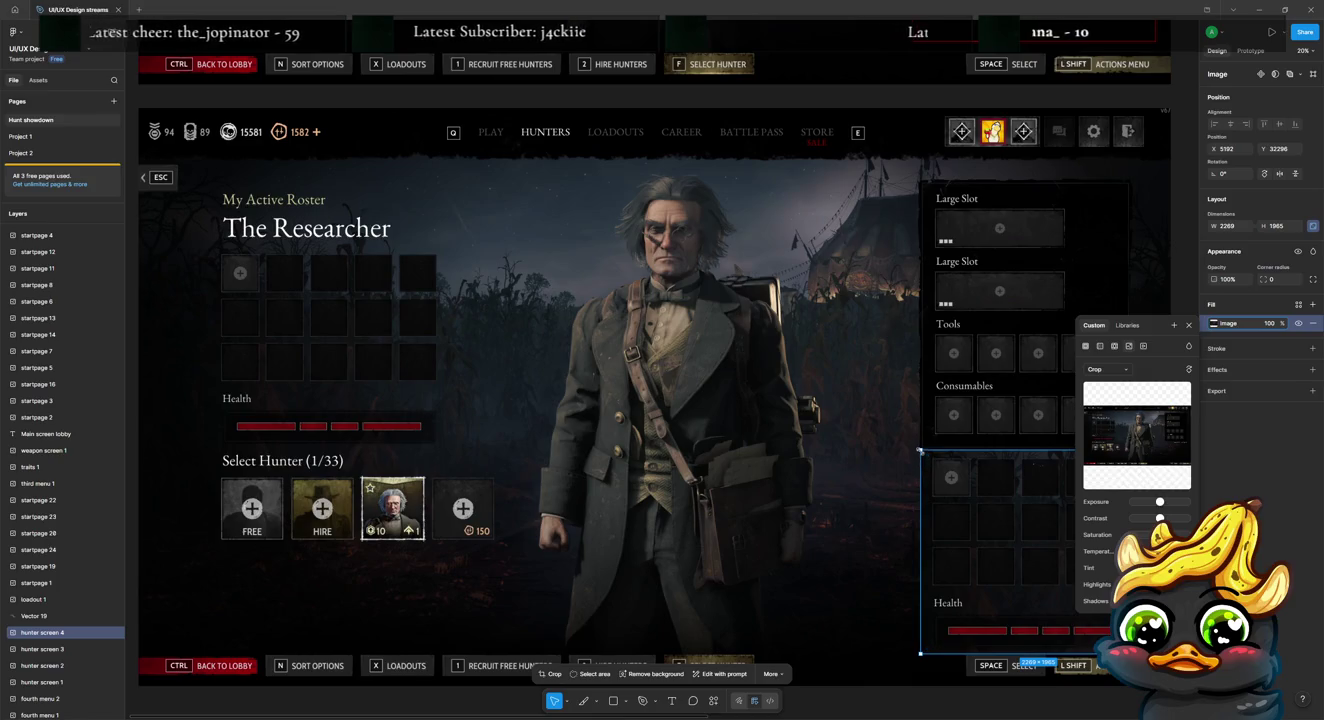
drag(919, 450, 931, 463)
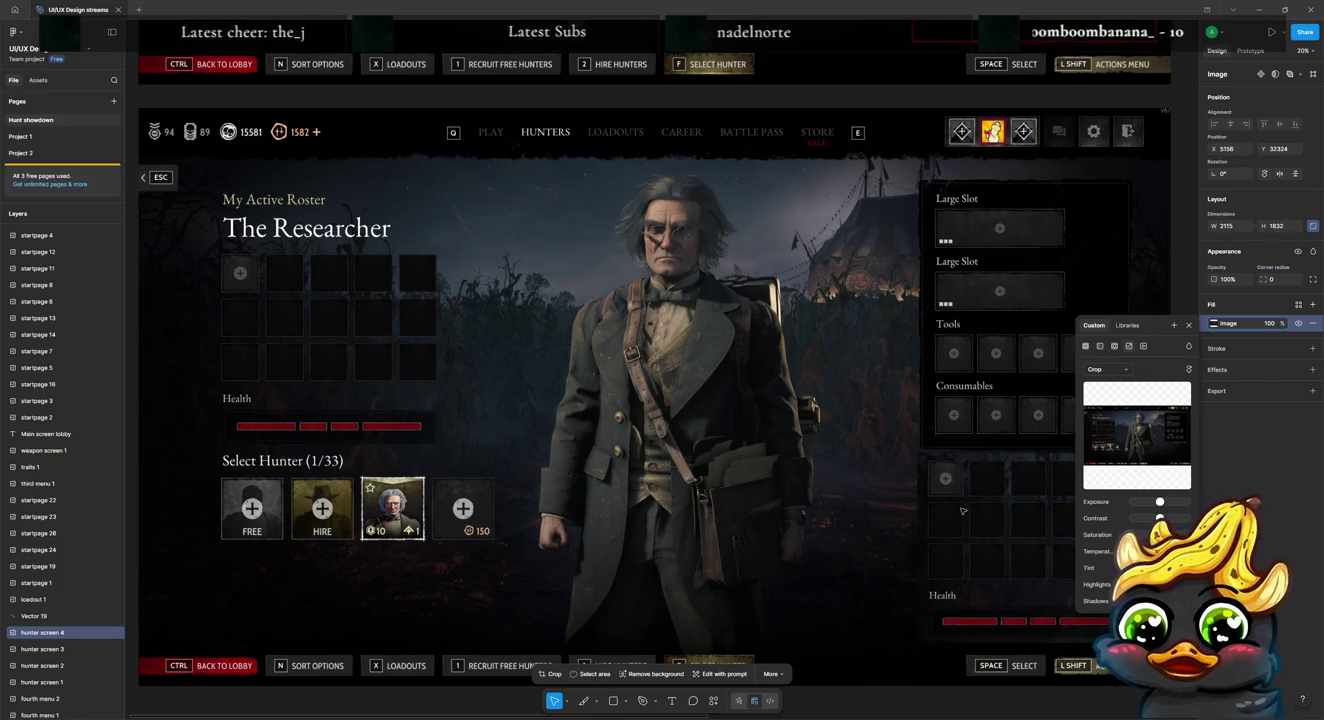
drag(962, 511, 1001, 513)
click(812, 535)
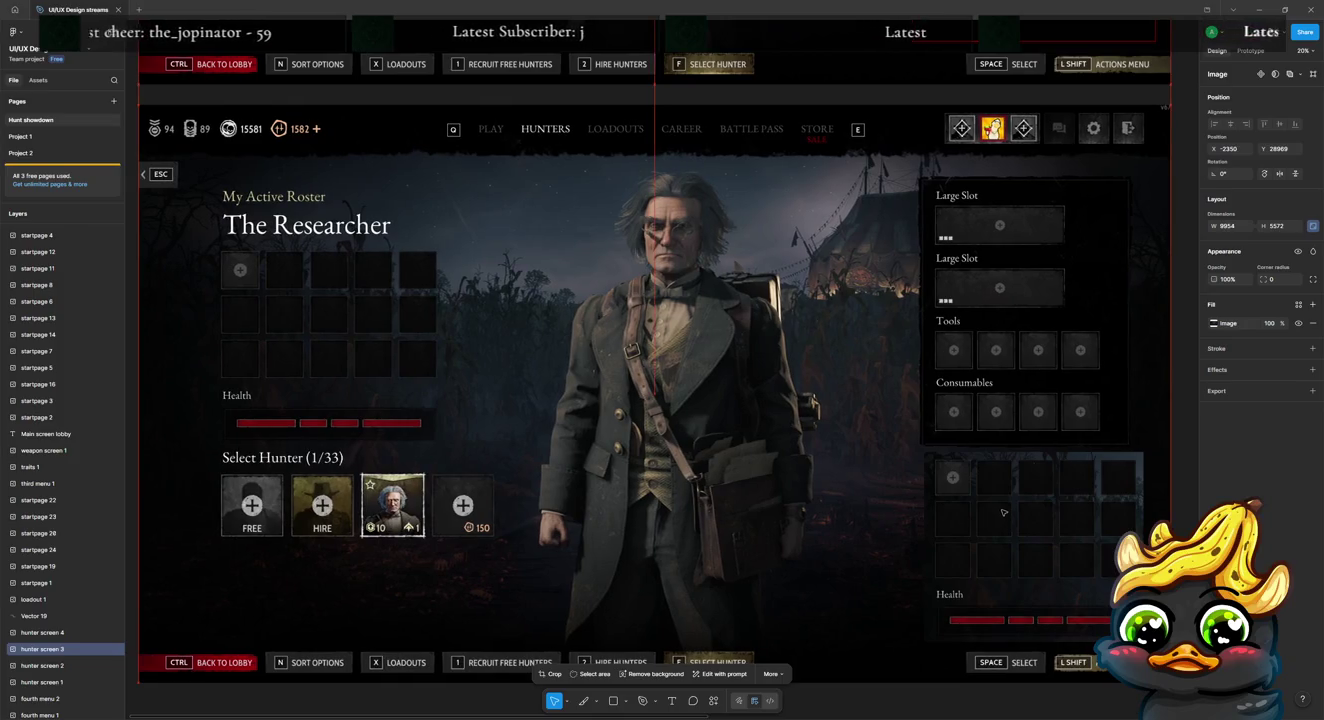
Step: Duplicate the hunter screen image and crop the copy to the Select Hunter card row
click(1180, 410)
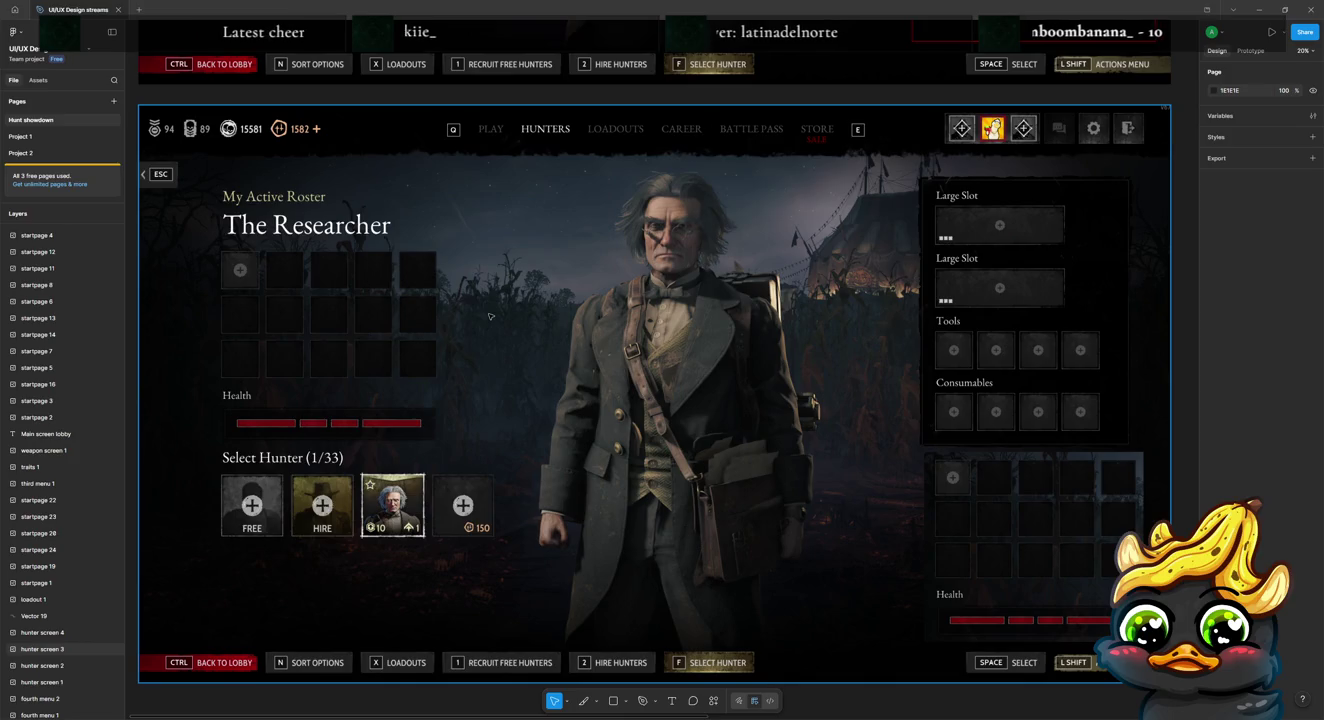
click(490, 375)
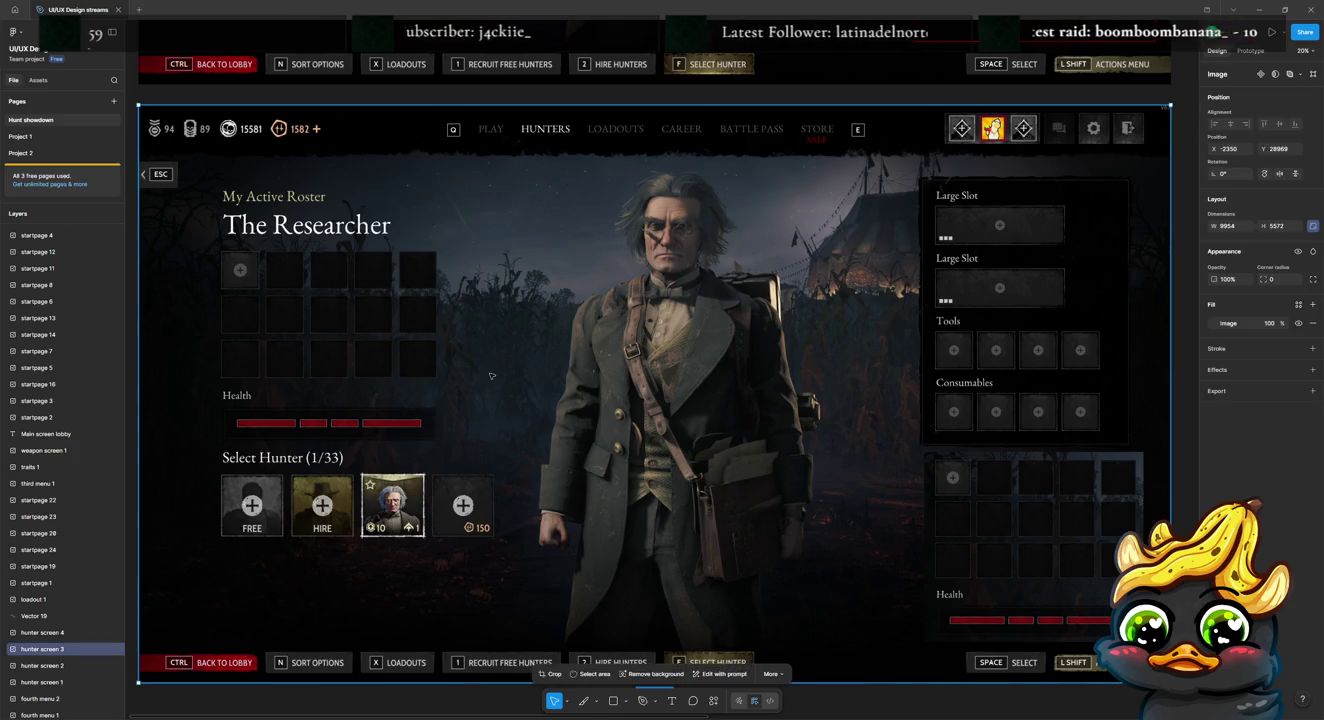
key(ctrl+d)
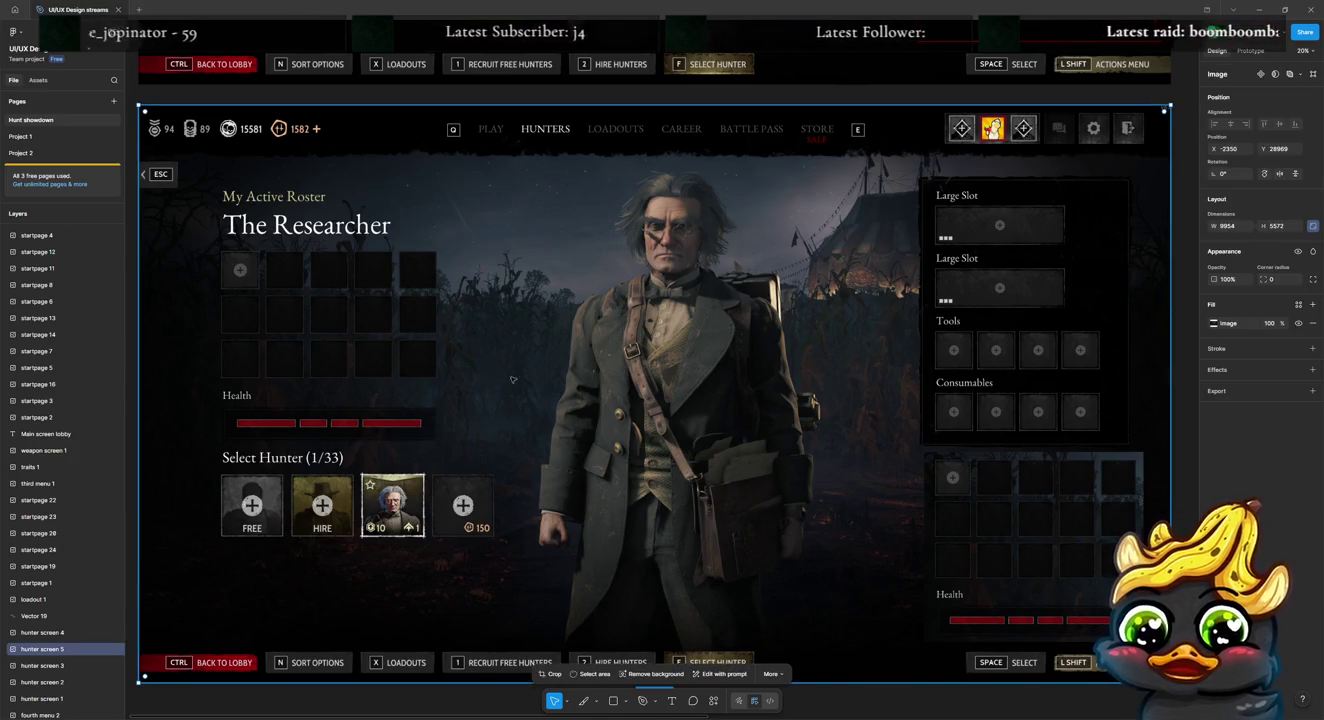
double_click(567, 385)
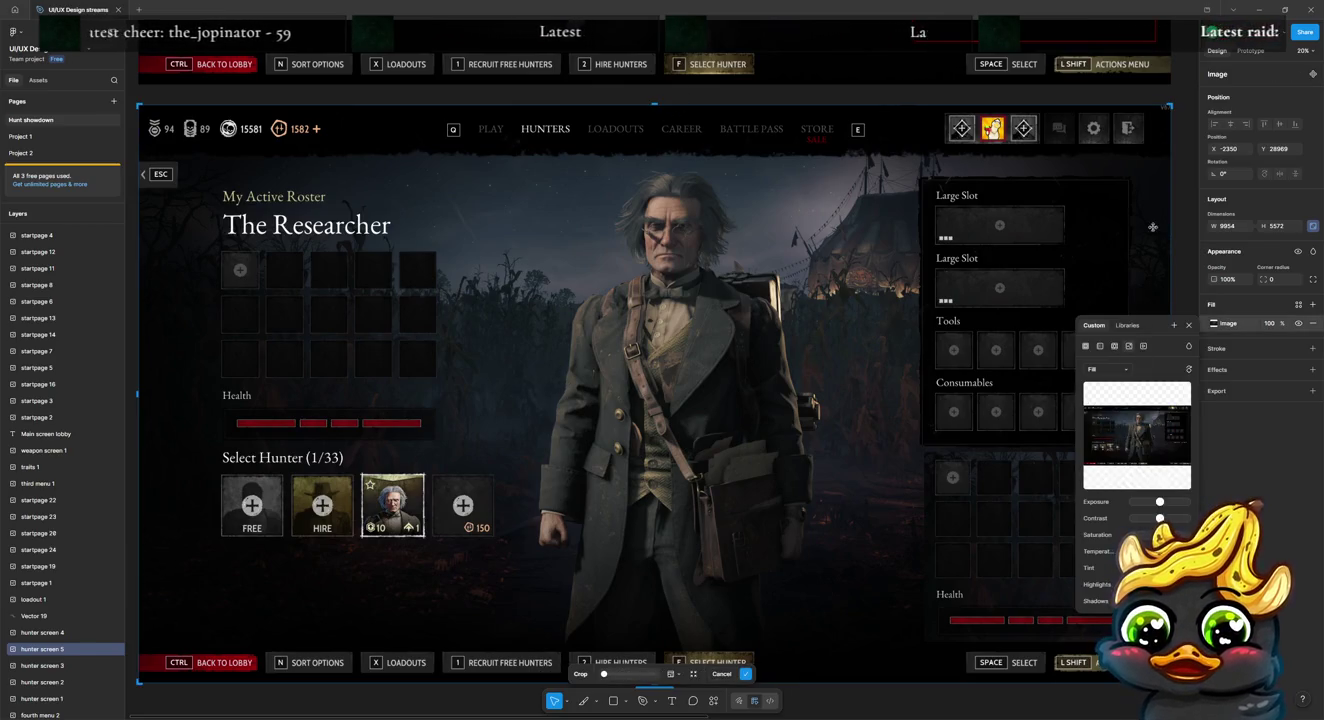
mouse_move(1167, 105)
mouse_down()
mouse_move(678, 440)
mouse_move(840, 440)
mouse_move(531, 441)
mouse_up()
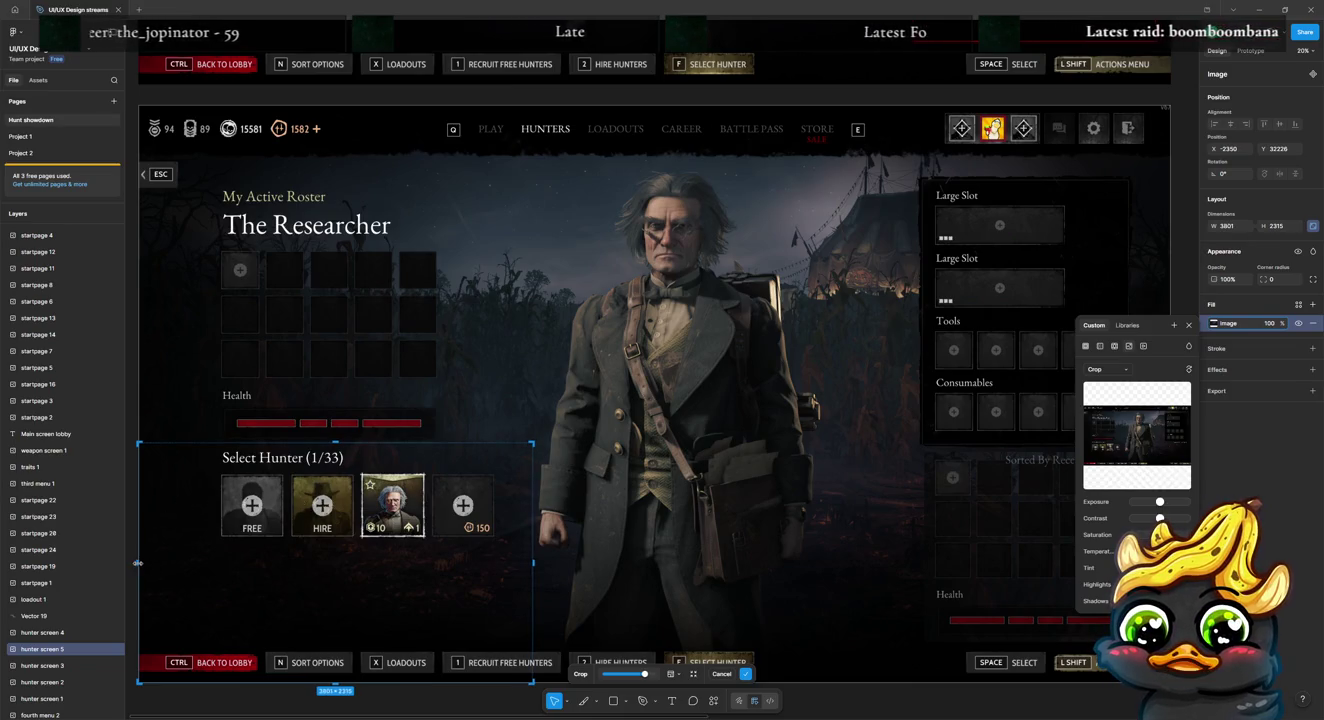
drag(176, 561, 199, 560)
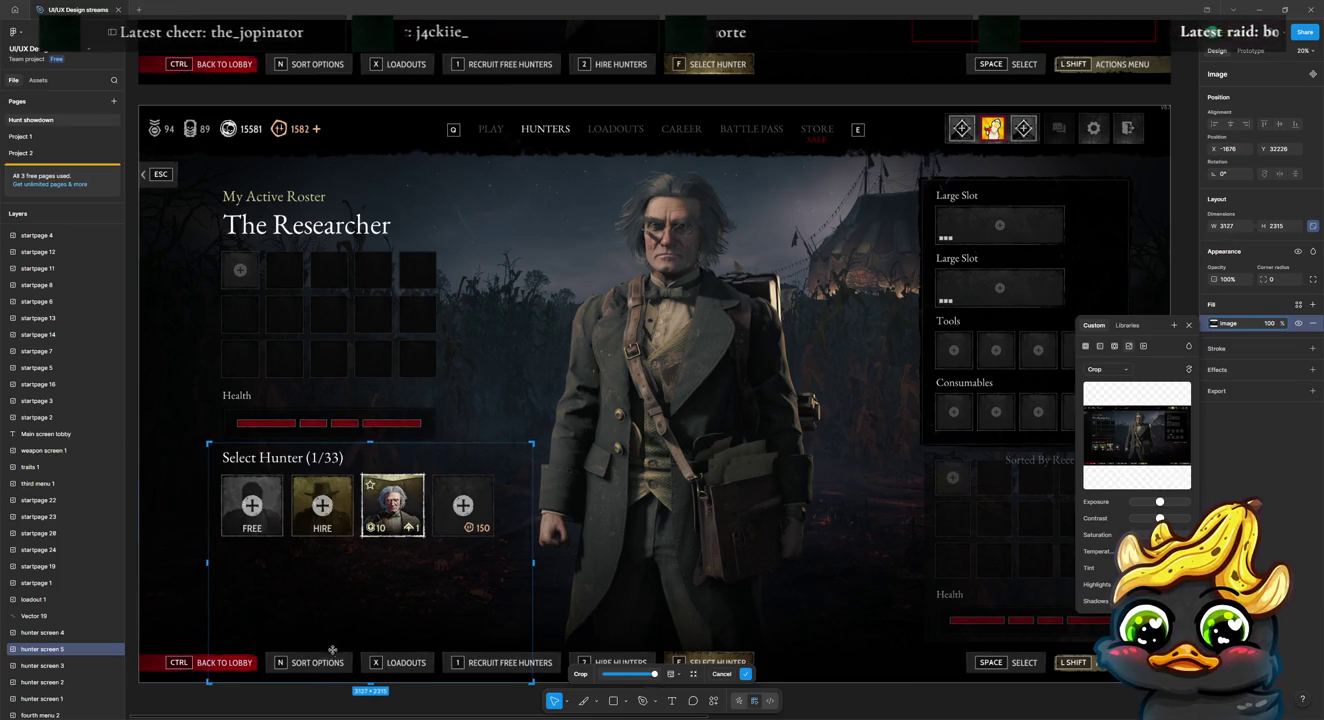
drag(370, 682, 394, 540)
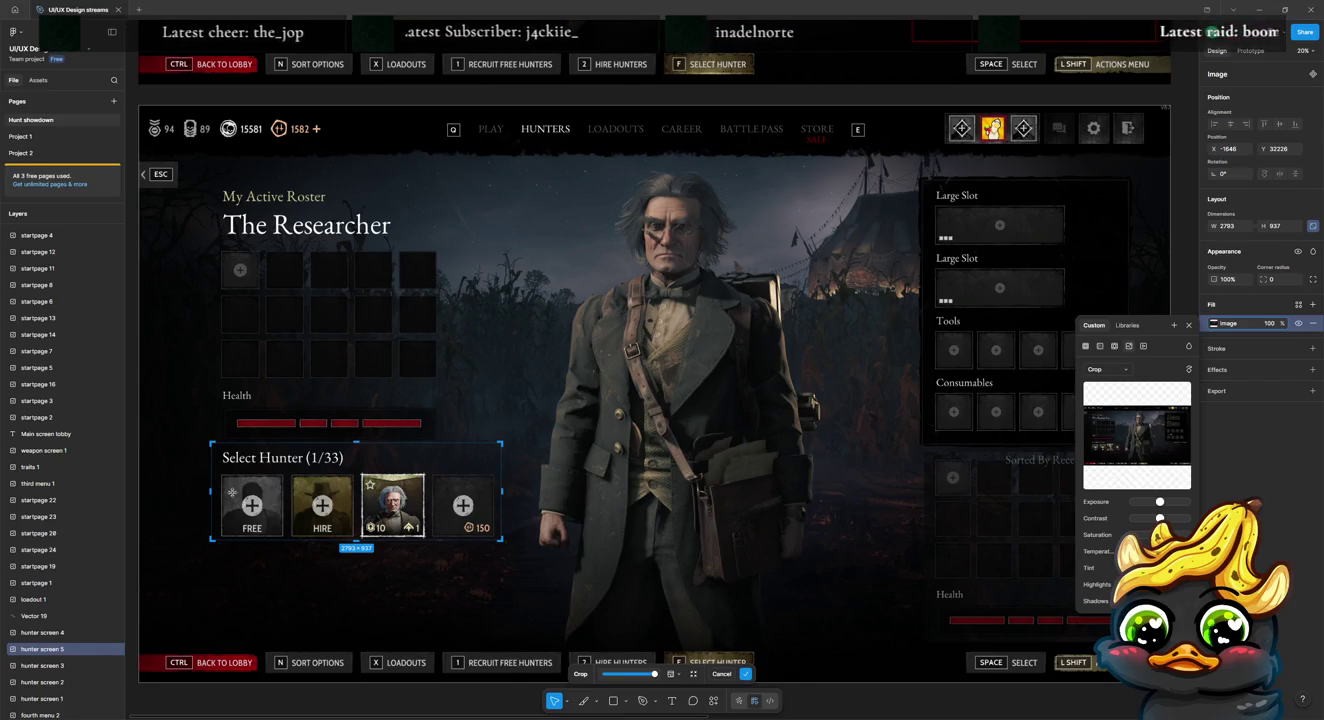
key(Return)
Step: Move the cropped 2793 × 937 row beneath The Researcher title, above the roster grid
mouse_move(316, 496)
mouse_down()
mouse_move(334, 268)
mouse_move(335, 301)
mouse_up()
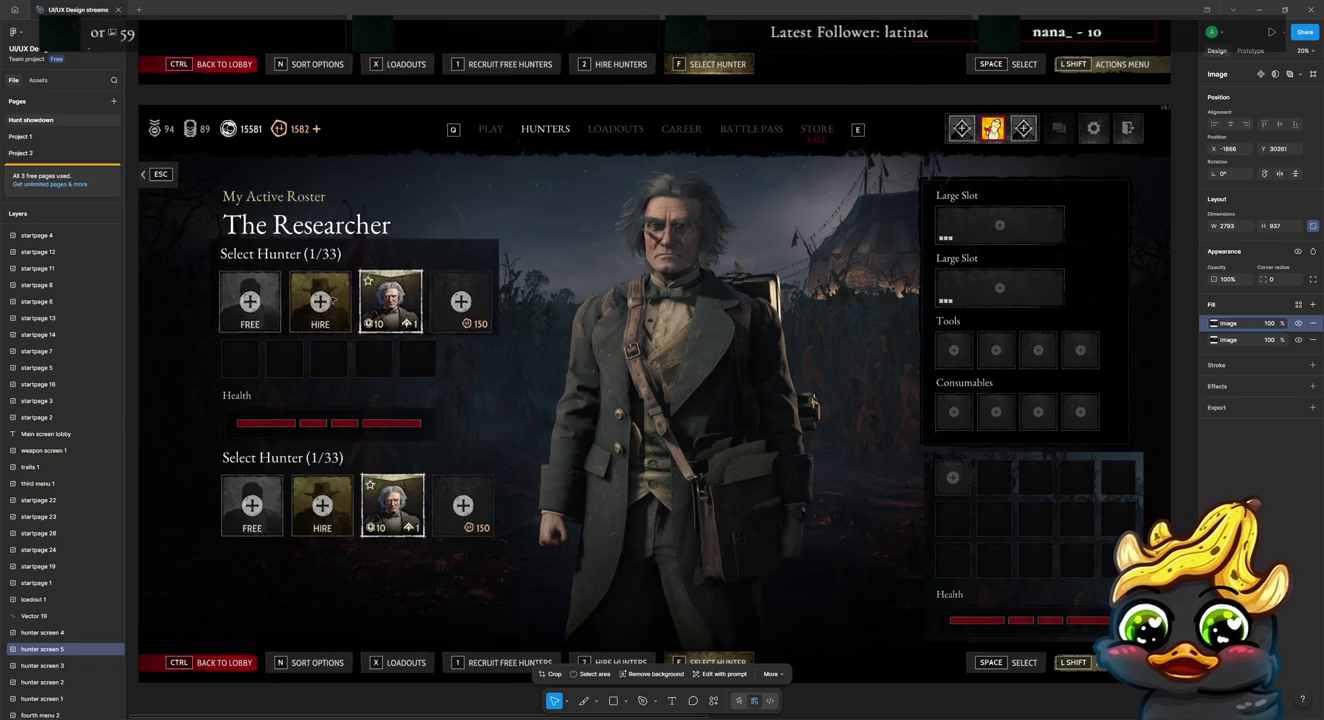
key(shift+Right)
click(355, 343)
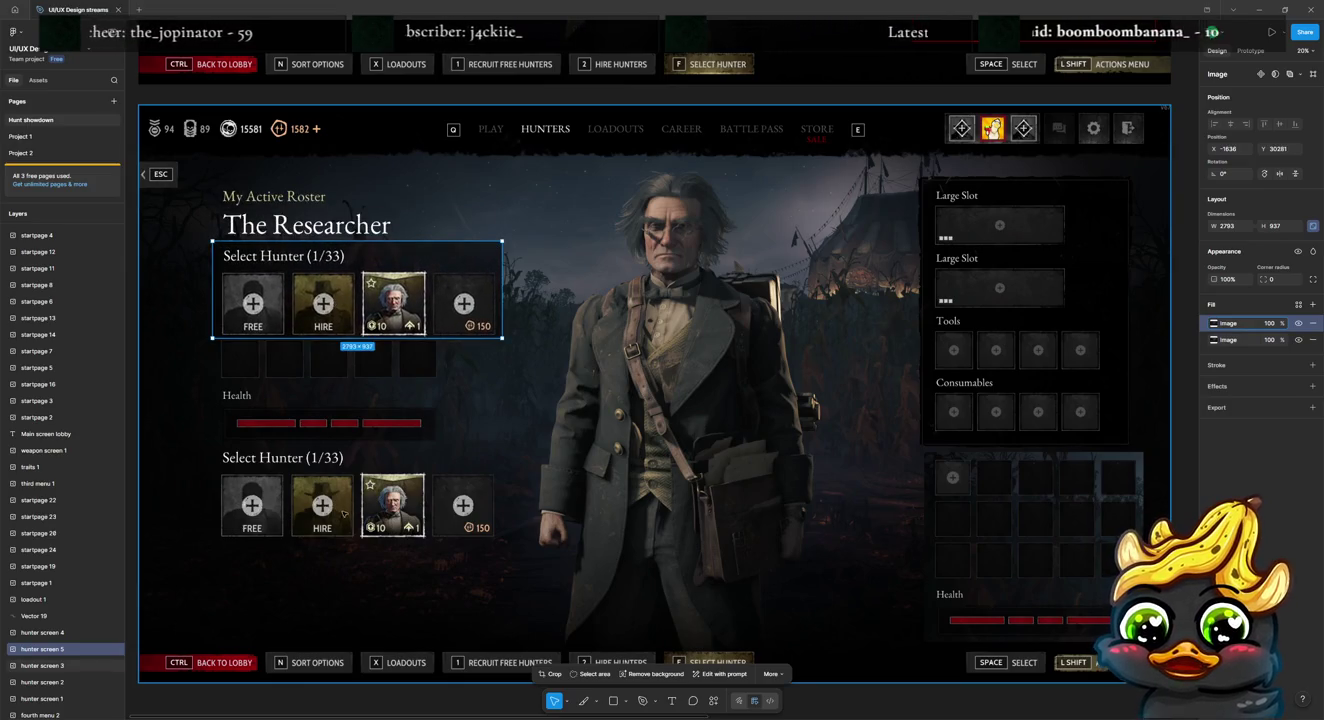
Step: Duplicate the card row below the first and crop the title off the copy
click(348, 319)
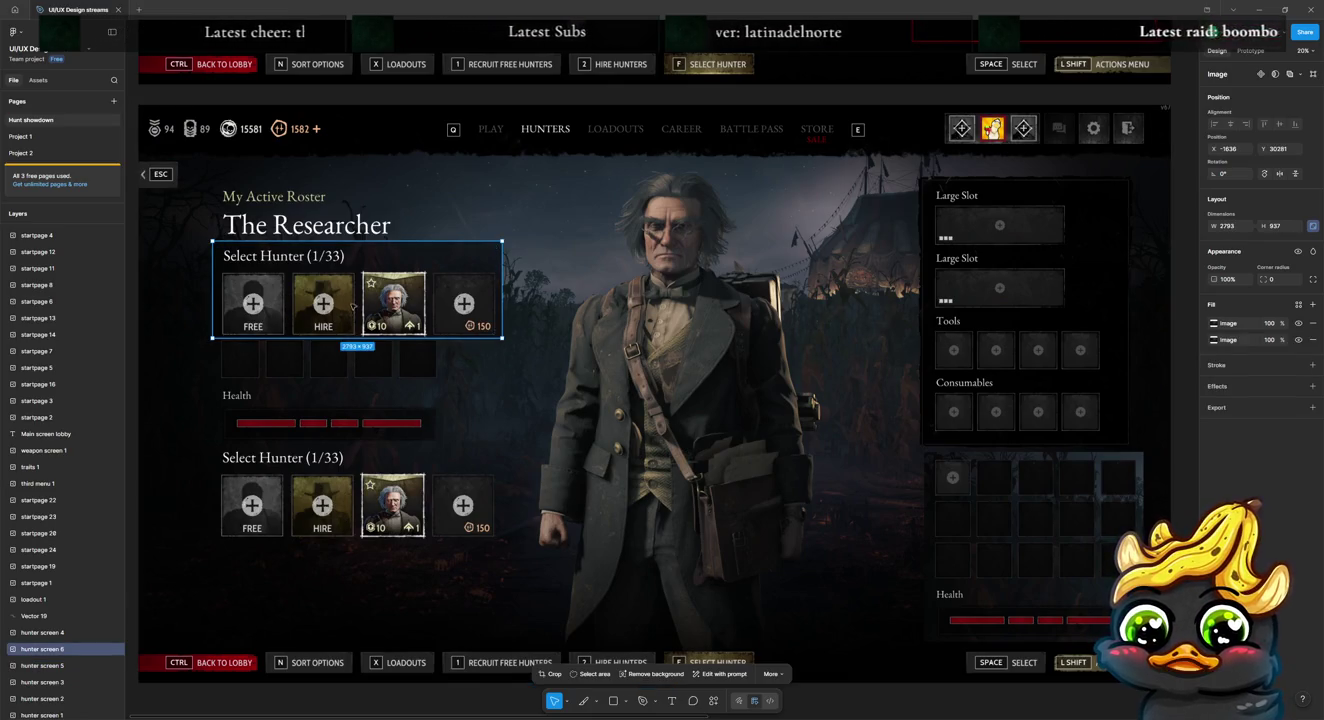
key(ctrl+d)
key(shift+Down)
key(shift+Down)
key(shift+Down)
double_click(349, 322)
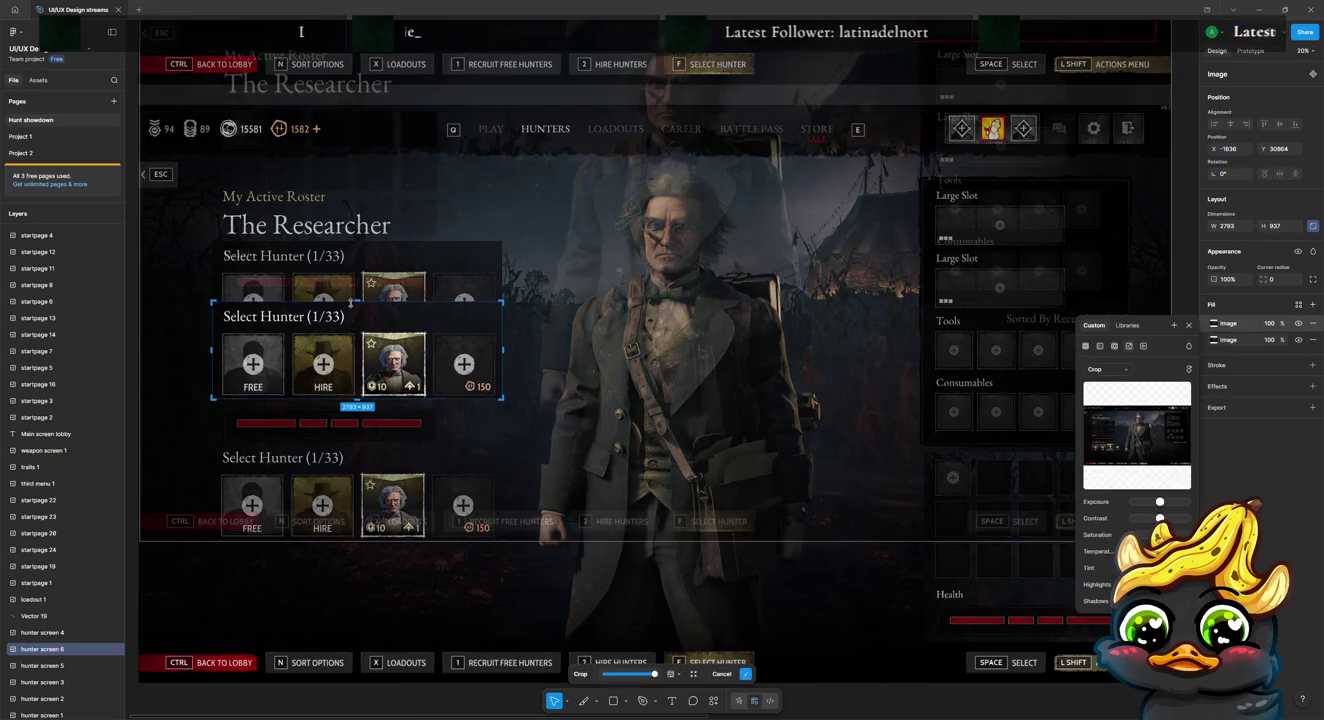
drag(355, 301, 355, 327)
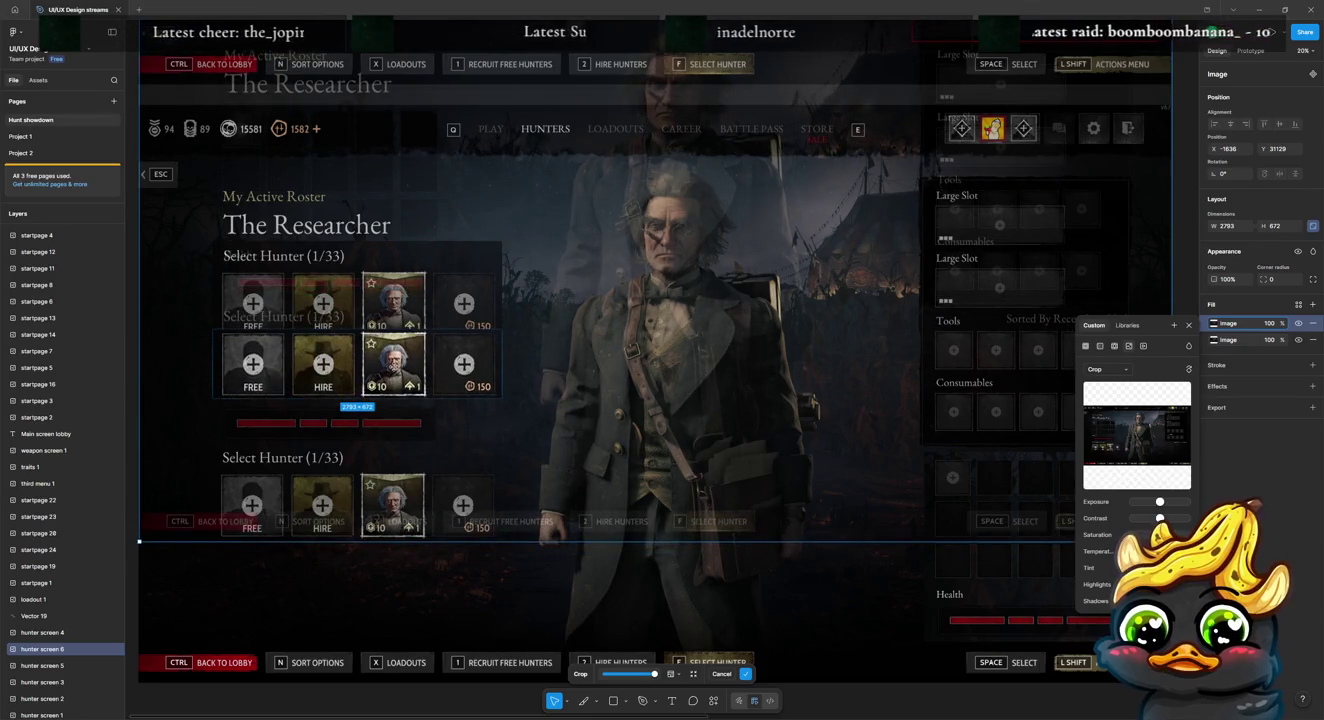
key(Return)
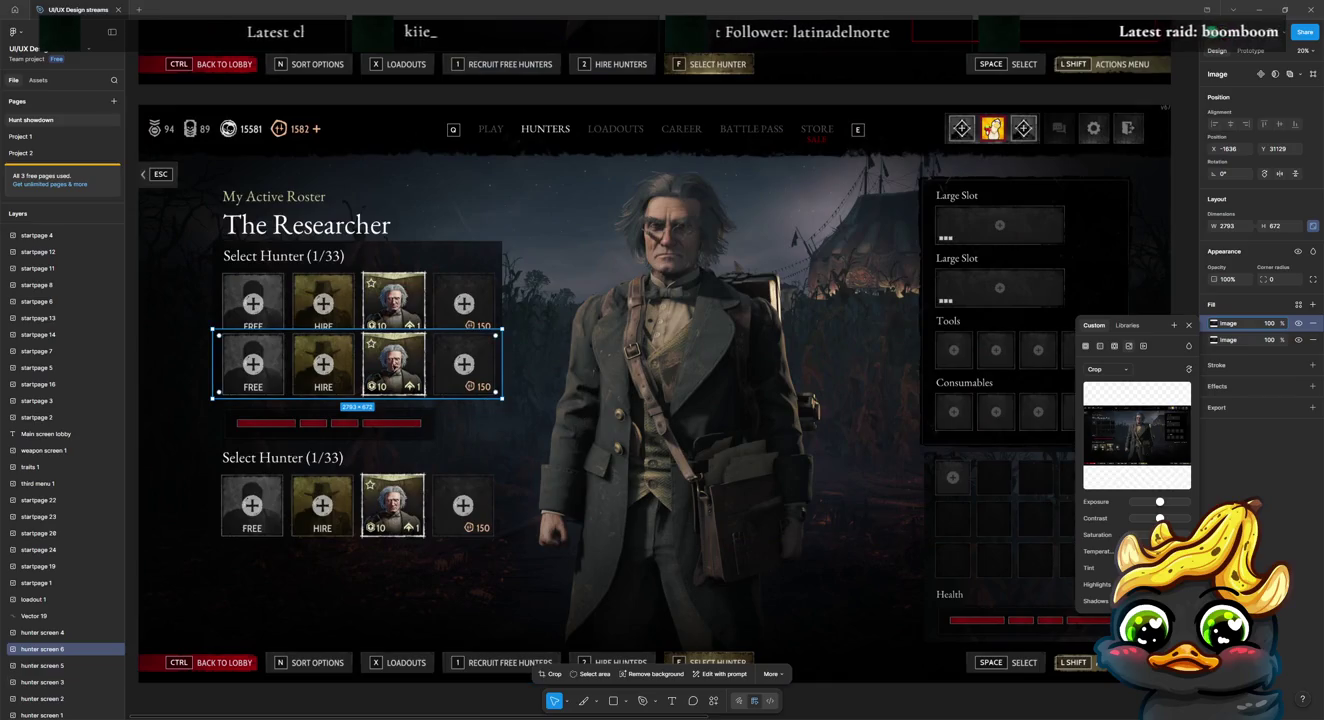
Step: Try positioning the second card row, then add a third row copy beneath it
drag(330, 380, 335, 388)
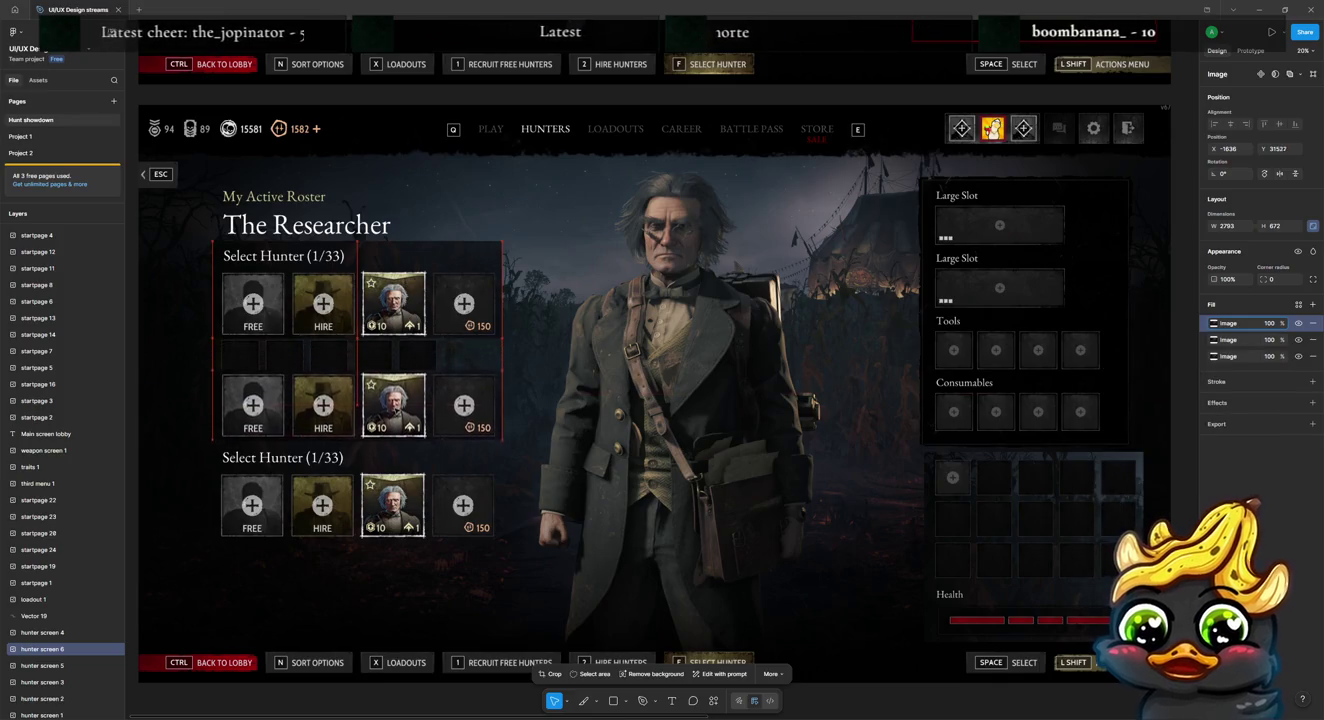
key(ctrl+z)
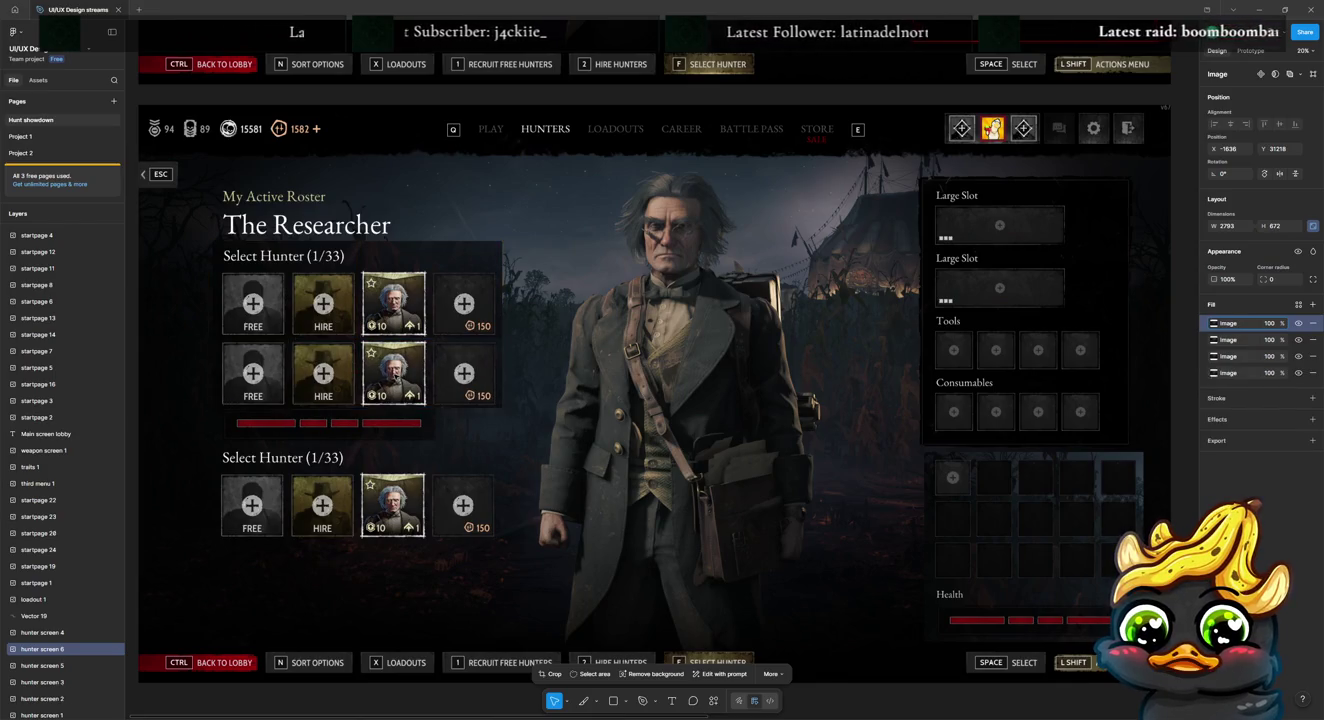
drag(330, 374, 330, 386)
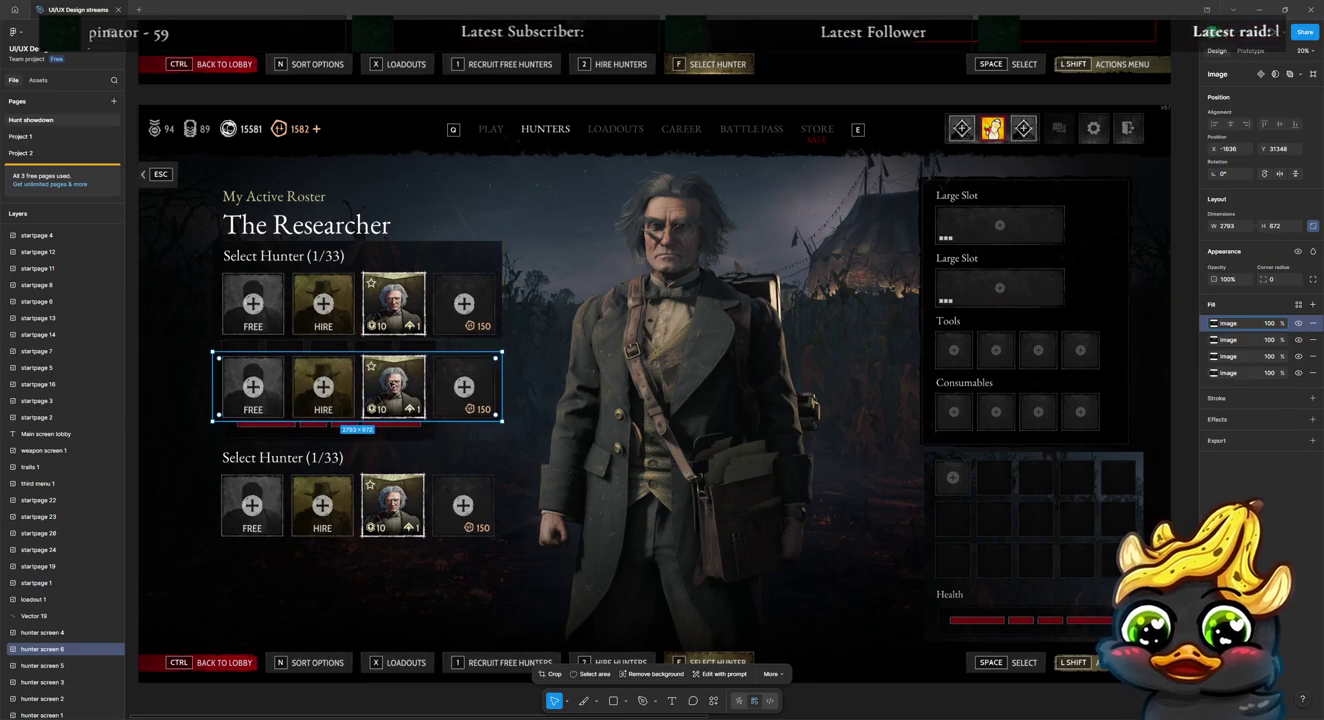
key(ctrl+z)
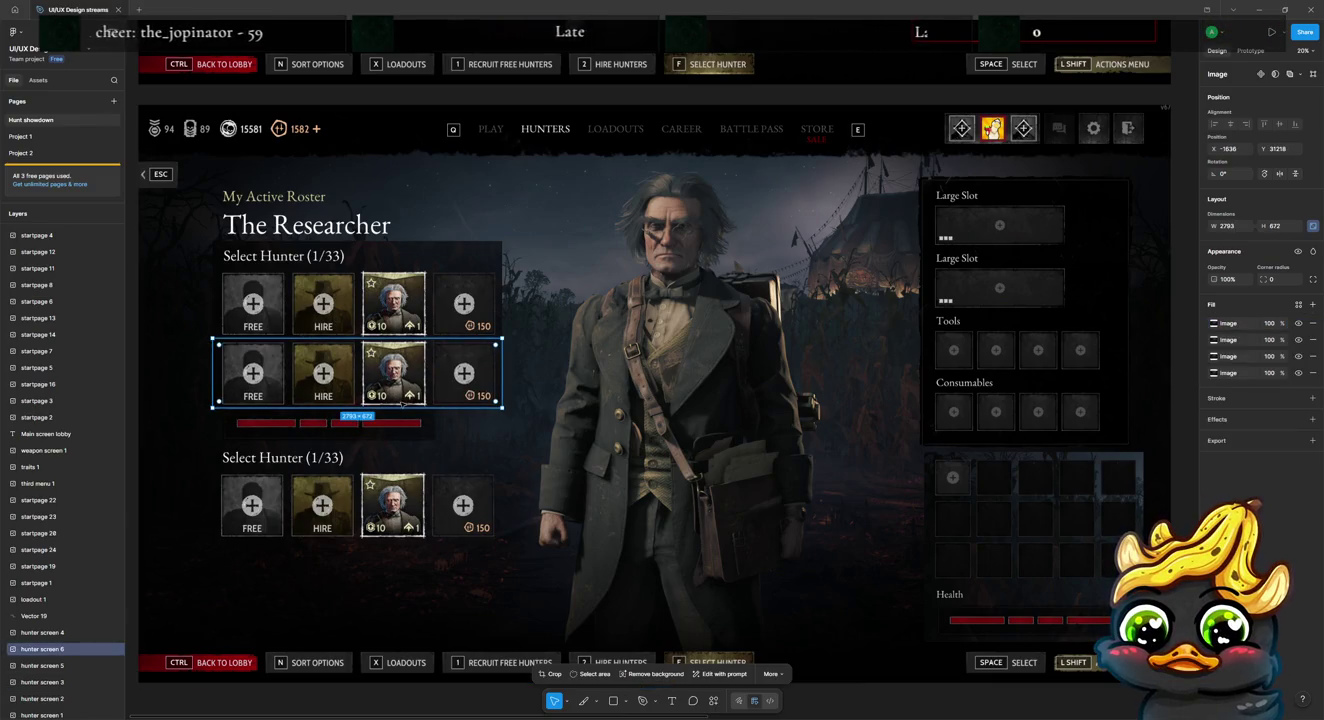
drag(403, 405, 402, 474)
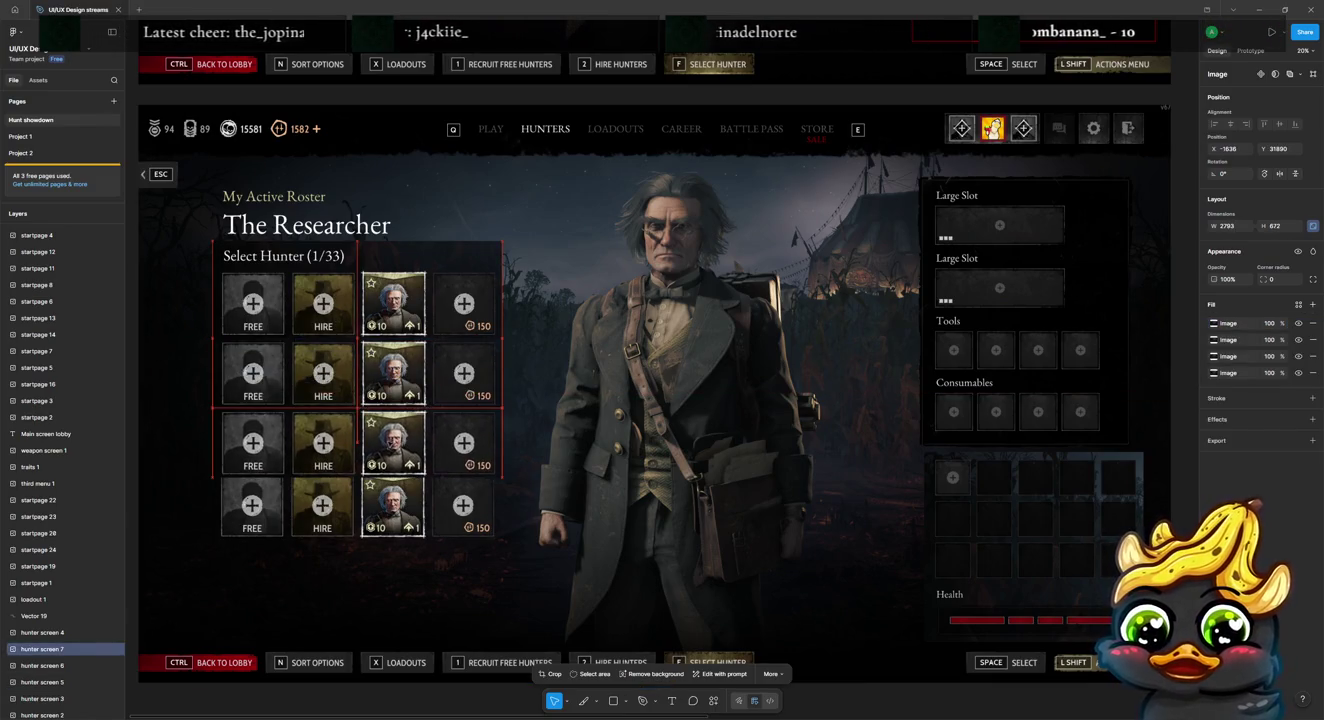
Step: Swap the third row with the bottom row and duplicate it as a fifth row
double_click(559, 470)
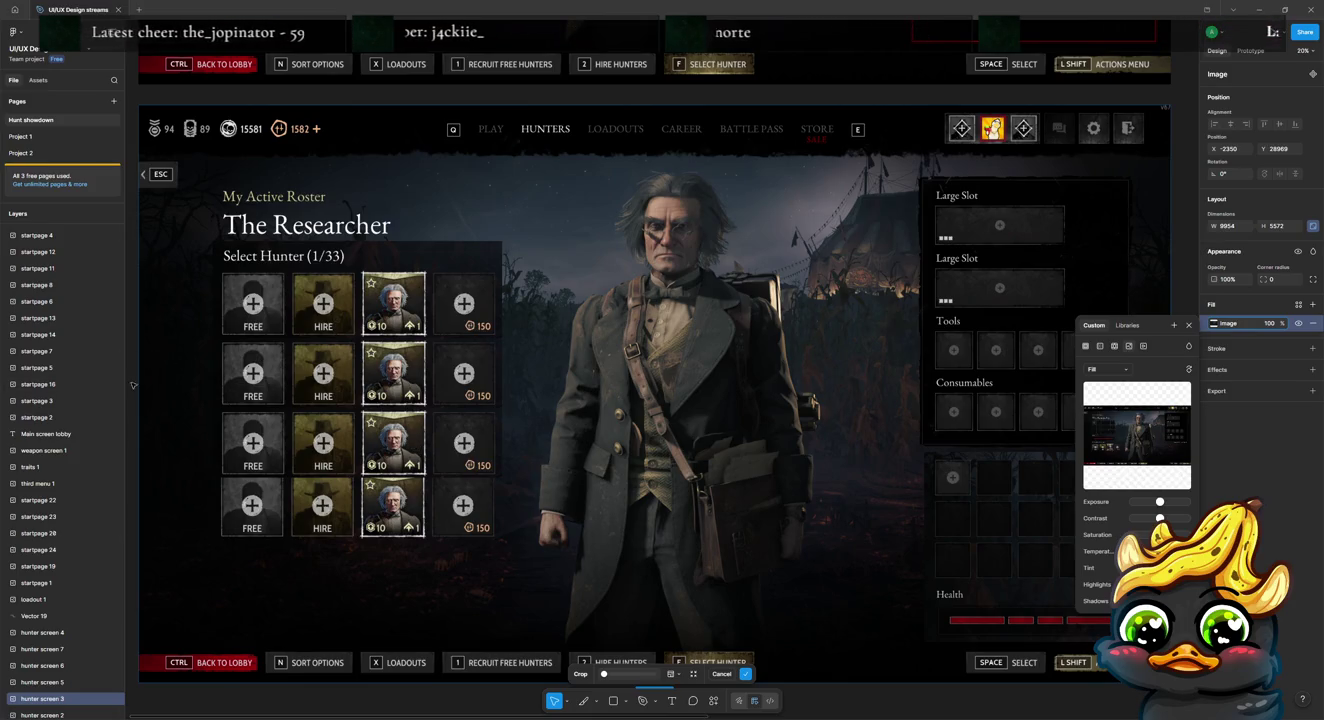
key(Escape)
click(323, 443)
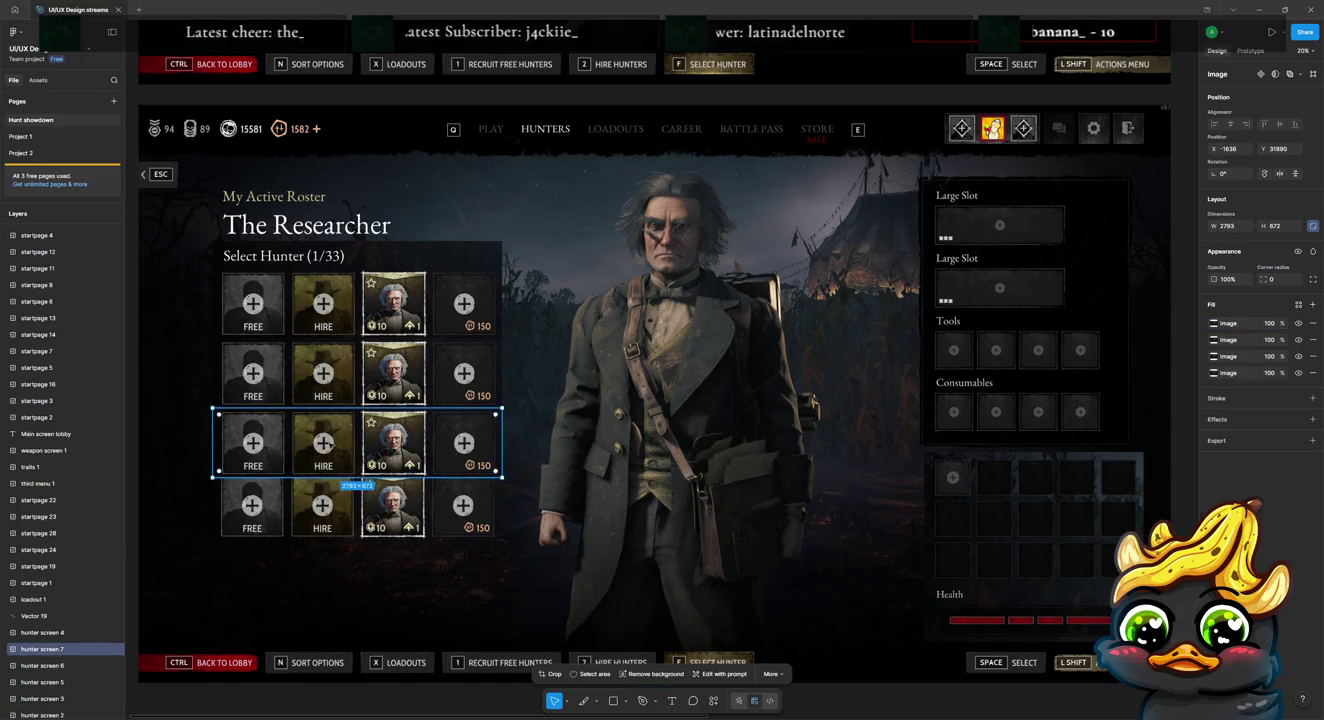
drag(327, 433, 330, 502)
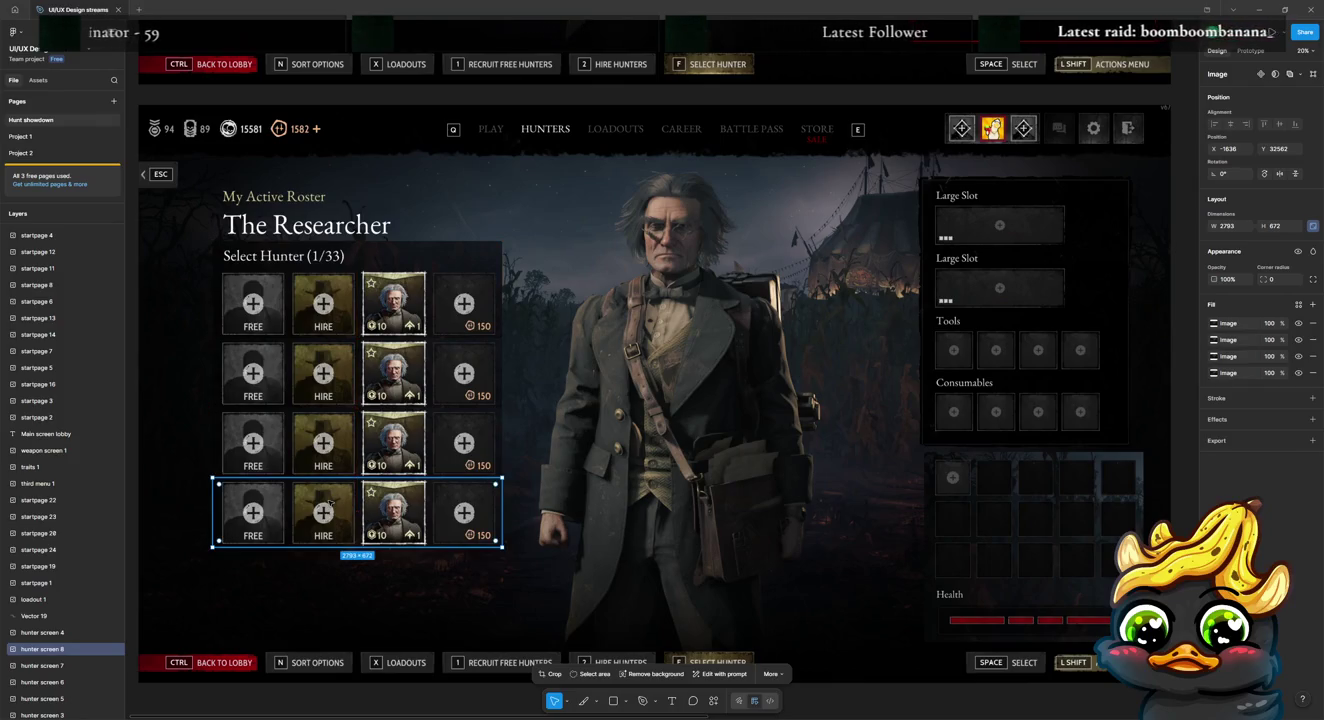
key(ctrl+d)
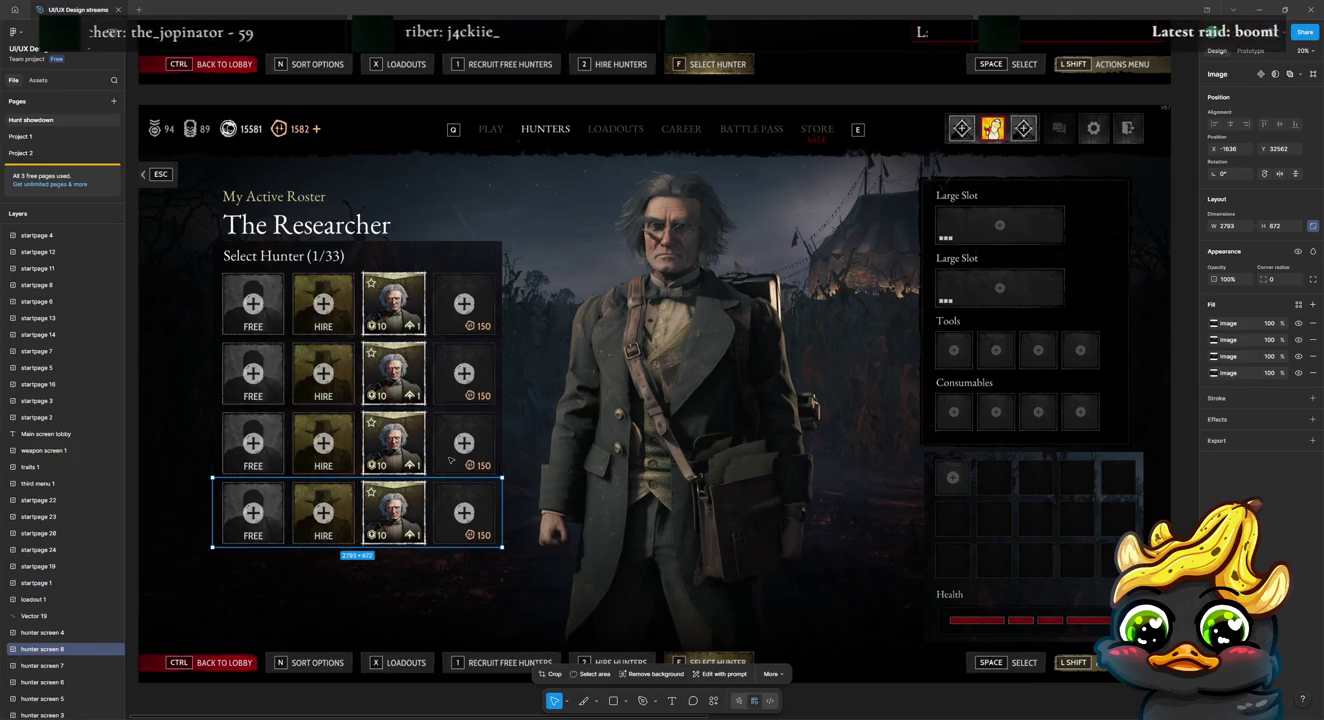
drag(410, 498, 411, 568)
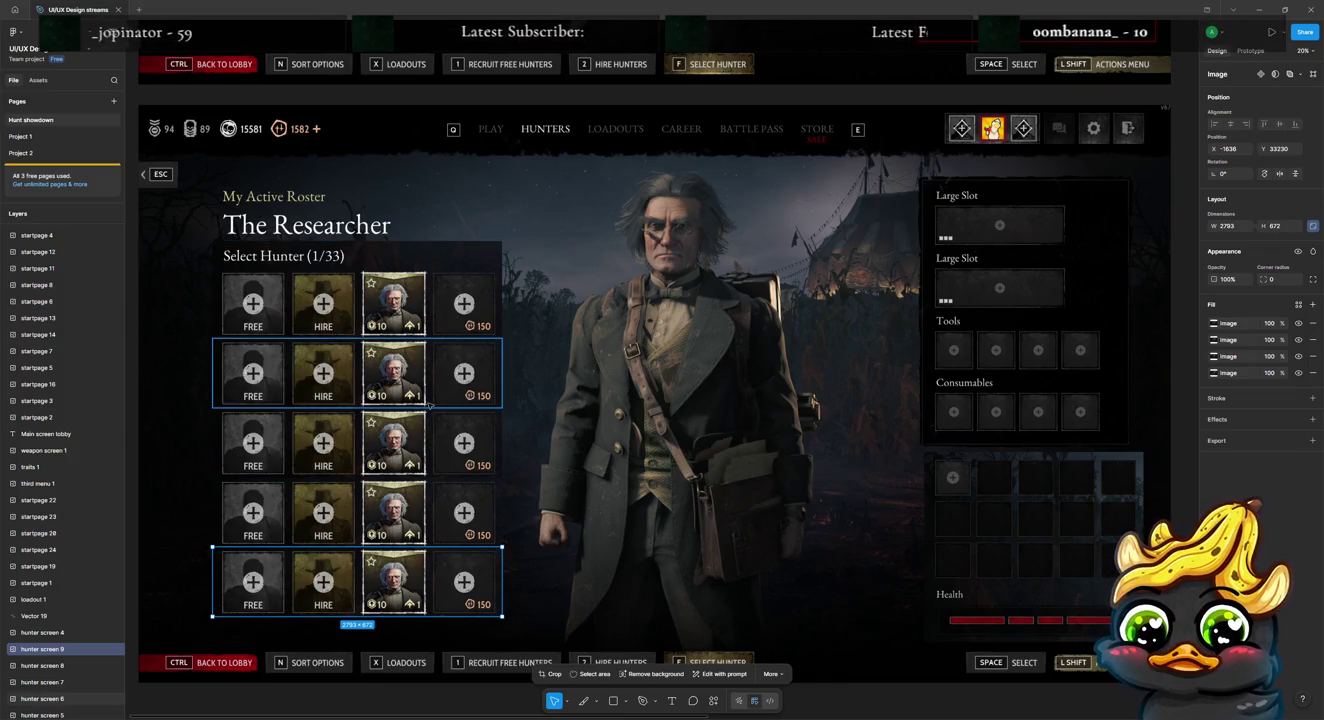
Step: Select all five 2793 × 672 rows of hunter cards
scroll(429, 311, down, 1)
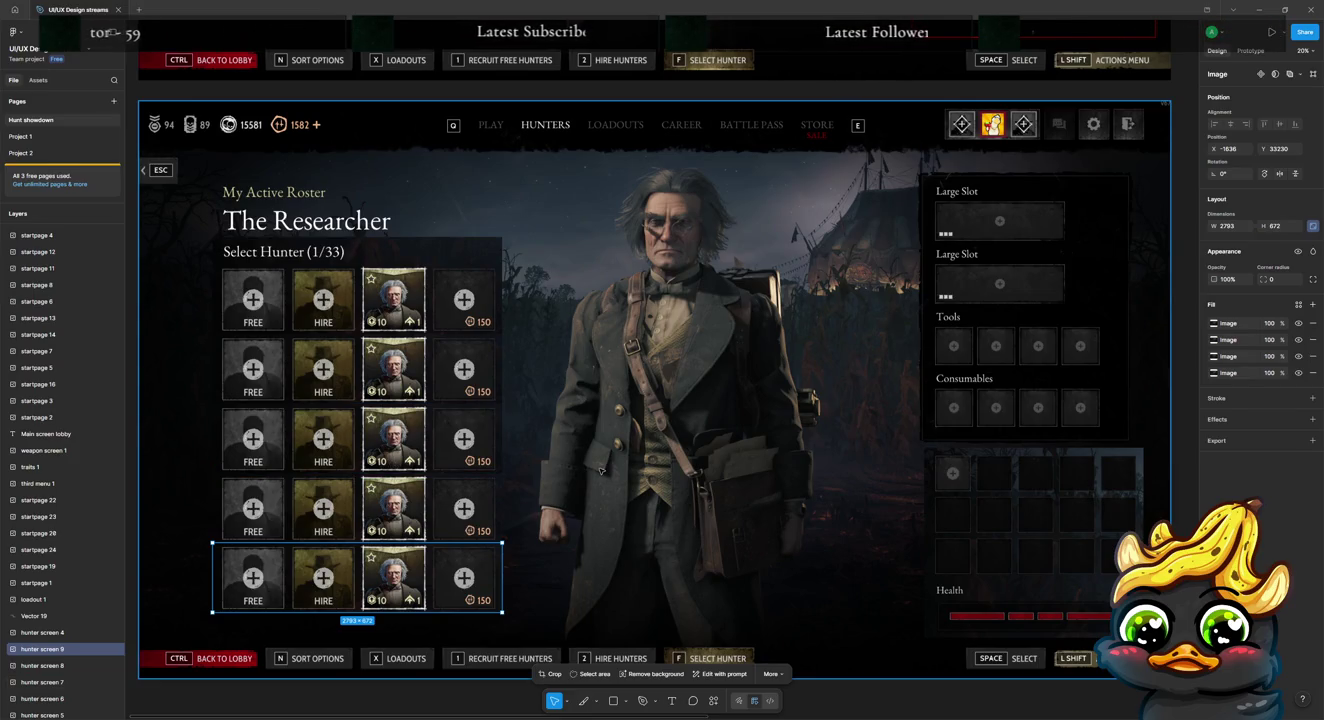
scroll(600, 470, down, 1)
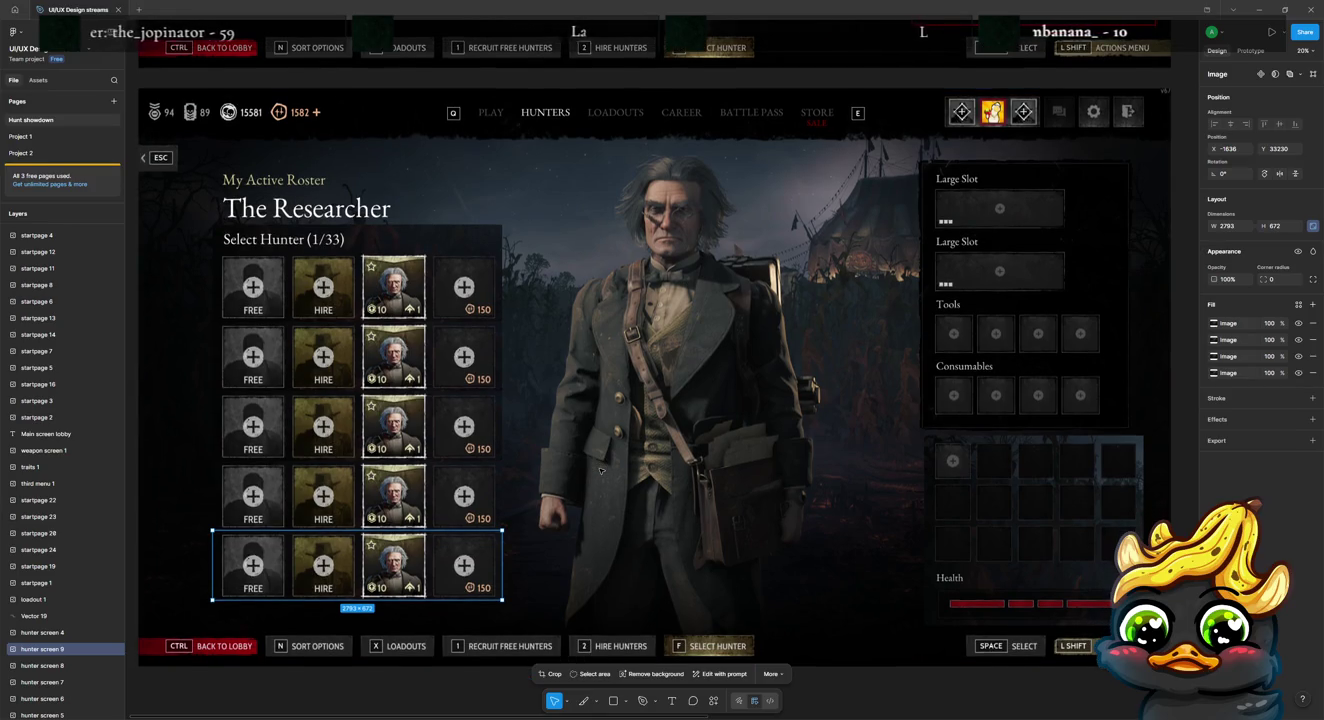
scroll(600, 470, up, 1)
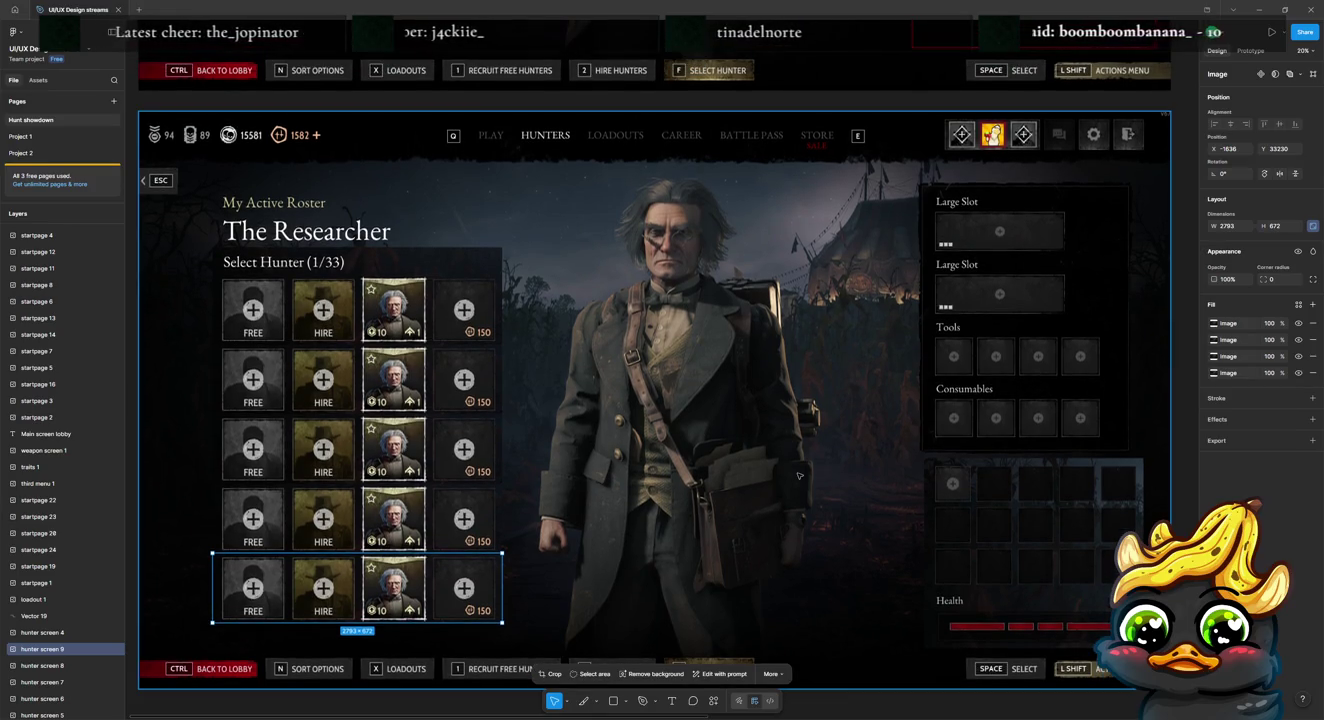
mouse_move(390, 320)
mouse_down()
mouse_move(371, 612)
mouse_move(349, 586)
mouse_move(321, 586)
mouse_up()
Step: Shift the five rows slightly left and place a second-row copy one card width right
drag(359, 541, 354, 541)
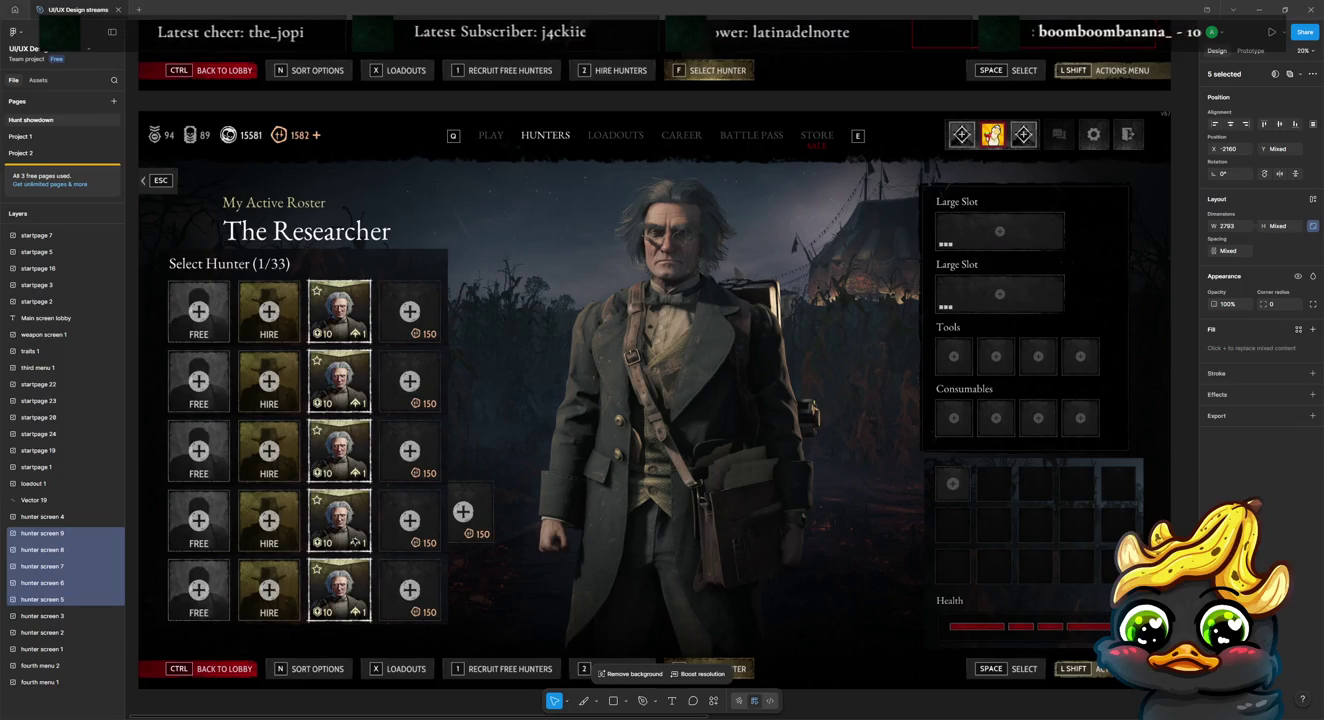
drag(353, 541, 351, 541)
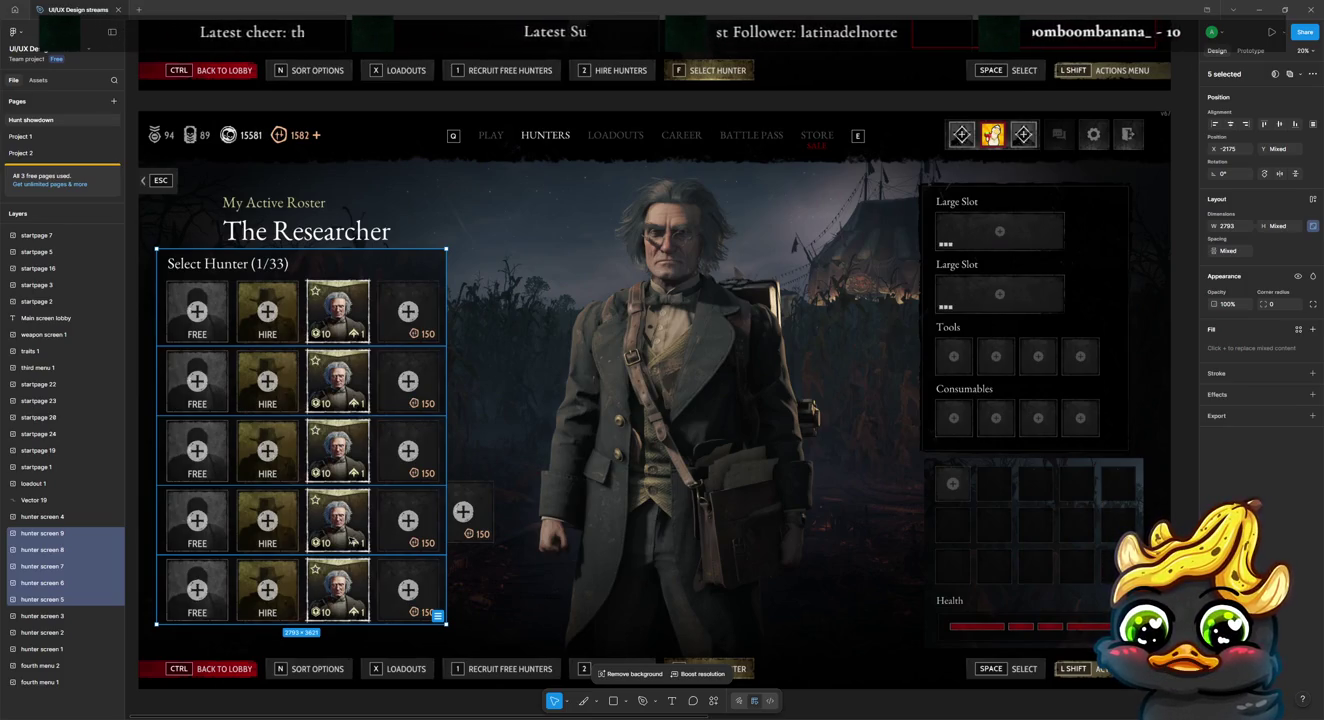
drag(350, 527, 345, 527)
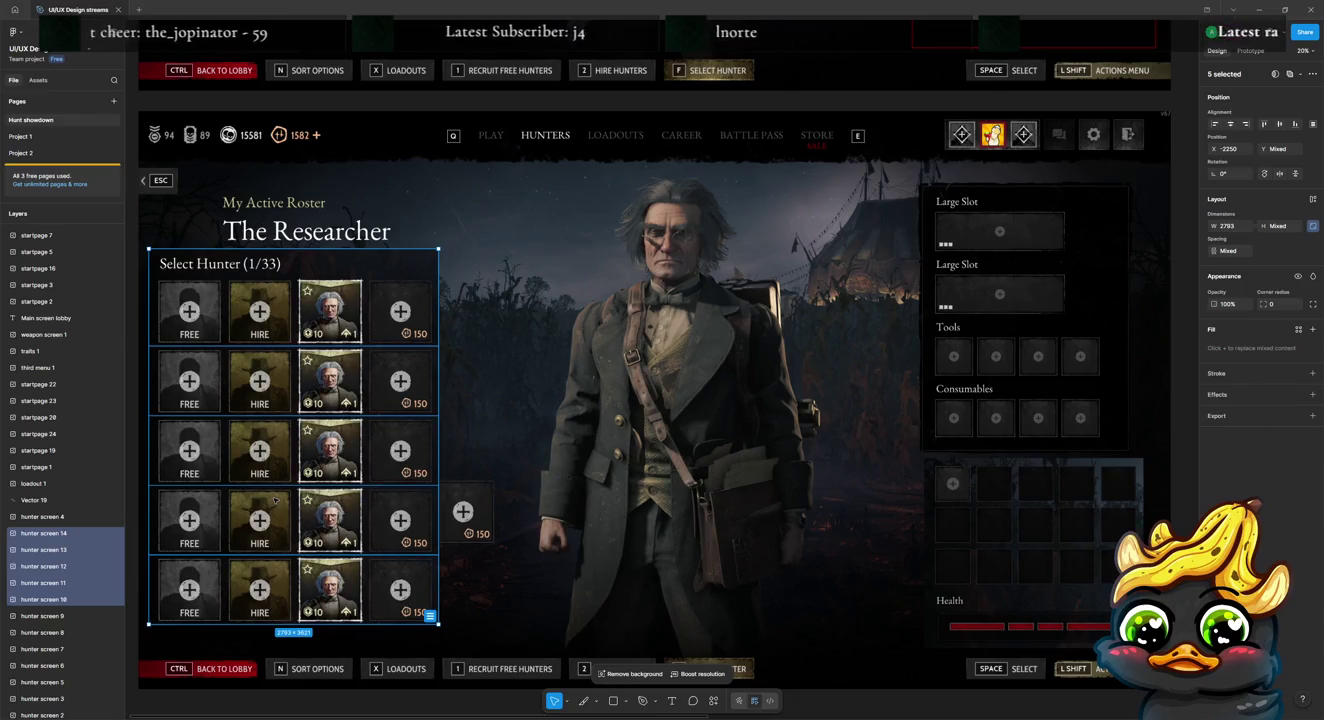
drag(275, 499, 388, 505)
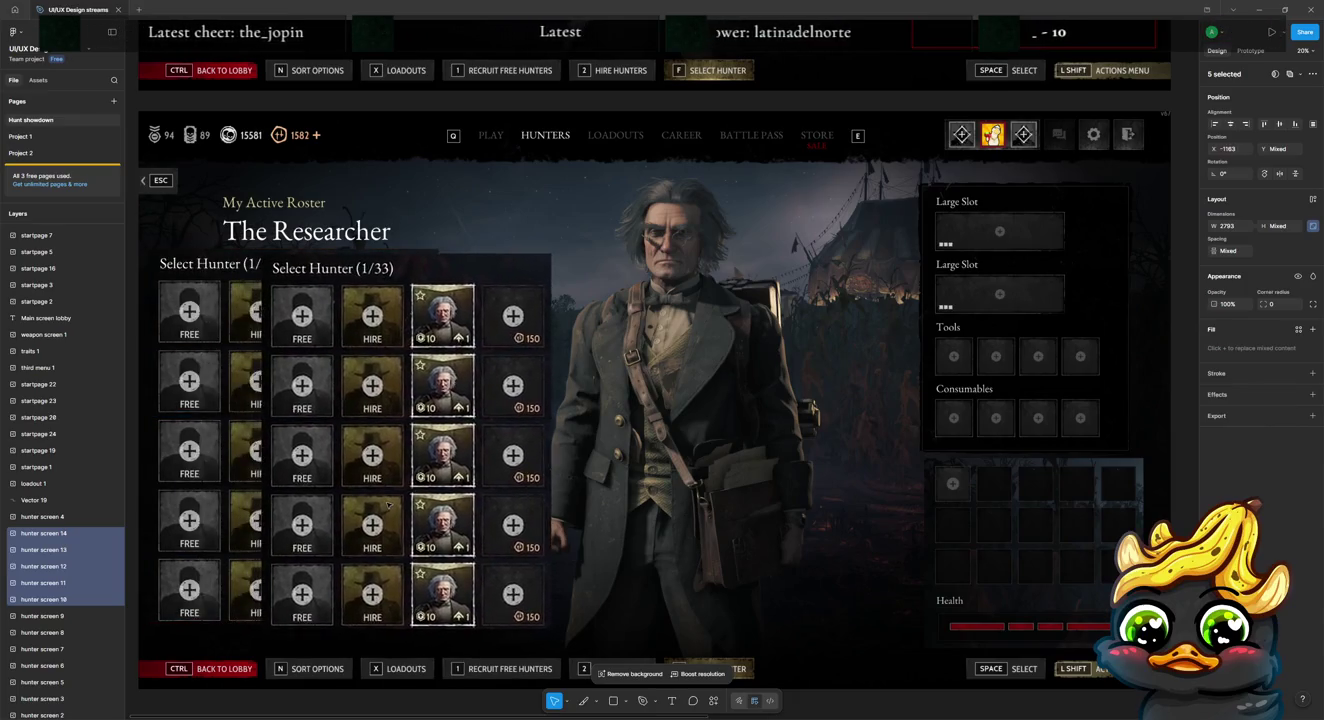
drag(387, 504, 405, 505)
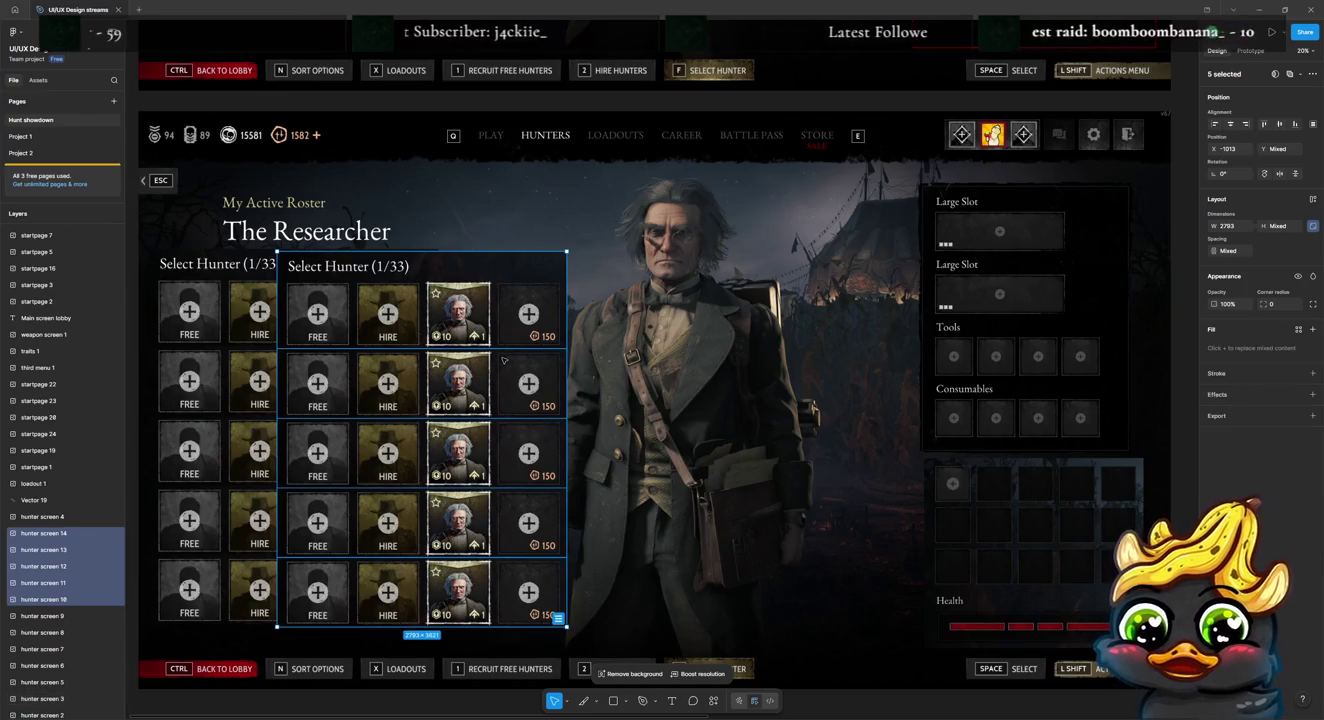
key(Delete)
click(386, 406)
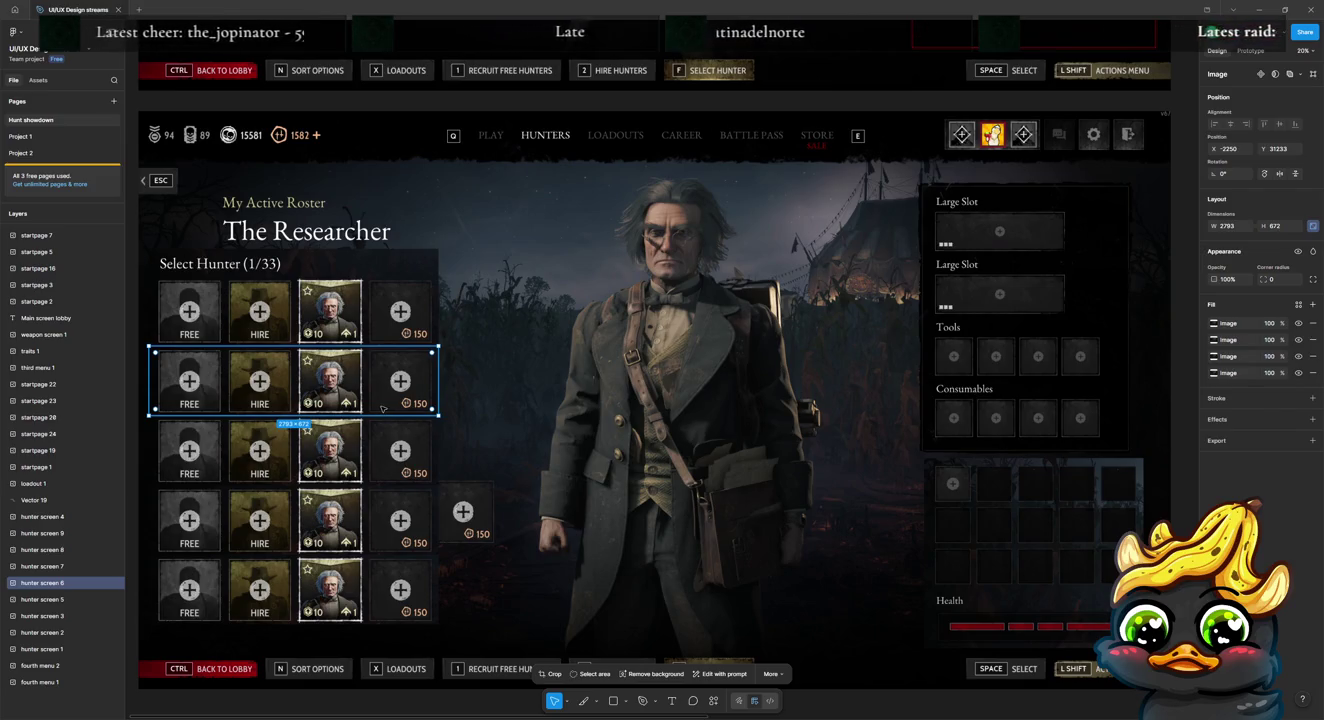
mouse_move(382, 408)
mouse_down()
mouse_move(497, 408)
mouse_move(414, 404)
mouse_up()
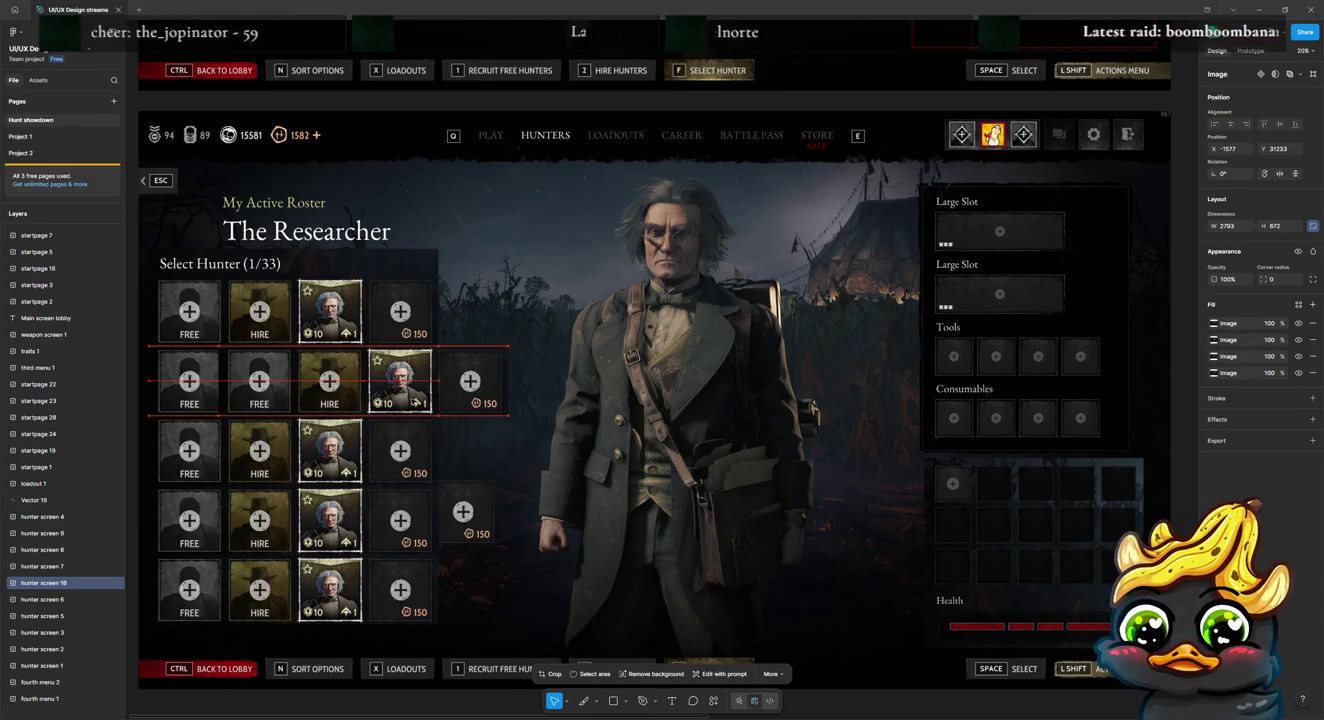
Step: Crop the copied row to one Researcher portrait card in the top row's fourth slot
double_click(278, 406)
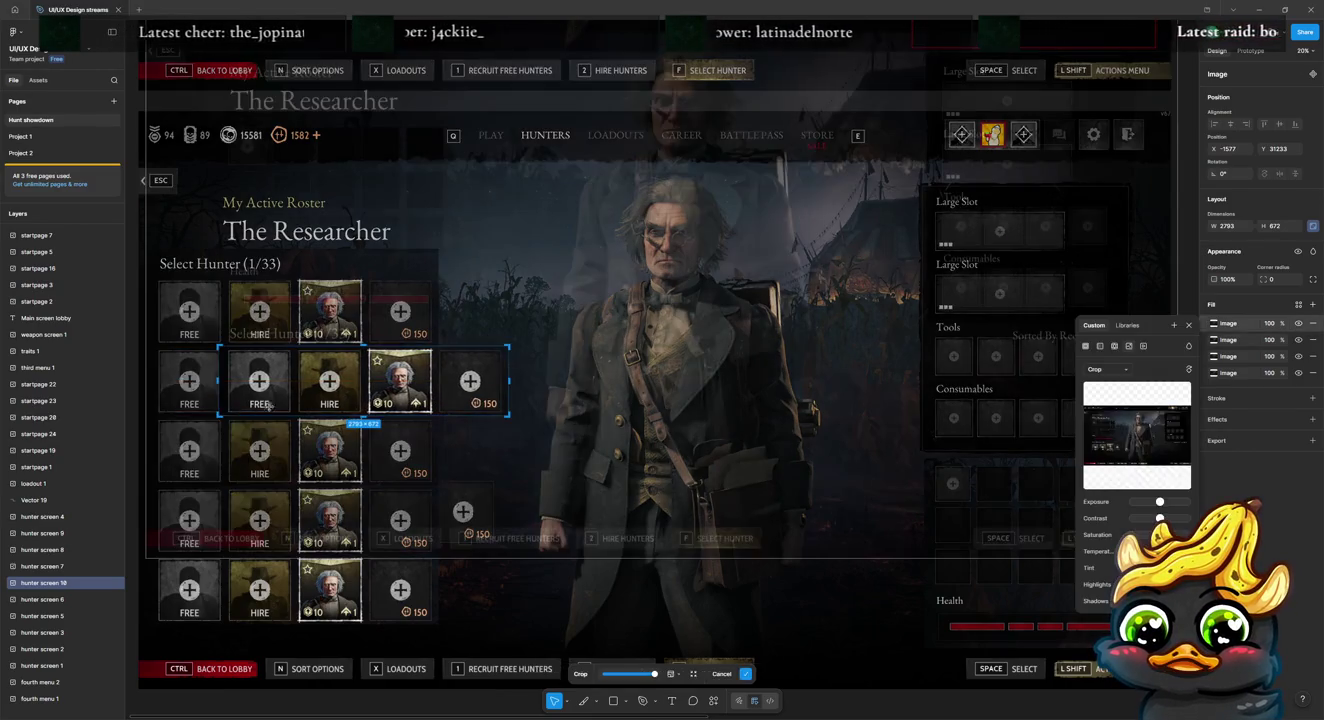
drag(217, 381, 304, 382)
drag(432, 390, 541, 387)
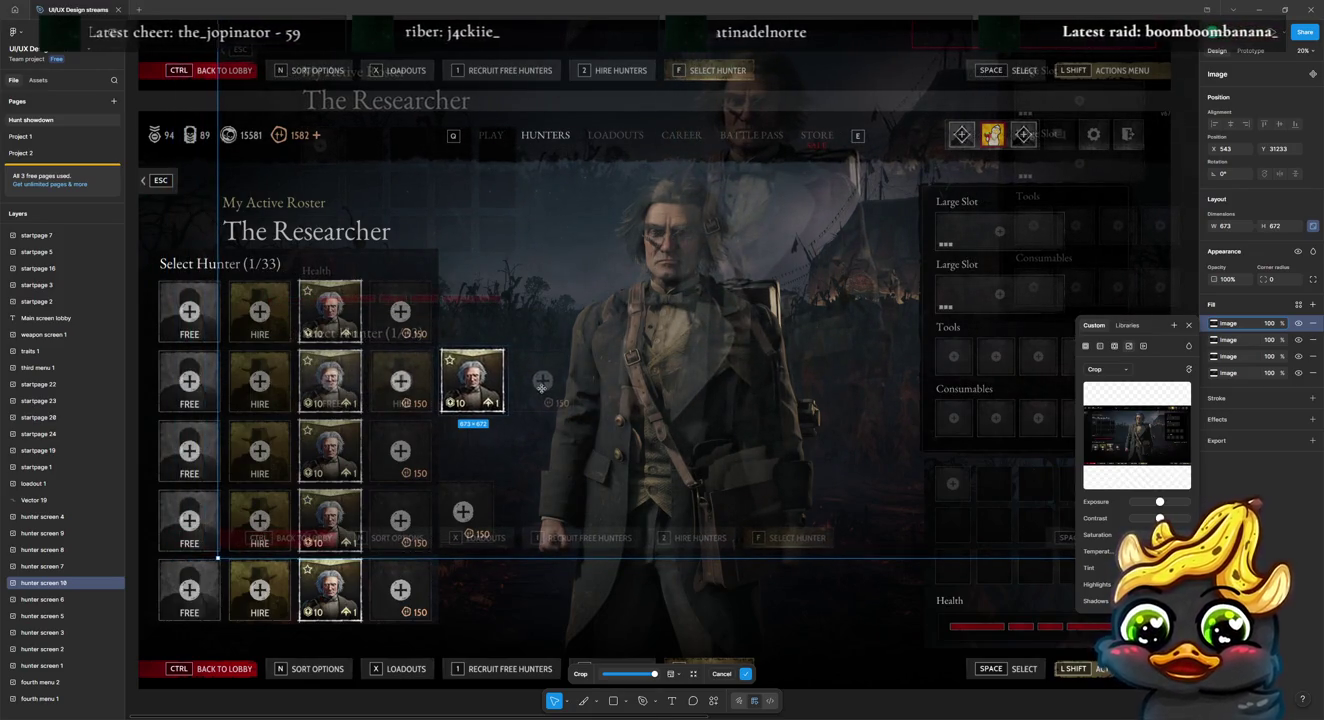
key(Return)
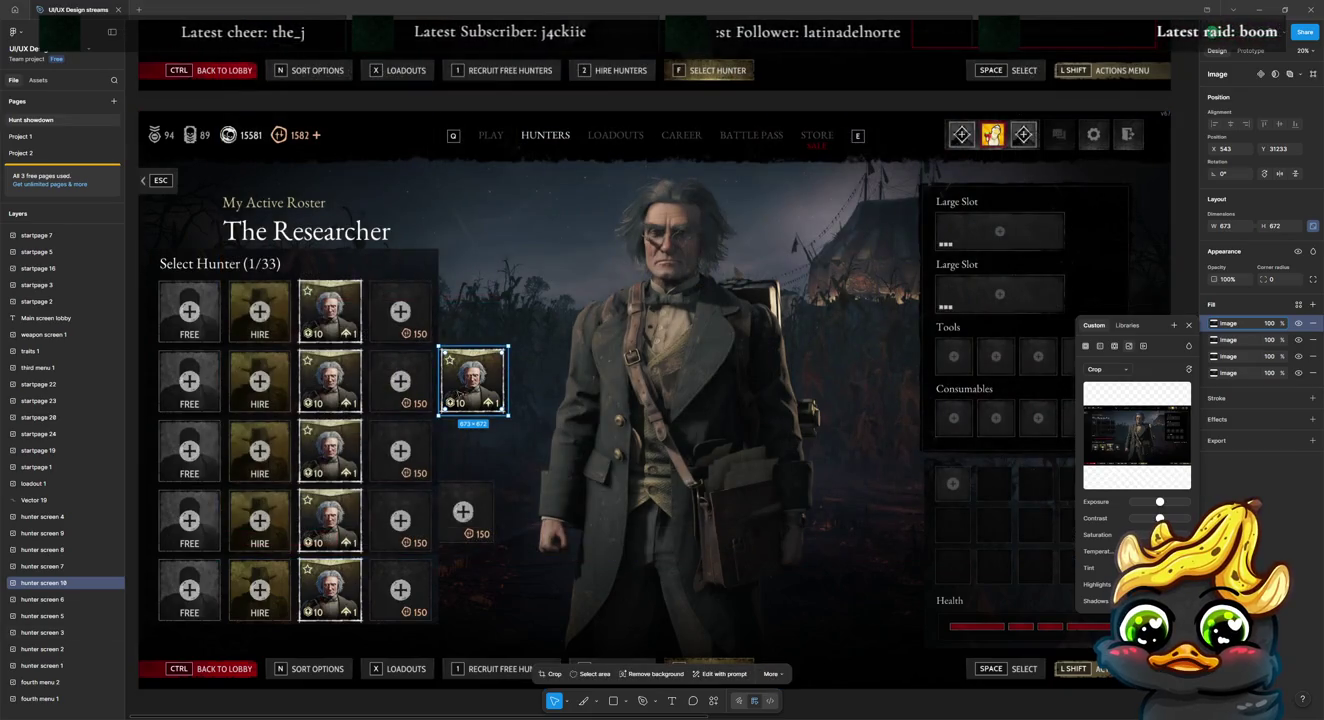
mouse_move(472, 380)
mouse_down()
mouse_move(402, 313)
mouse_move(475, 333)
mouse_up()
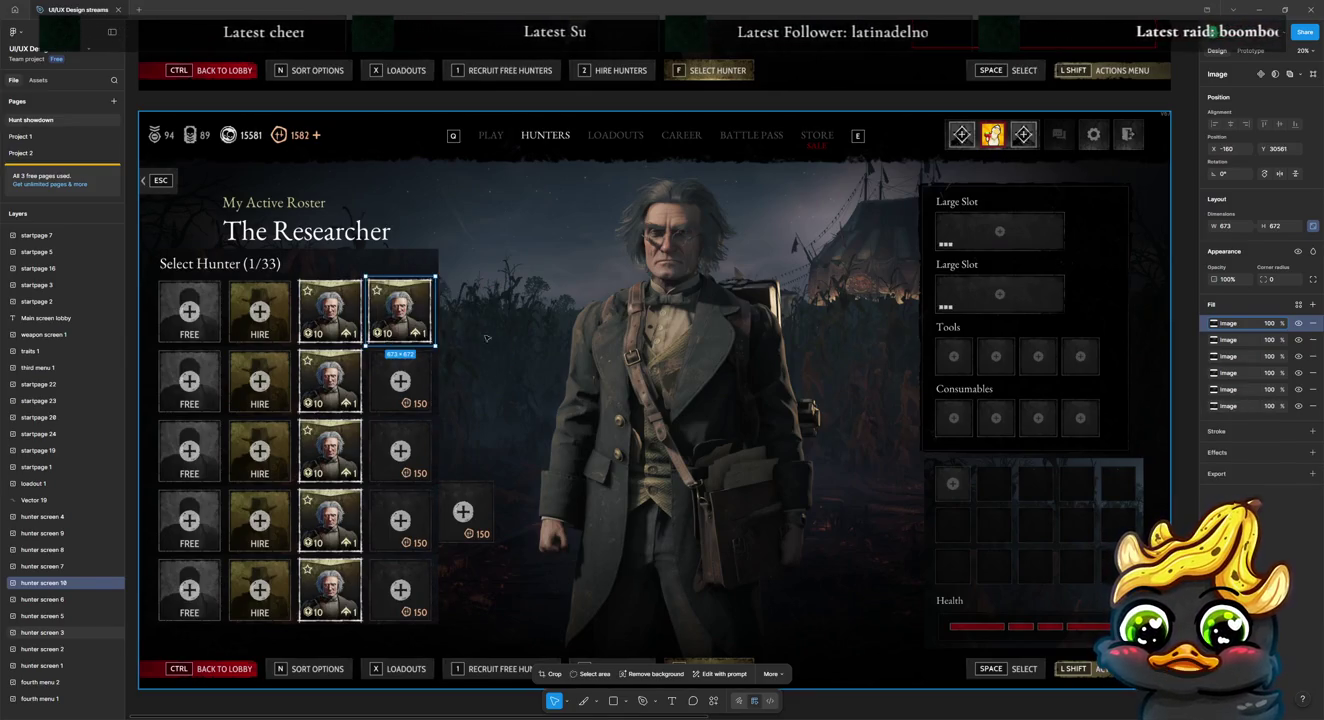
Step: Duplicate the portrait card into the top row's fifth slot and select both cards
key(ctrl+d)
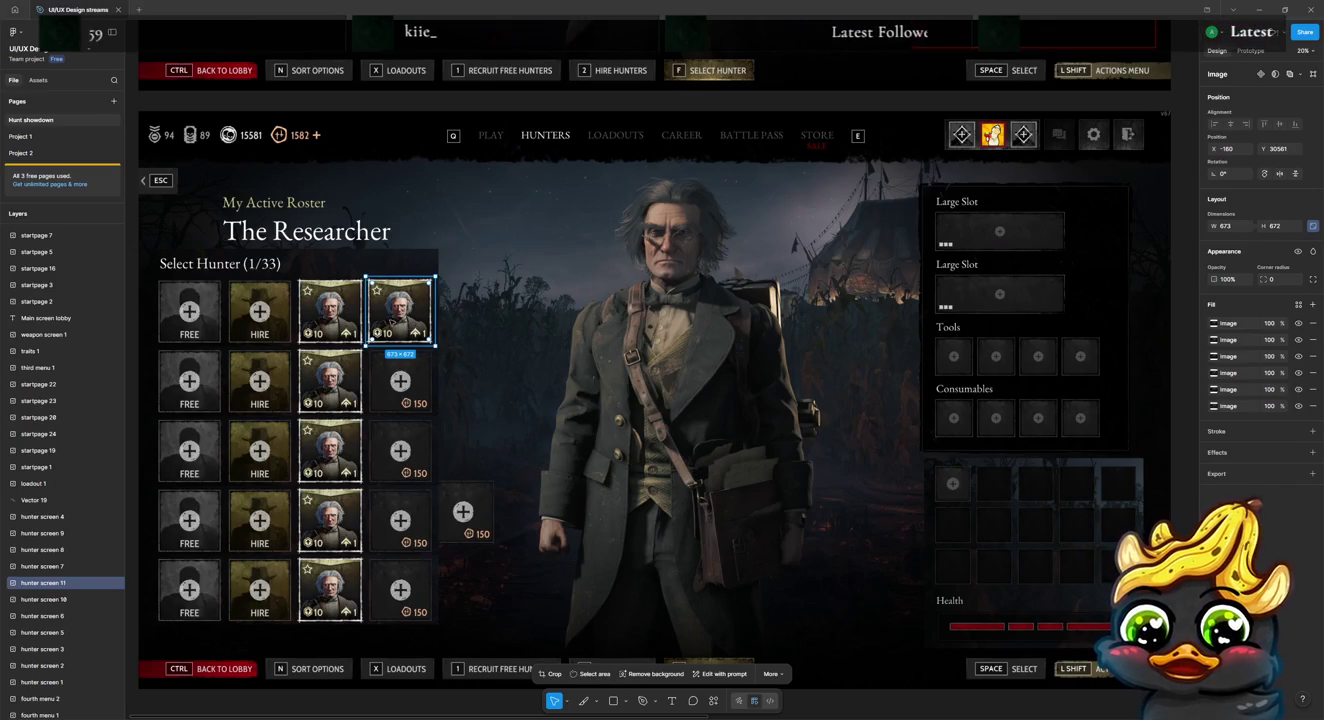
drag(401, 313, 470, 314)
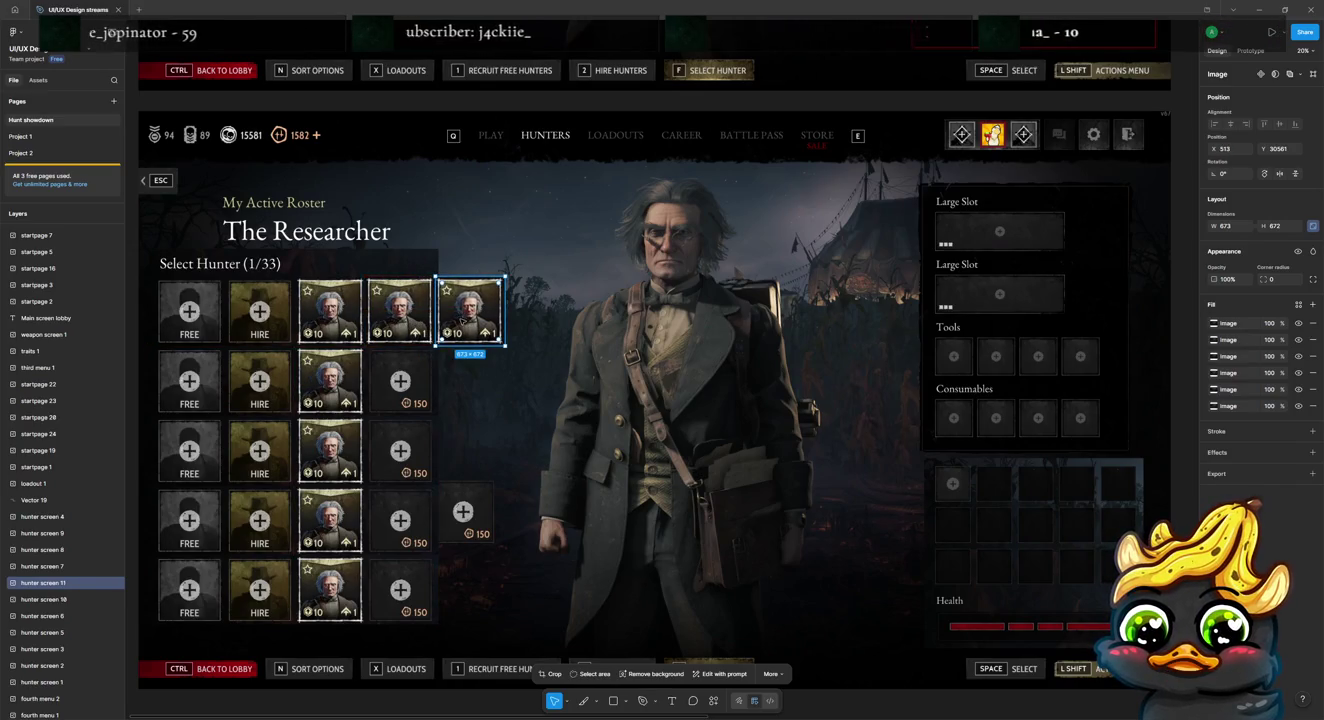
key(ctrl+d)
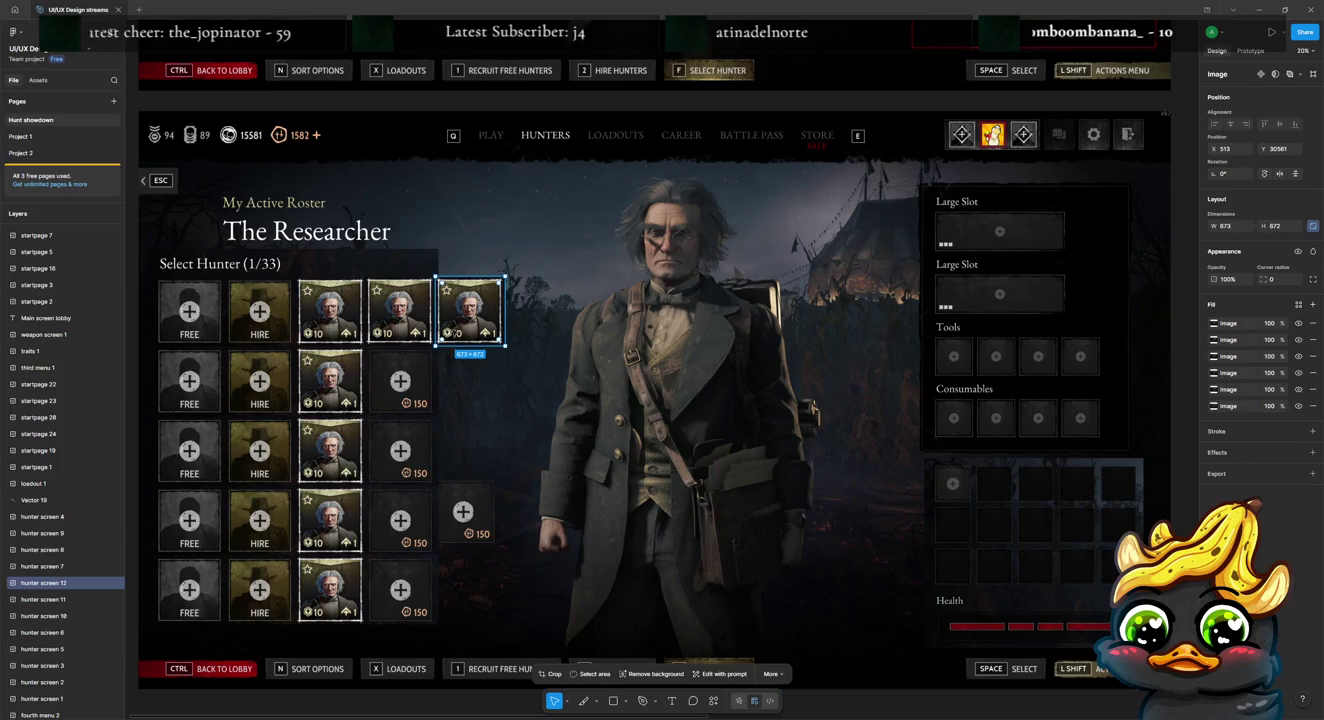
key(ctrl+z)
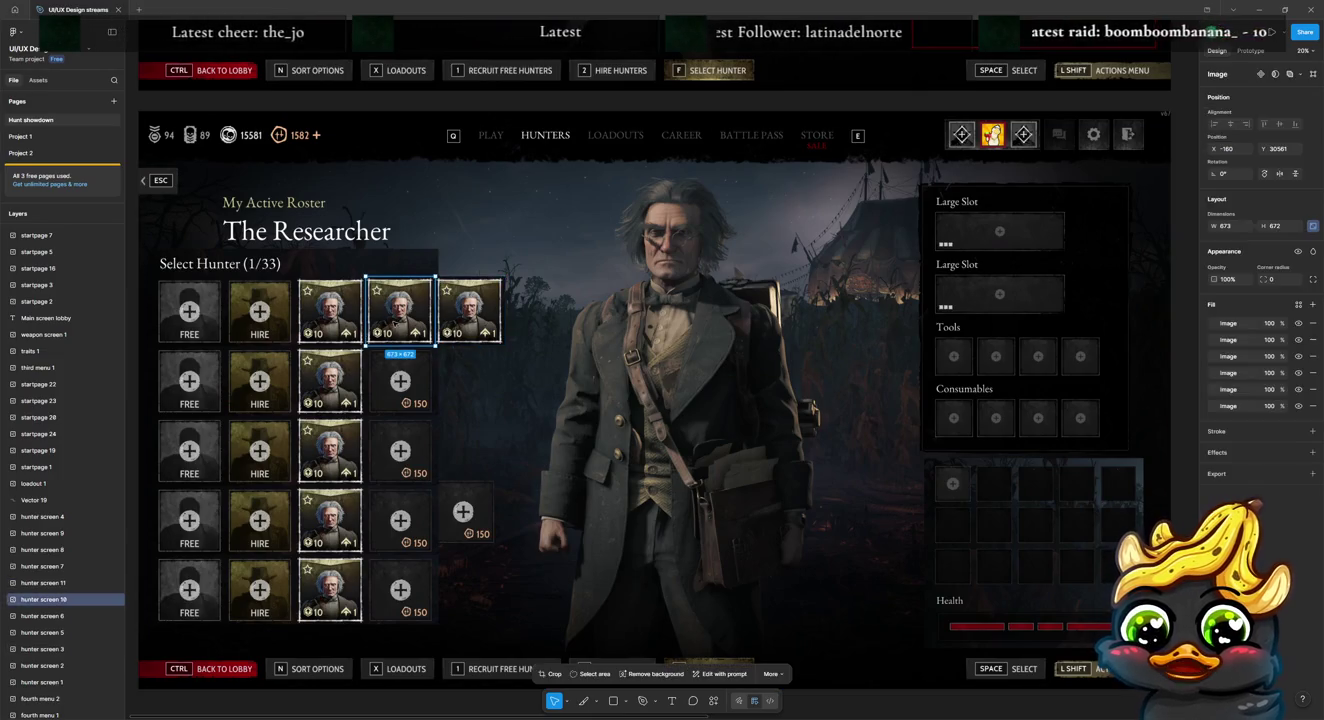
shift+click(468, 325)
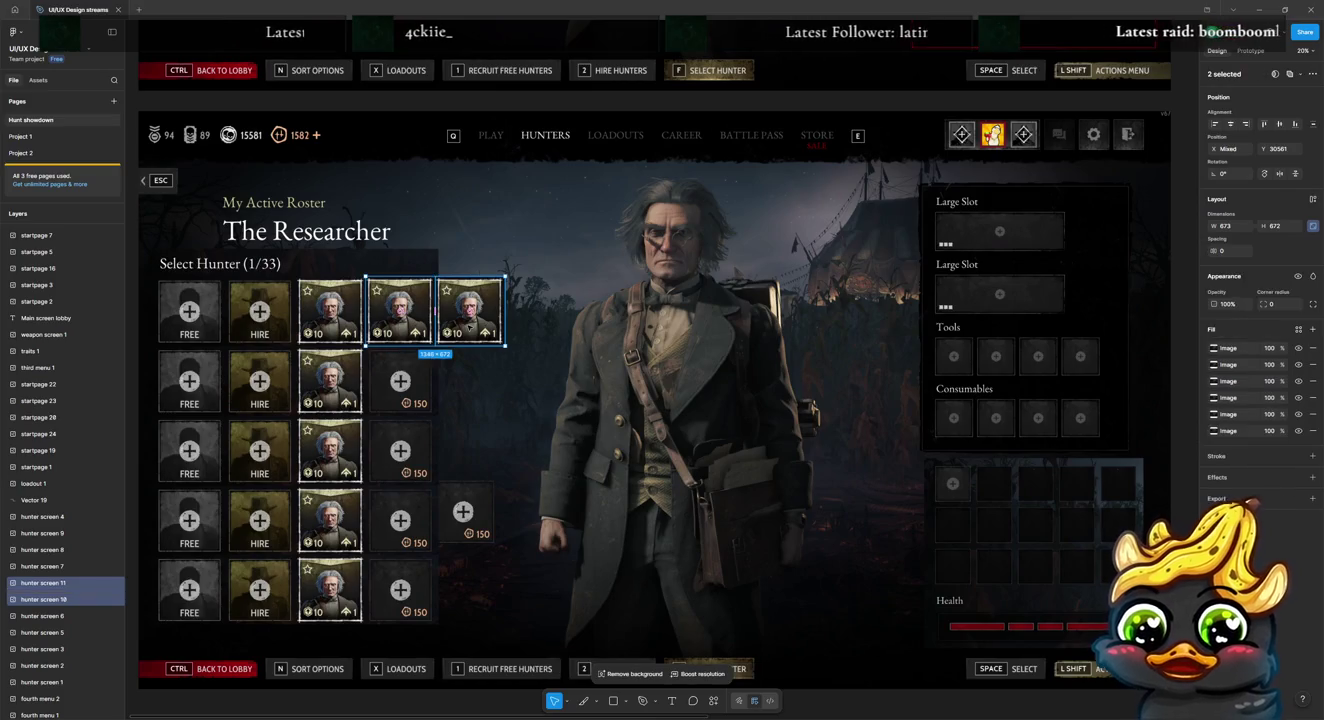
Step: Copy both portrait cards into the second and third rows and bring them to front
drag(418, 333, 418, 400)
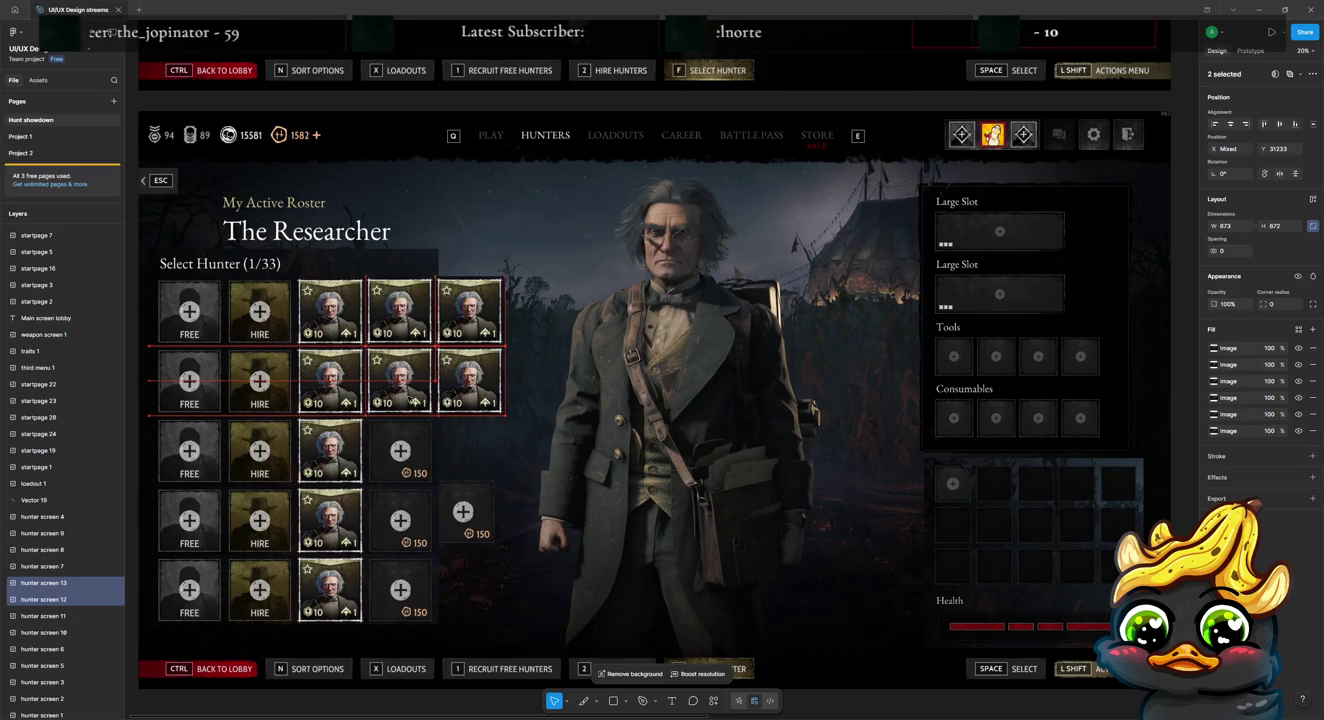
drag(413, 401, 407, 467)
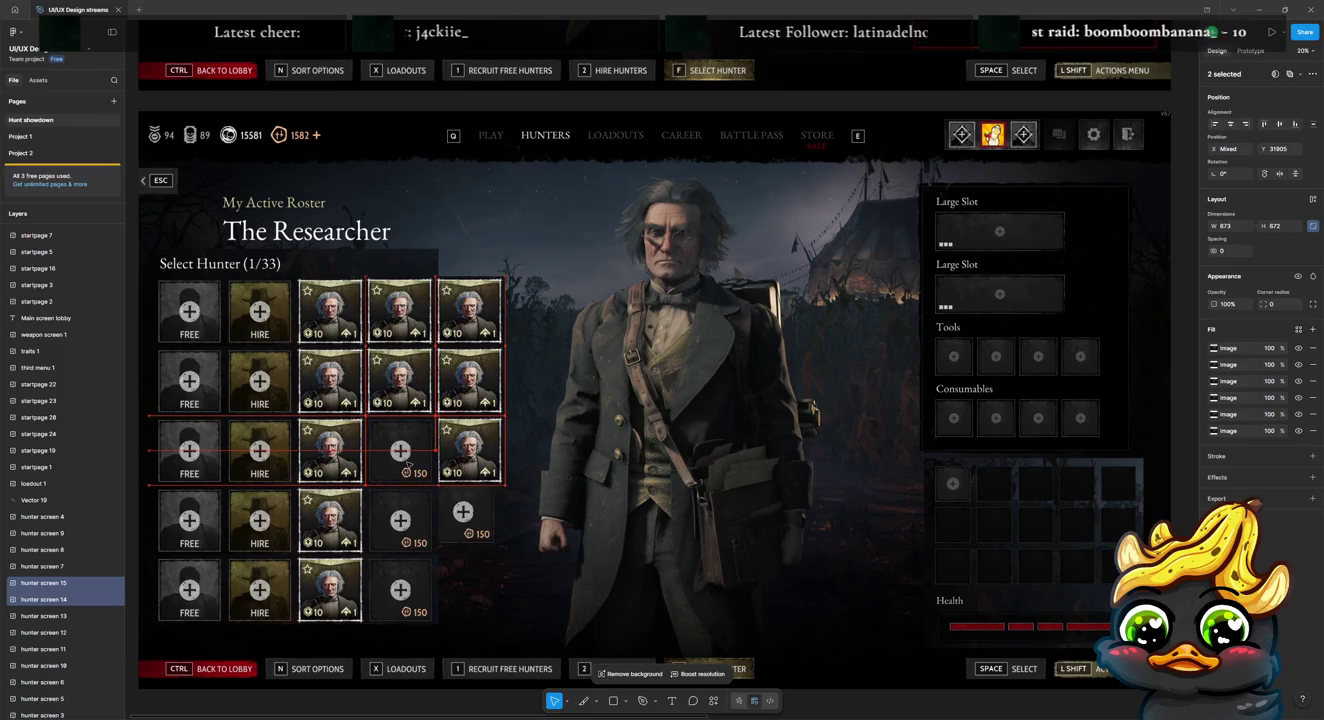
right_click(476, 468)
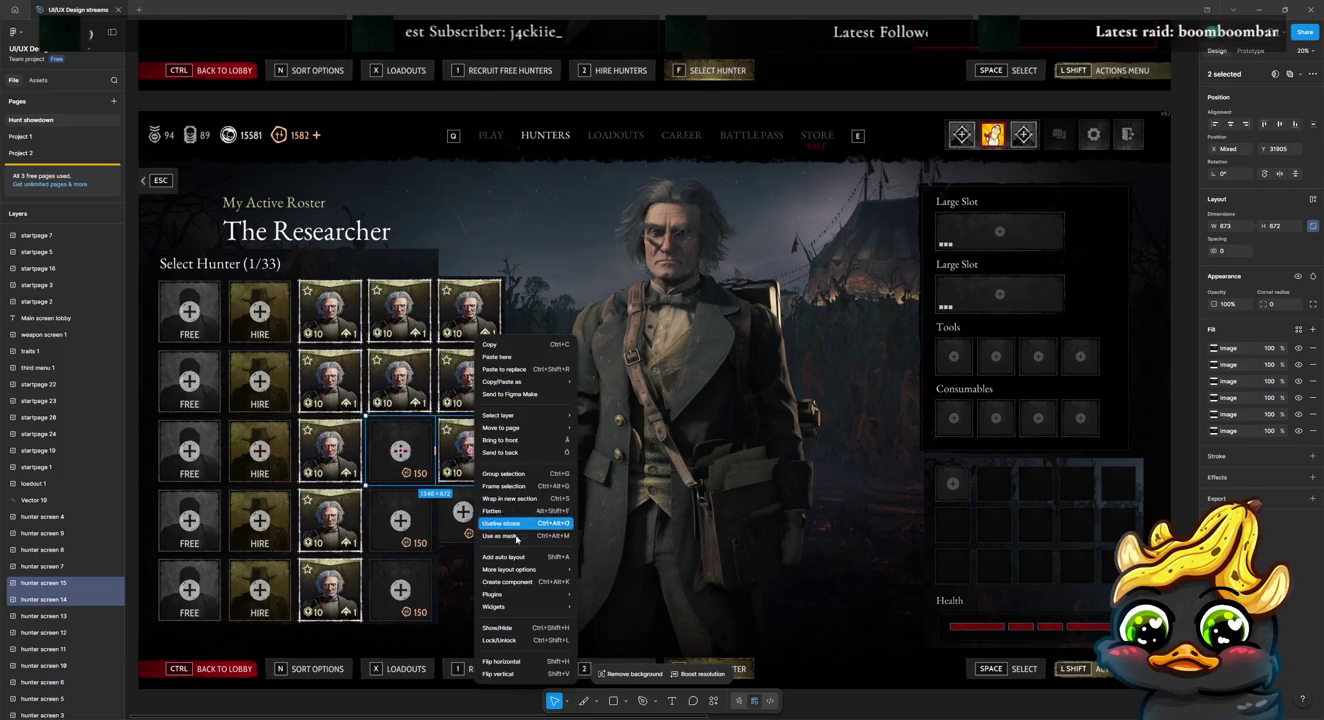
click(524, 444)
Step: Duplicate the two portrait cards into the fourth and bottom rows
key(ctrl+d)
drag(492, 469, 461, 523)
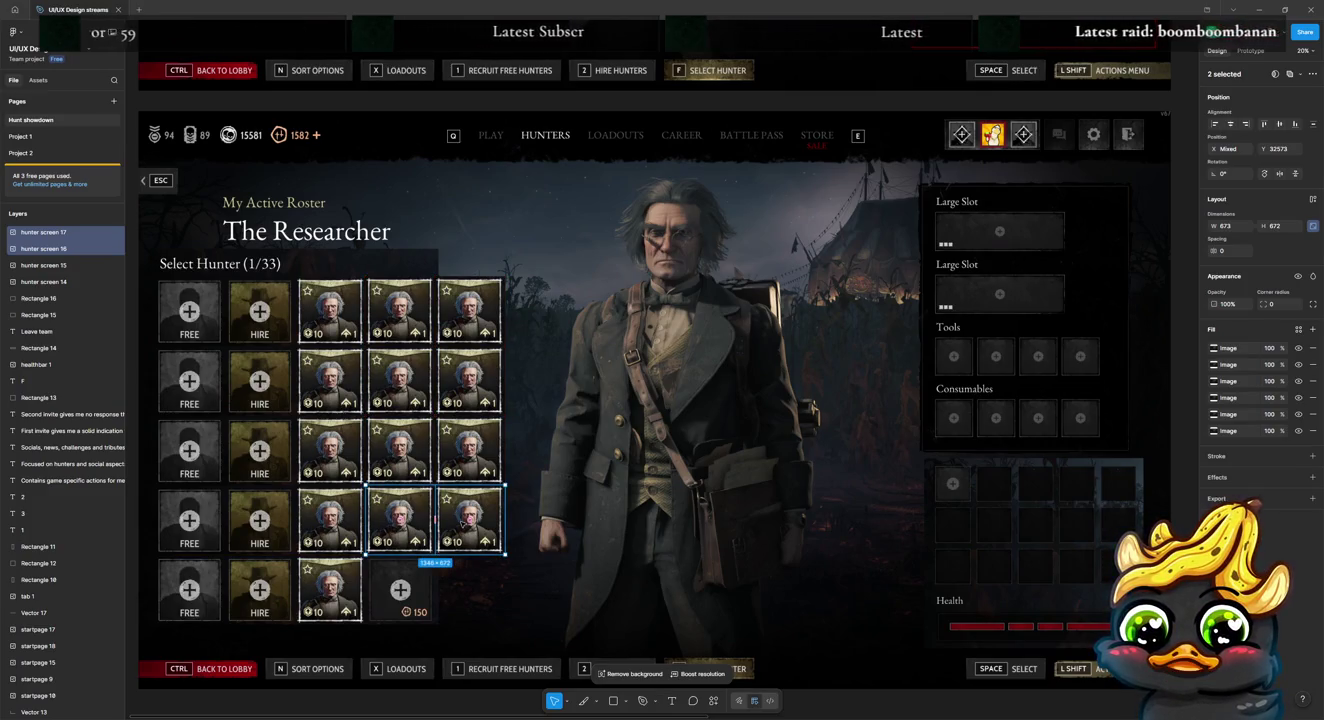
key(ctrl+d)
drag(464, 523, 460, 580)
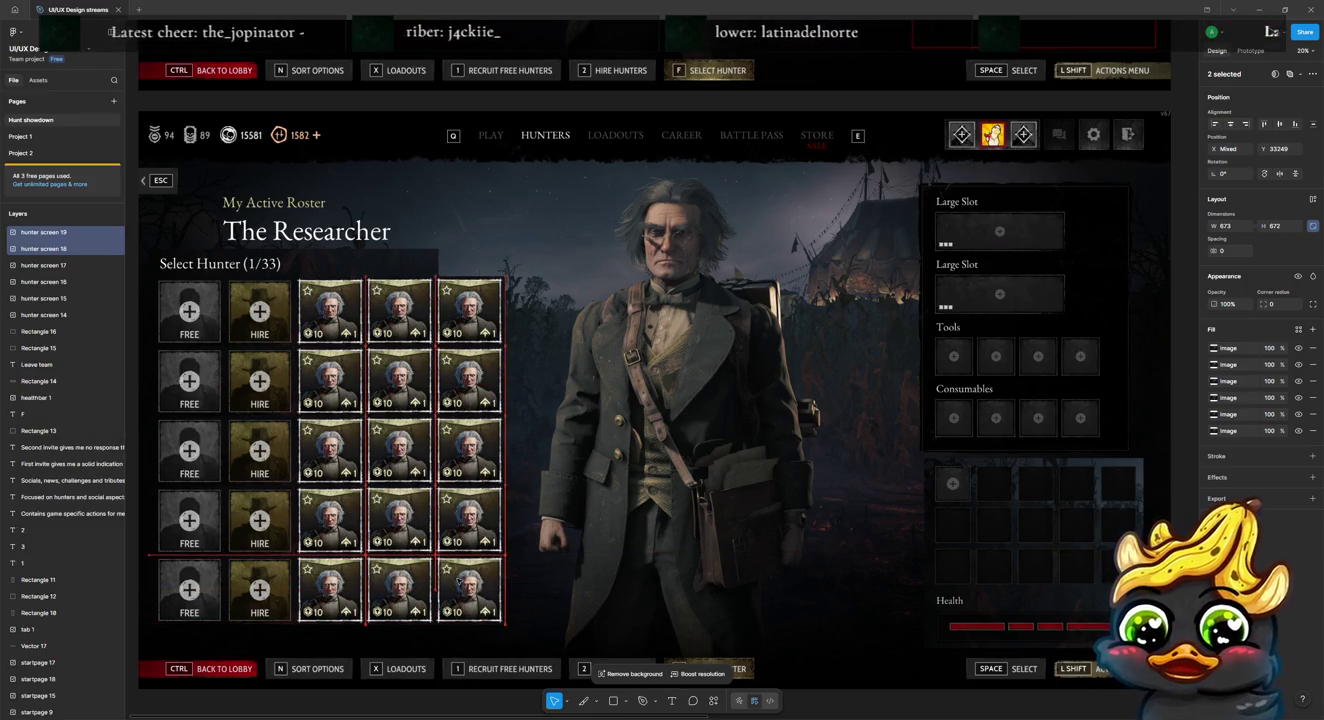
click(515, 256)
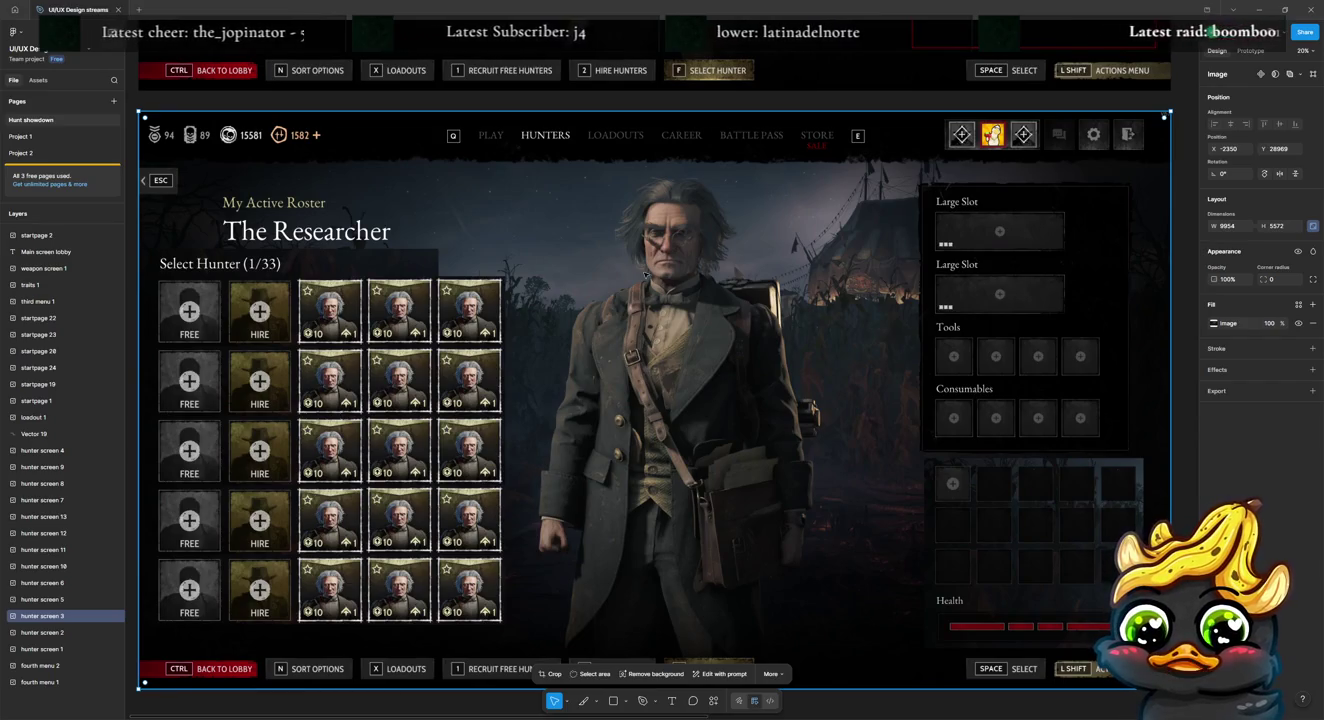
Step: Zoom out and shrink the redesign's inventory and health panel to 2033 × 1761
scroll(748, 284, up, 2)
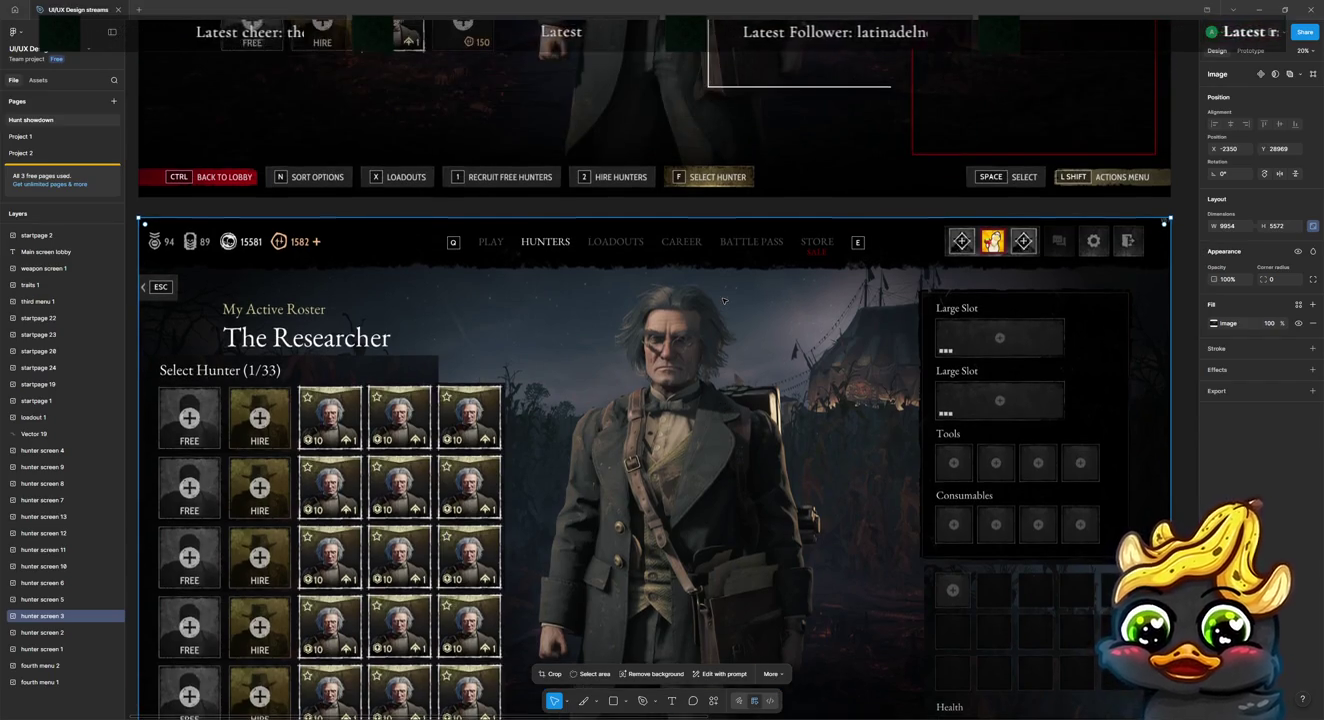
scroll(730, 294, down, 4)
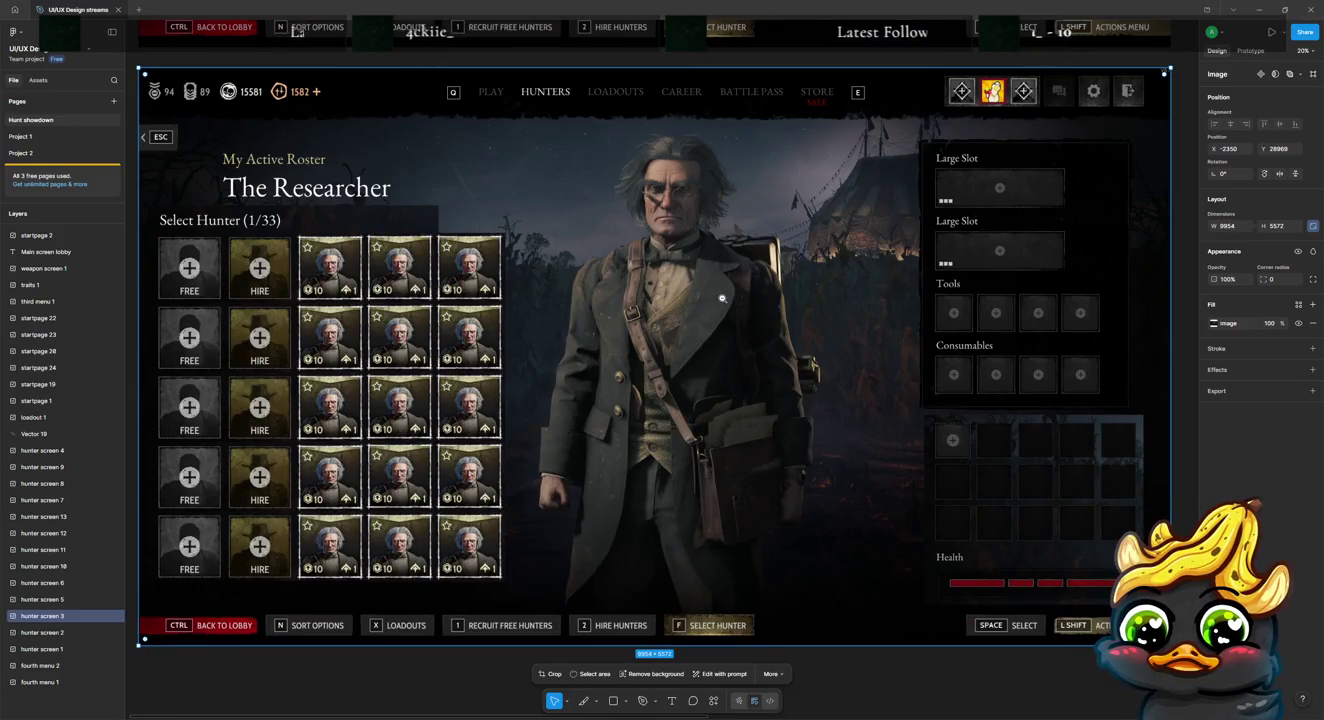
alt+click(722, 298)
click(976, 255)
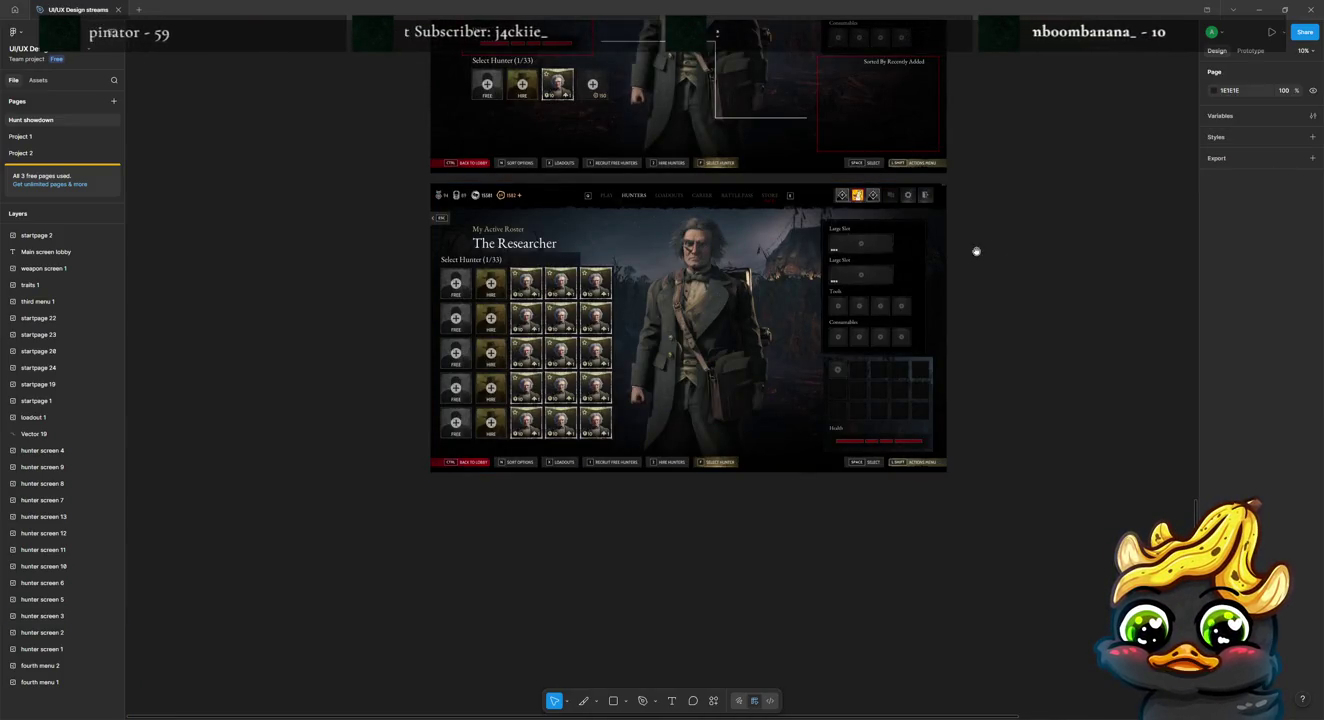
drag(975, 255, 900, 432)
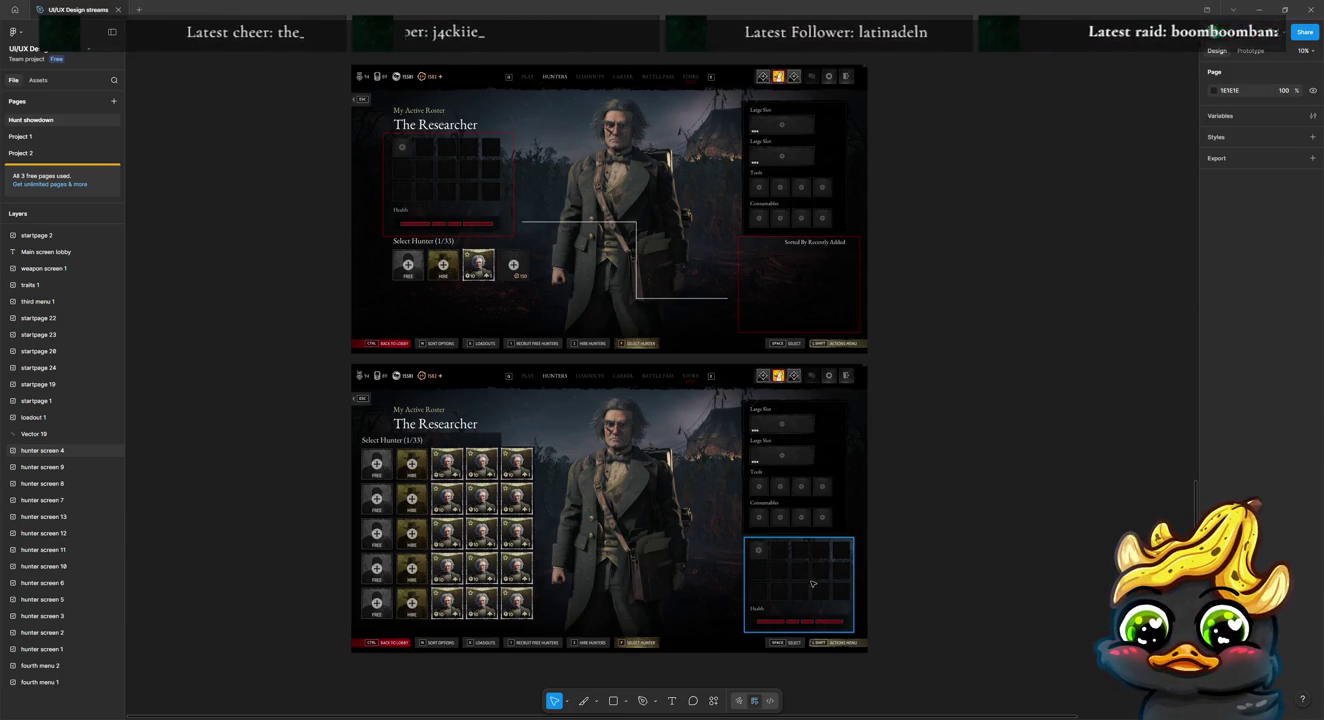
drag(812, 585, 805, 584)
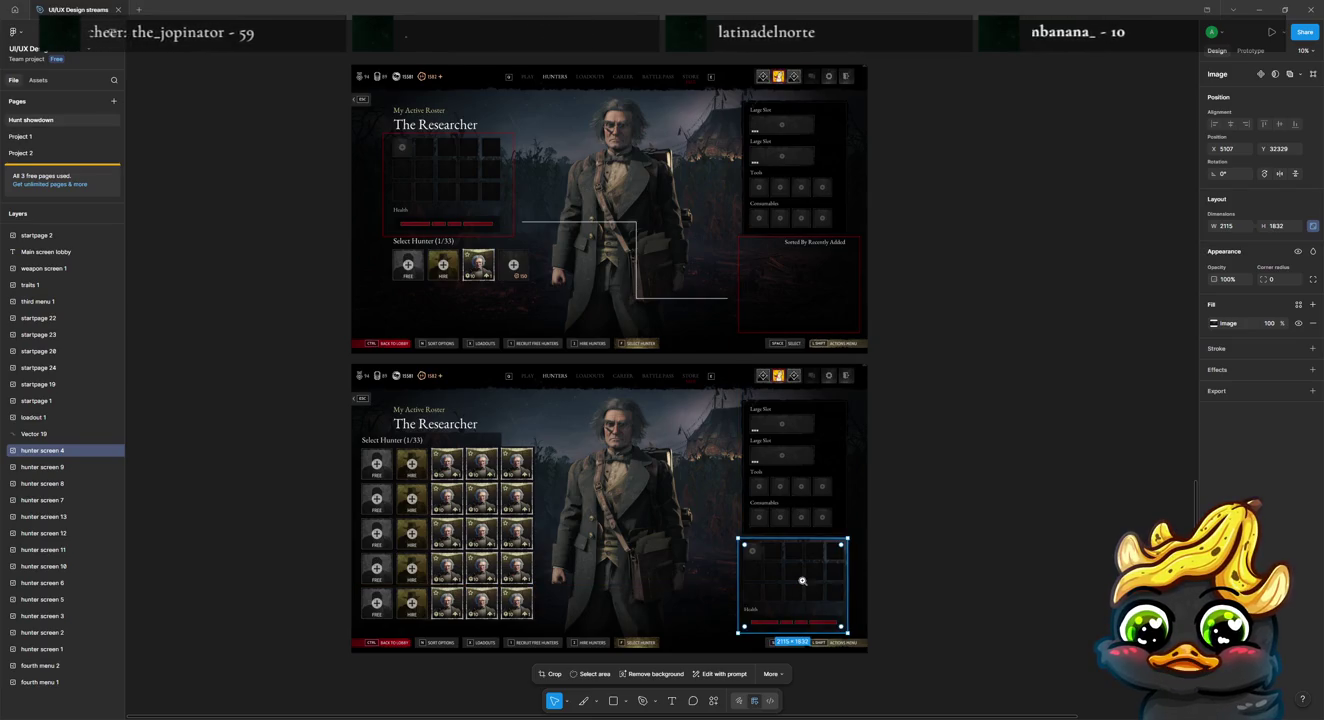
ctrl+scroll(805, 583, up, 3)
drag(670, 493, 706, 515)
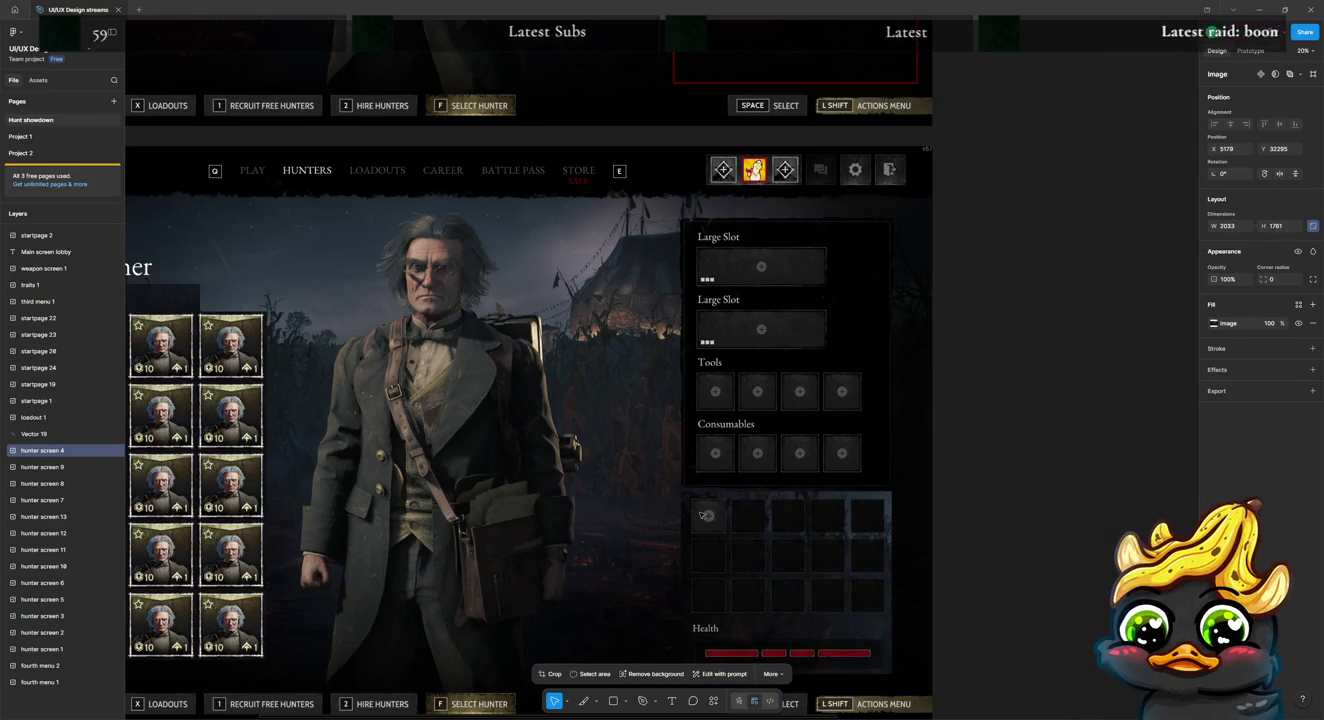
scroll(706, 515, down, 3)
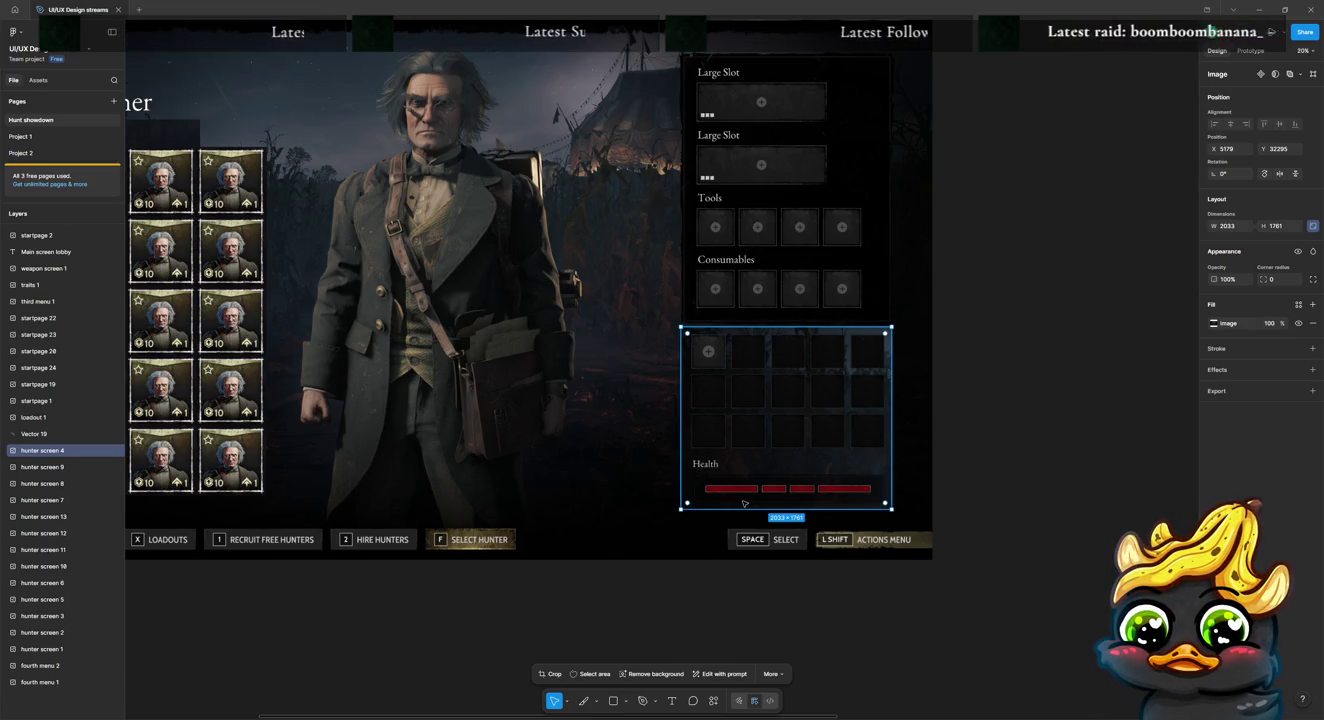
key(ctrl+d)
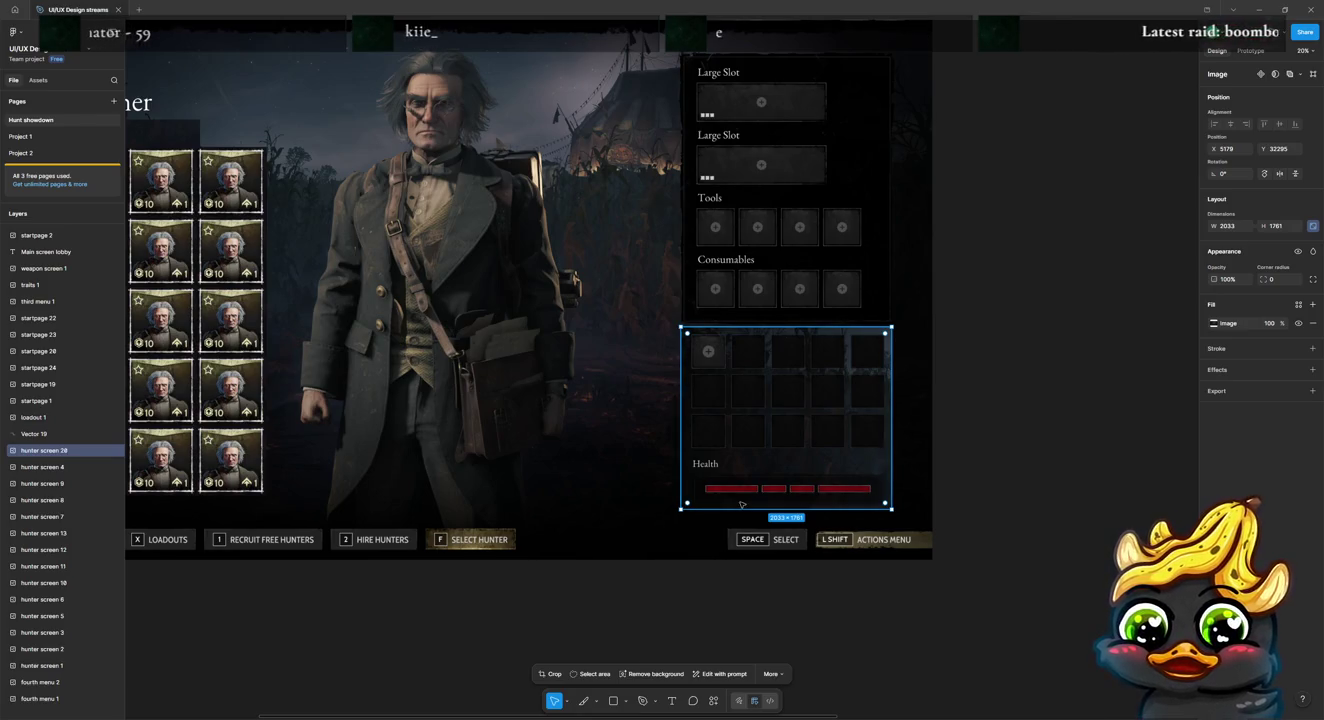
Step: Move the panel copy under the character and crop it to just the health bar
drag(777, 431, 419, 424)
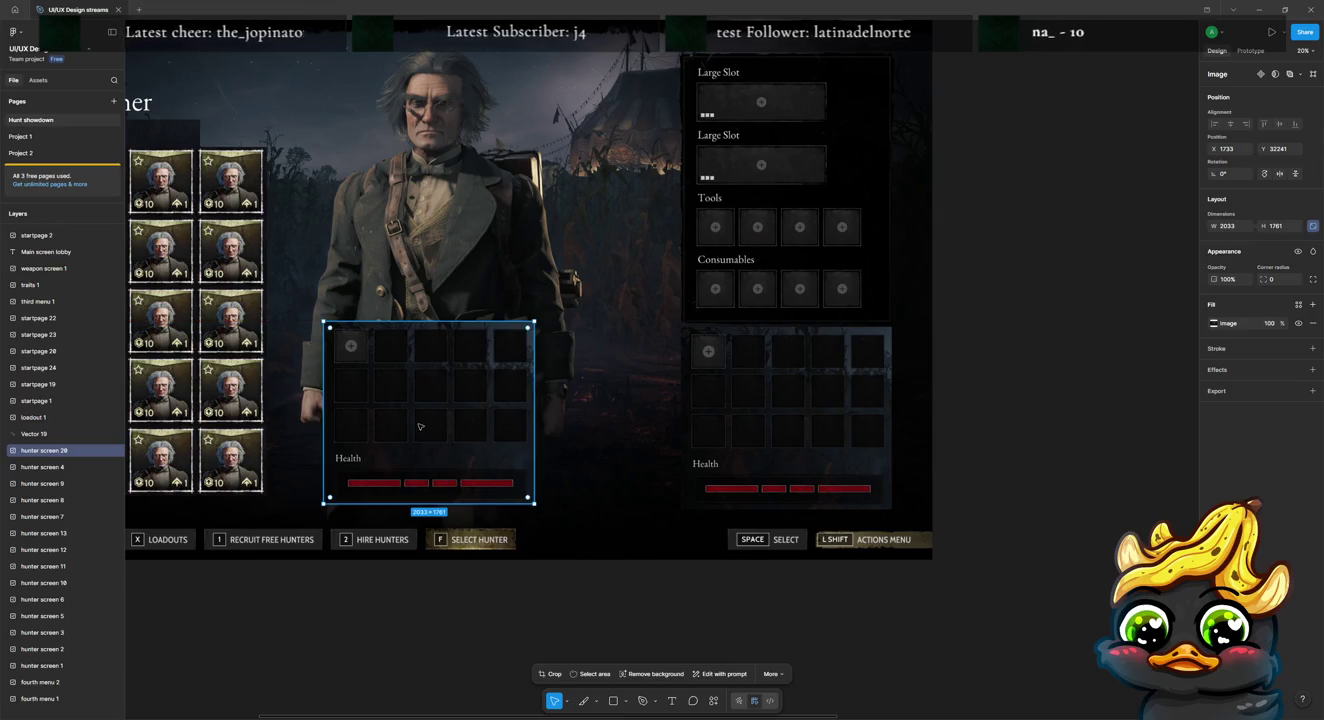
double_click(418, 426)
drag(429, 321, 425, 449)
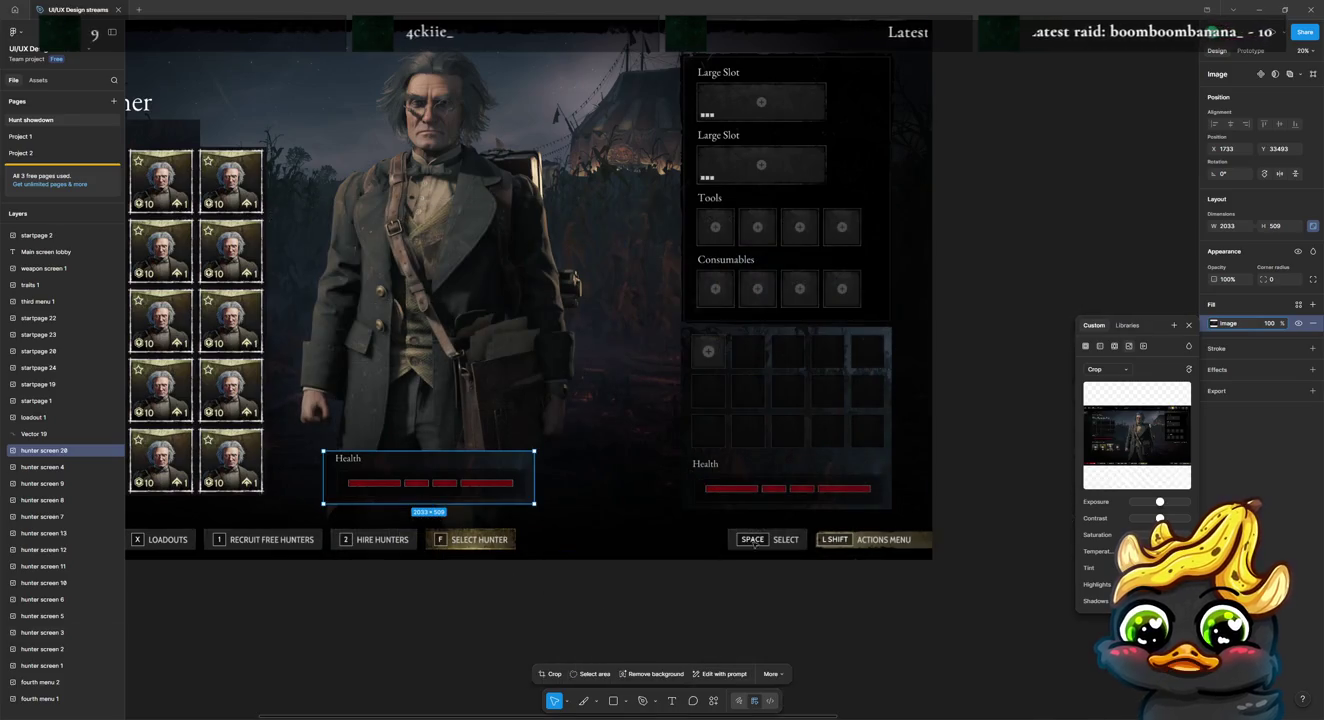
key(Escape)
key(Escape)
drag(465, 486, 468, 474)
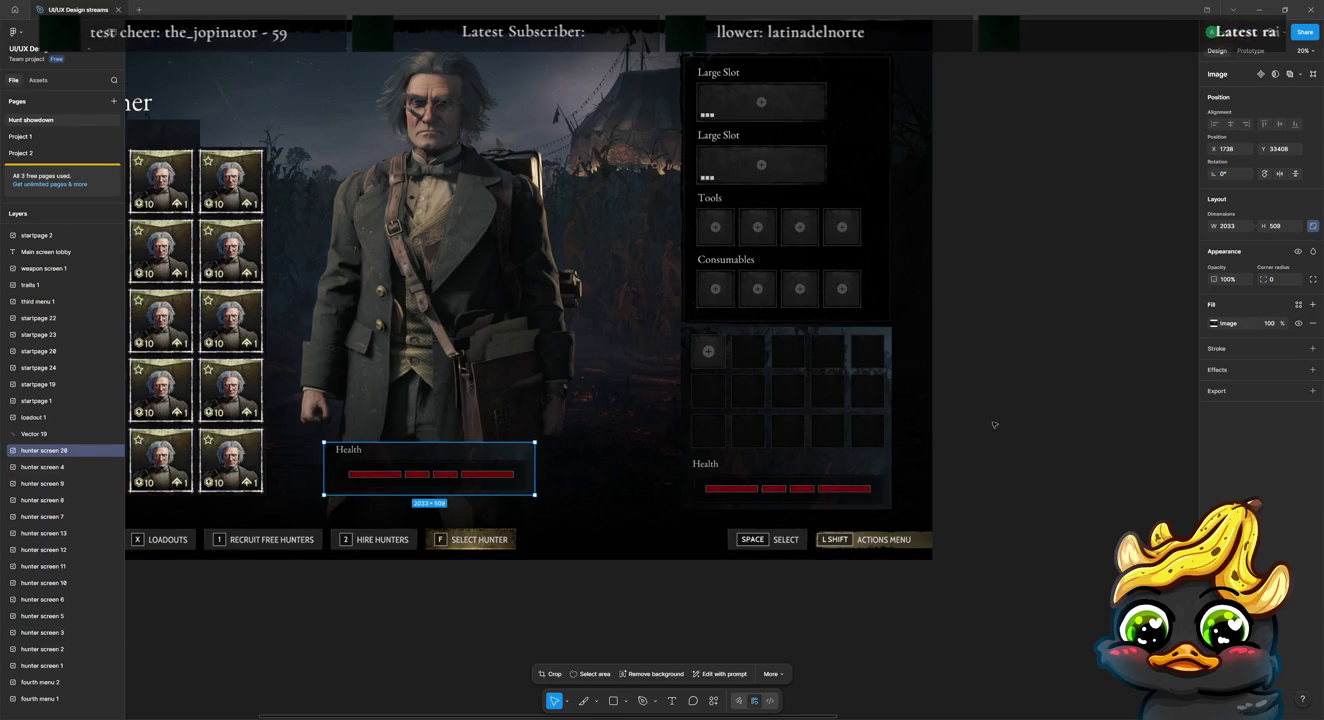
key(Escape)
Step: Crop the health bar off the bottom of the original inventory panel
scroll(463, 467, down, 3)
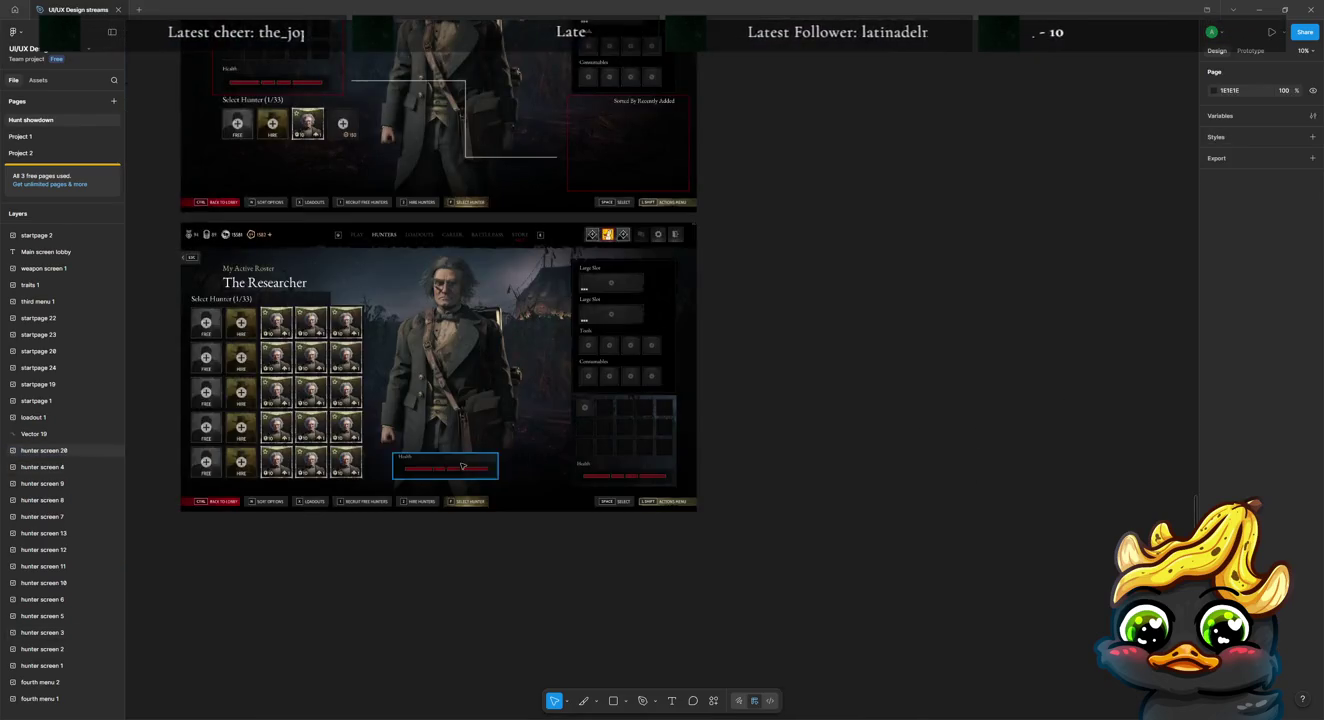
scroll(568, 464, left, 3)
double_click(727, 478)
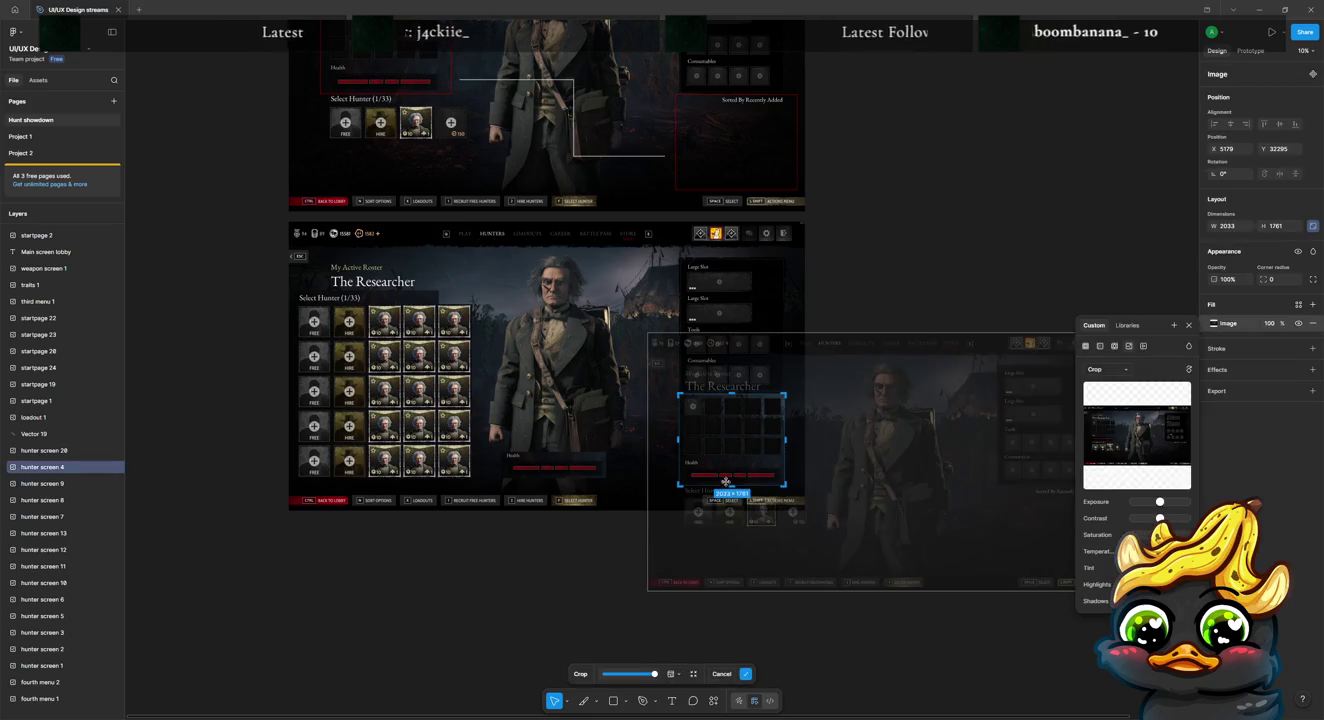
drag(732, 488, 738, 453)
key(Return)
click(910, 437)
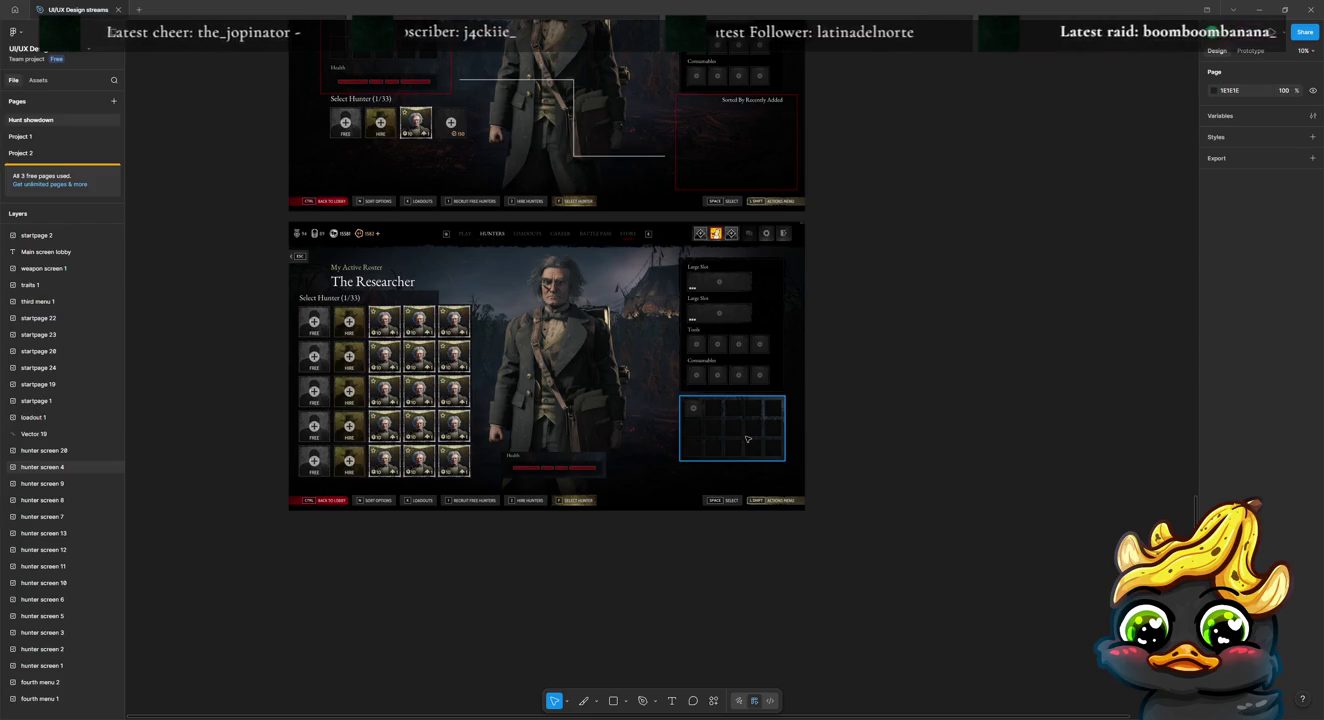
Step: Shorten the red box to 2533 × 1376 and stretch the connector line to 3964 × 2534
scroll(880, 459, up, 3)
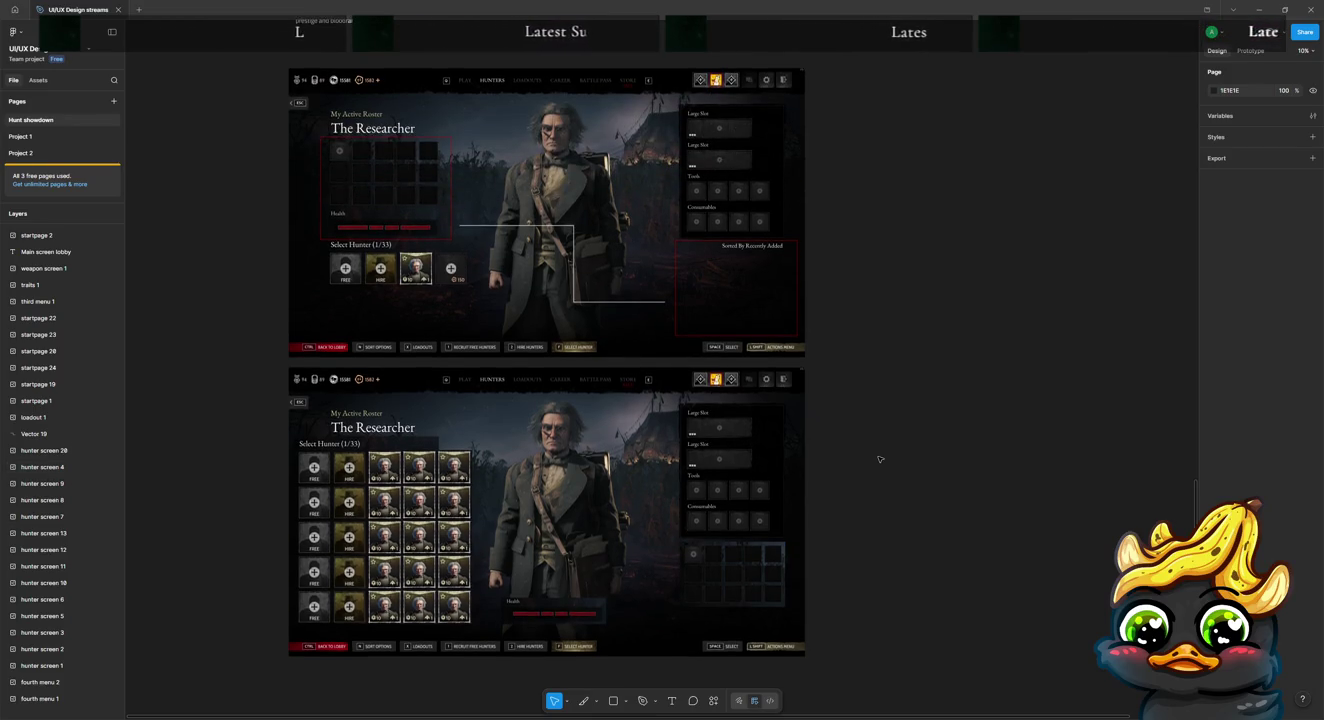
click(404, 240)
drag(393, 240, 393, 208)
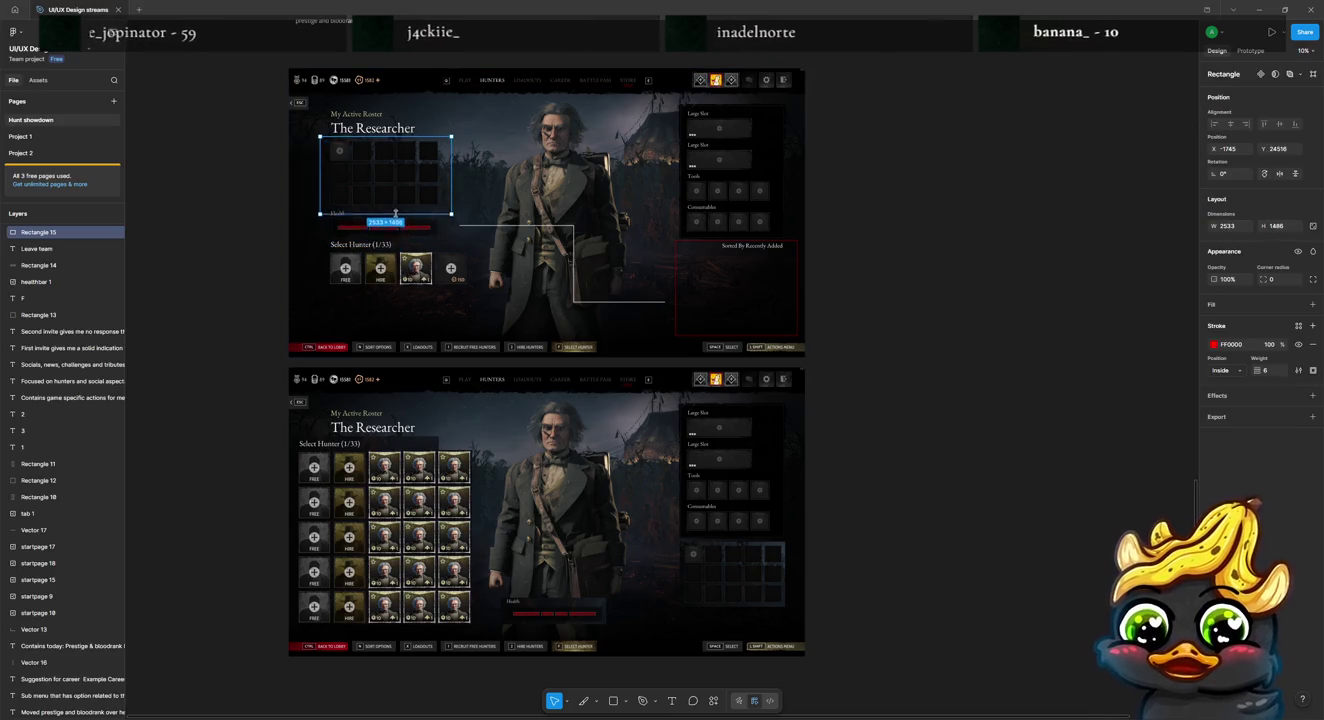
click(519, 226)
drag(520, 225, 522, 170)
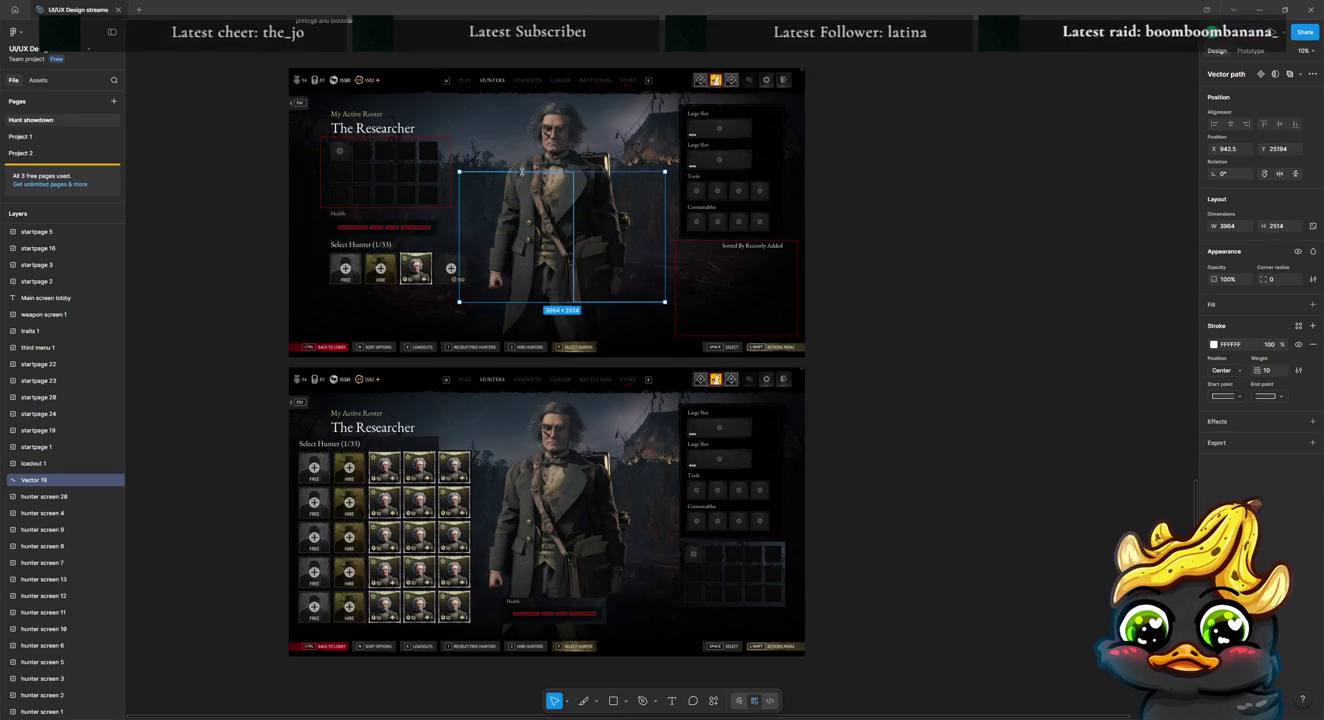
Step: Move the other red outline box down around the original's health bar
click(403, 209)
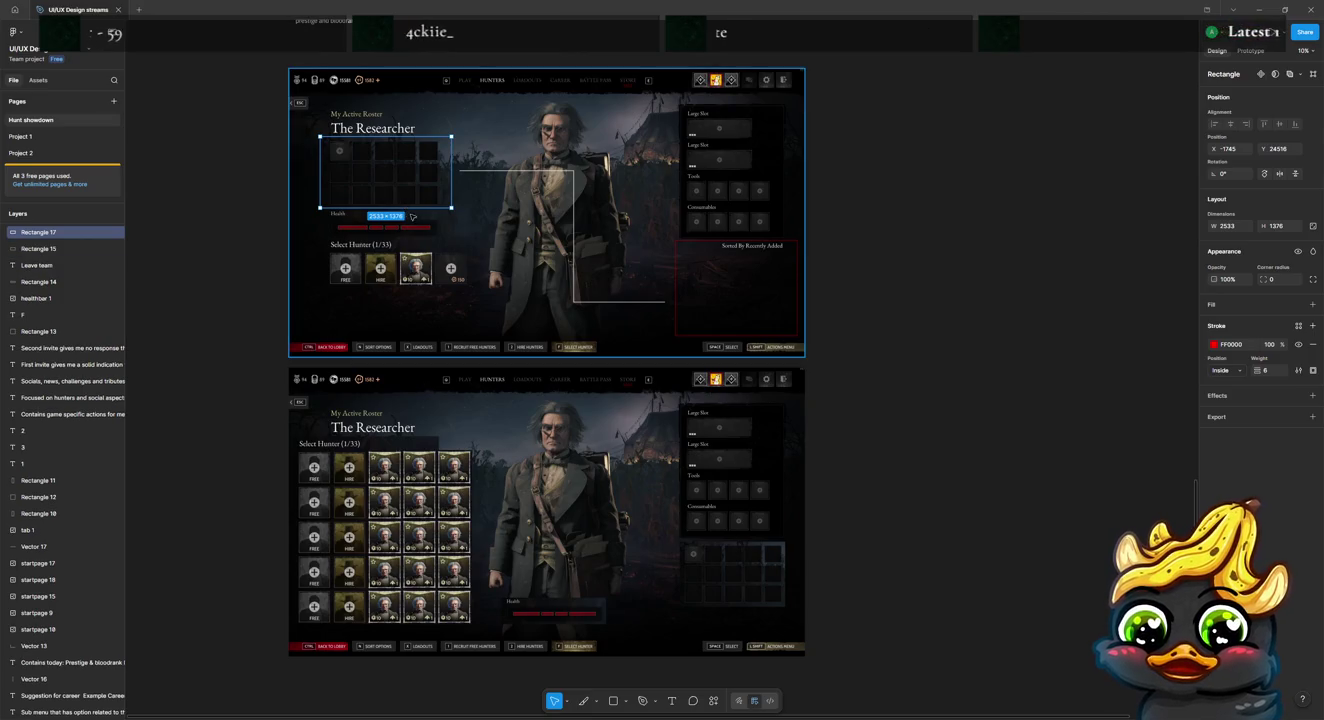
drag(388, 144, 390, 207)
click(450, 232)
Step: Draw an L-shaped connector line from the health box down toward the character
key(p)
click(460, 228)
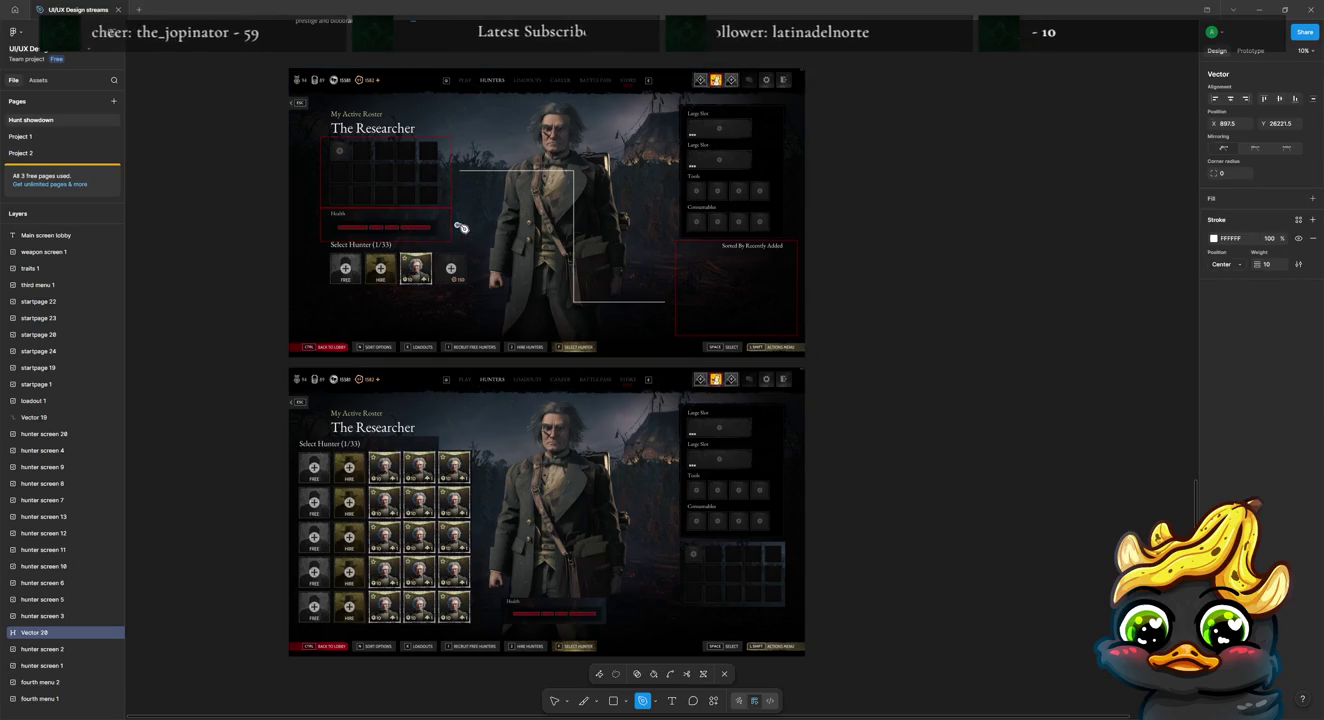
click(550, 225)
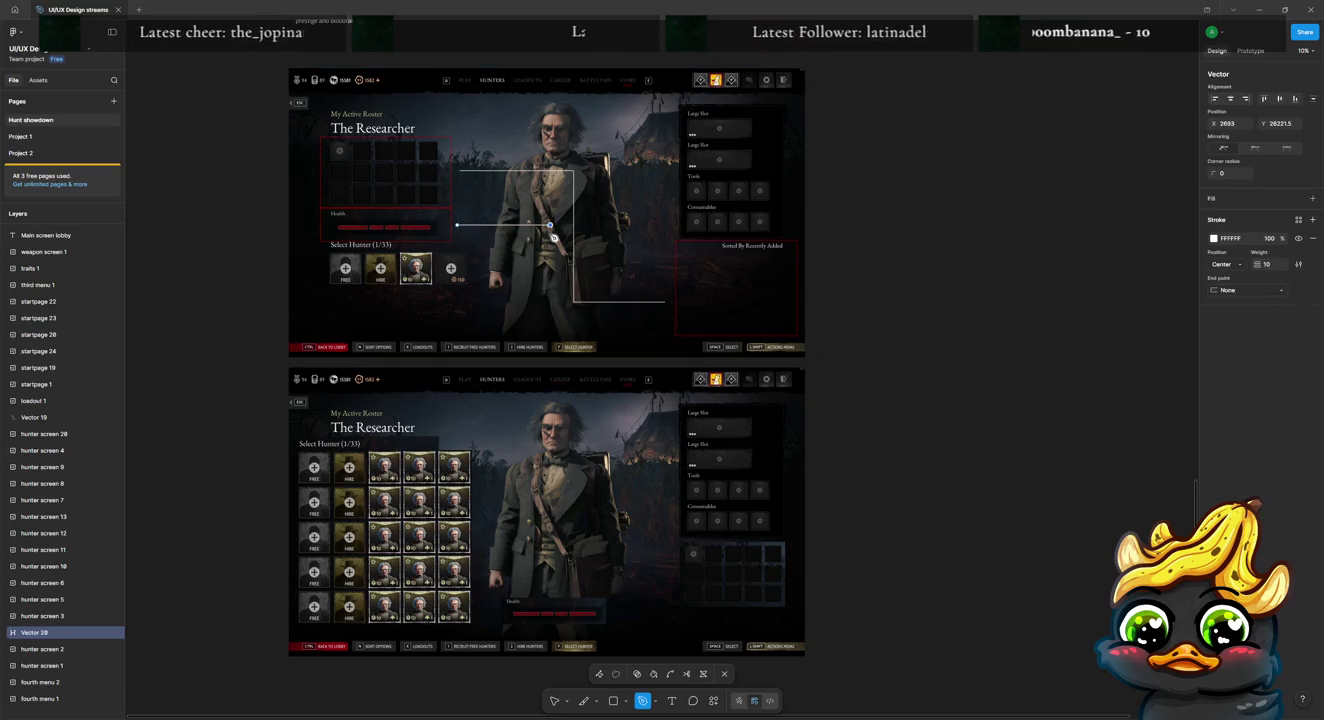
click(552, 298)
key(Escape)
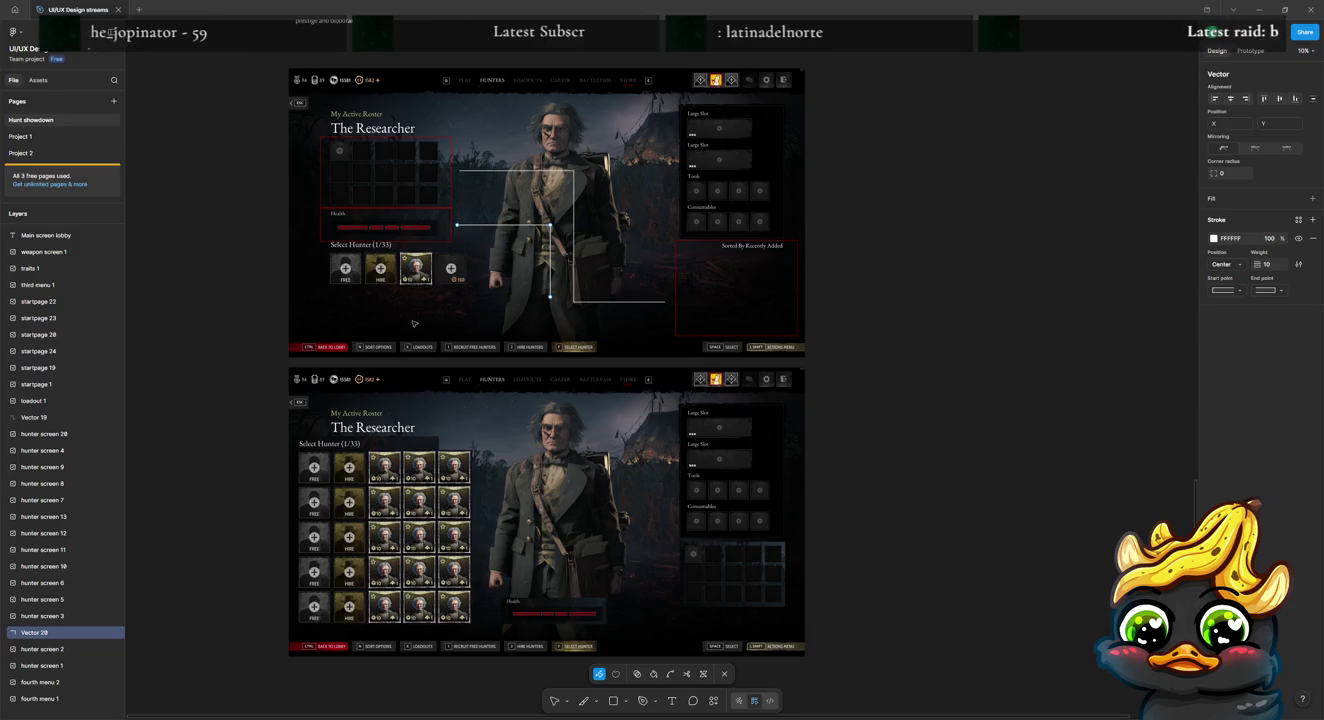
key(Escape)
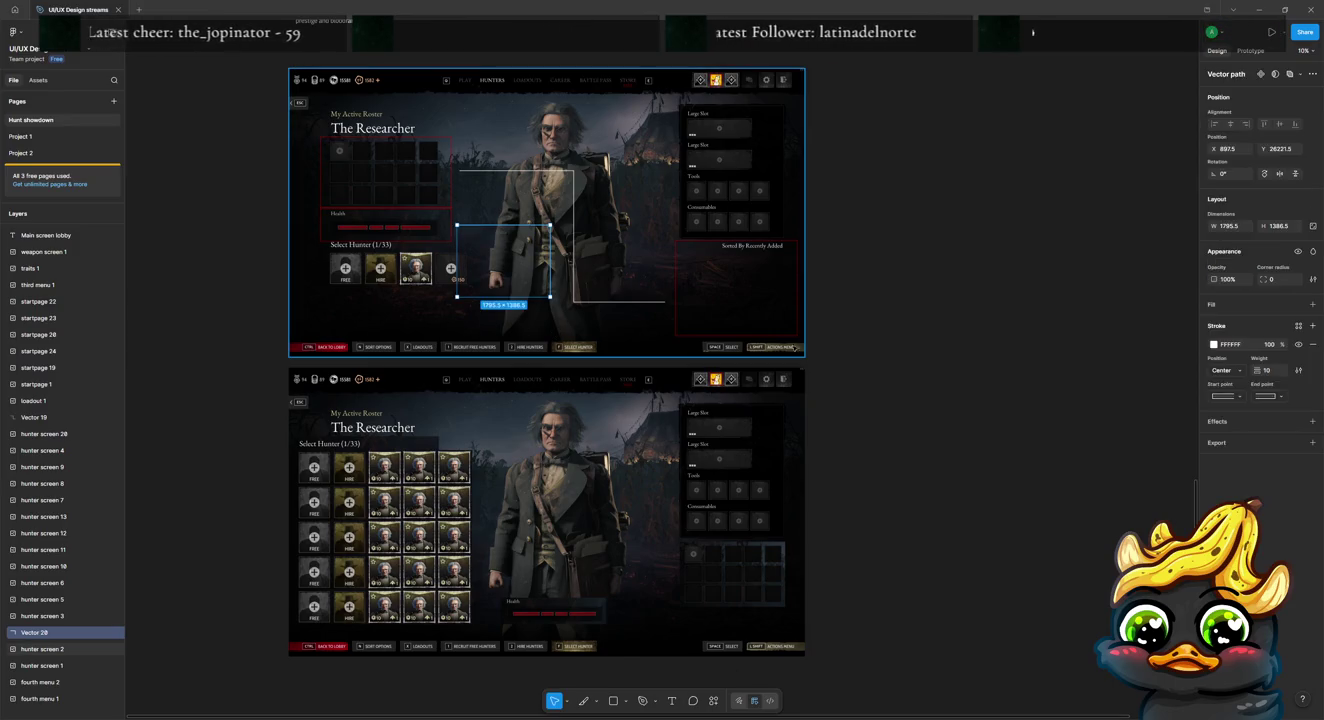
key(Escape)
Step: Draw a 2364 × 508 box under the character with FF0000 stroke and no fill
key(r)
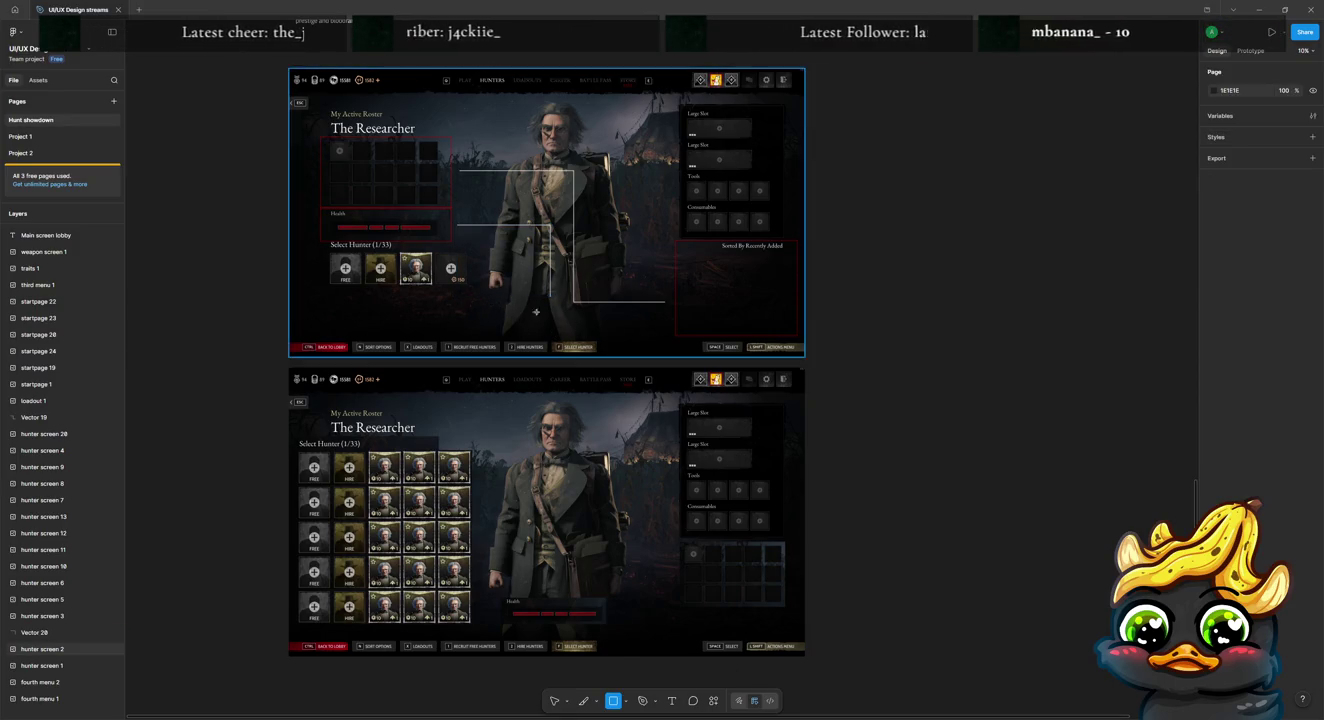
mouse_move(489, 300)
mouse_down()
mouse_move(616, 332)
mouse_move(555, 327)
mouse_up()
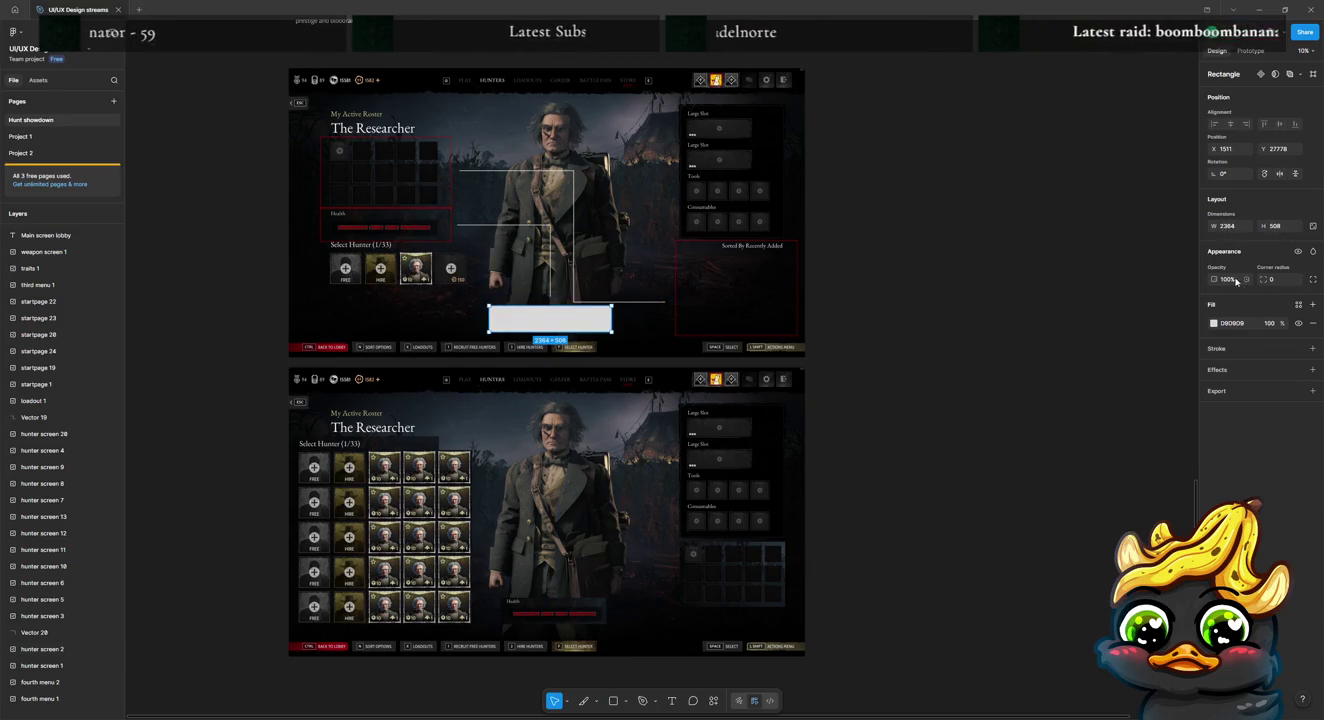
click(1311, 349)
drag(1157, 422, 1190, 410)
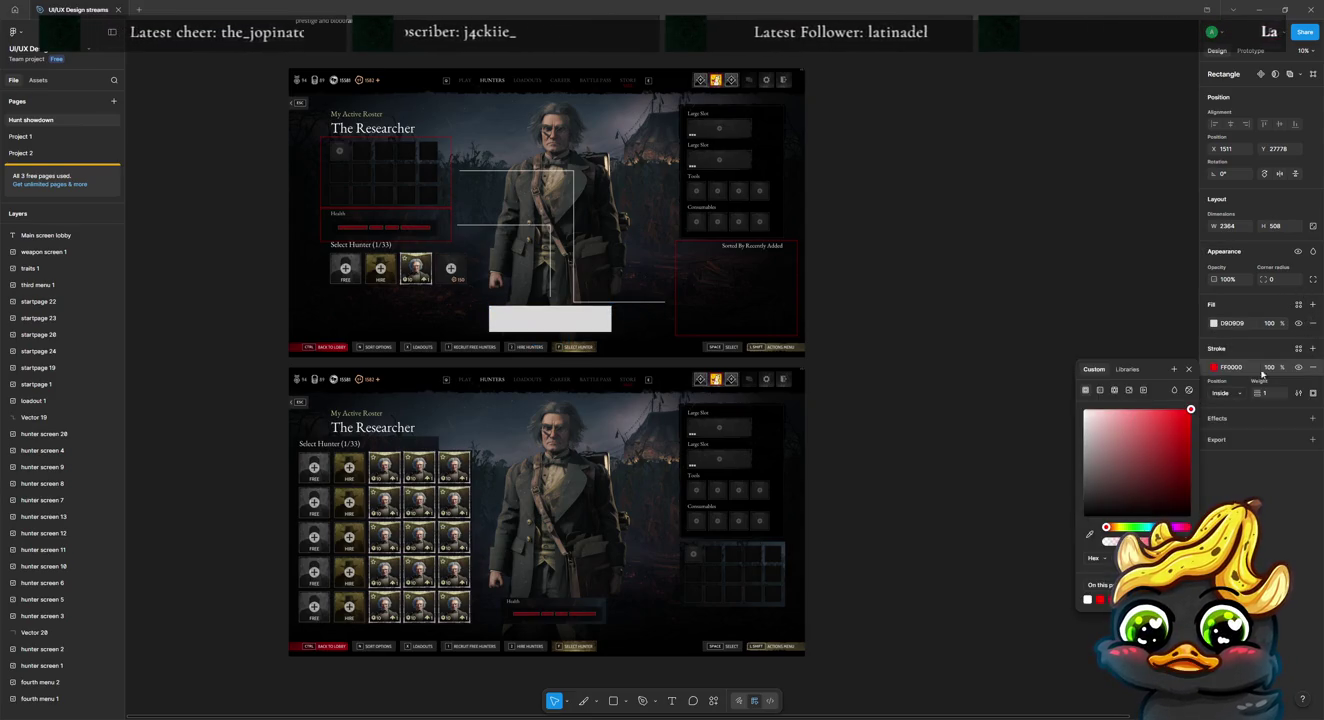
click(1311, 322)
click(928, 404)
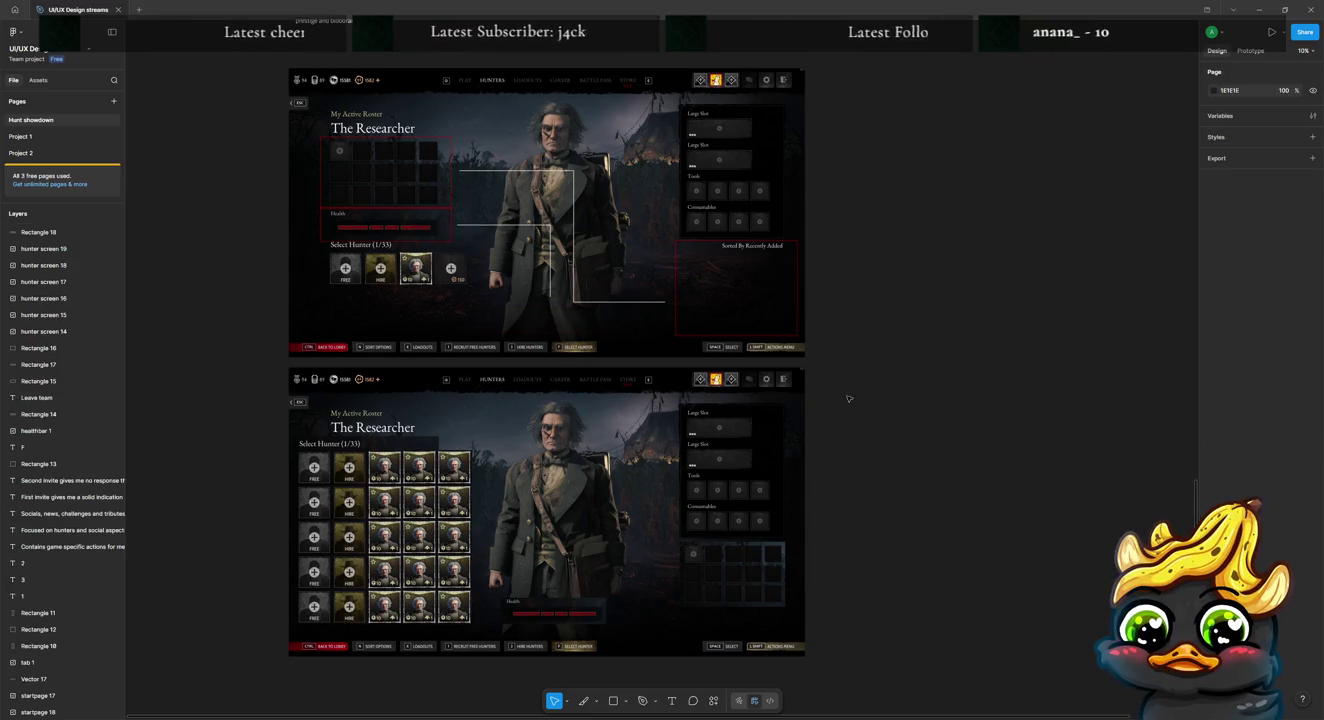
click(611, 328)
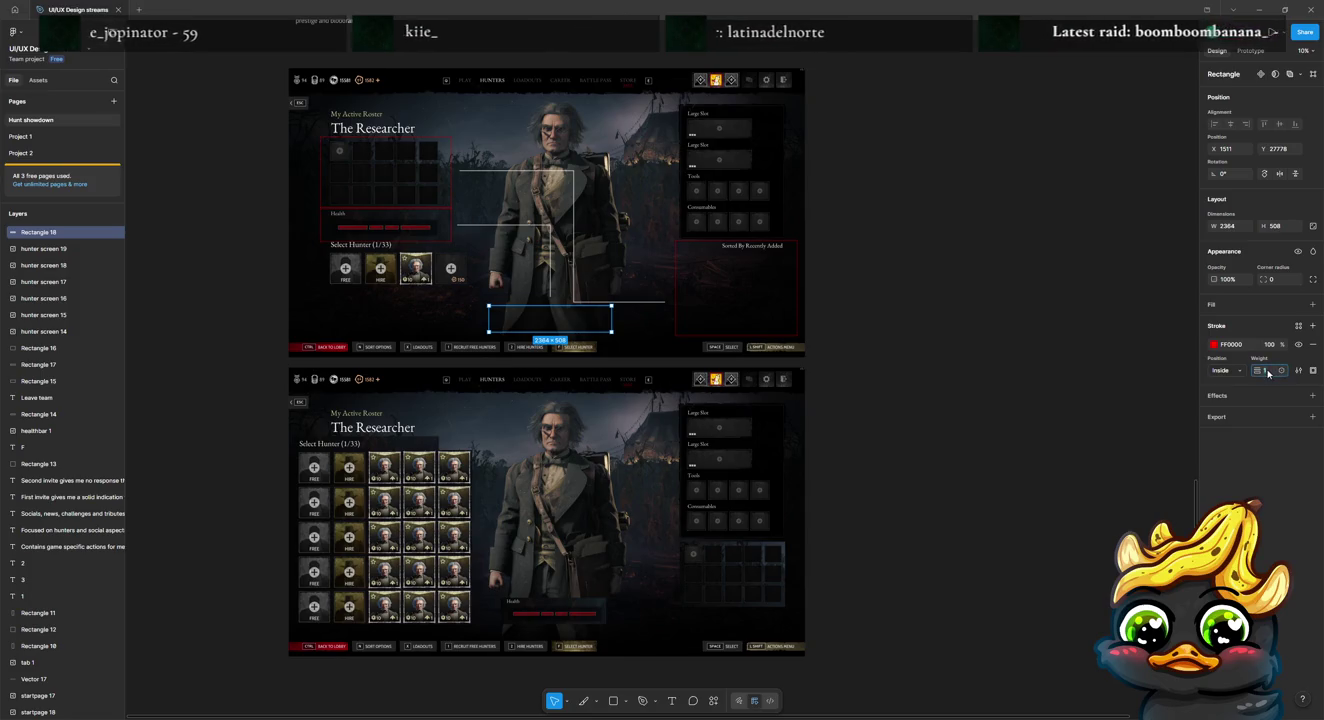
click(1059, 407)
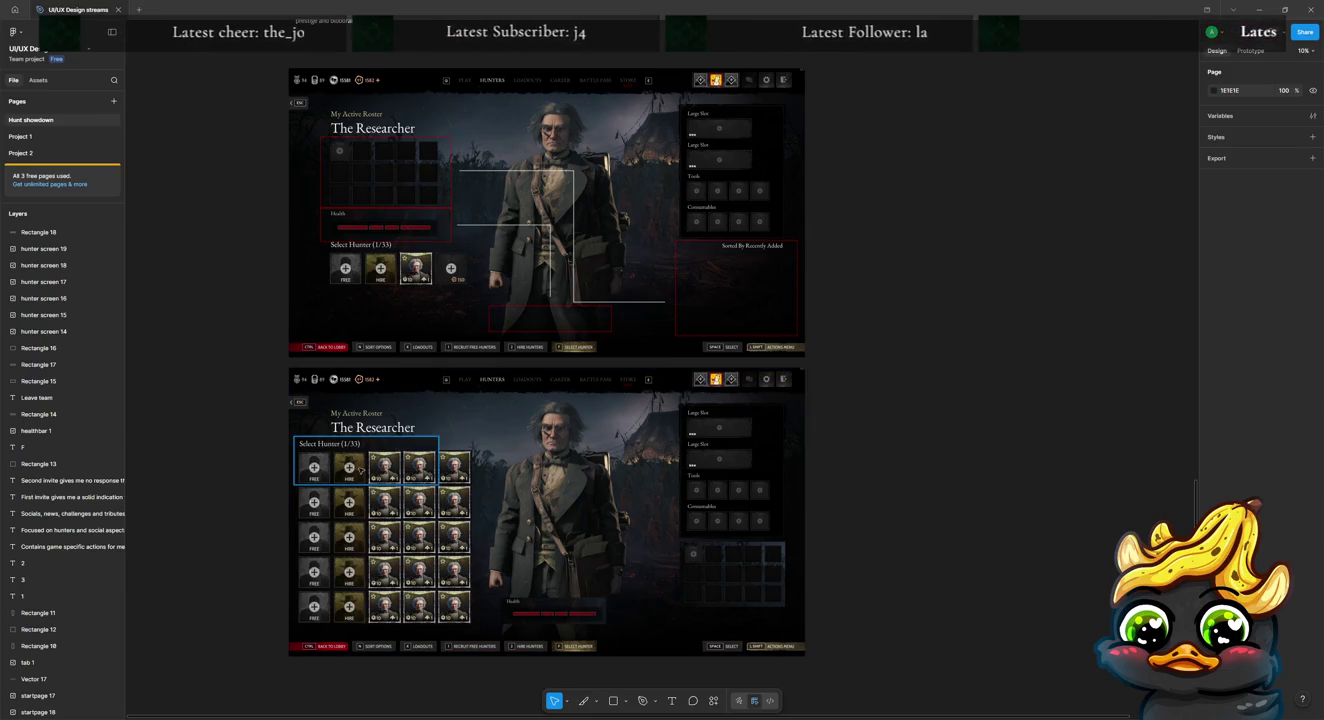
click(460, 508)
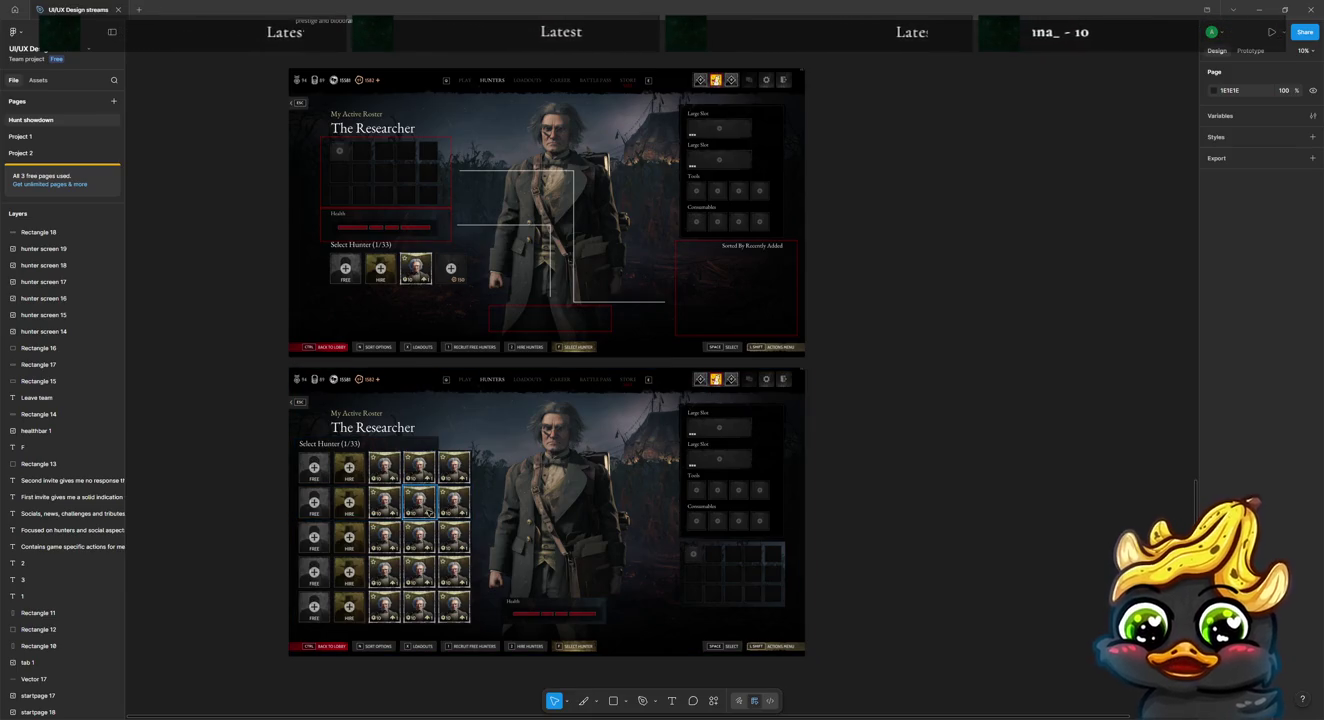
Step: Cover the lower rows' FREE and HIRE cells with copies of two hunter cards
shift+click(466, 512)
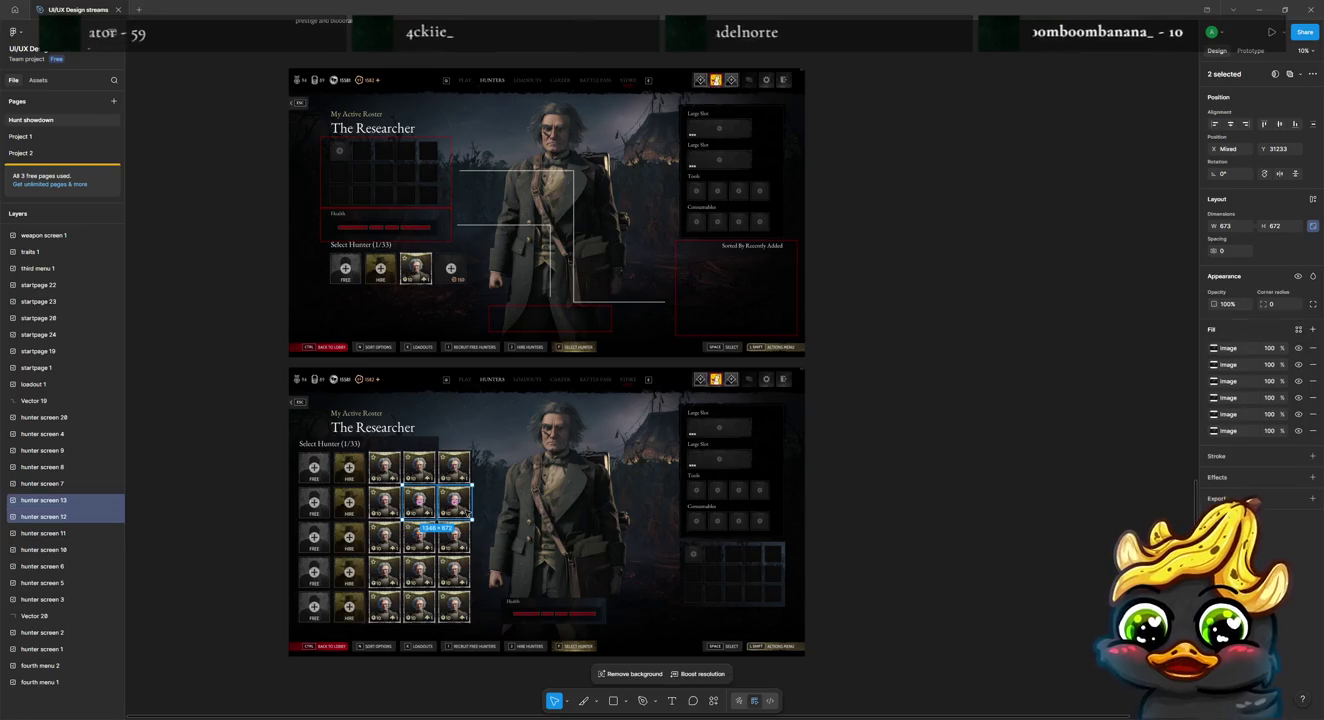
drag(467, 512, 349, 506)
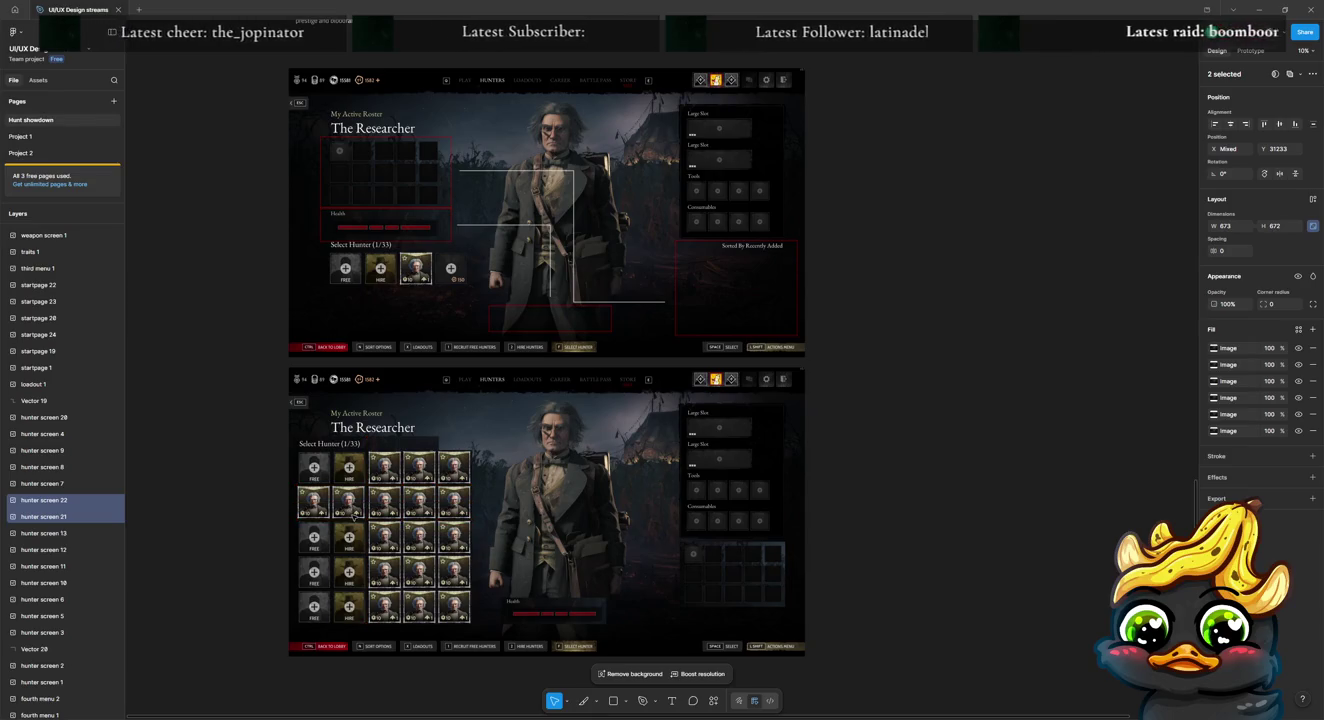
key(ctrl+d)
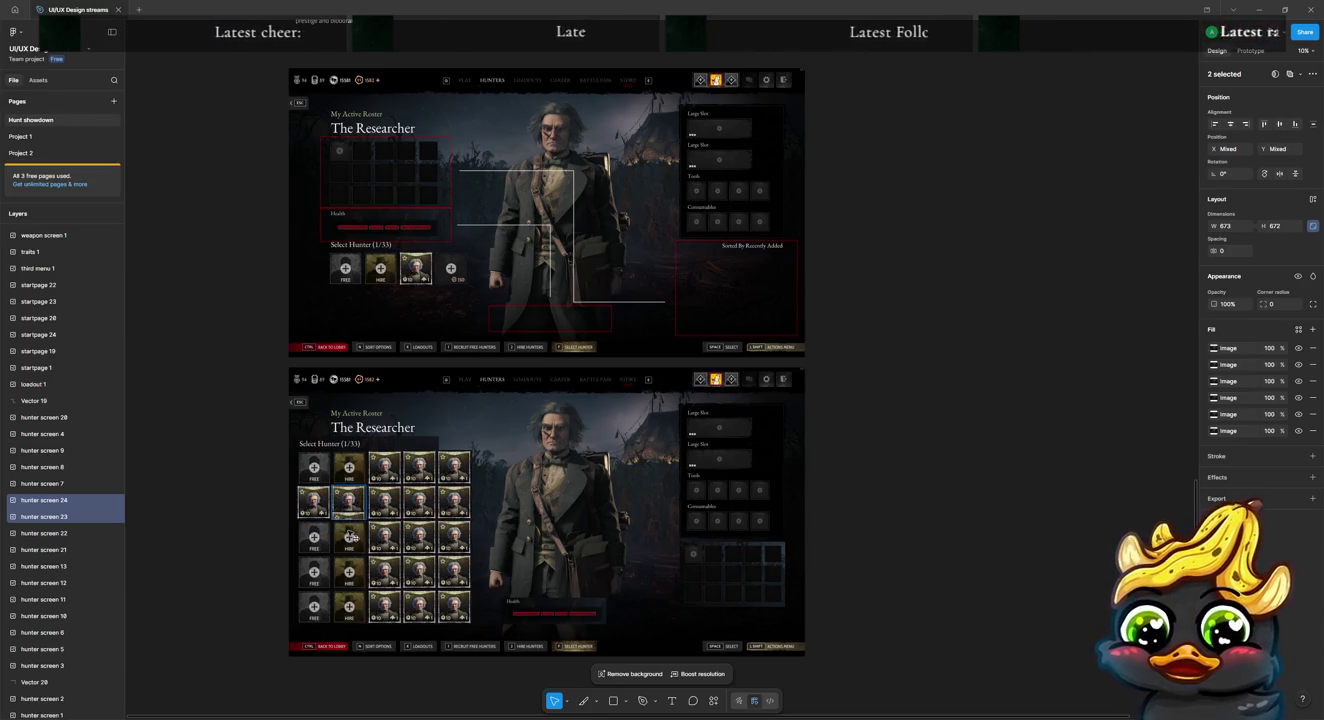
drag(351, 538, 348, 537)
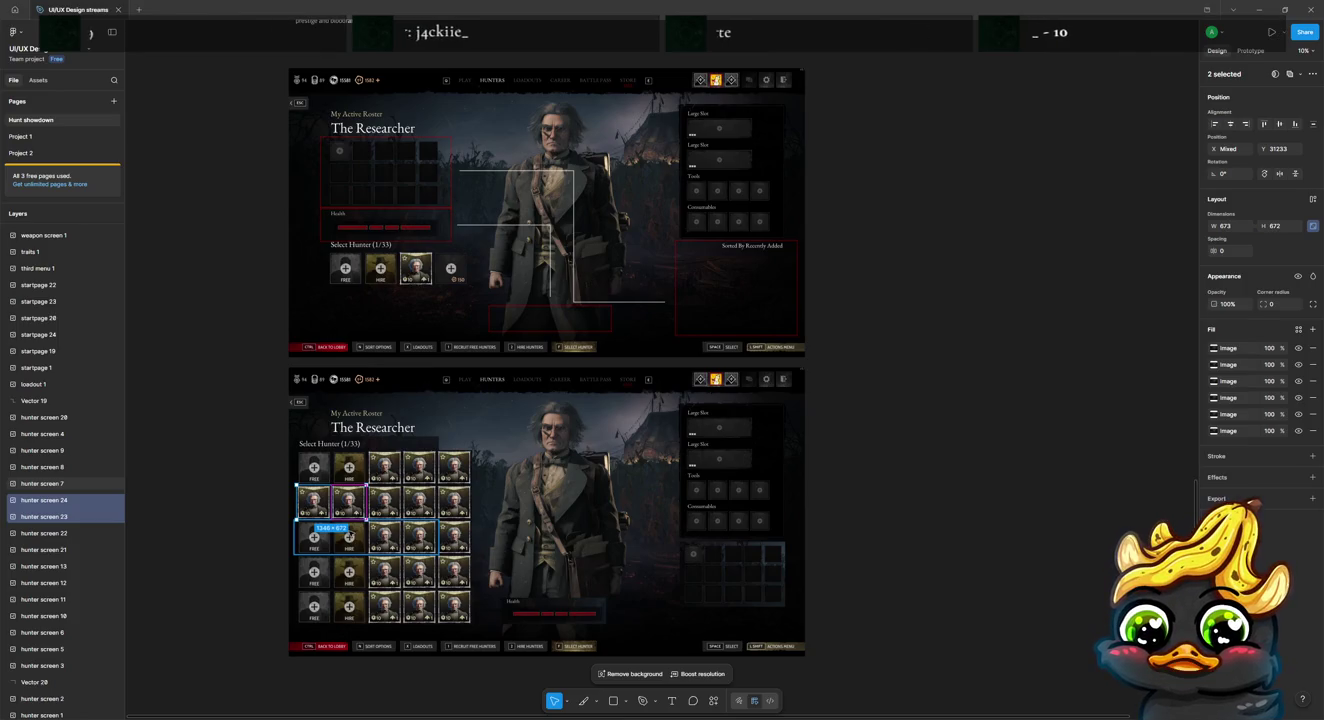
key(ctrl+z)
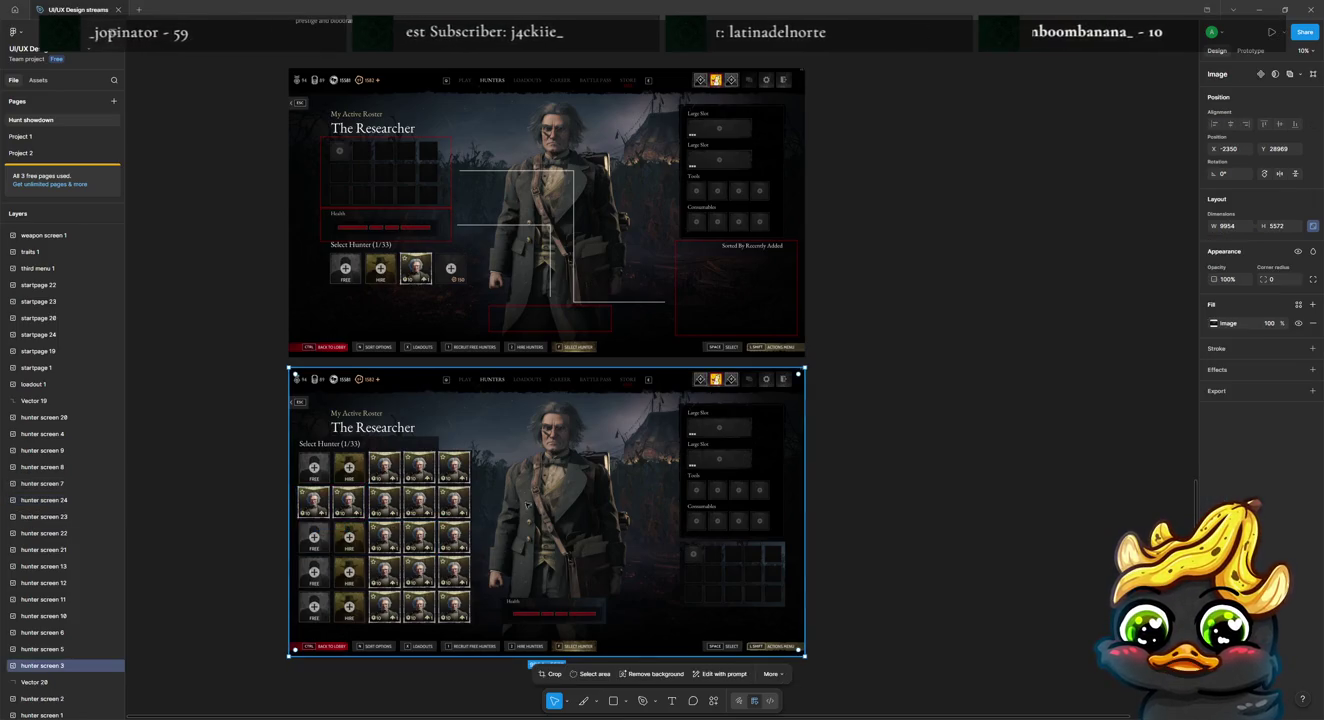
click(328, 515)
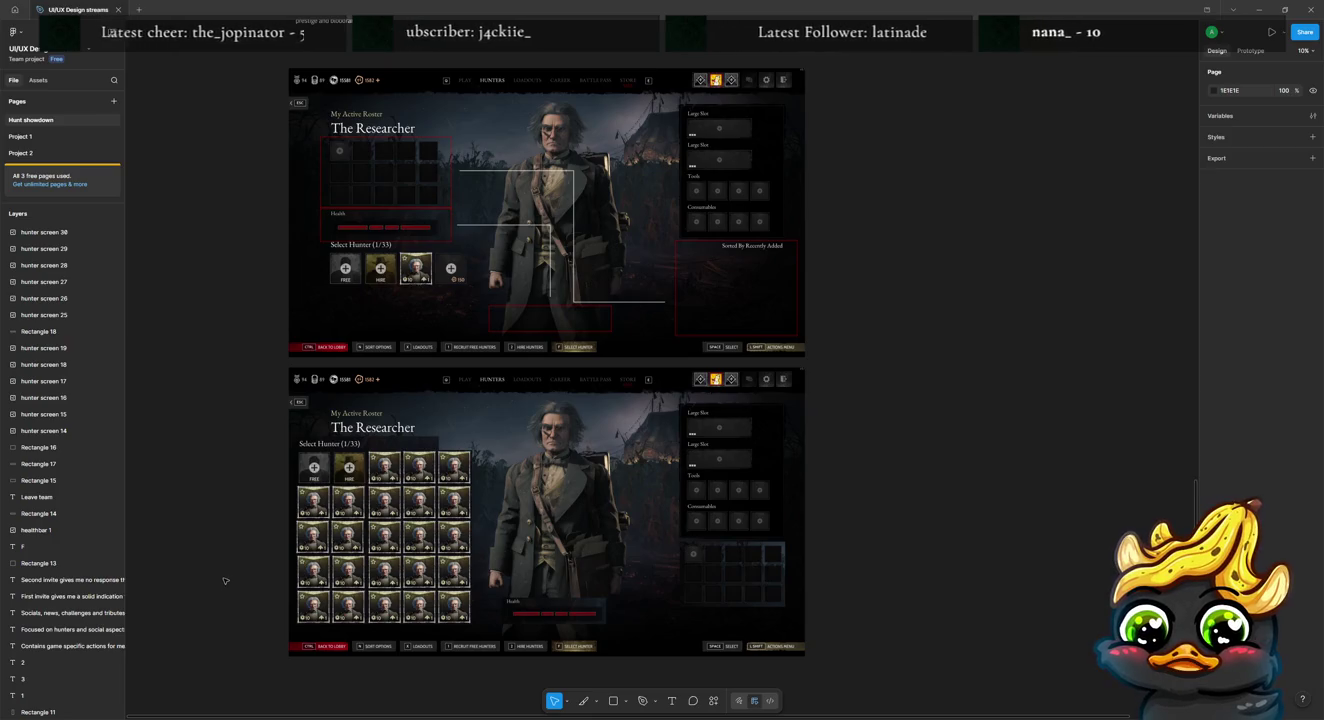
scroll(362, 536, up, 3)
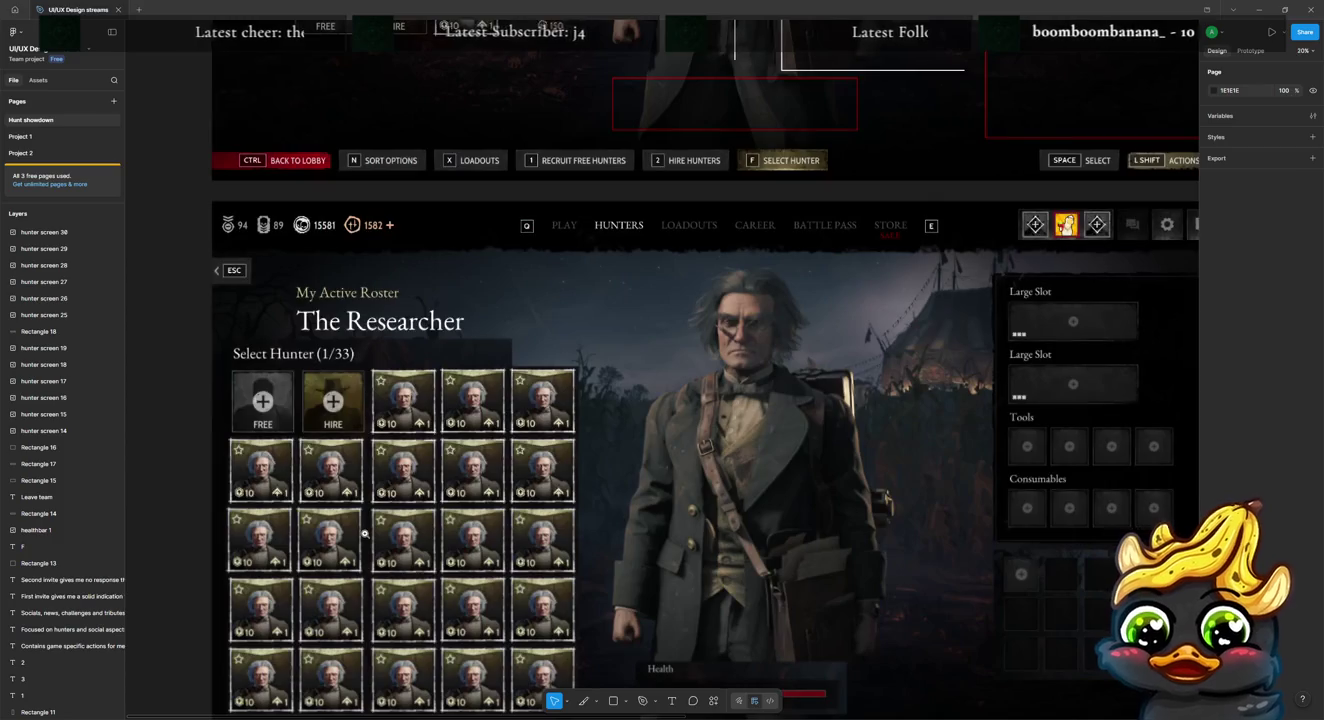
Step: Align the left-column hunter cards and fill the remaining empty cells with card copies
scroll(363, 546, down, 3)
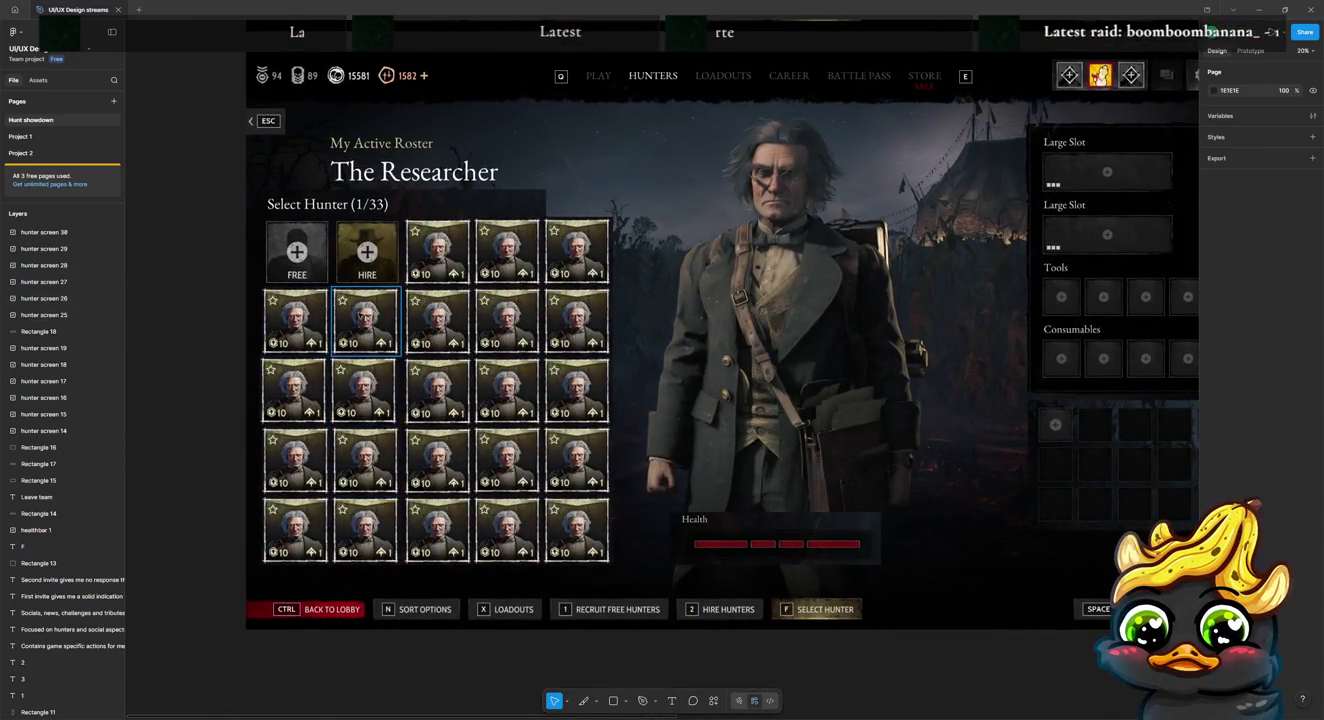
click(362, 315)
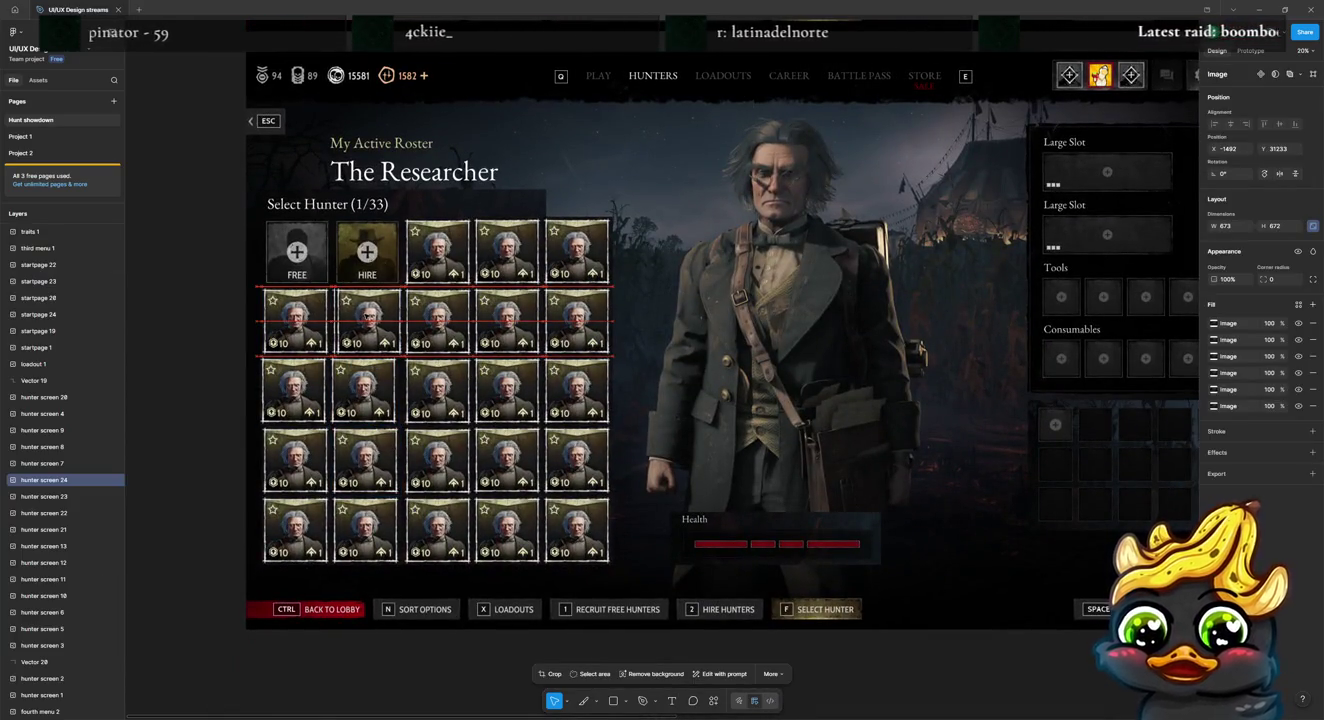
click(366, 390)
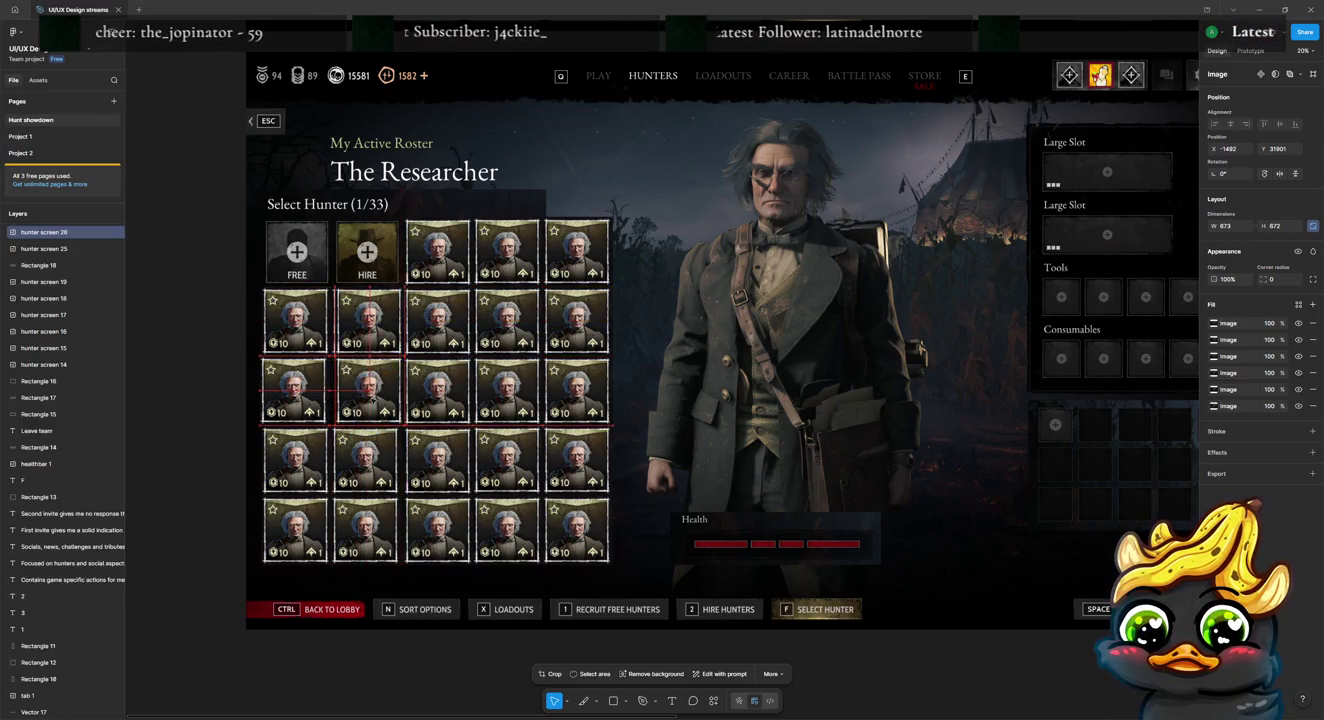
drag(366, 389, 309, 399)
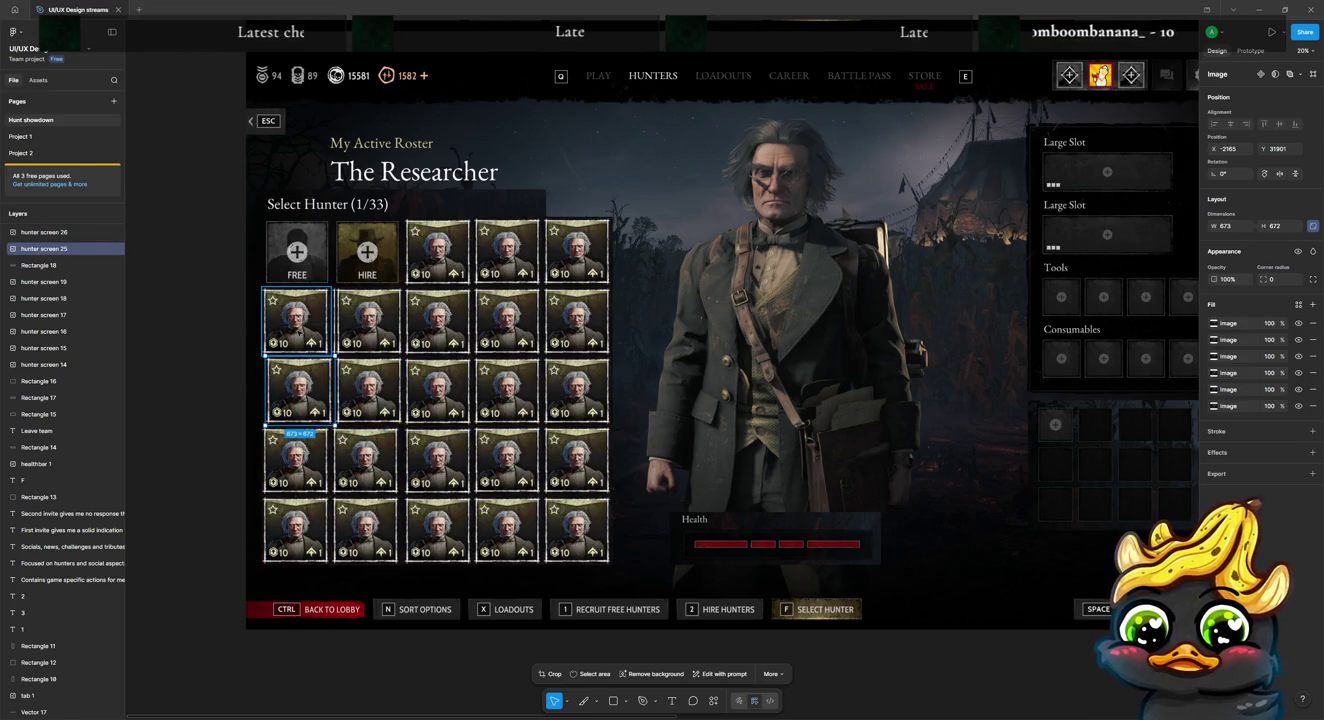
click(299, 322)
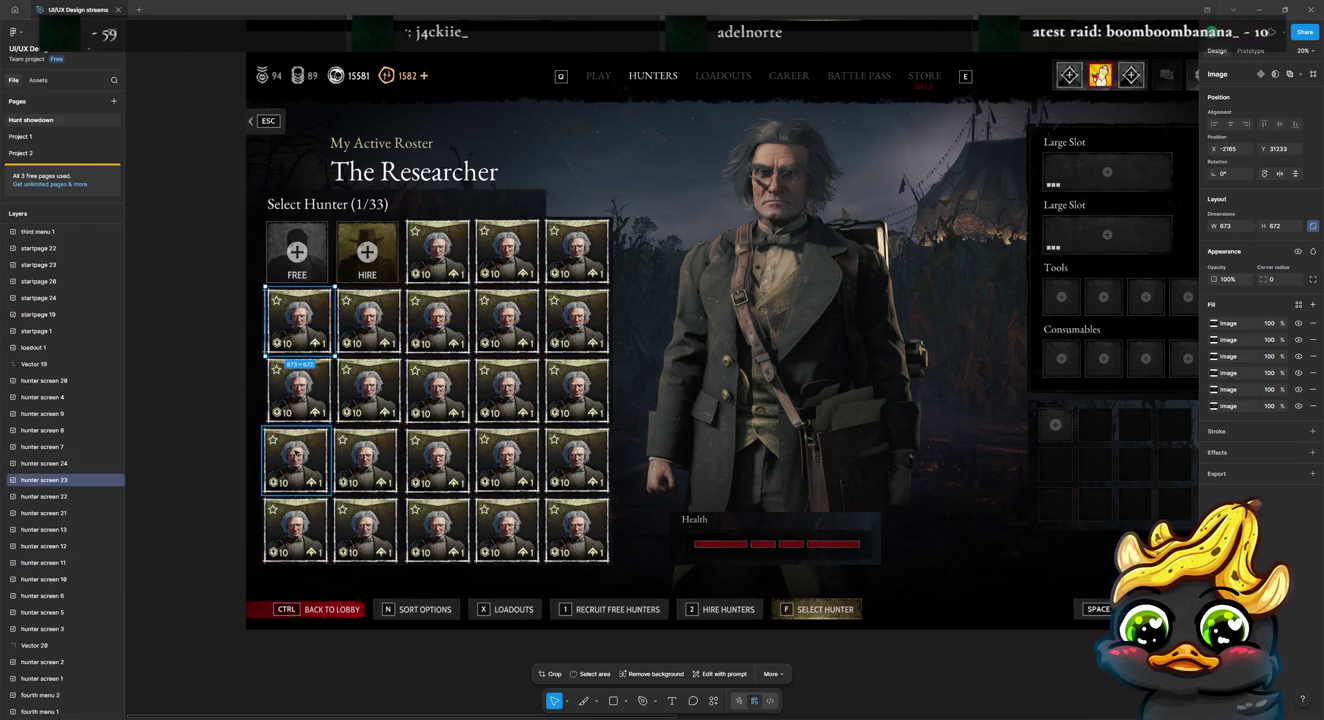
click(299, 454)
drag(299, 453, 368, 453)
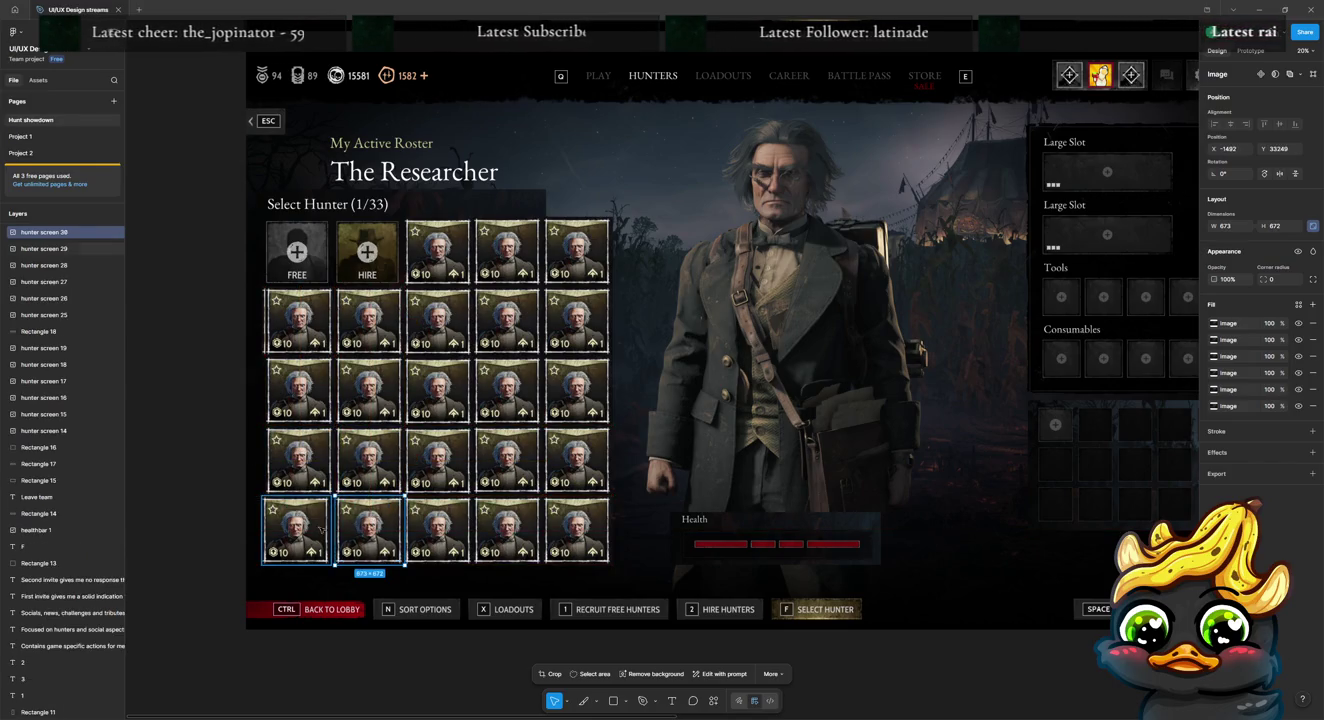
drag(366, 530, 311, 526)
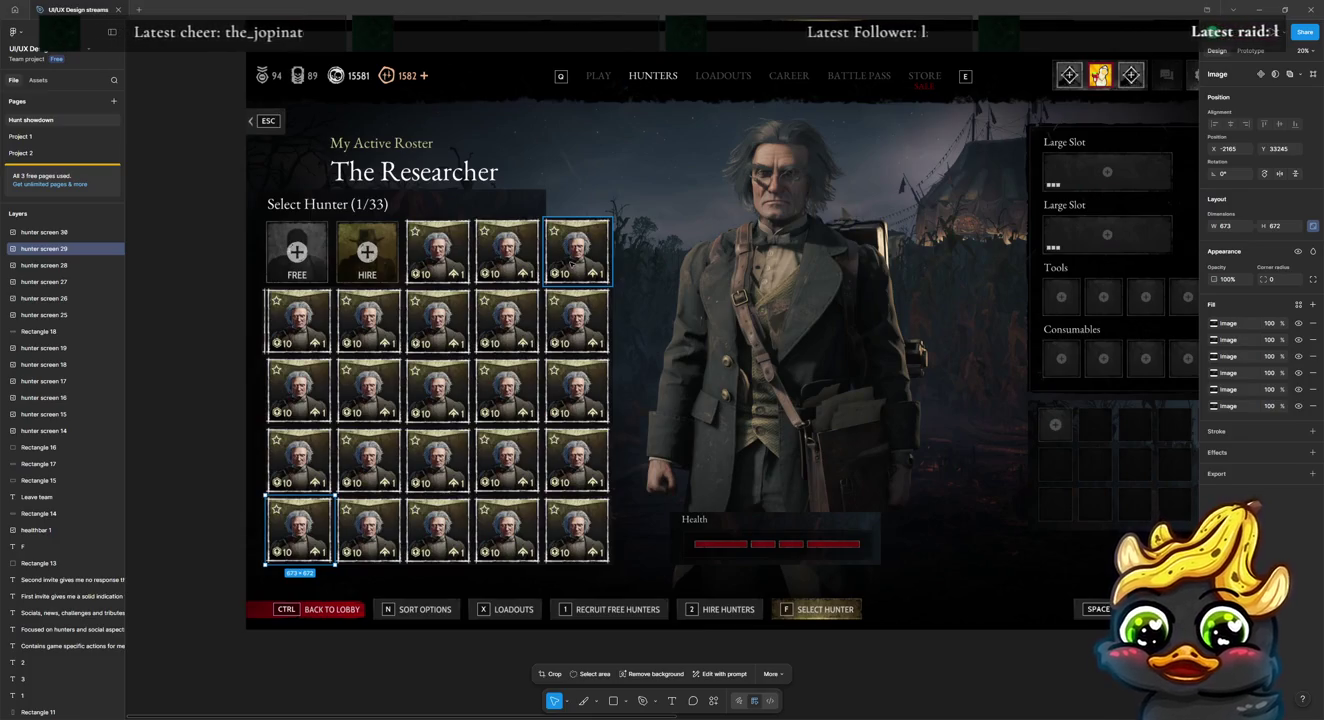
Step: Select all five hunter cards in the grid's right column
scroll(571, 263, right, 3)
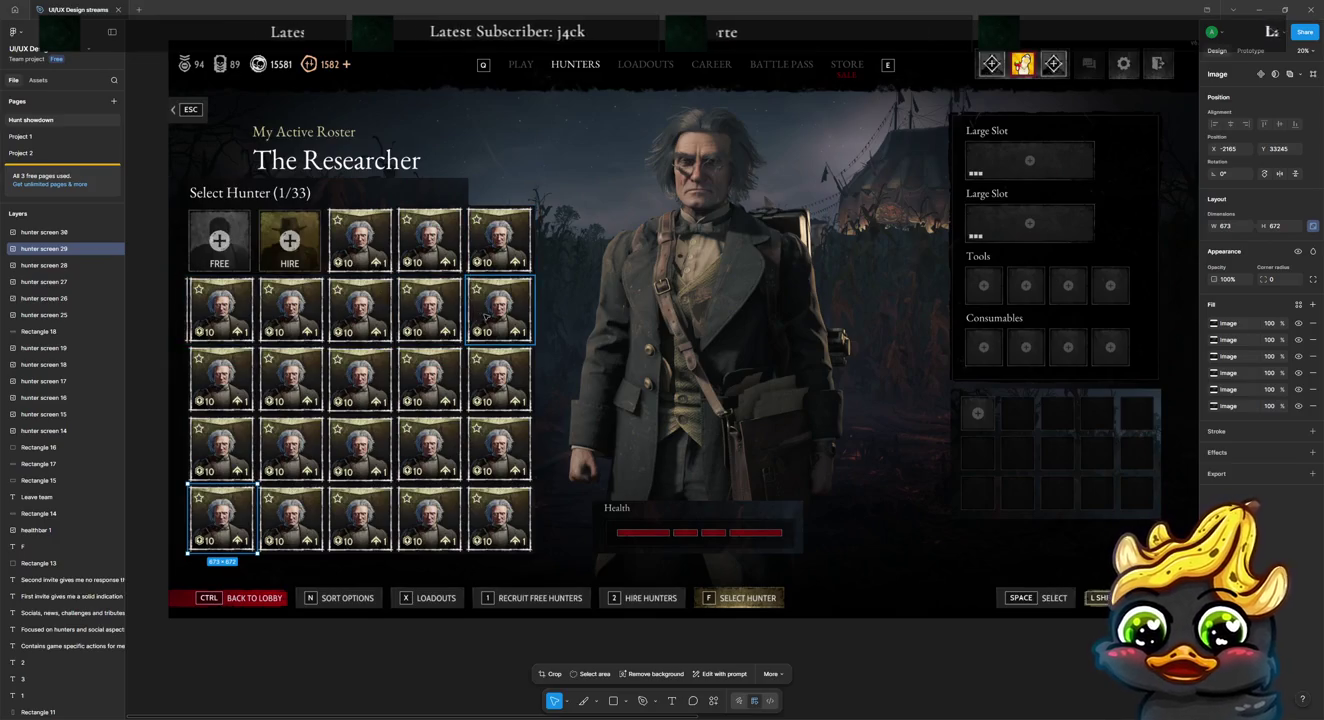
click(514, 232)
shift+click(498, 310)
shift+click(498, 380)
shift+click(498, 450)
shift+click(499, 520)
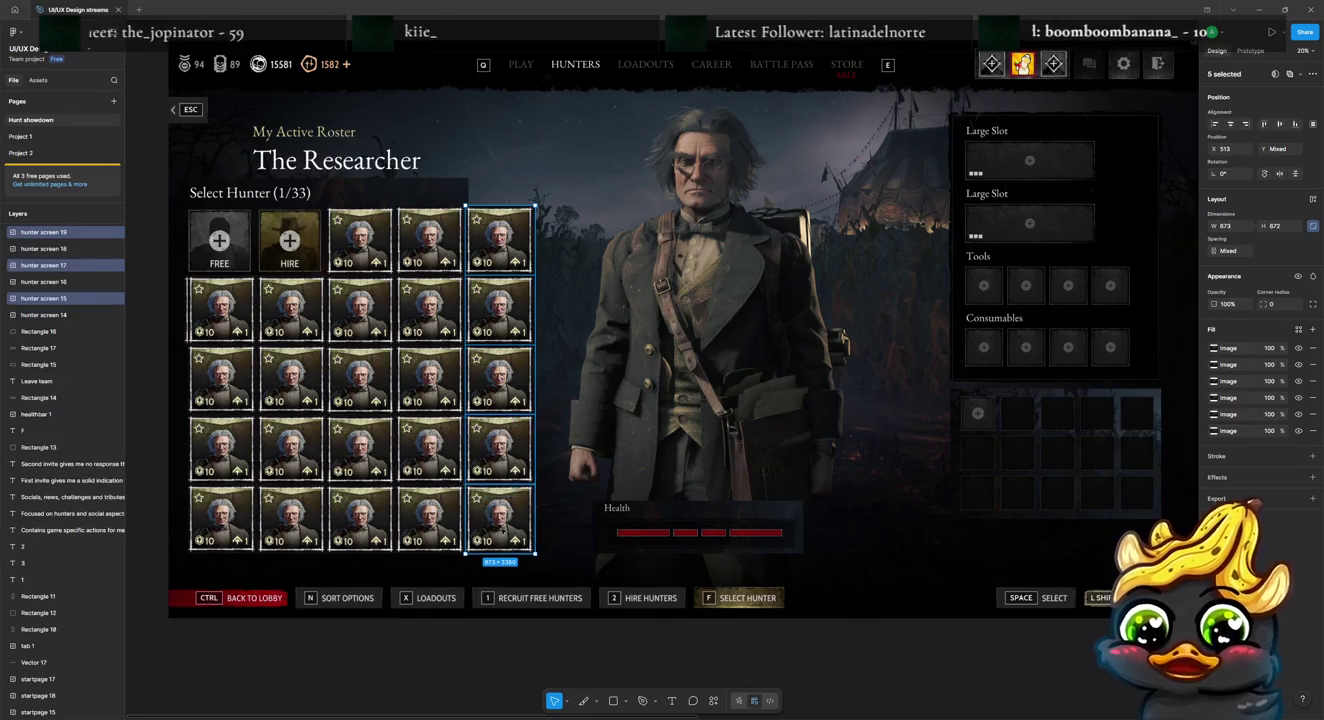
Step: Select all 25 hunter cards and scale the grid down, shifting it up and right
key(Delete)
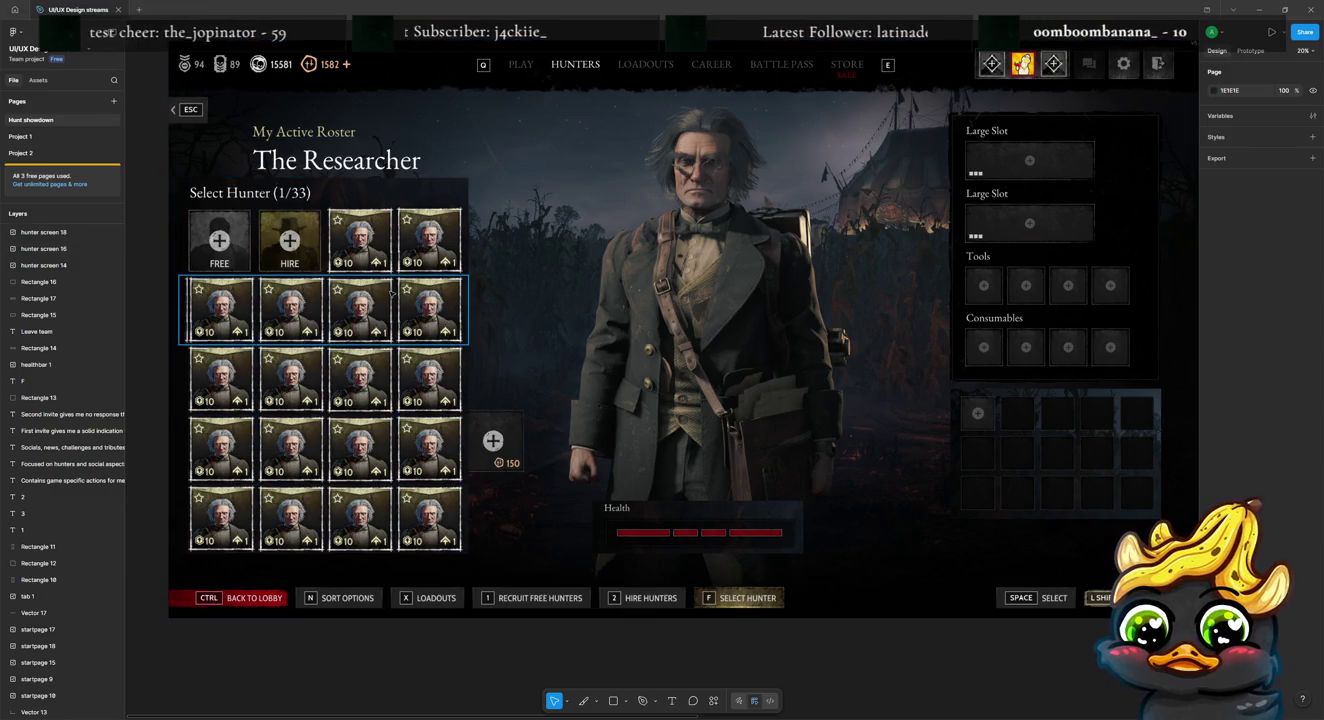
key(ctrl+v)
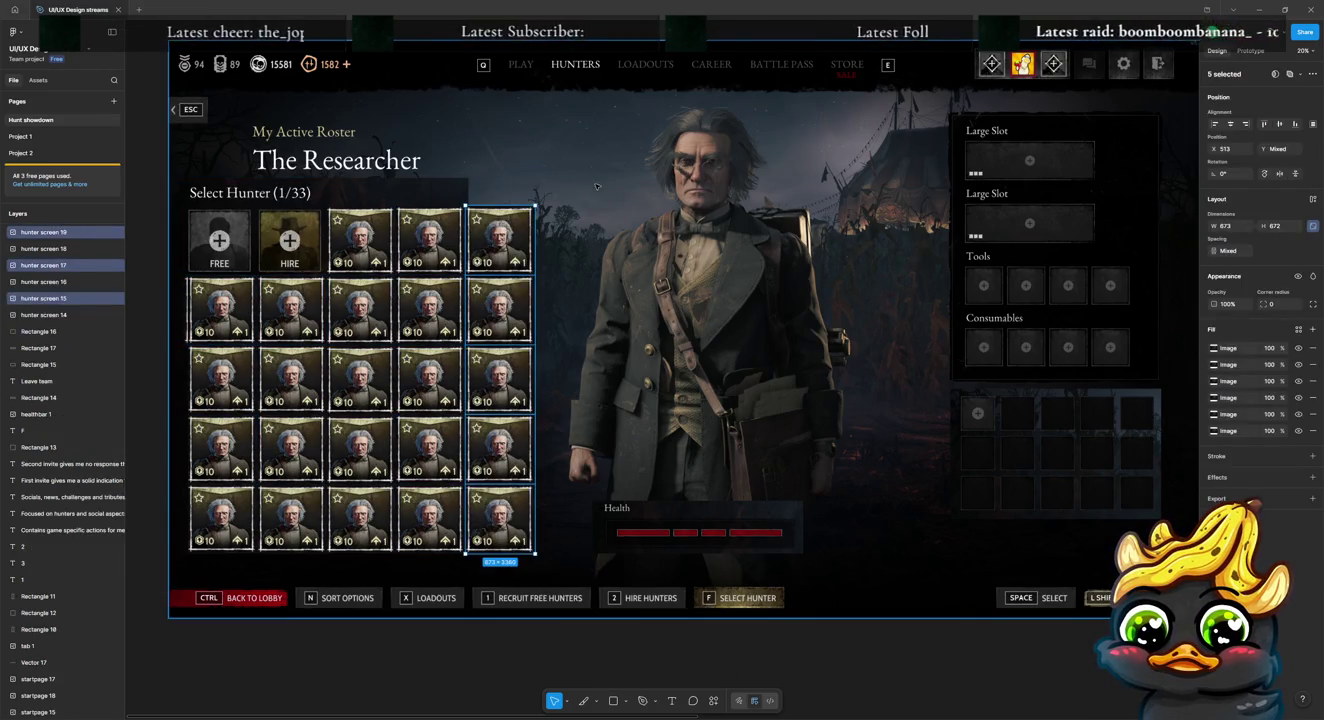
key(Escape)
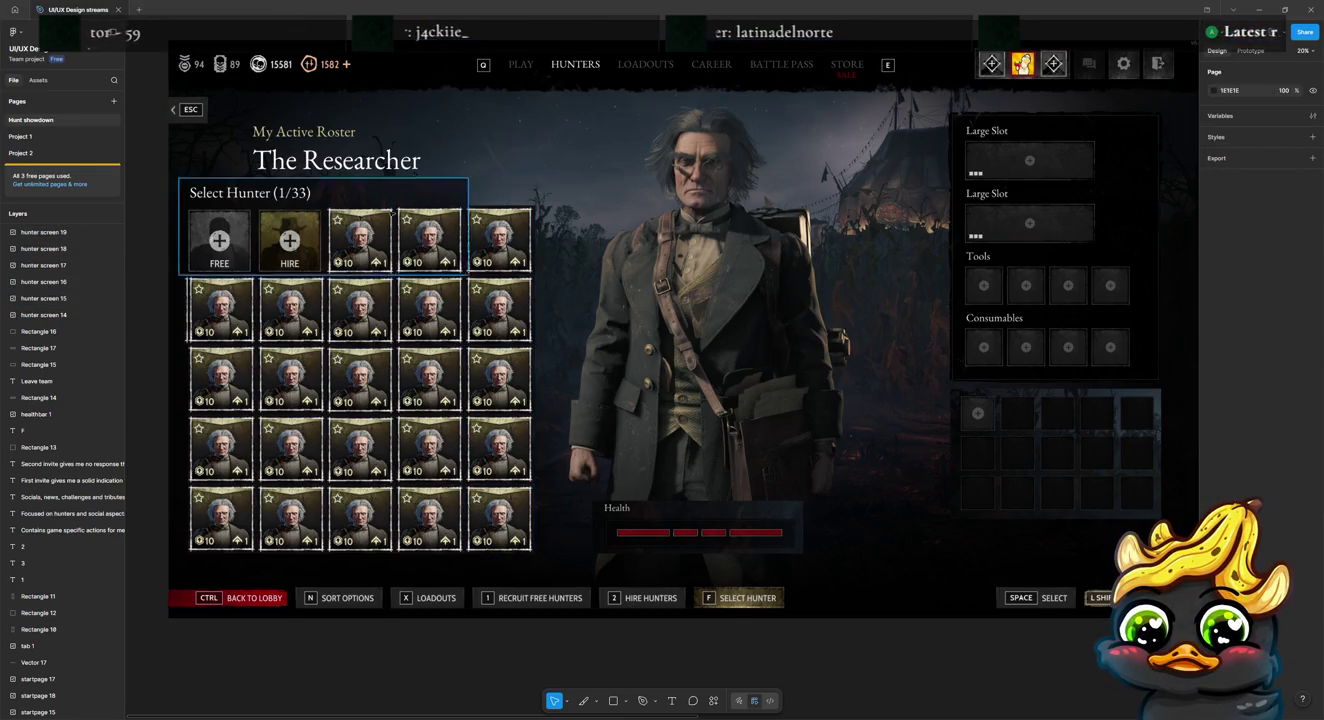
mouse_move(152, 206)
mouse_down()
mouse_move(462, 532)
mouse_move(537, 557)
mouse_up()
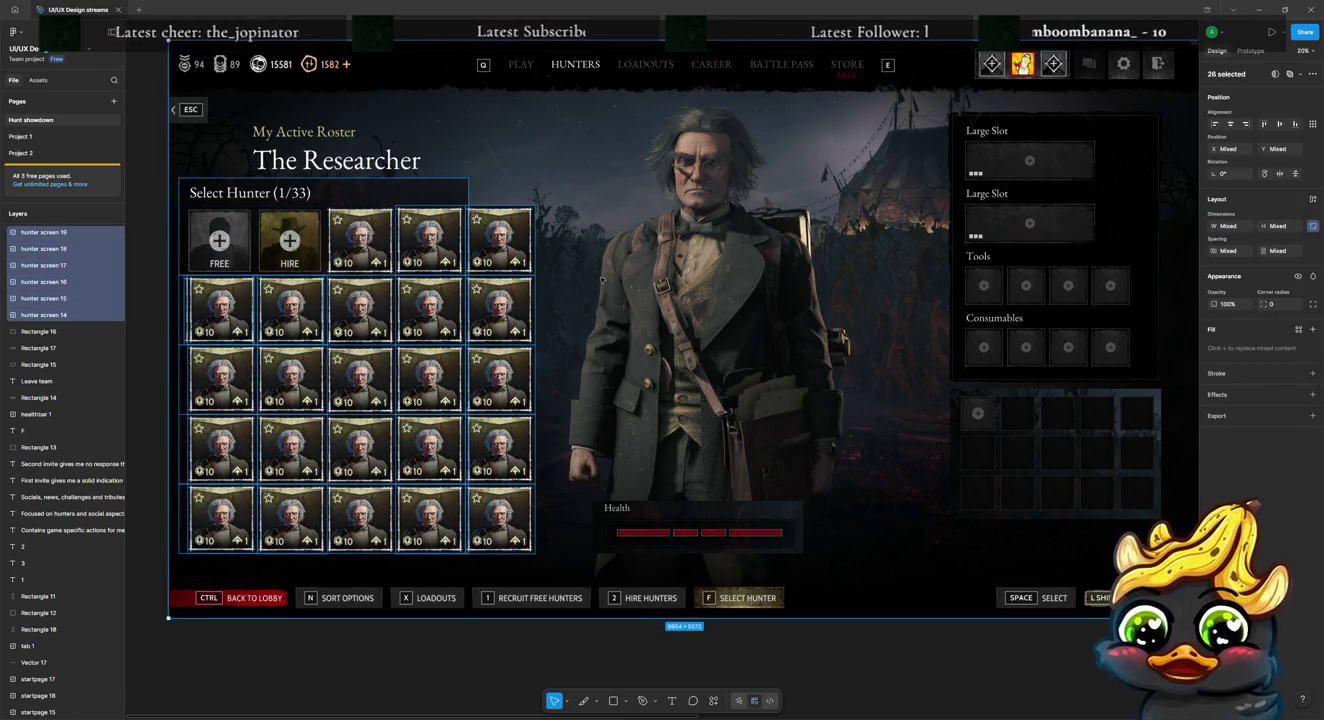
mouse_move(537, 205)
mouse_down()
mouse_move(514, 186)
mouse_move(498, 199)
mouse_up()
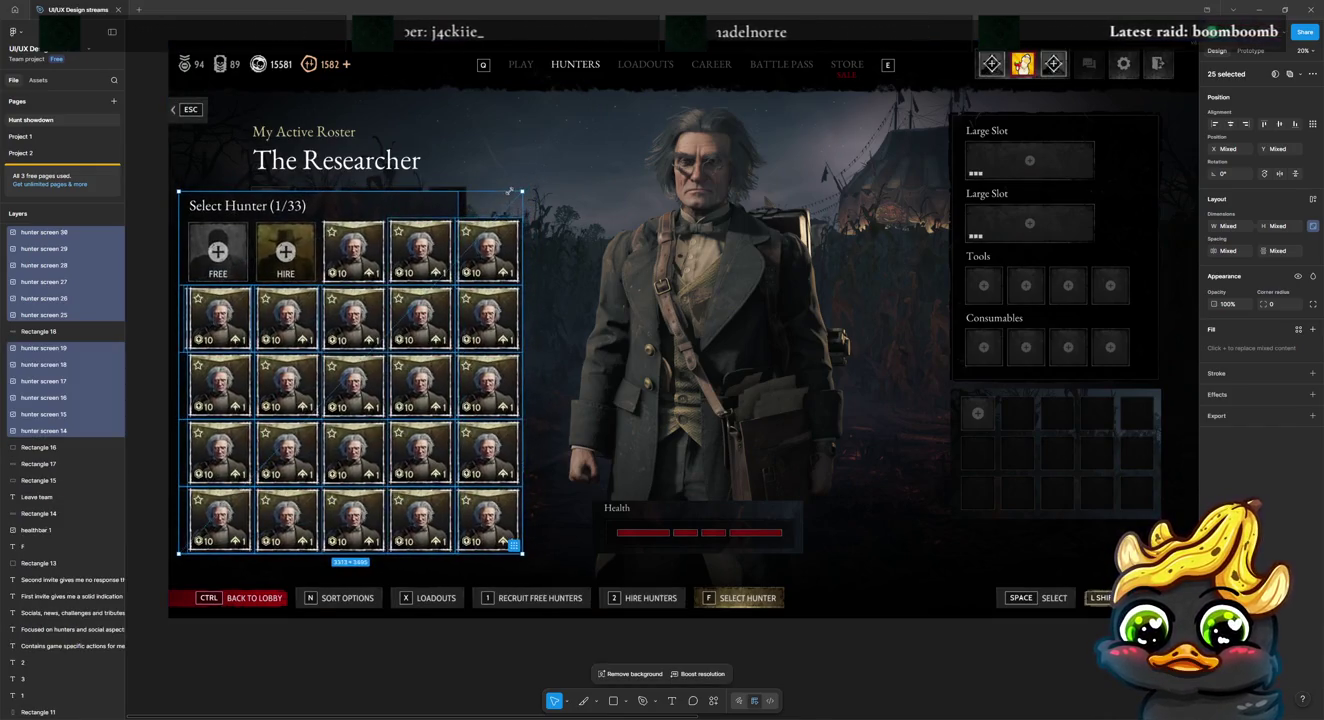
drag(444, 264, 469, 240)
drag(535, 182, 478, 241)
click(144, 381)
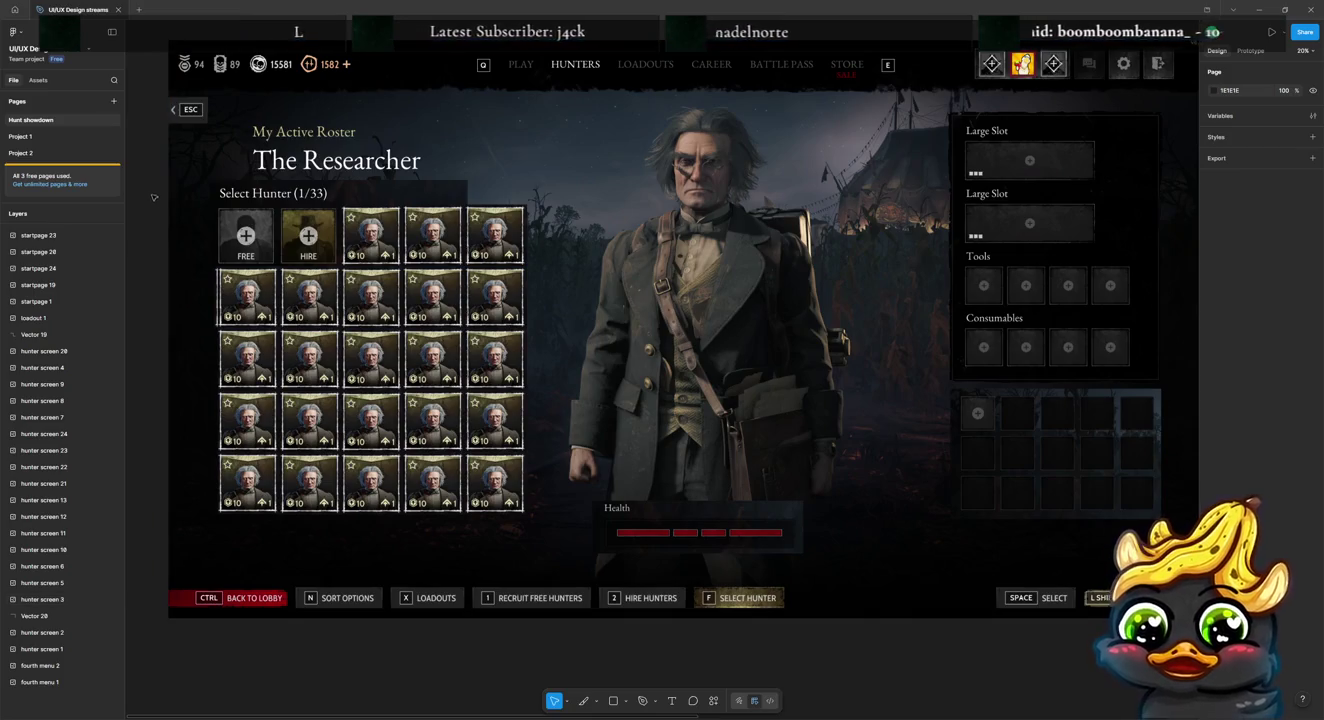
Step: Reselect only the cards and shrink the grid to fit under Select Hunter (1/33)
drag(149, 183, 488, 506)
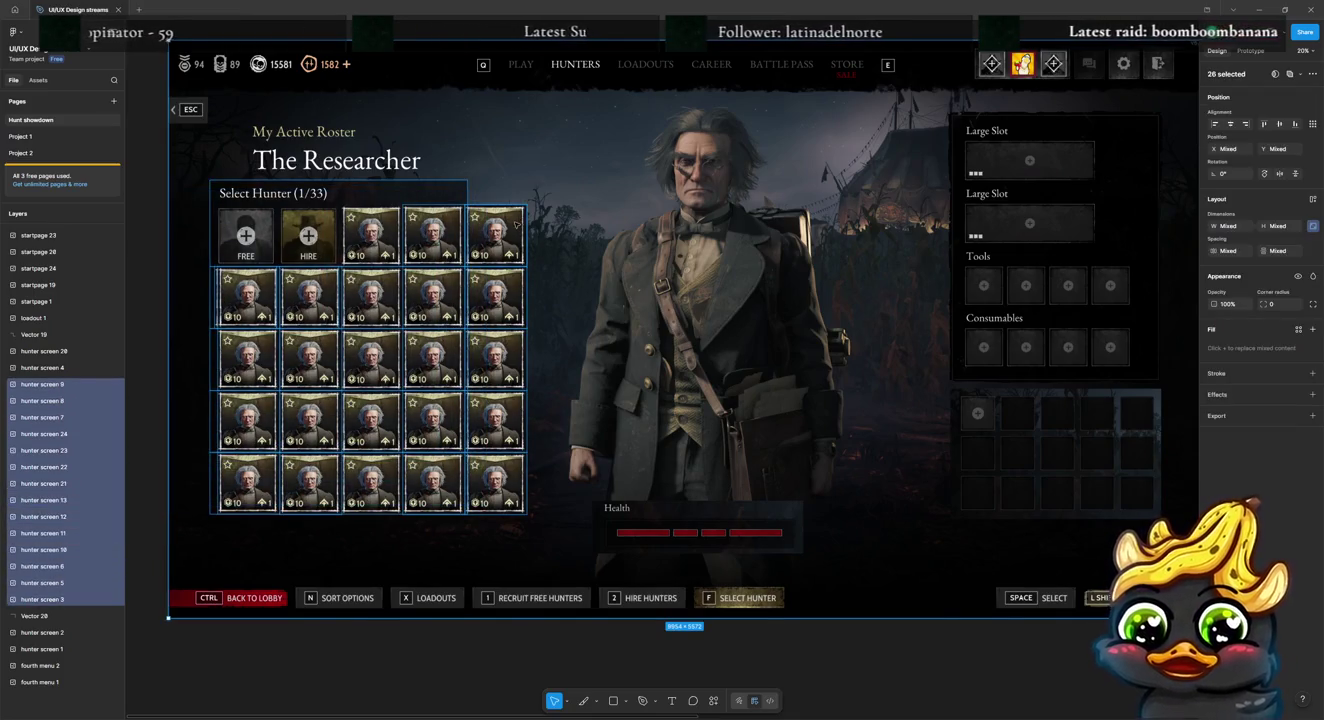
shift+click(464, 169)
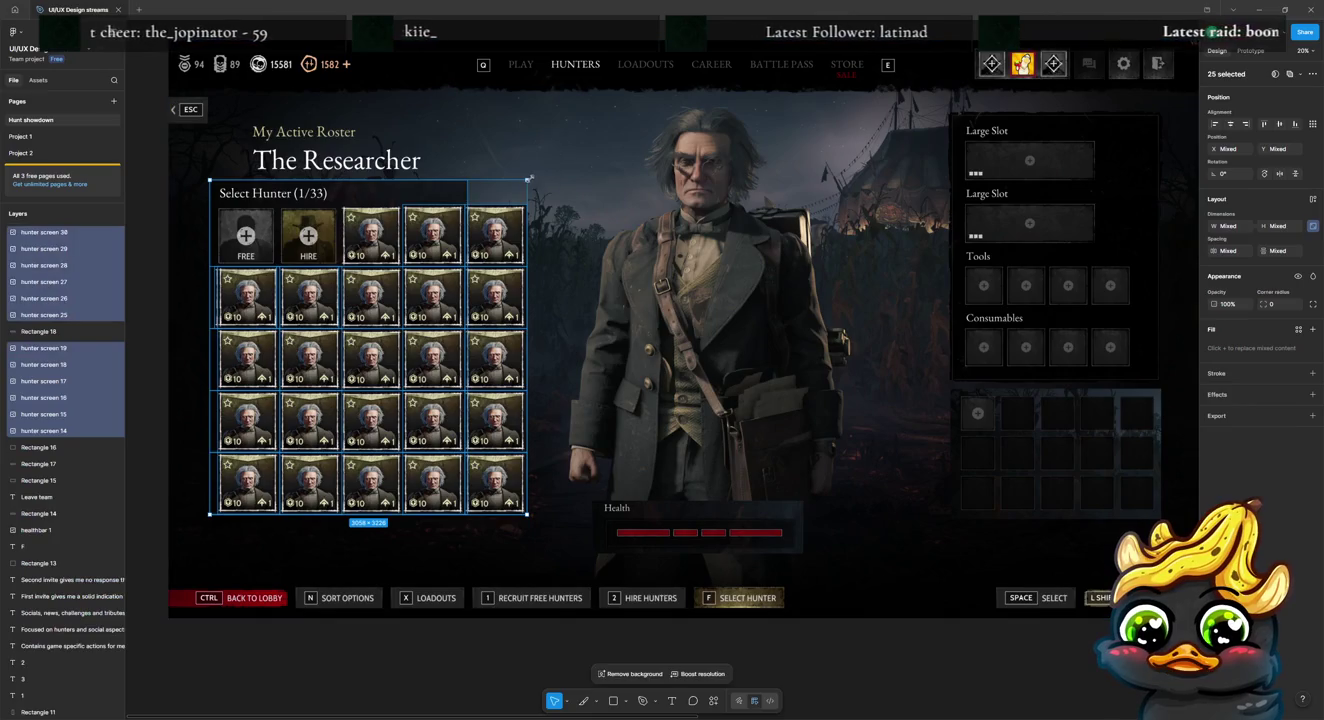
mouse_move(522, 183)
mouse_down()
mouse_move(491, 205)
mouse_move(506, 186)
mouse_move(476, 246)
mouse_up()
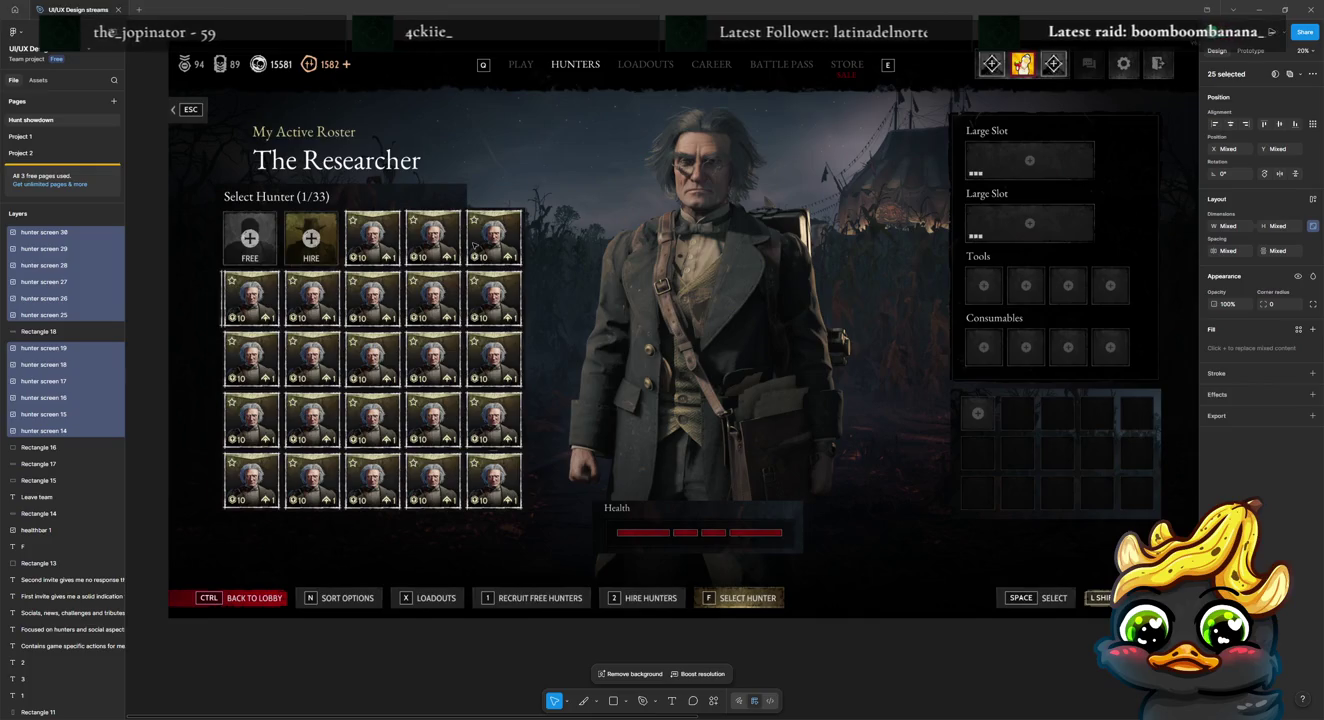
click(157, 316)
scroll(148, 353, down, 1)
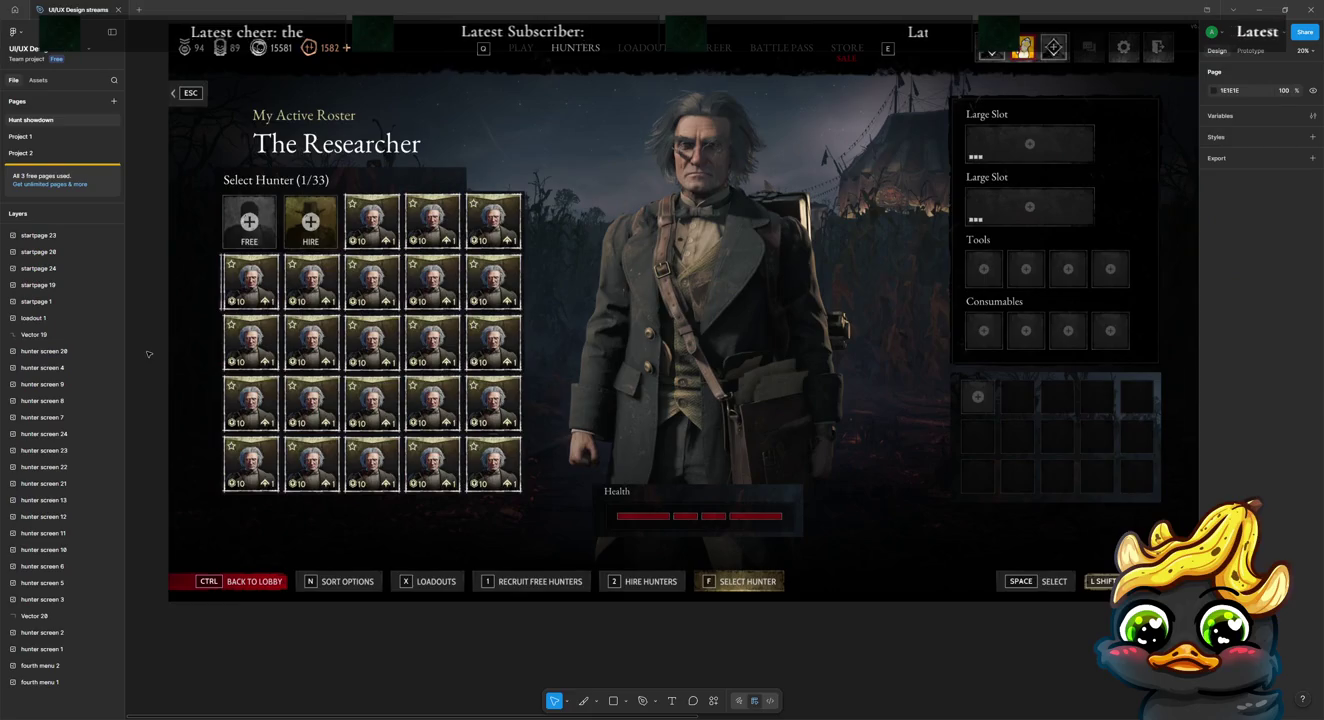
scroll(362, 385, down, 3)
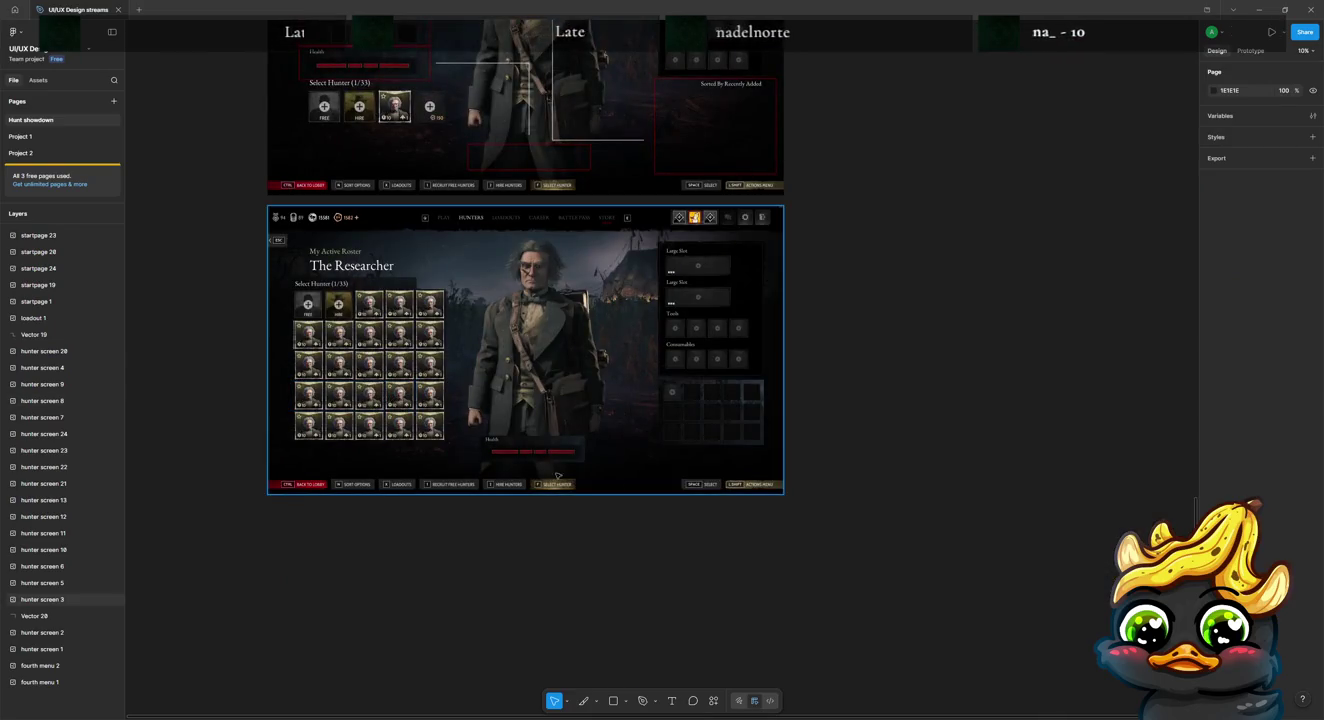
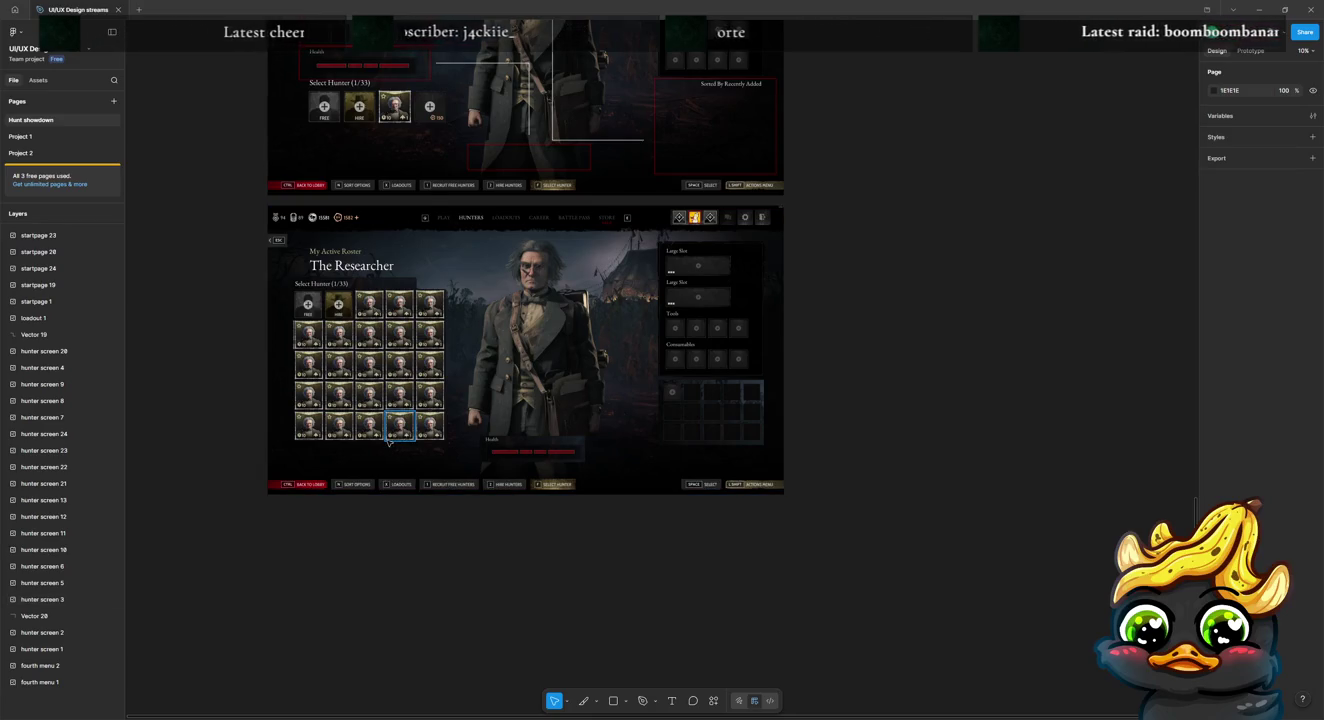
Step: Try selecting a row of hunter portraits in the grid, then clear the selection
scroll(470, 465, up, 2)
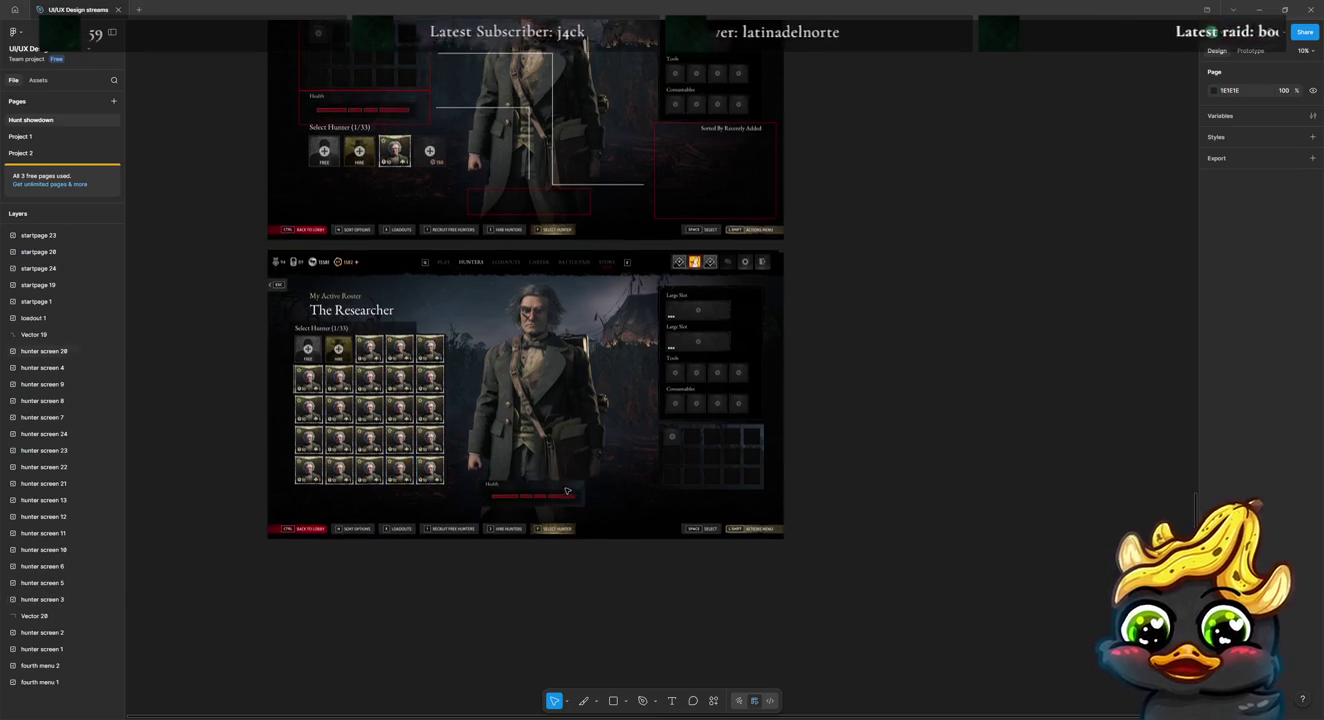
scroll(566, 490, up, 2)
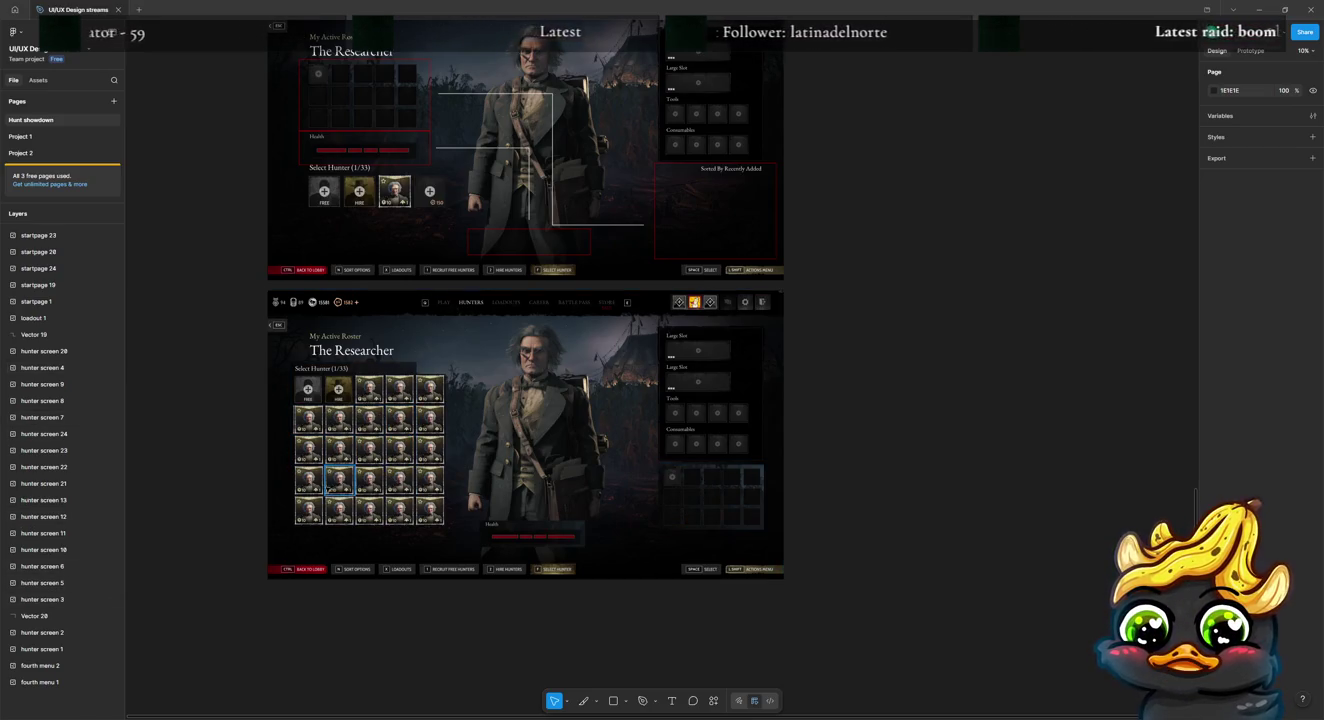
click(315, 489)
shift+click(371, 482)
shift+click(408, 487)
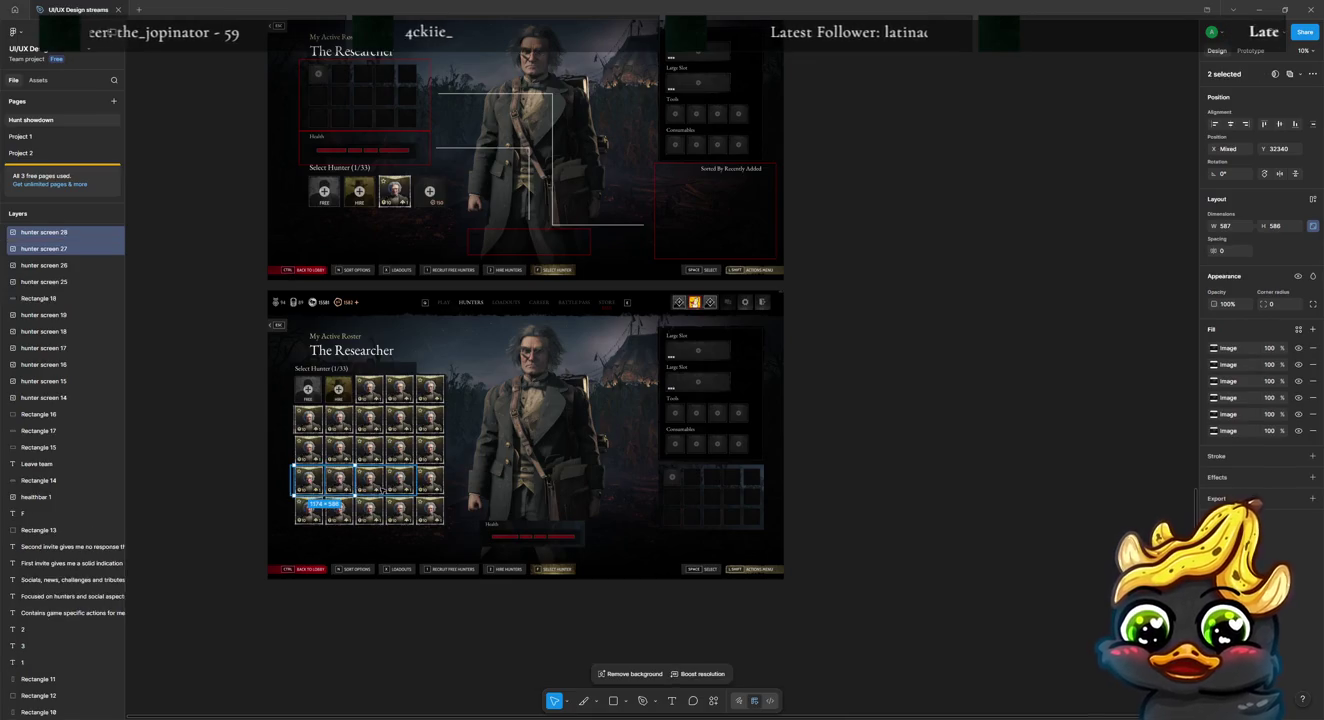
key(Escape)
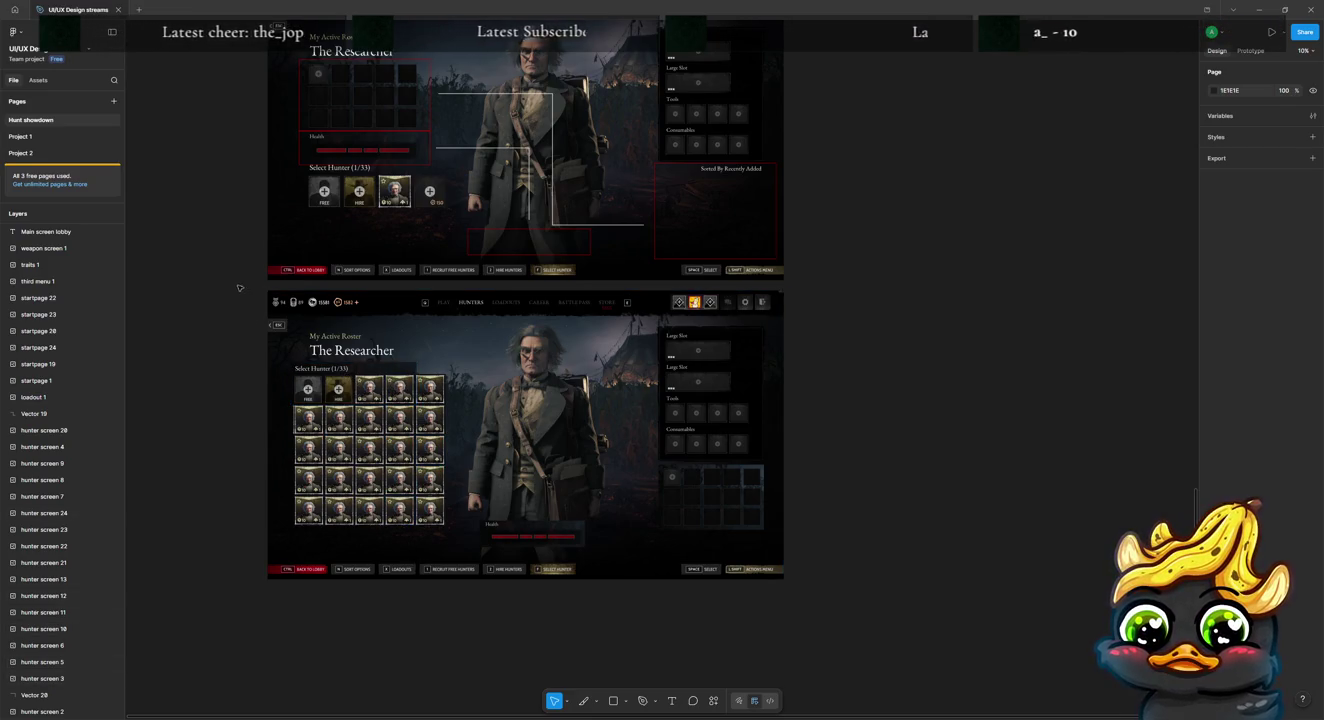
Step: Place a copy of the whole lower roster screen to the right of the original
drag(240, 284, 346, 346)
drag(414, 375, 913, 630)
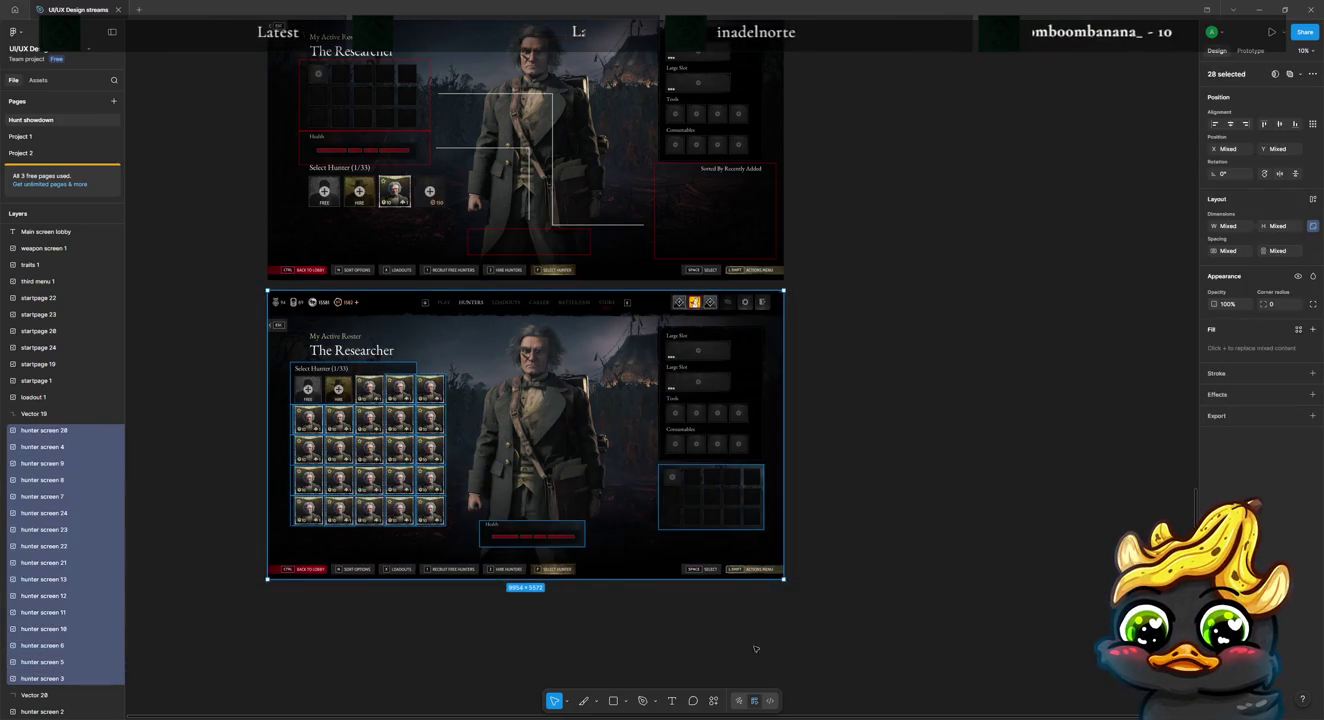
drag(420, 458, 943, 458)
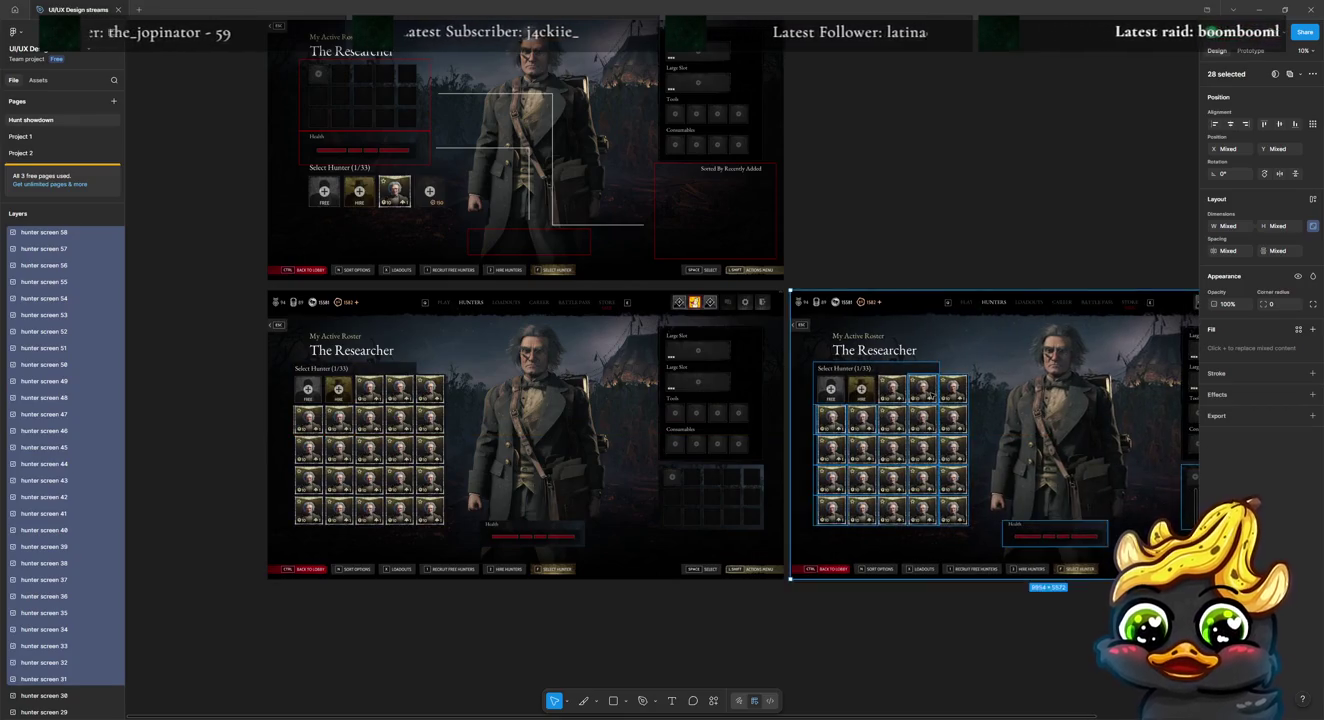
Step: Delete the hunter portrait grid from the copied roster screen
double_click(926, 390)
key(Escape)
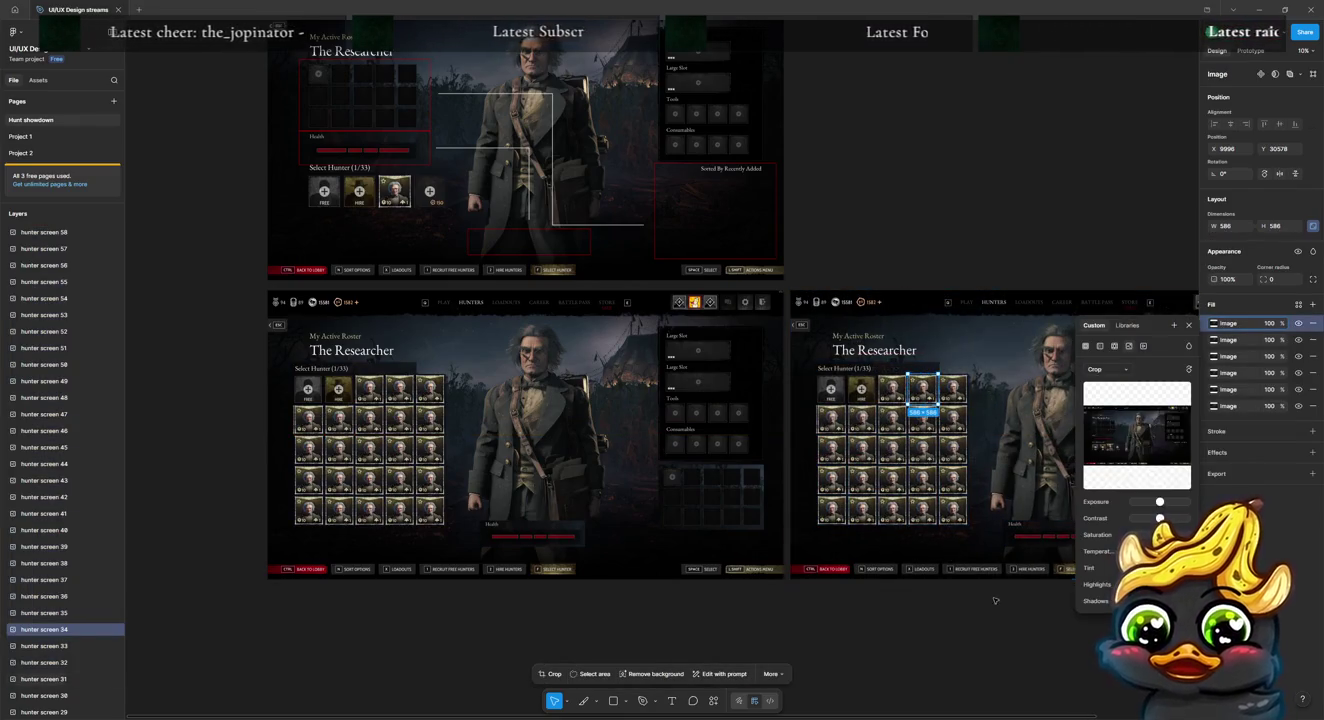
scroll(941, 643, right, 2)
scroll(777, 629, right, 5)
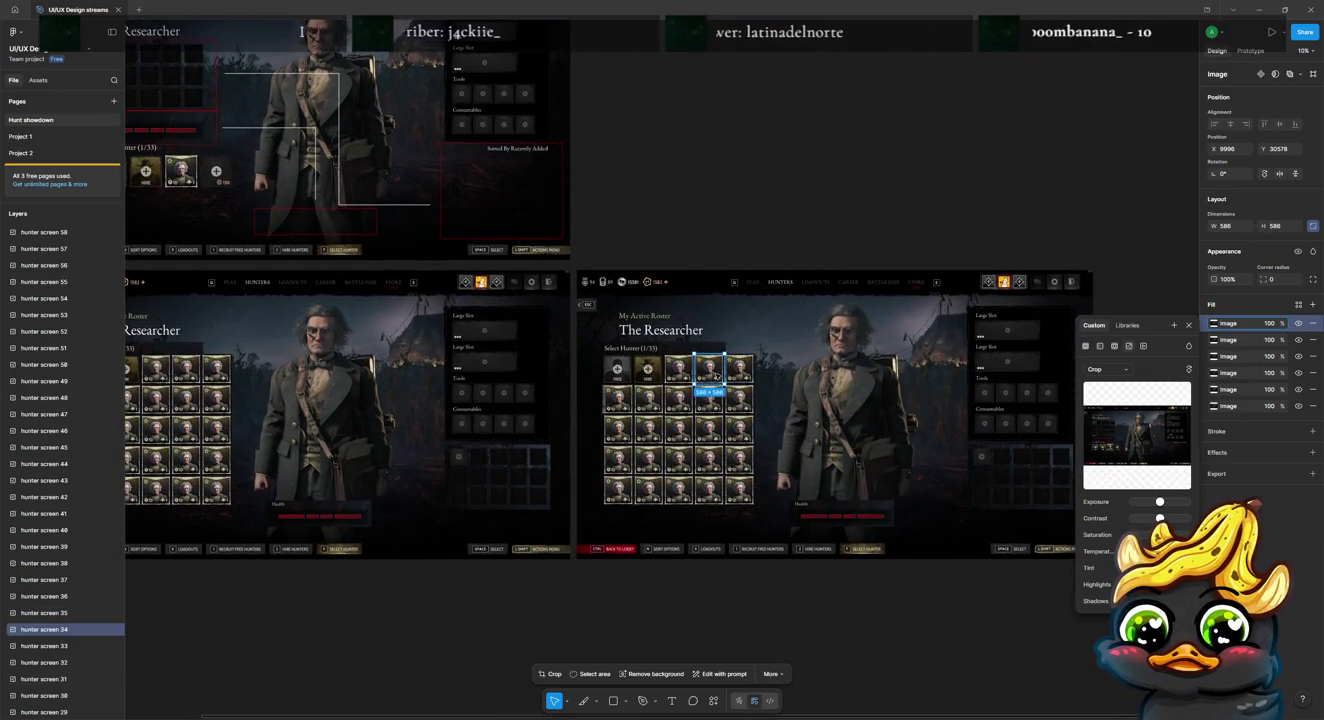
key(Delete)
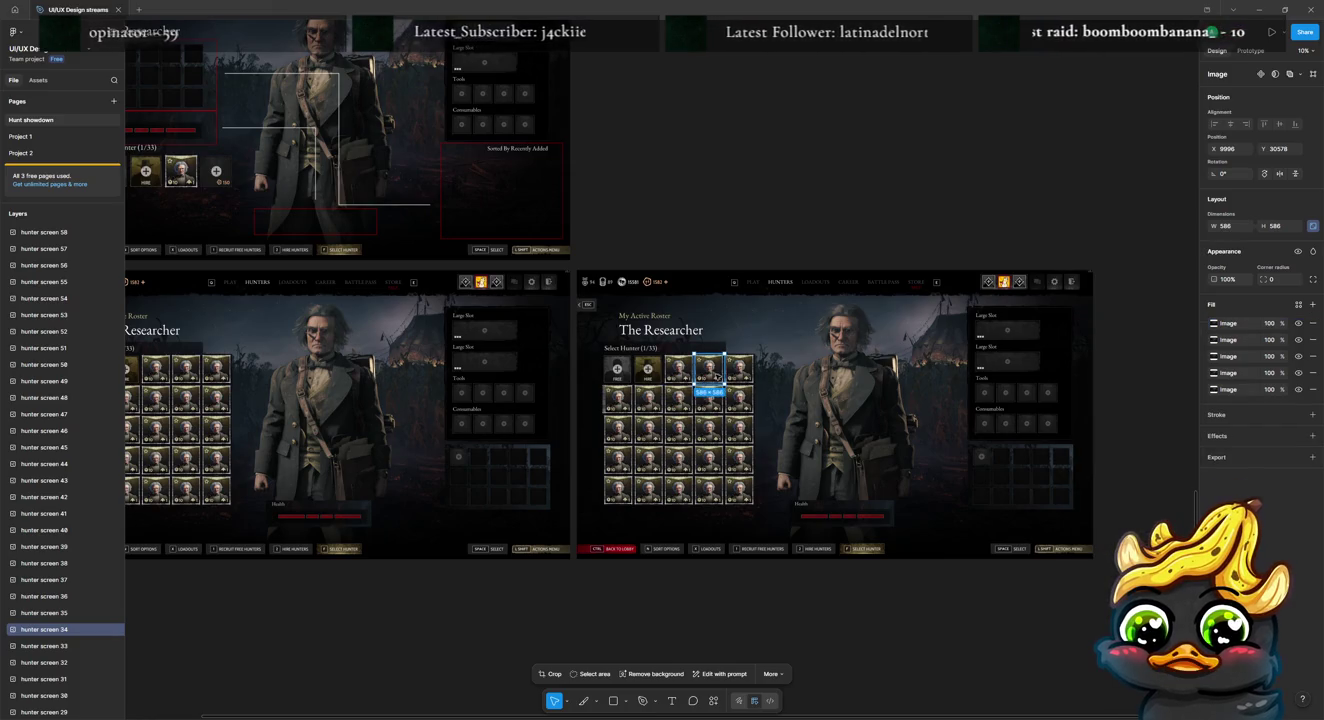
key(Delete)
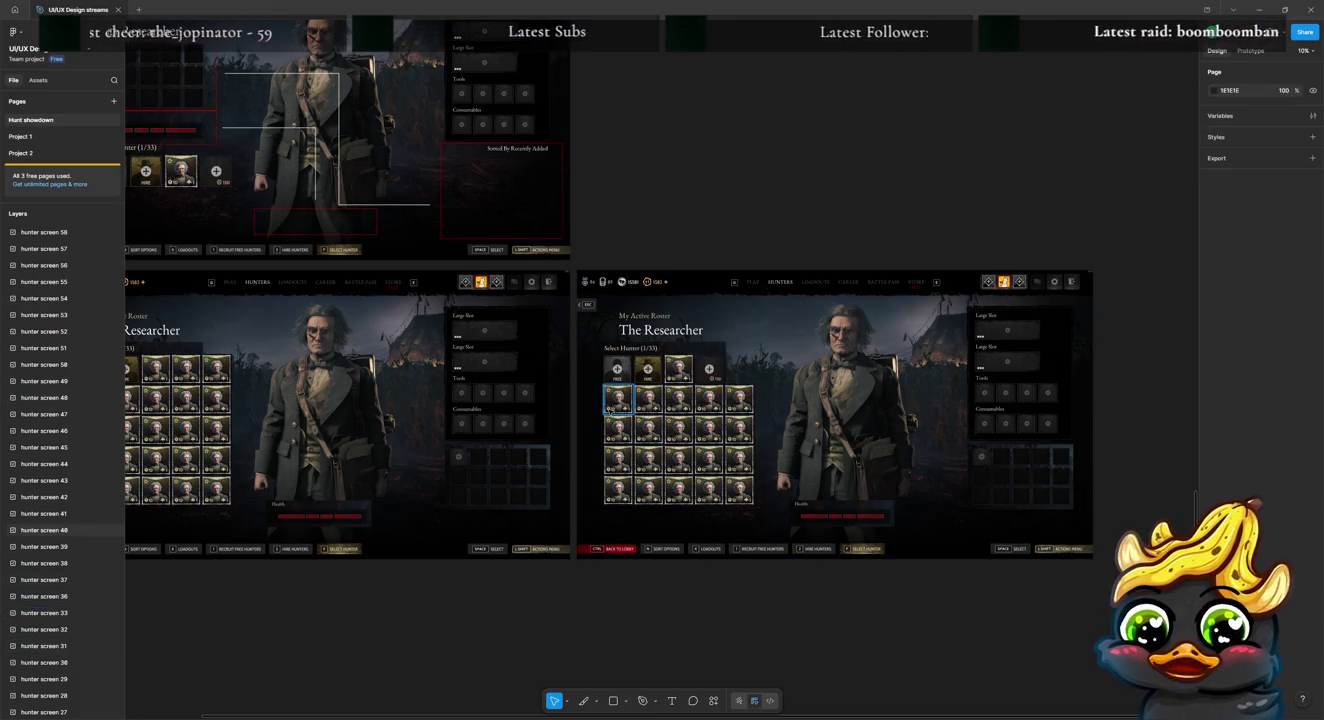
click(611, 408)
drag(598, 382, 757, 455)
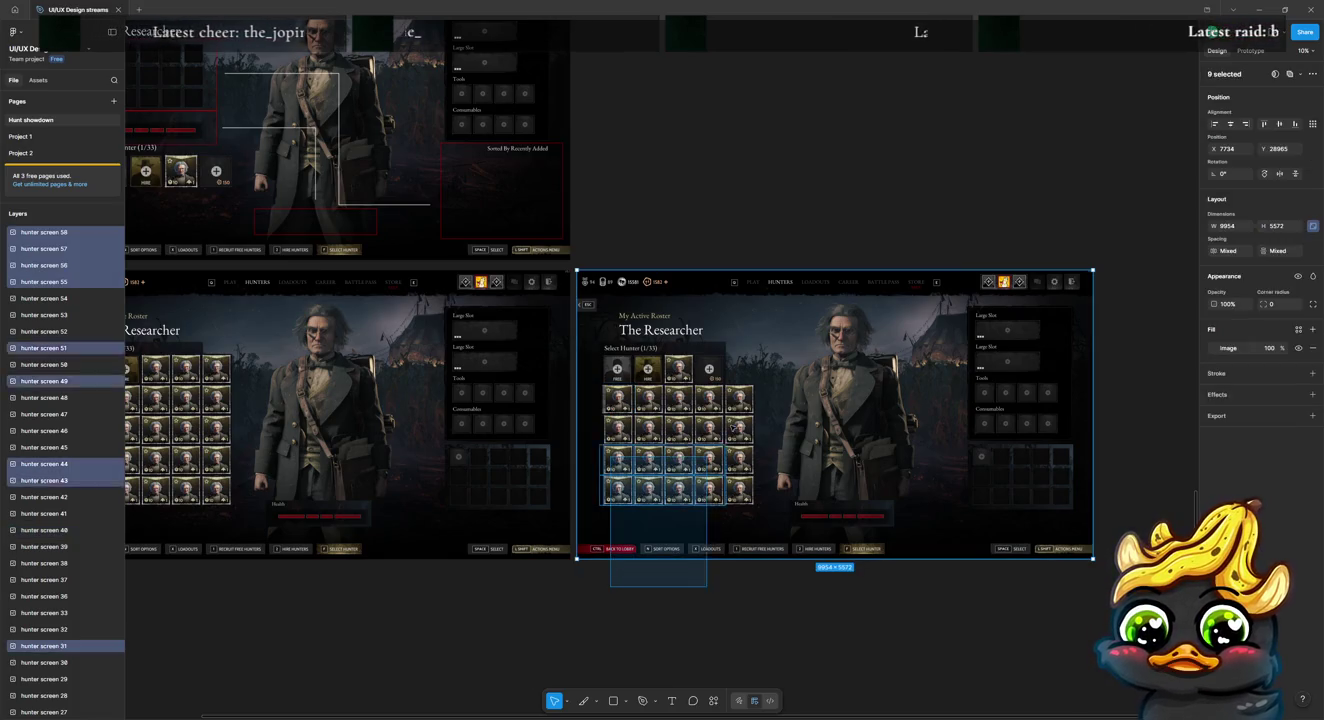
shift+click(768, 521)
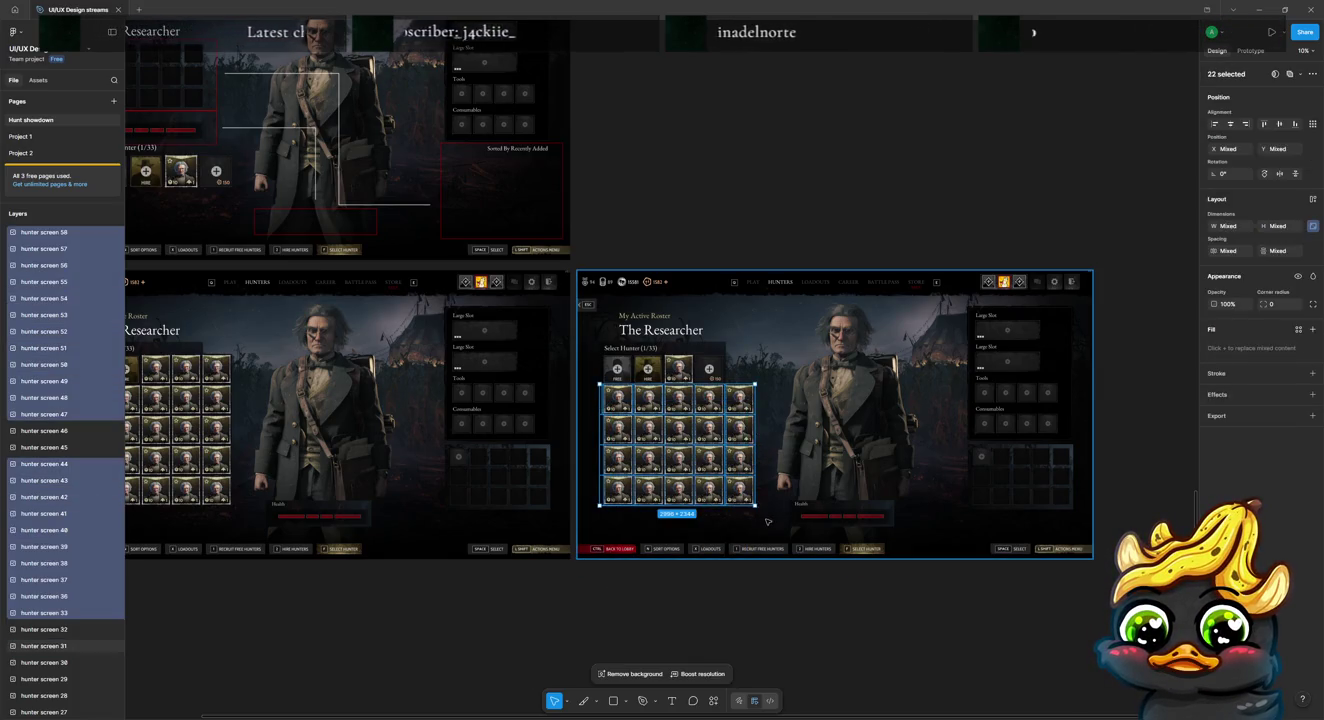
key(Delete)
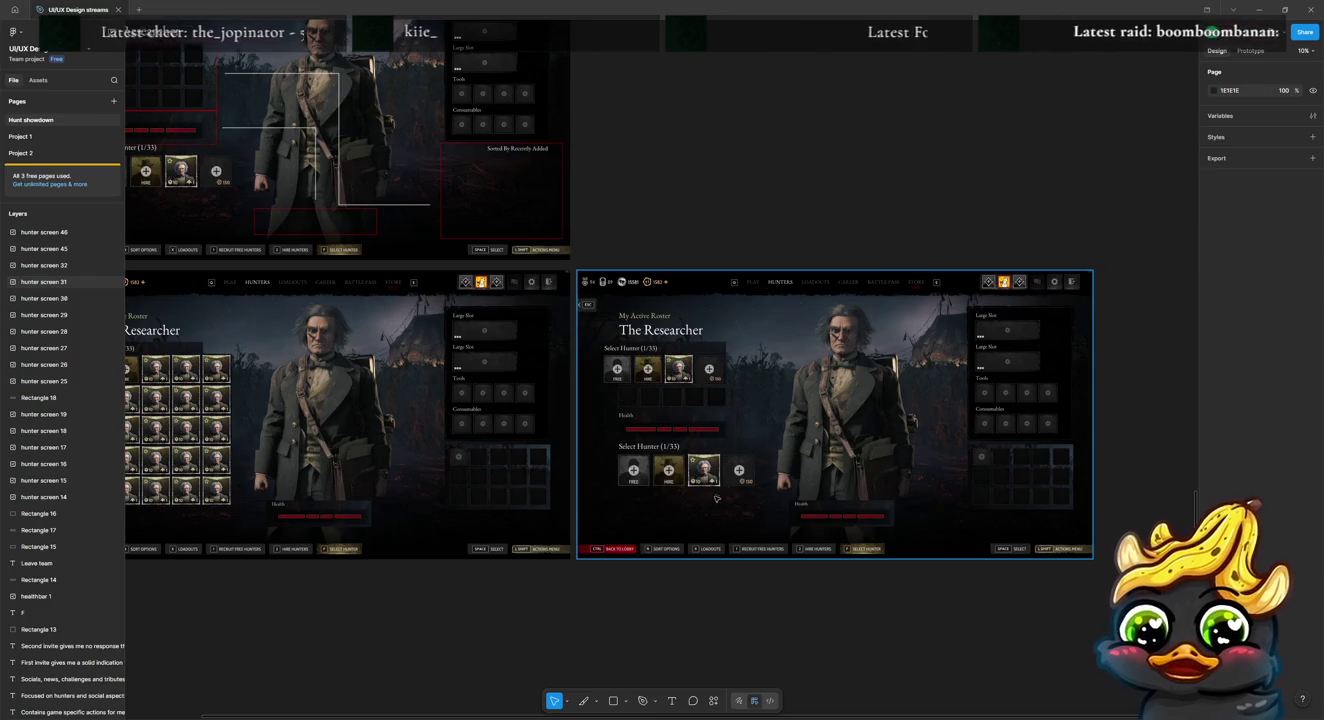
Step: Duplicate the copied roster screen image in place
click(656, 517)
key(ctrl+d)
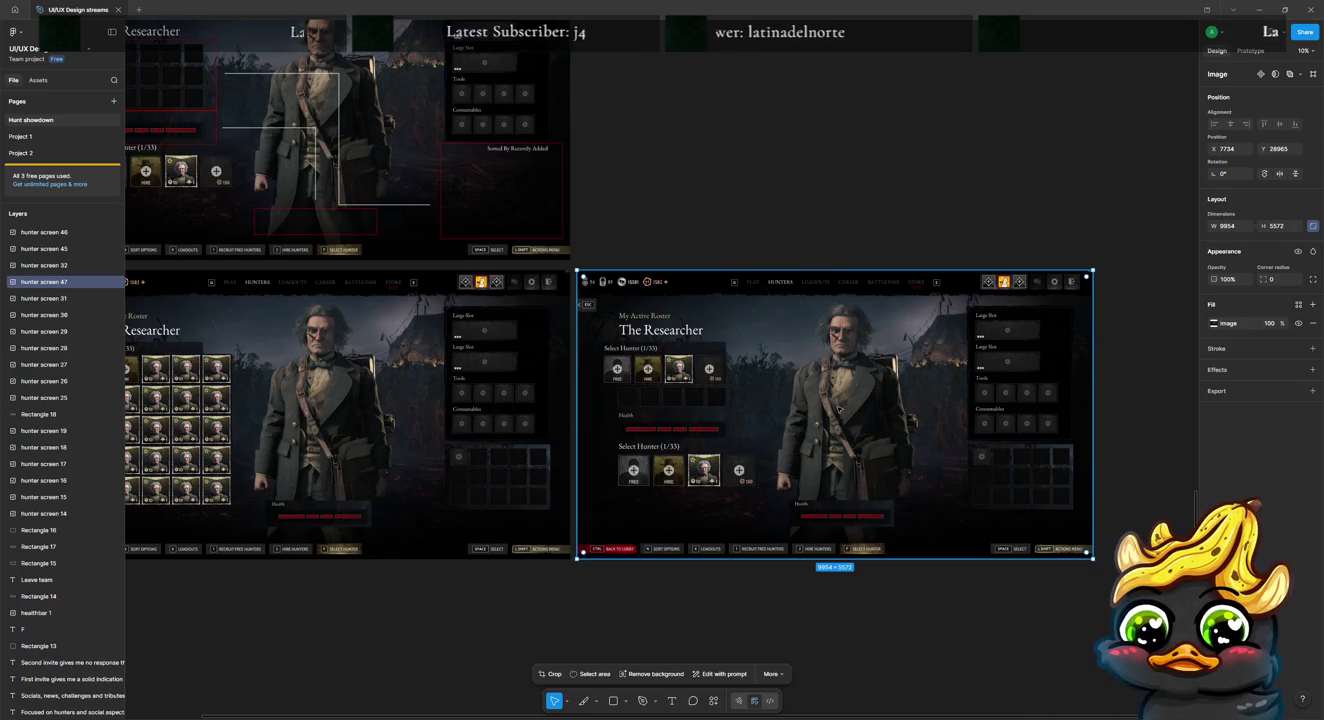
double_click(769, 407)
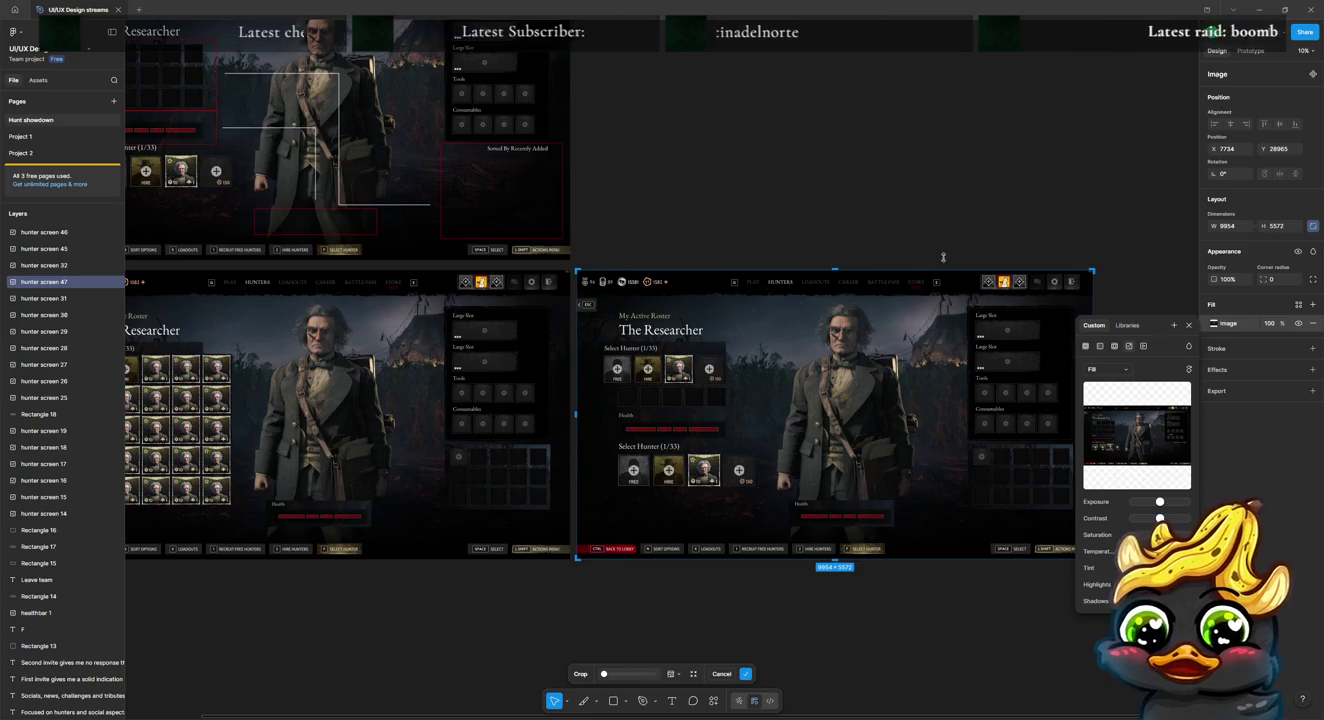
key(Escape)
key(Escape)
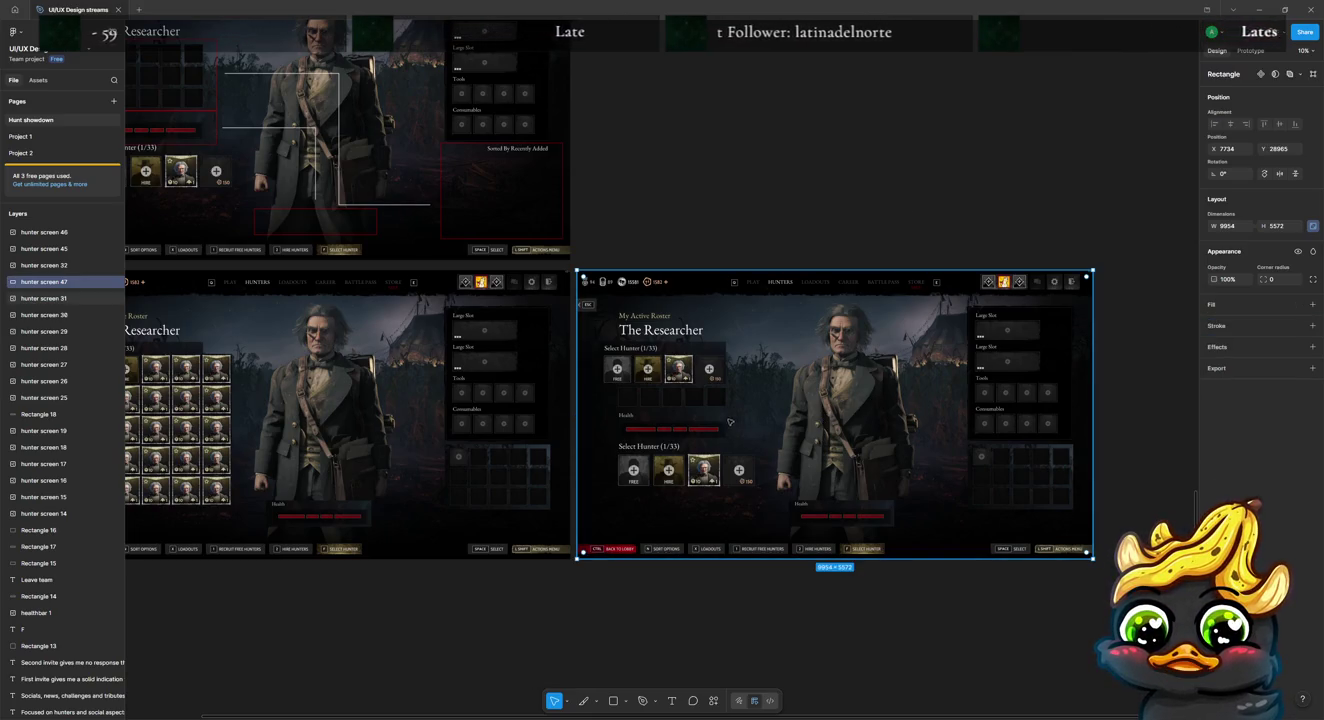
Step: Draw a rectangle over the emptied grid area and fill it with sampled dark blue 203A47
key(r)
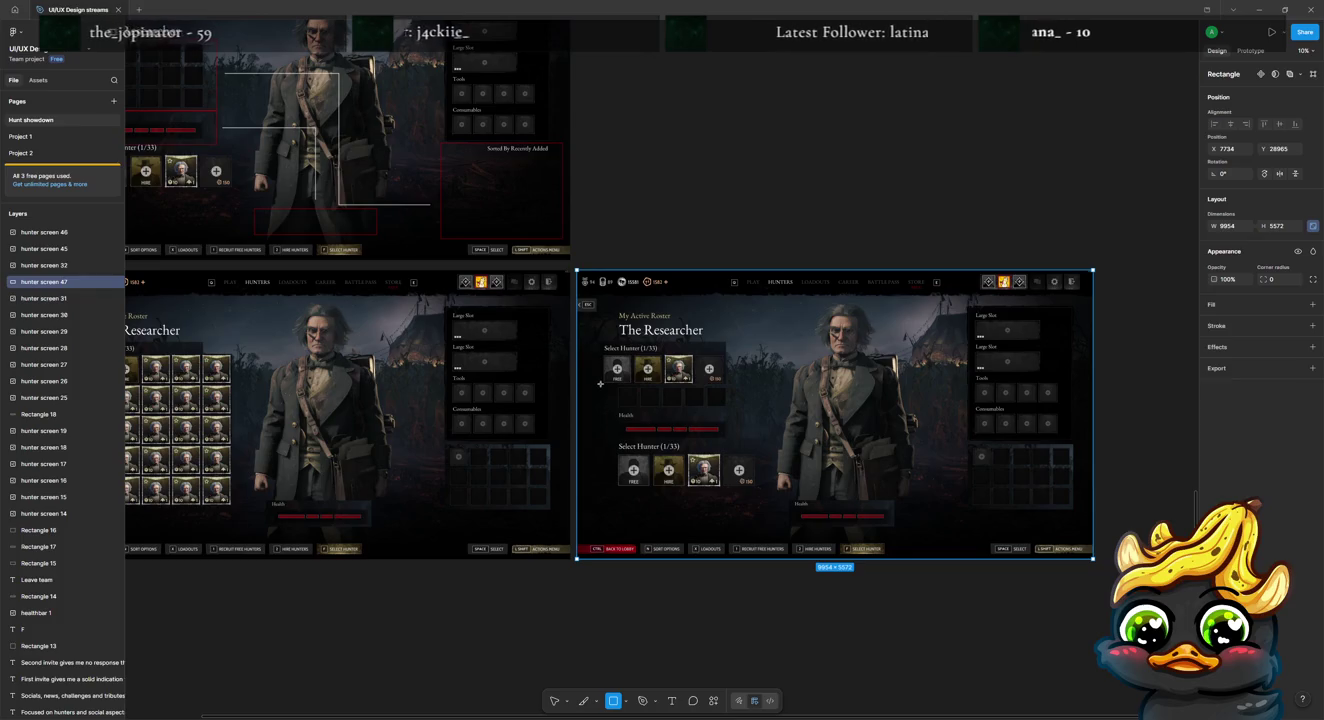
drag(601, 384, 757, 506)
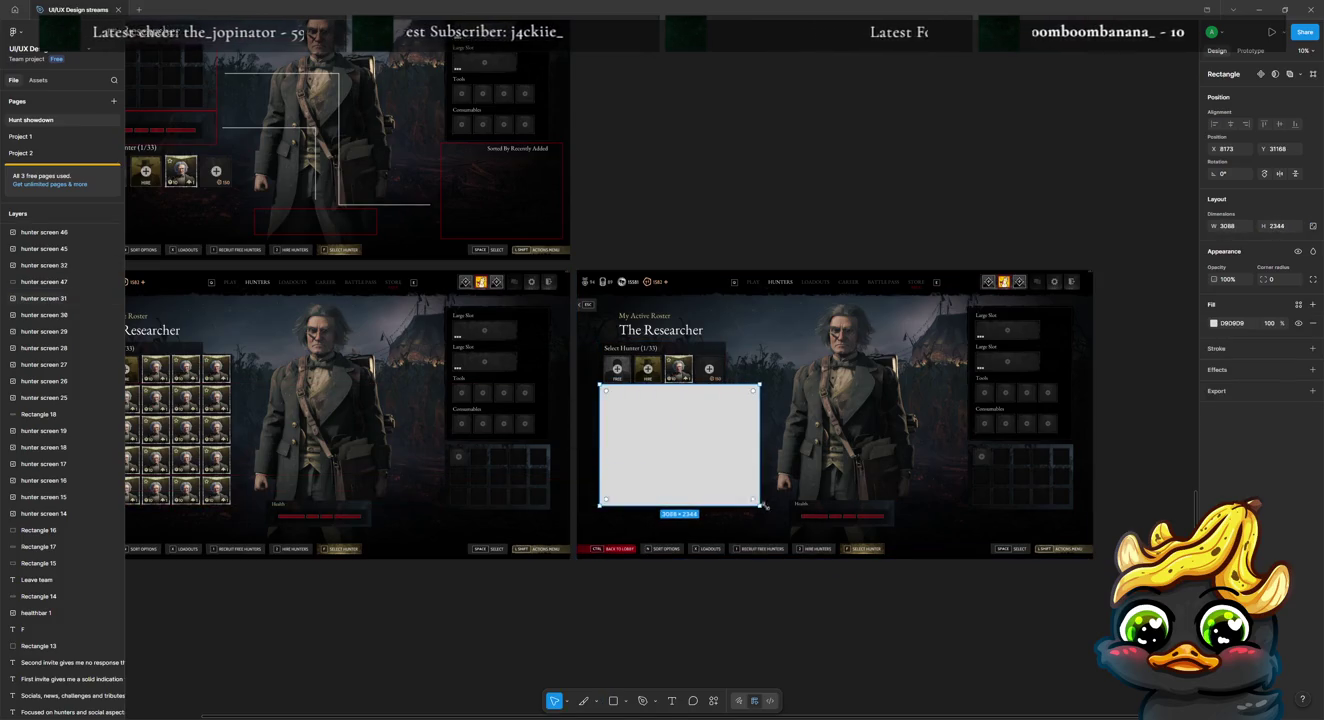
key(i)
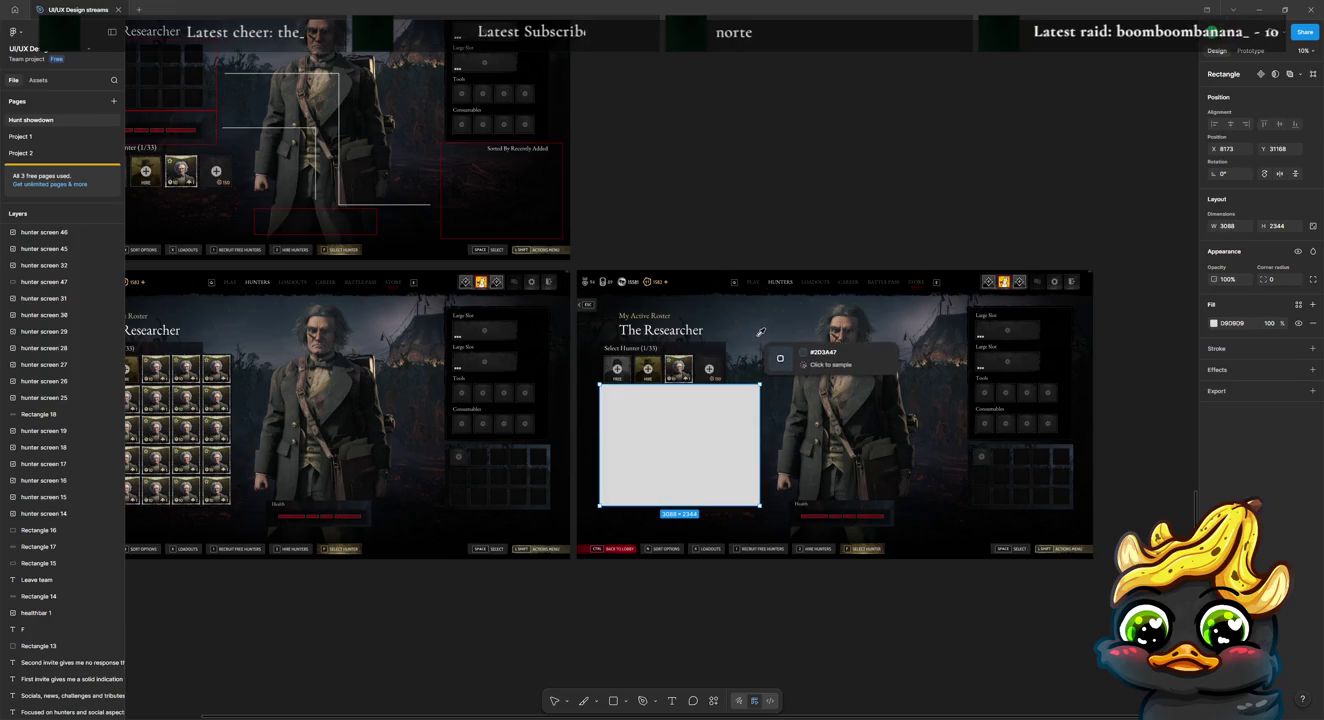
click(818, 358)
click(821, 206)
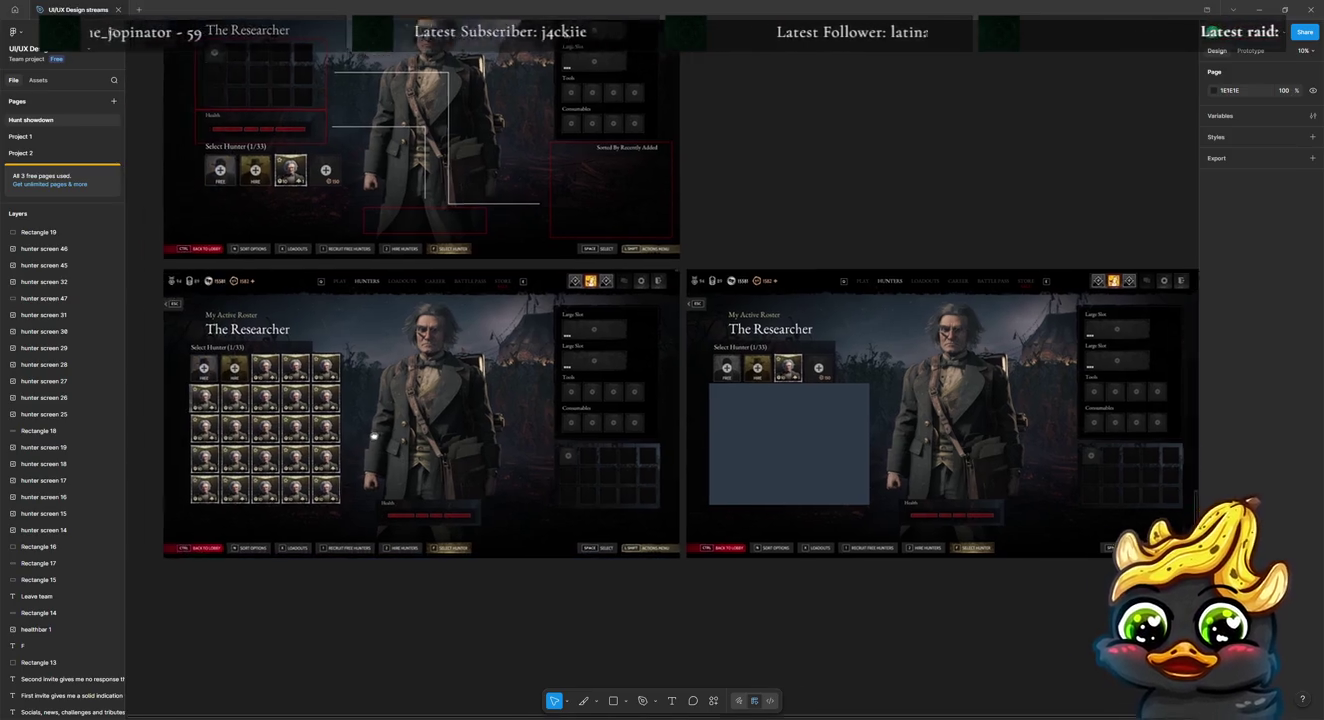
scroll(500, 439, up, 3)
scroll(873, 456, up, 4)
scroll(873, 457, down, 3)
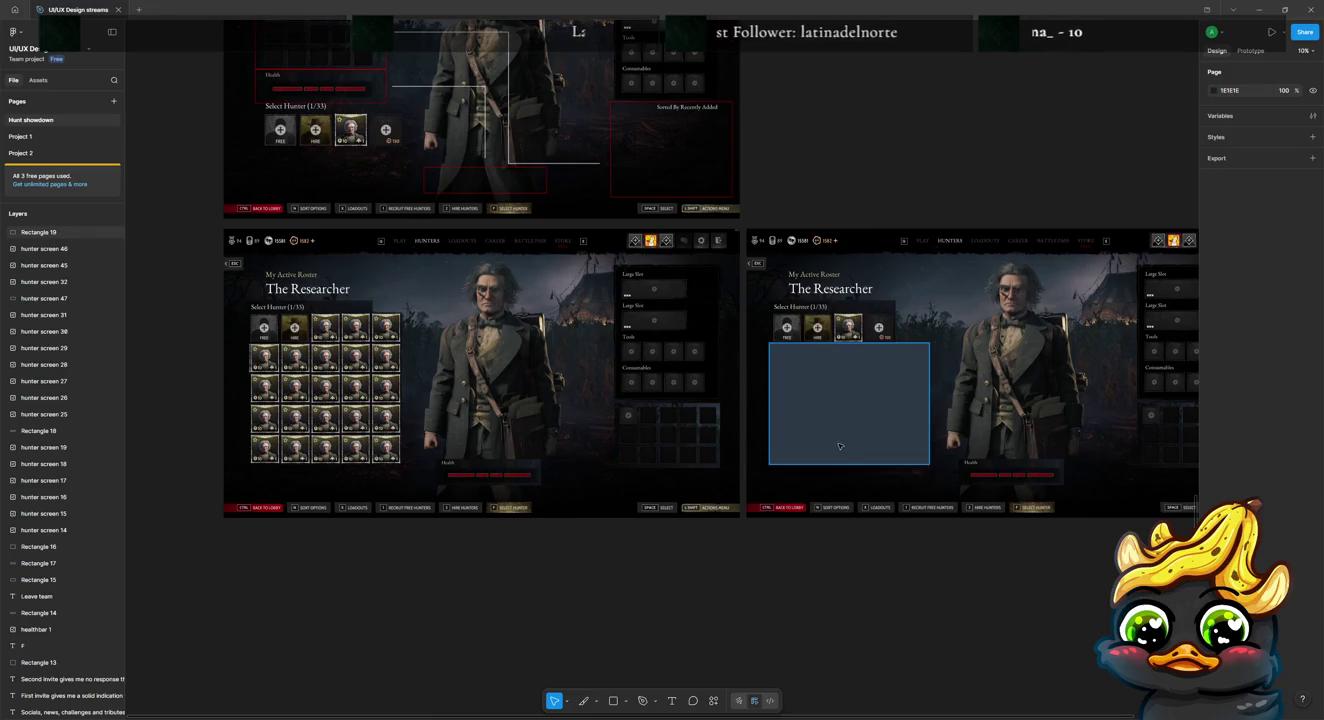
scroll(679, 430, up, 2)
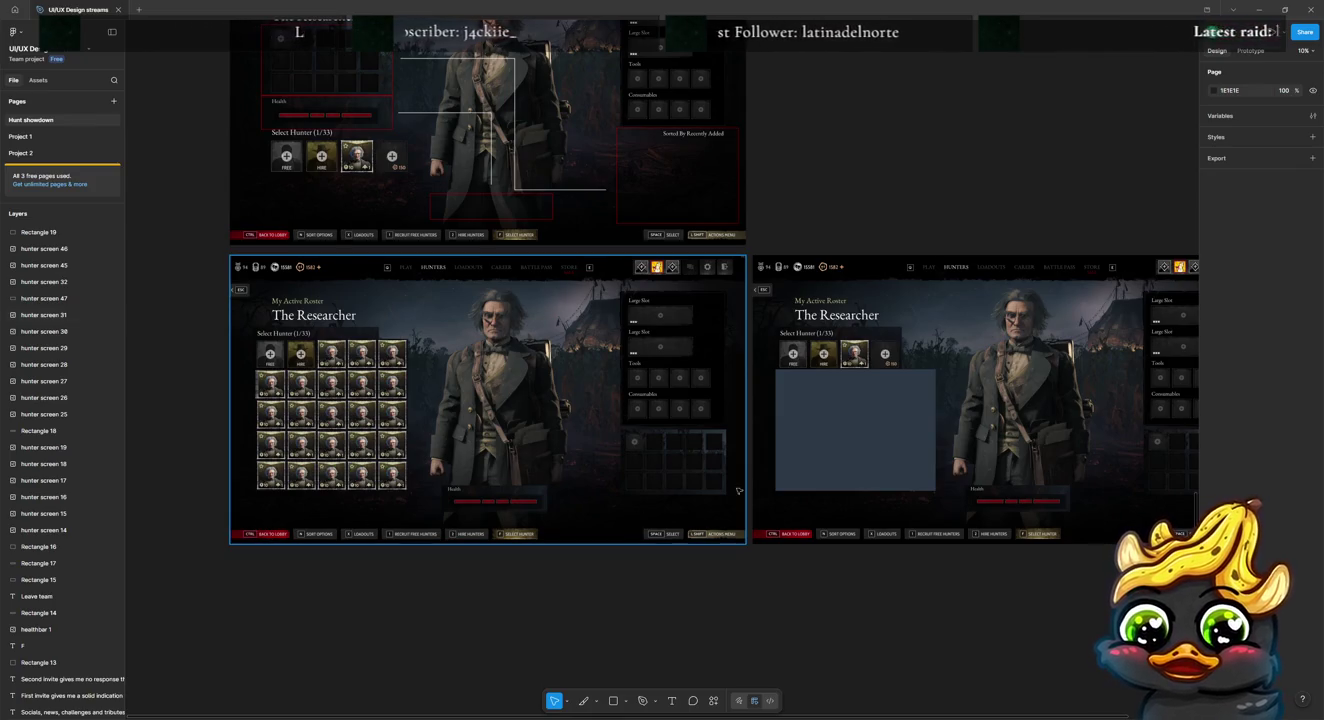
click(799, 475)
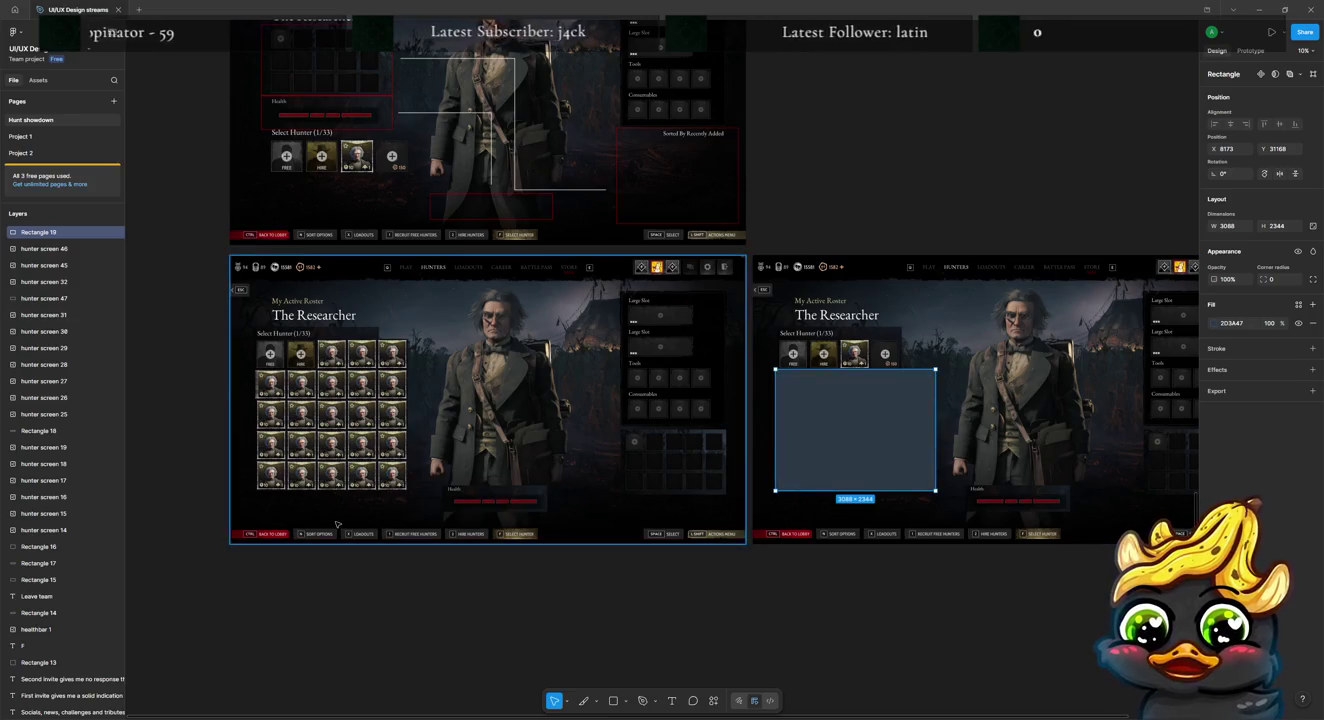
key(ctrl+d)
mouse_move(919, 385)
mouse_down()
mouse_move(384, 488)
mouse_move(286, 530)
mouse_up()
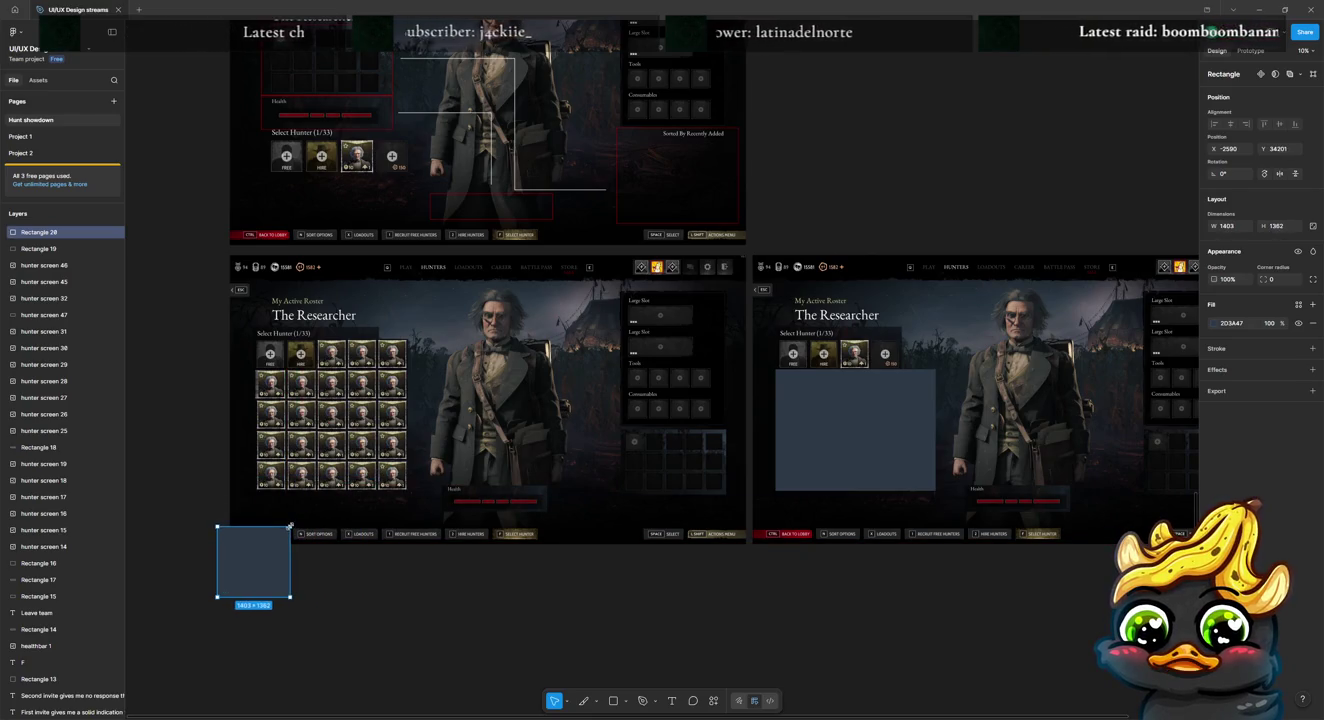
key(Delete)
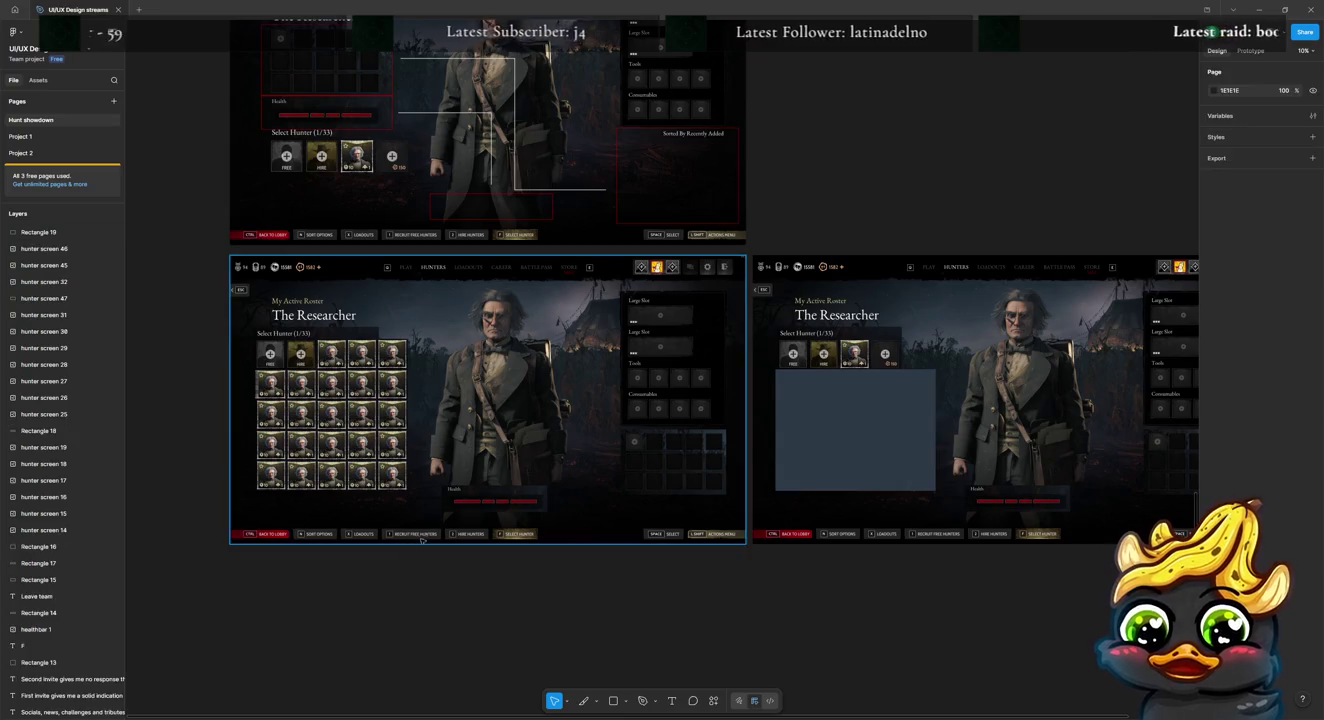
click(408, 541)
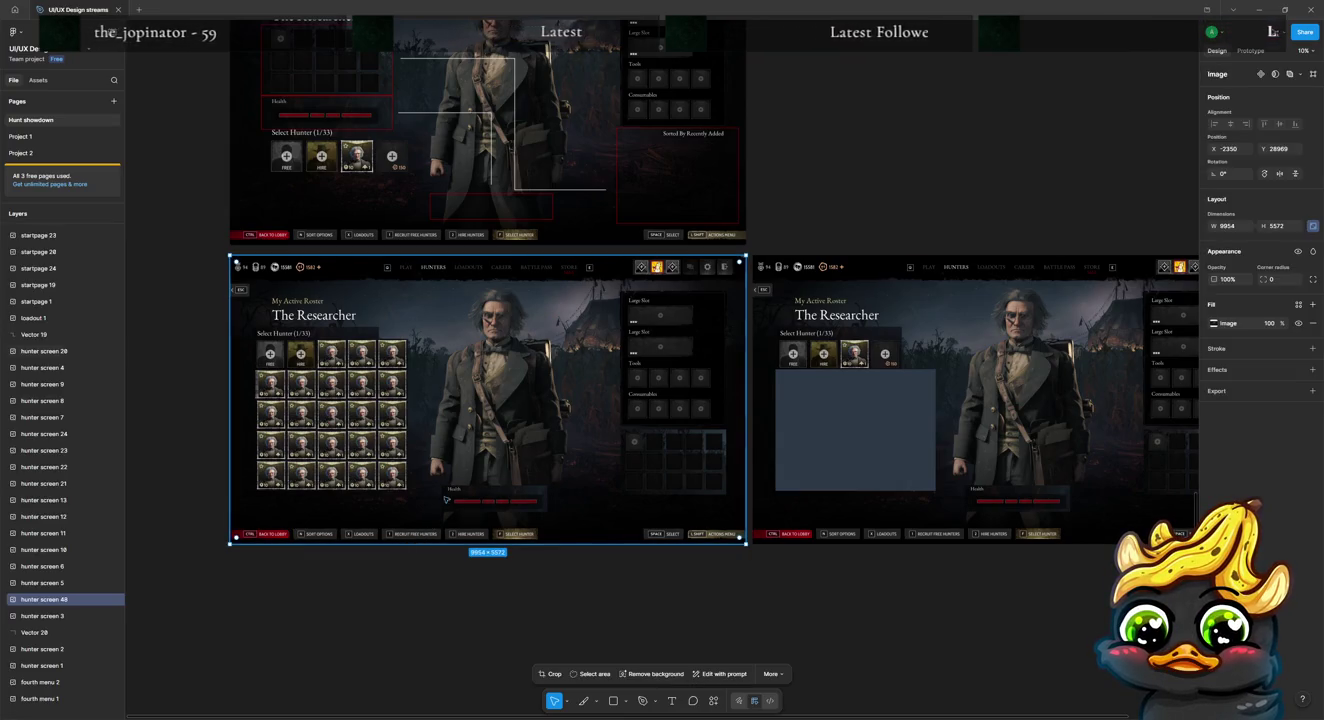
Step: Crop the left screen's bottom prompt strip to begin at Sort Options, snapped to the frame's left edge
double_click(504, 376)
drag(487, 257, 471, 332)
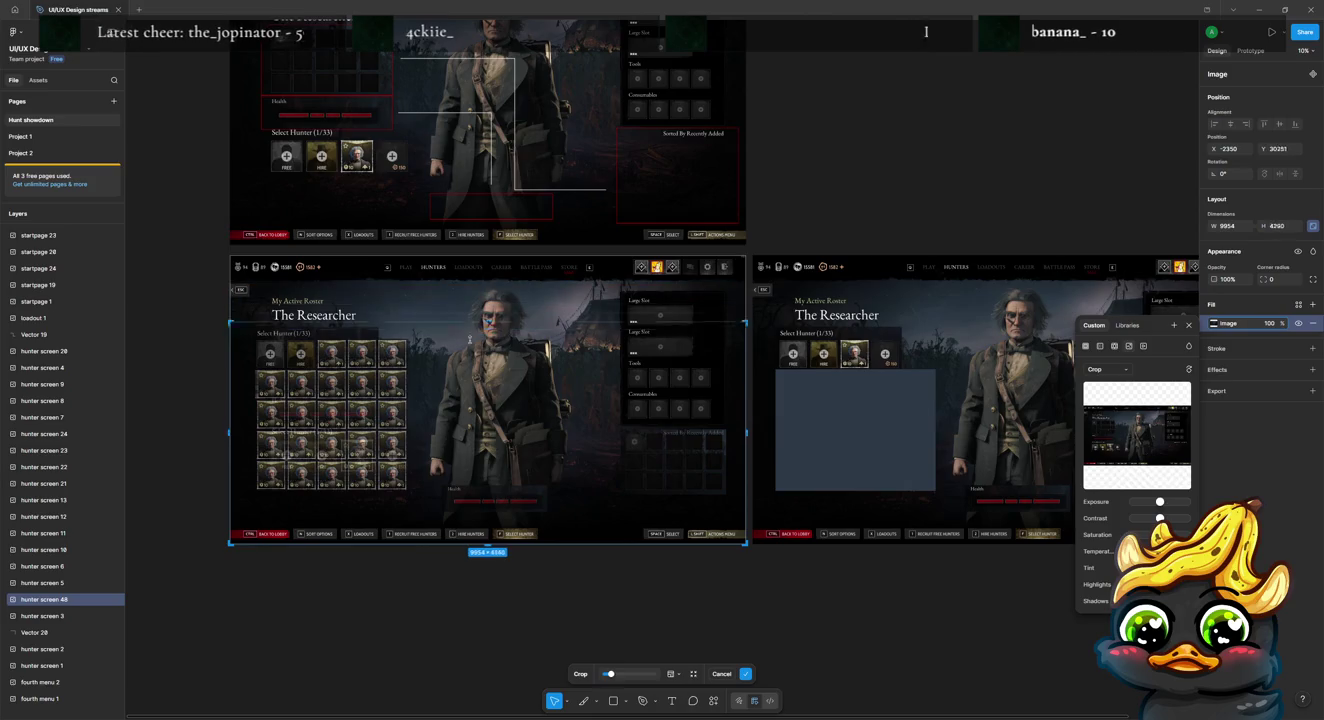
drag(455, 493, 461, 522)
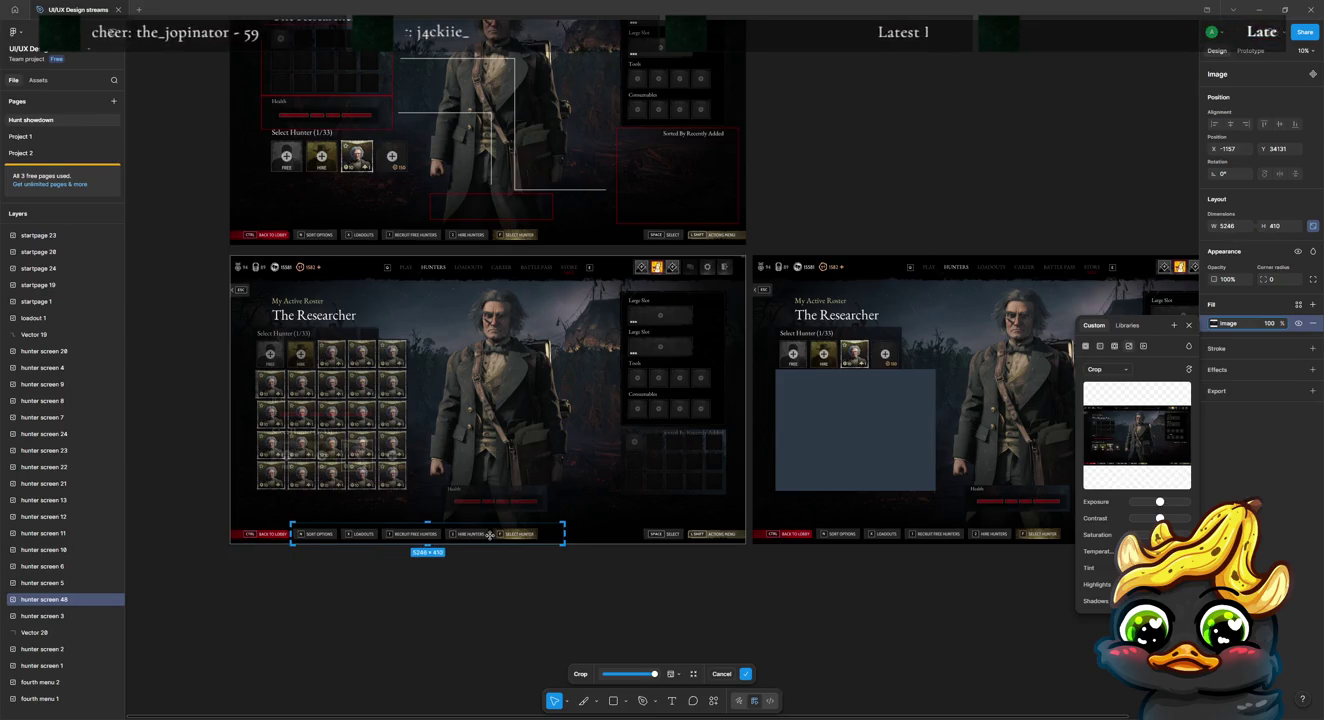
drag(489, 536, 450, 533)
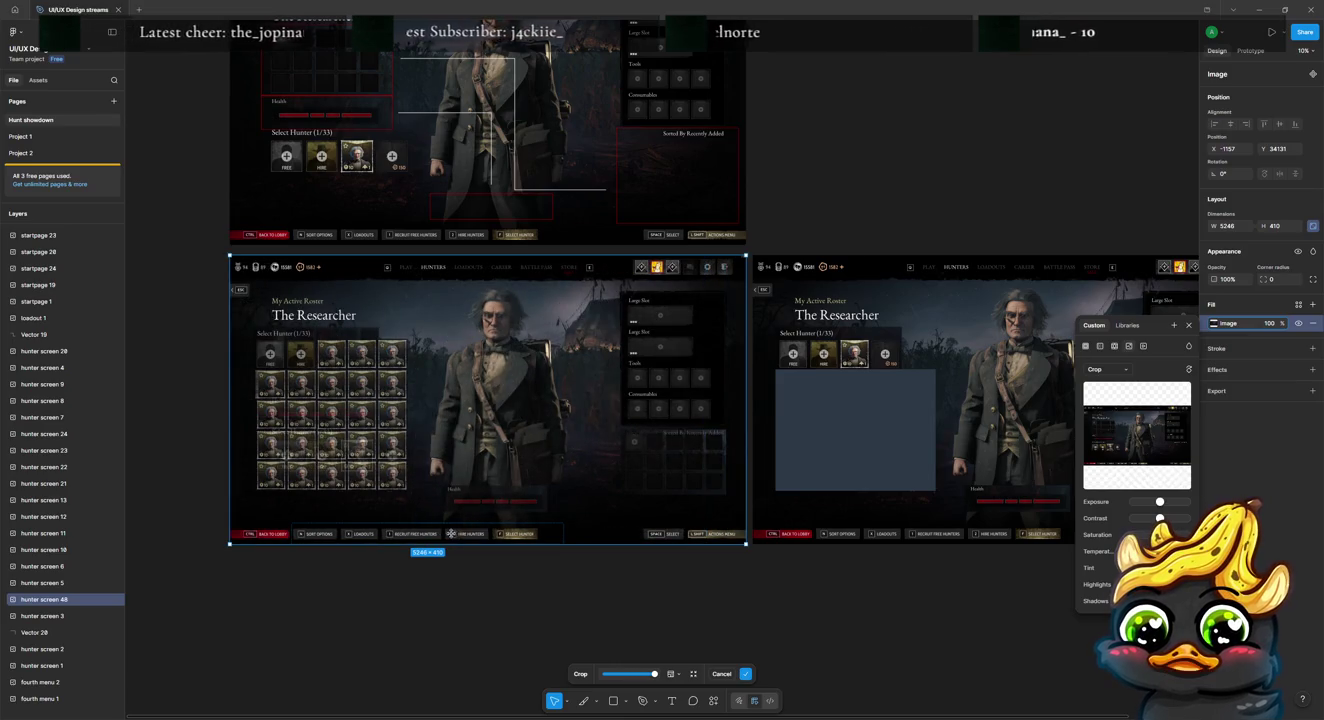
key(Return)
drag(522, 537, 465, 537)
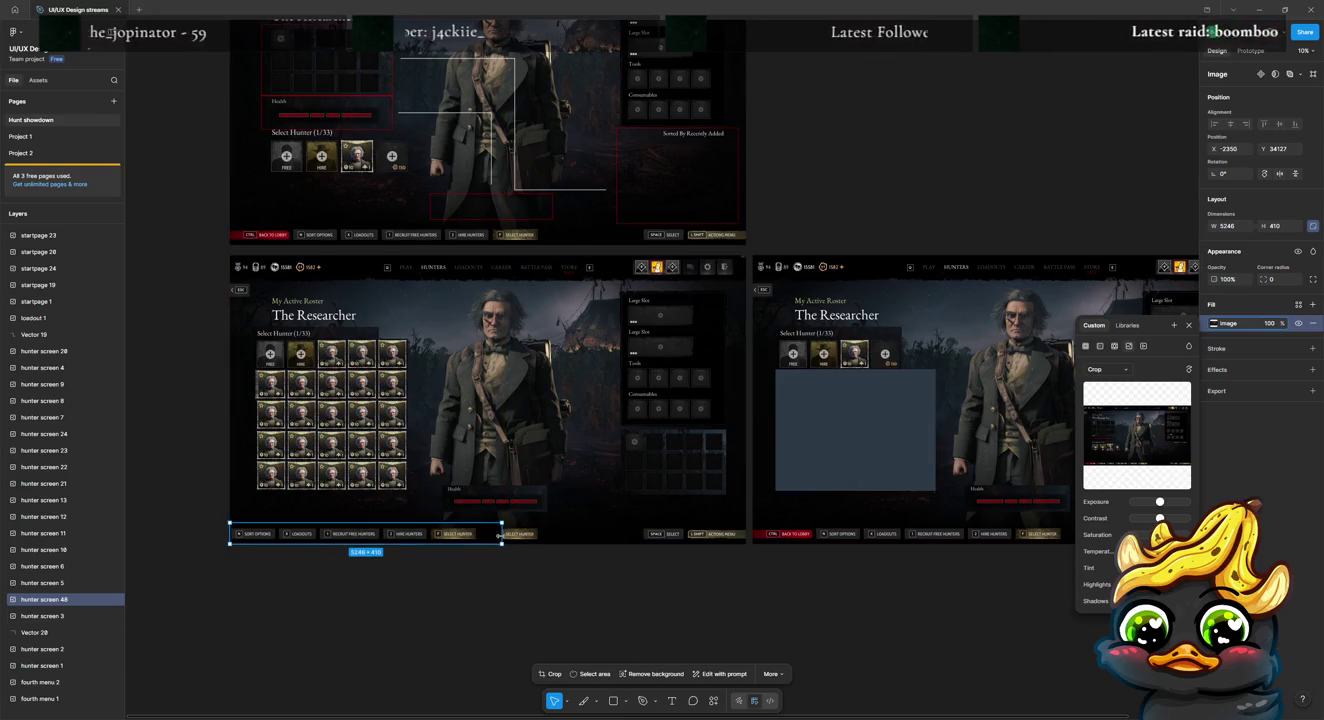
double_click(490, 534)
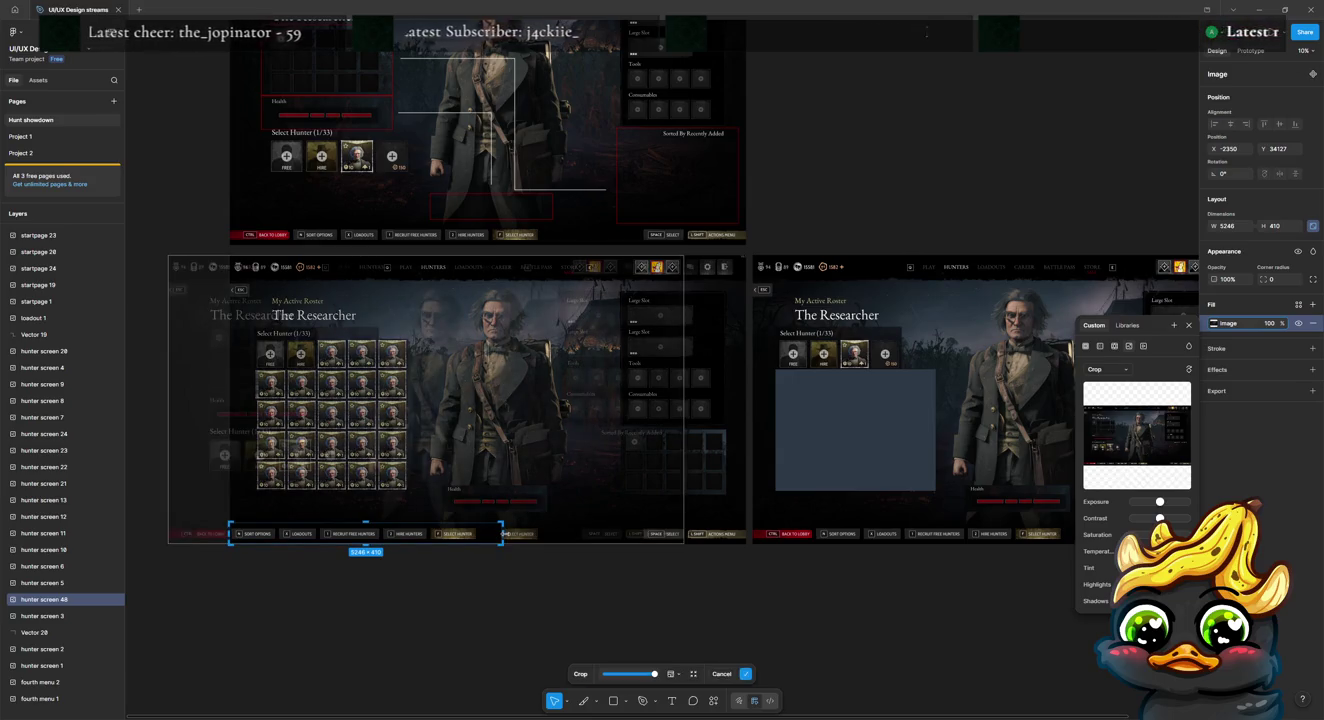
click(534, 594)
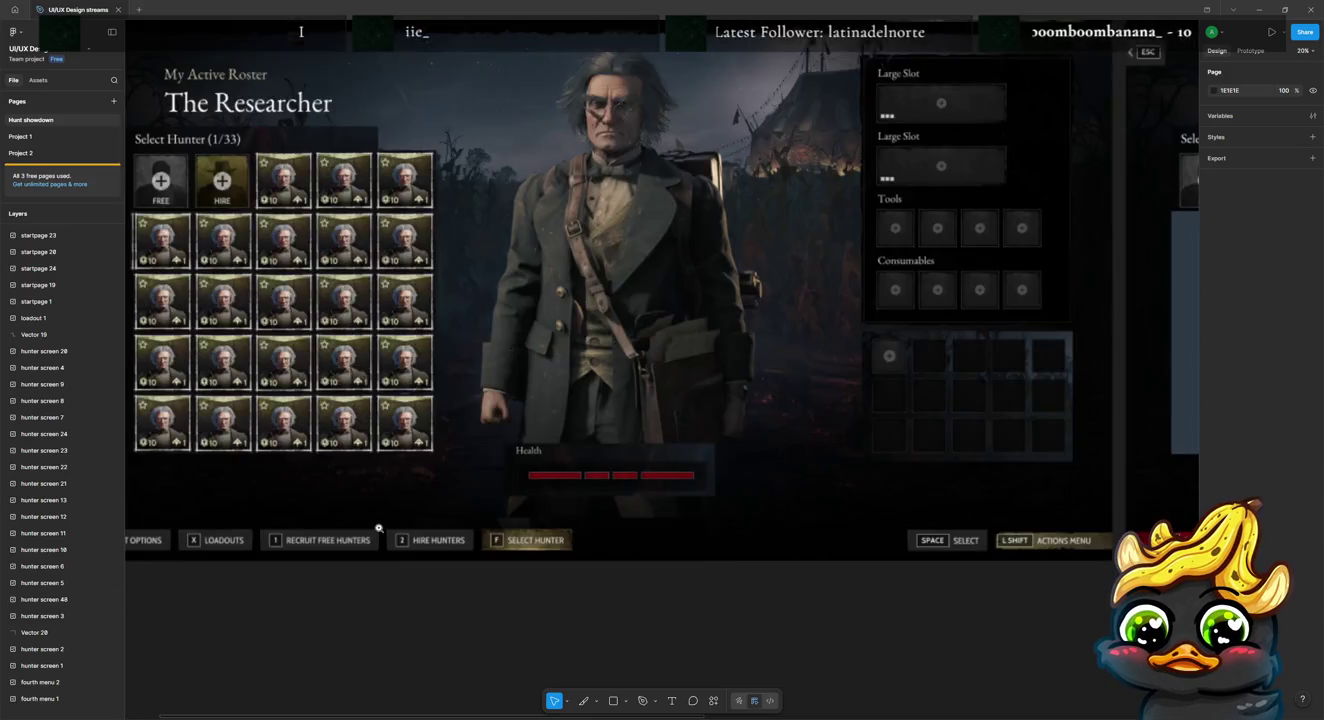
ctrl+scroll(379, 528, up, 5)
Step: Marquee-select every piece of the lobby mockup's top navigation bar
drag(431, 640, 527, 609)
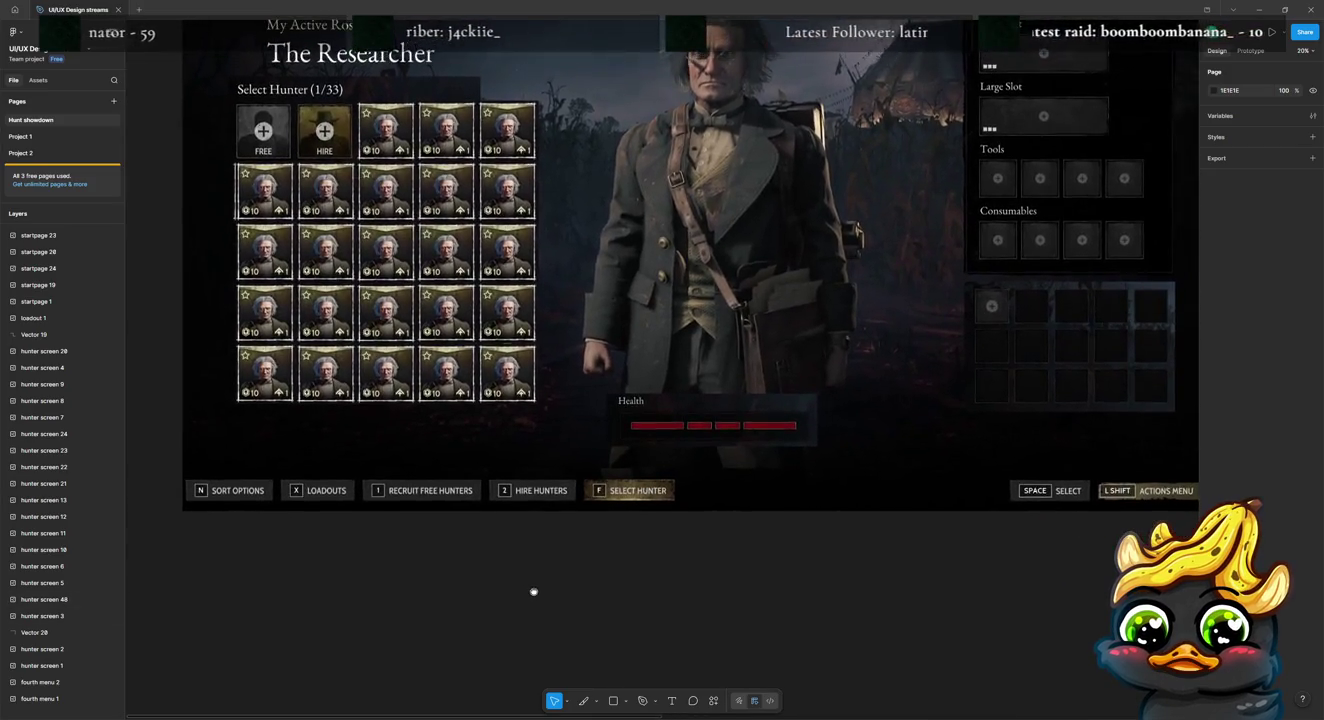
click(491, 524)
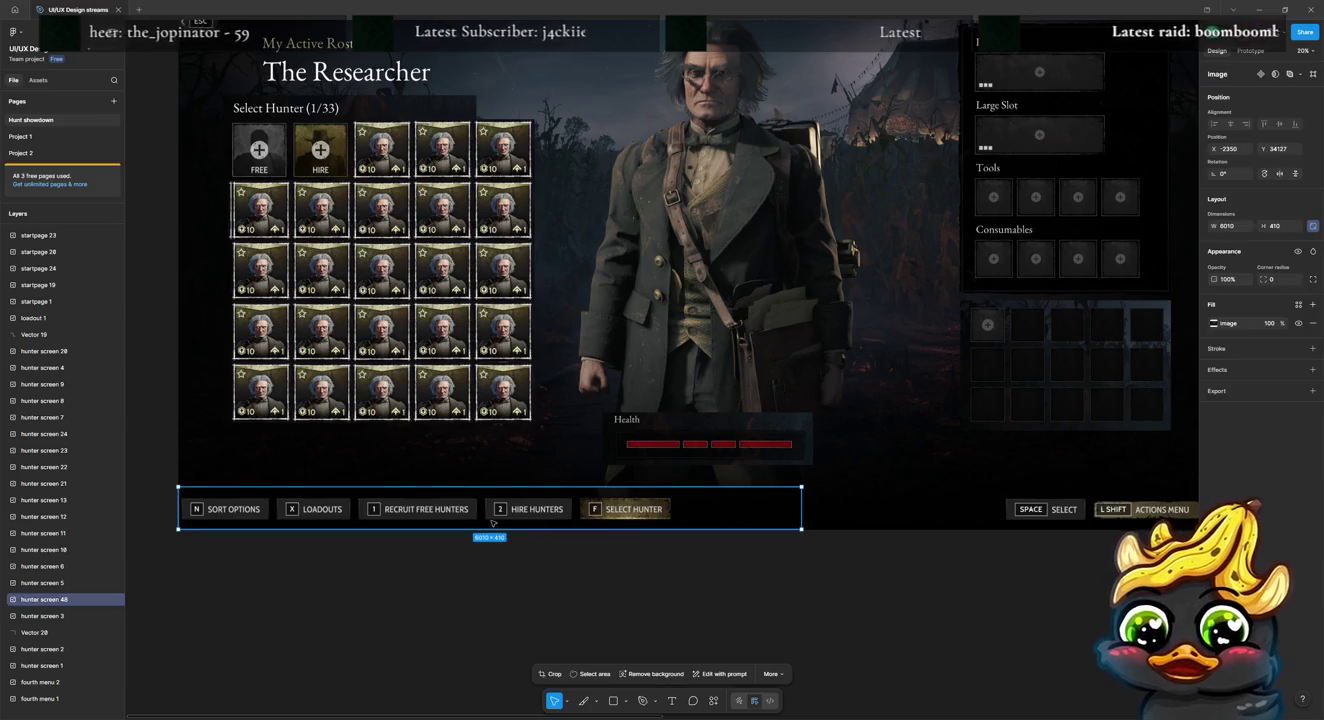
scroll(170, 115, up, 2)
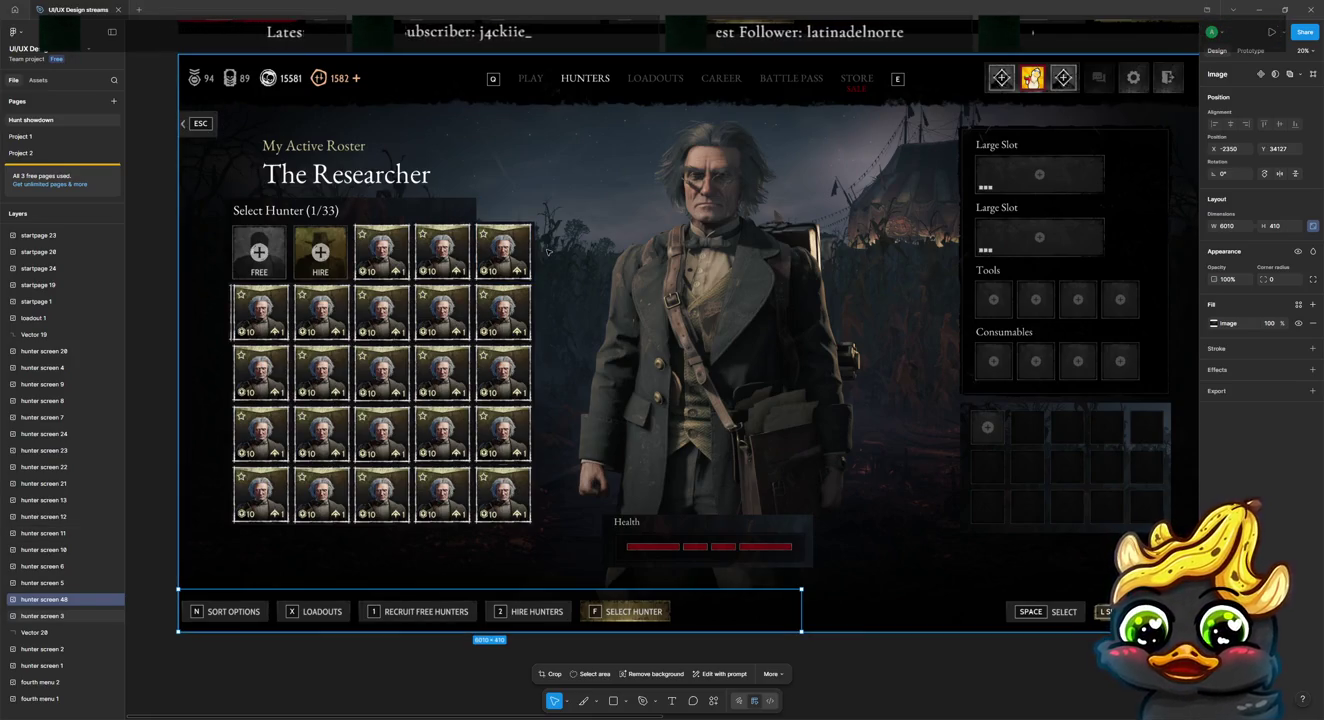
scroll(540, 255, up, 1)
scroll(538, 300, up, 5)
scroll(537, 319, up, 5)
scroll(536, 341, up, 5)
scroll(536, 346, up, 5)
scroll(537, 353, up, 5)
scroll(538, 363, up, 5)
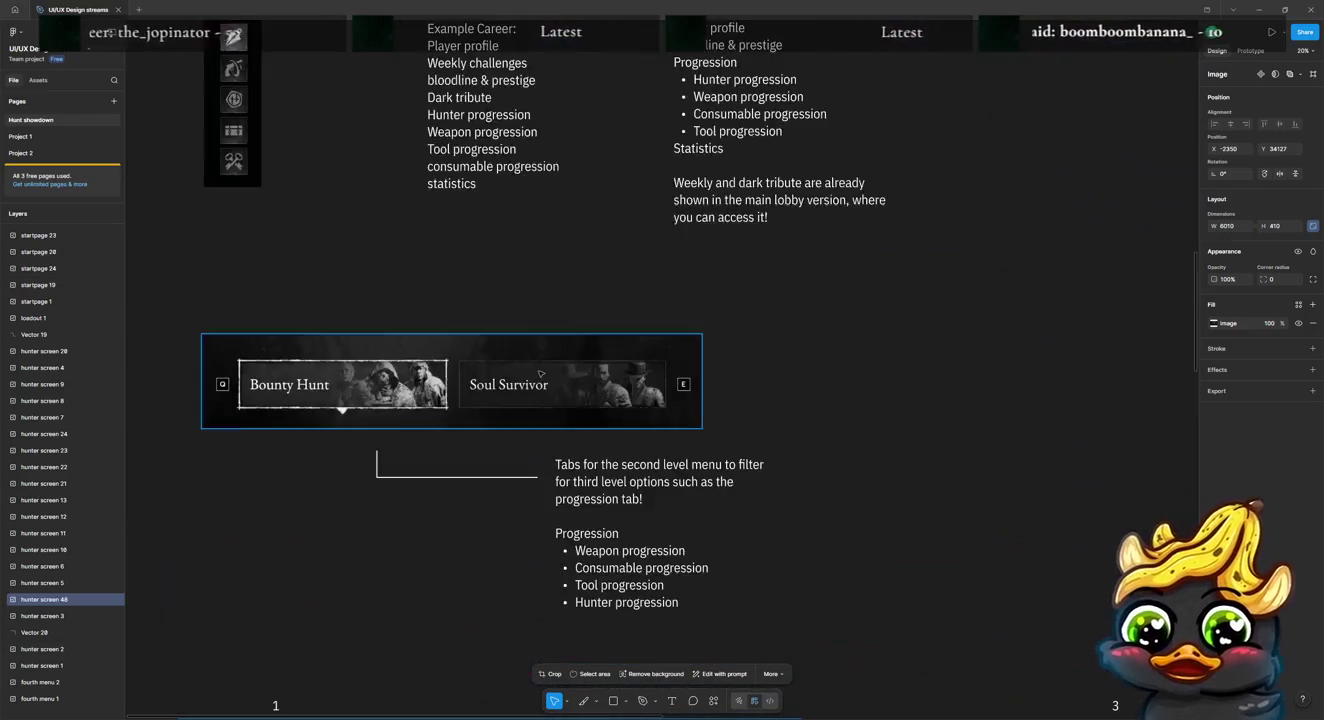
scroll(539, 371, up, 5)
scroll(541, 372, up, 5)
mouse_move(189, 335)
mouse_down()
mouse_move(1226, 281)
mouse_move(841, 316)
mouse_move(210, 330)
mouse_move(252, 321)
mouse_up()
Step: Navigate back down to the Researcher roster frames
scroll(330, 350, down, 4)
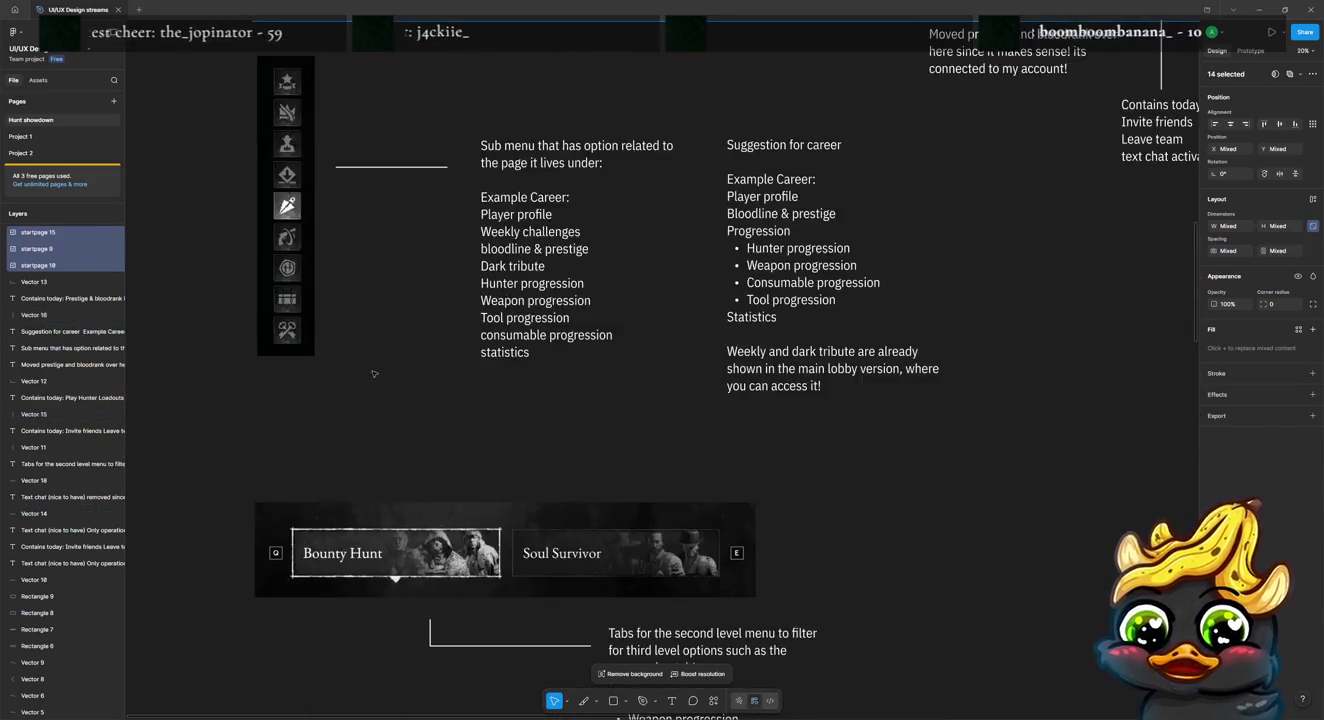
scroll(393, 372, down, 4)
scroll(401, 374, down, 5)
scroll(401, 374, down, 5)
scroll(435, 377, down, 3)
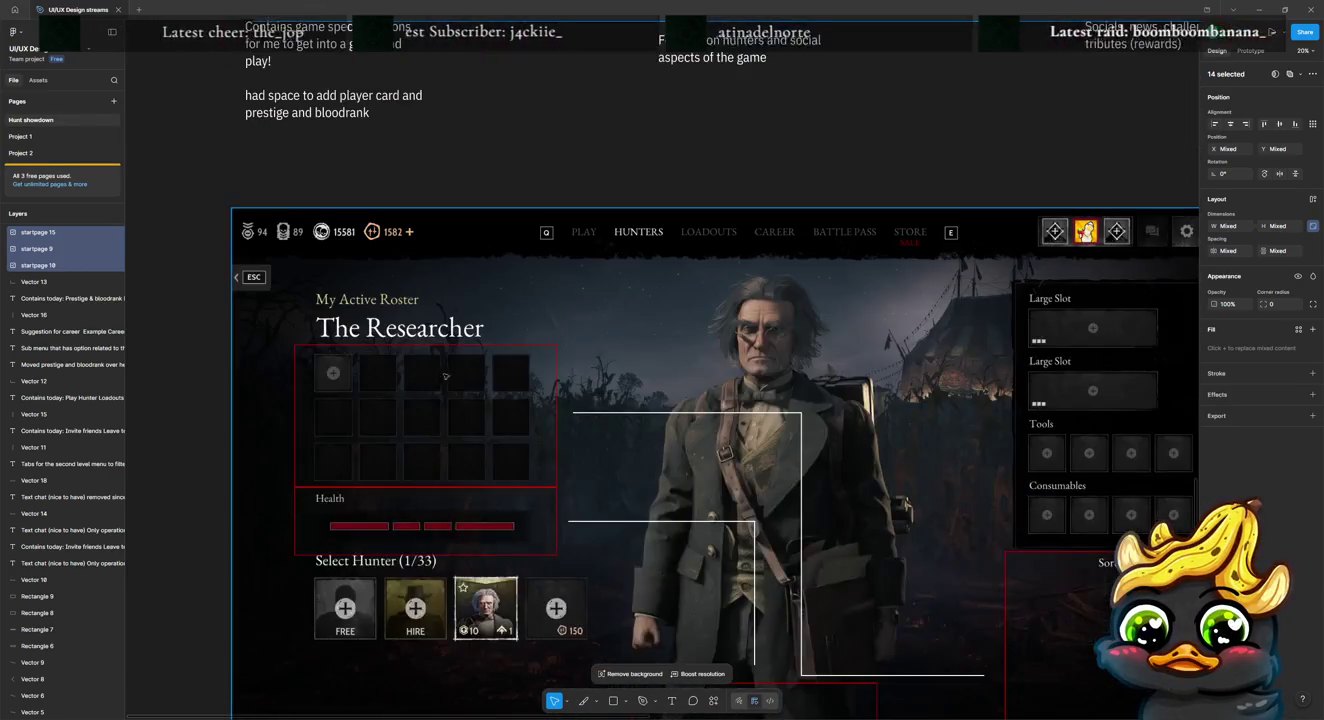
scroll(764, 513, down, 5)
scroll(799, 490, down, 3)
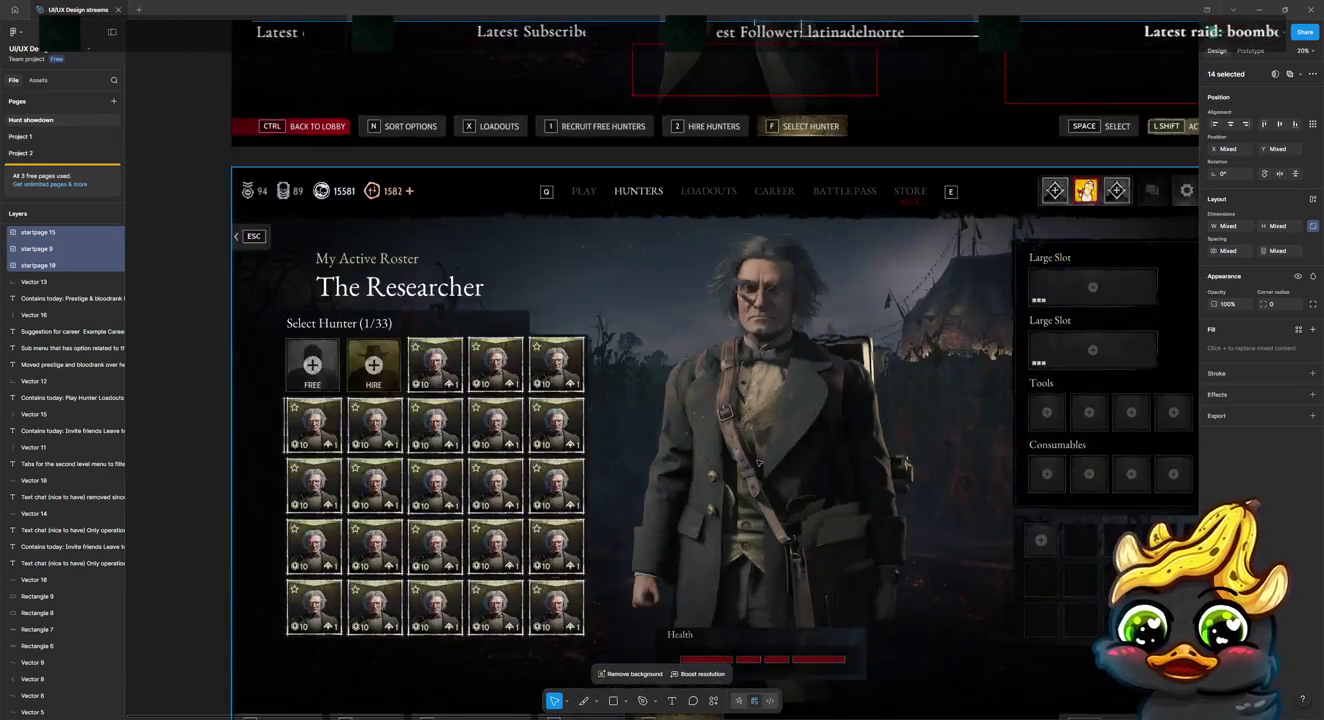
scroll(838, 467, down, 3)
scroll(780, 455, right, 3)
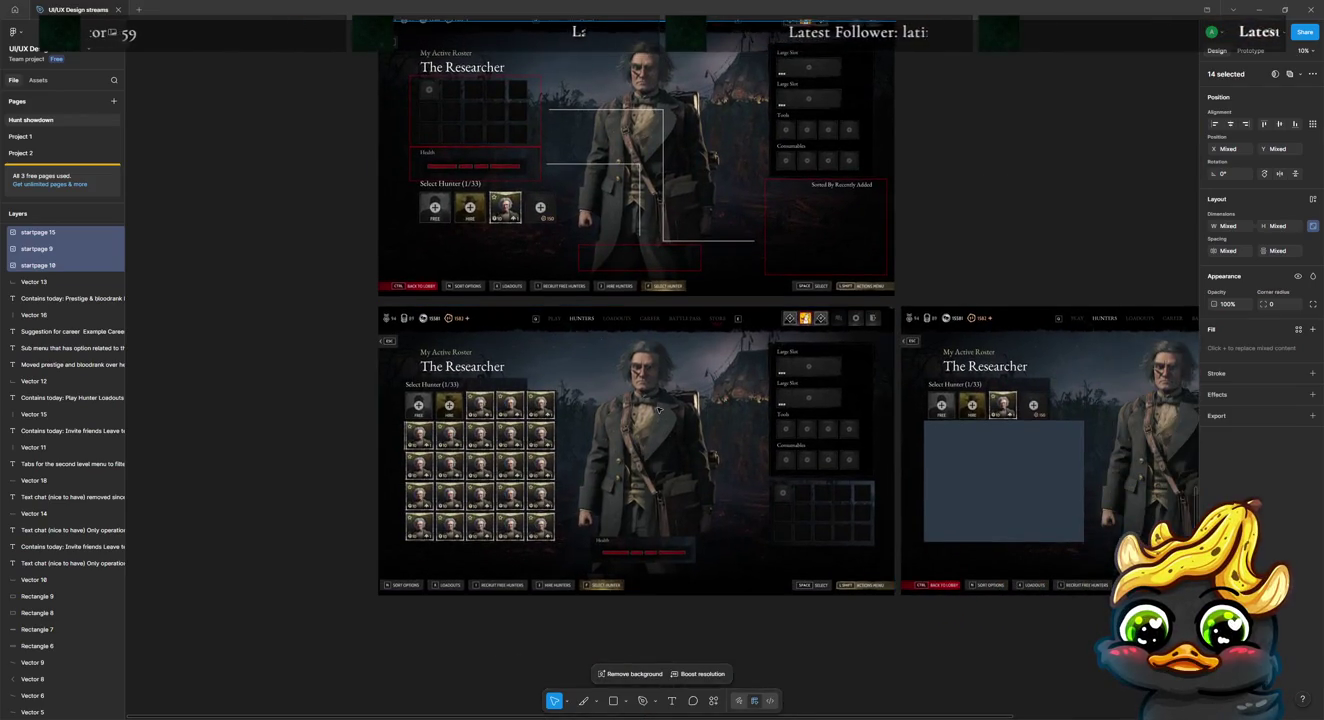
Step: Paste the lobby navigation bar into the full-grid roster frame, move it to the top and group it
click(659, 409)
key(ctrl+v)
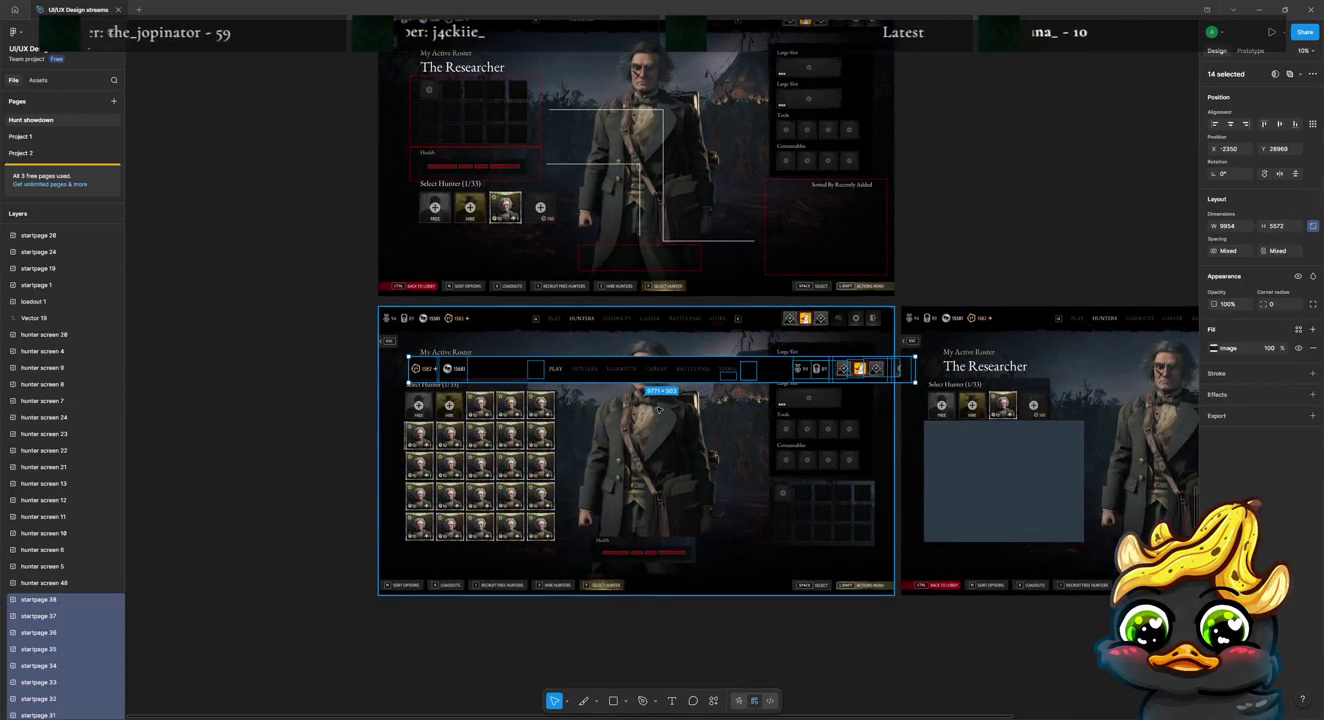
drag(644, 377, 614, 331)
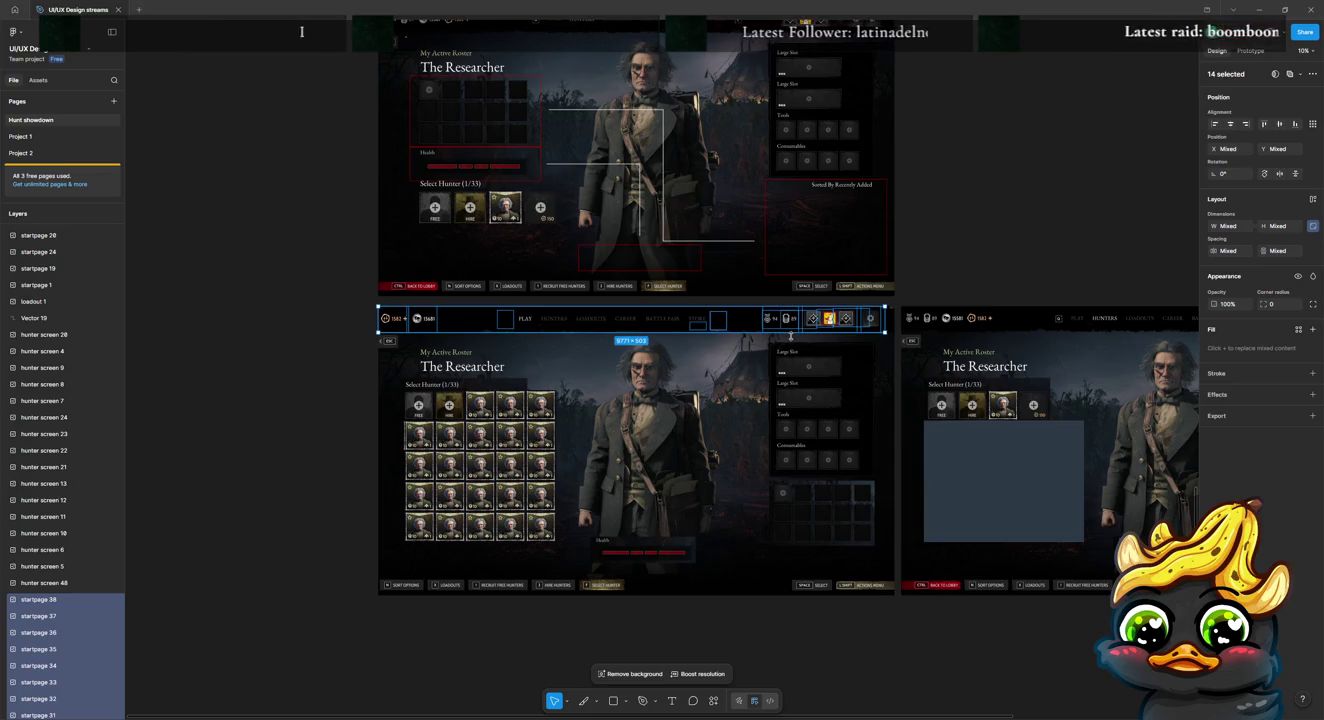
key(ctrl+g)
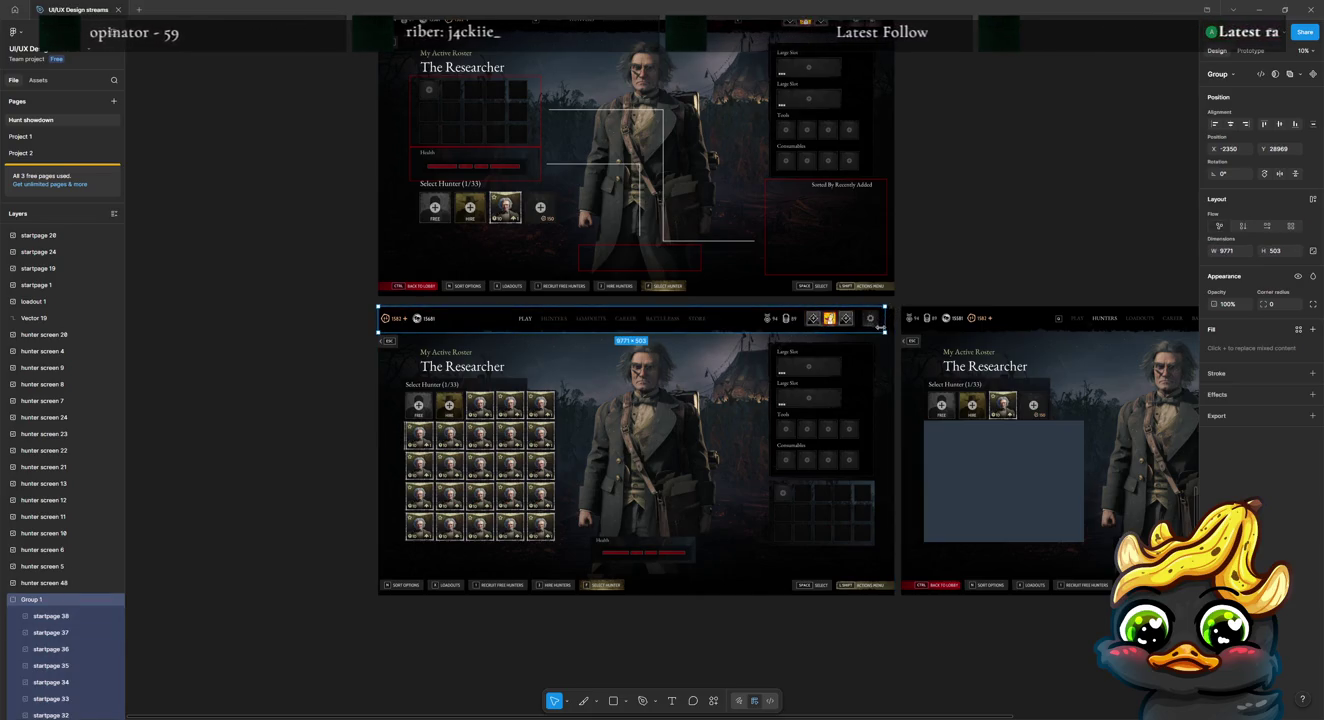
scroll(878, 326, up, 3)
drag(890, 283, 910, 277)
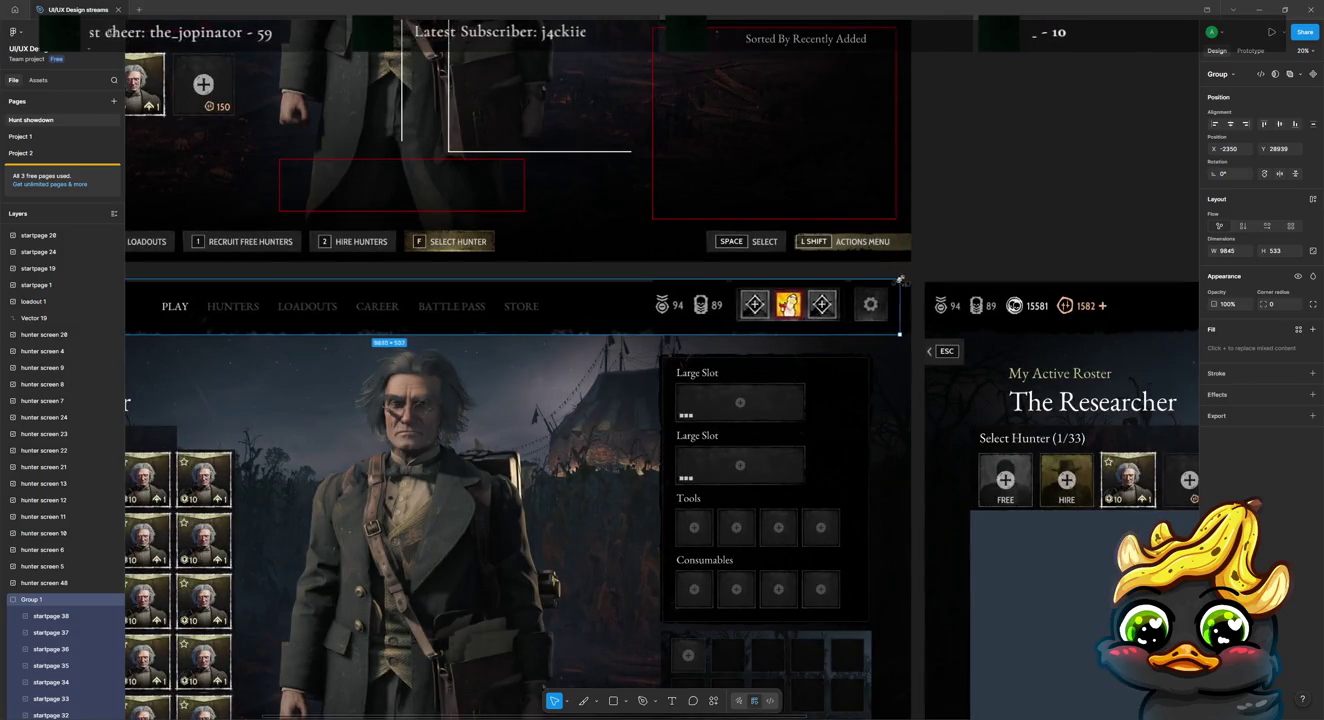
click(965, 237)
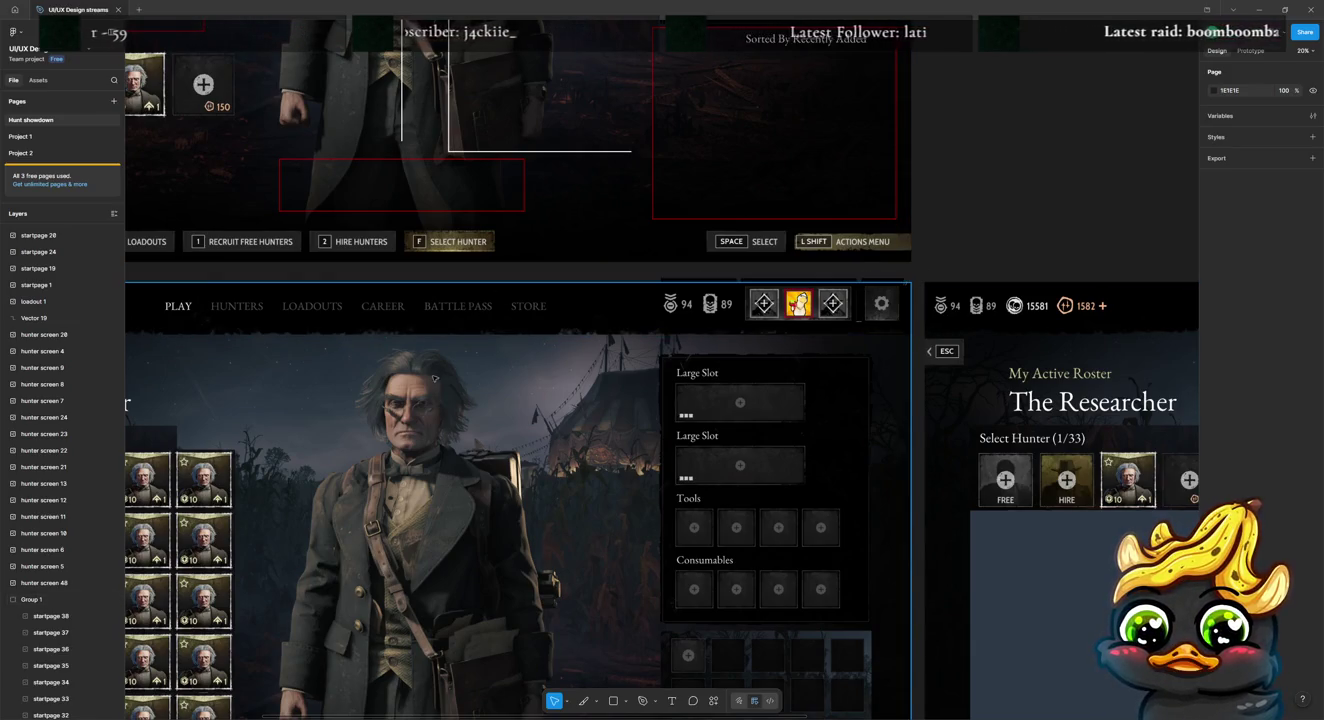
Step: Resize the navigation bar group to the frame's width and nudge it flush with the top edge
scroll(440, 449, down, 3)
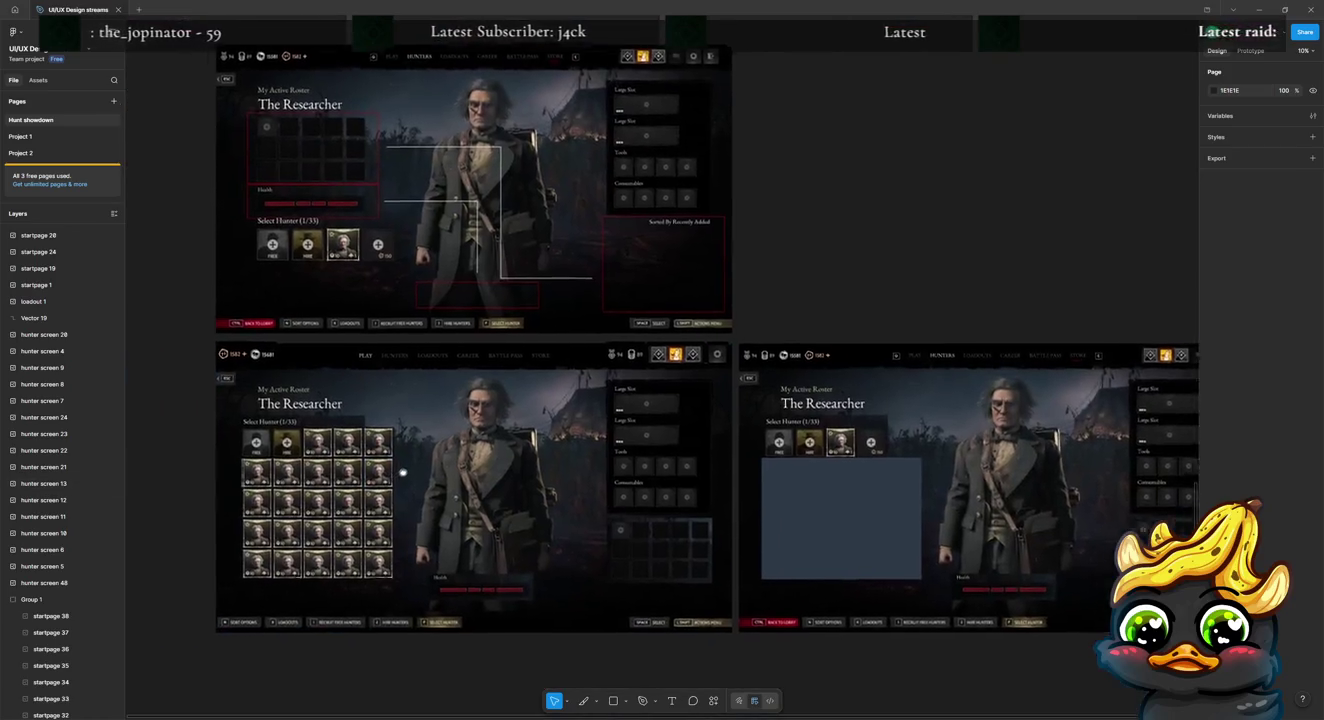
scroll(420, 379, left, 3)
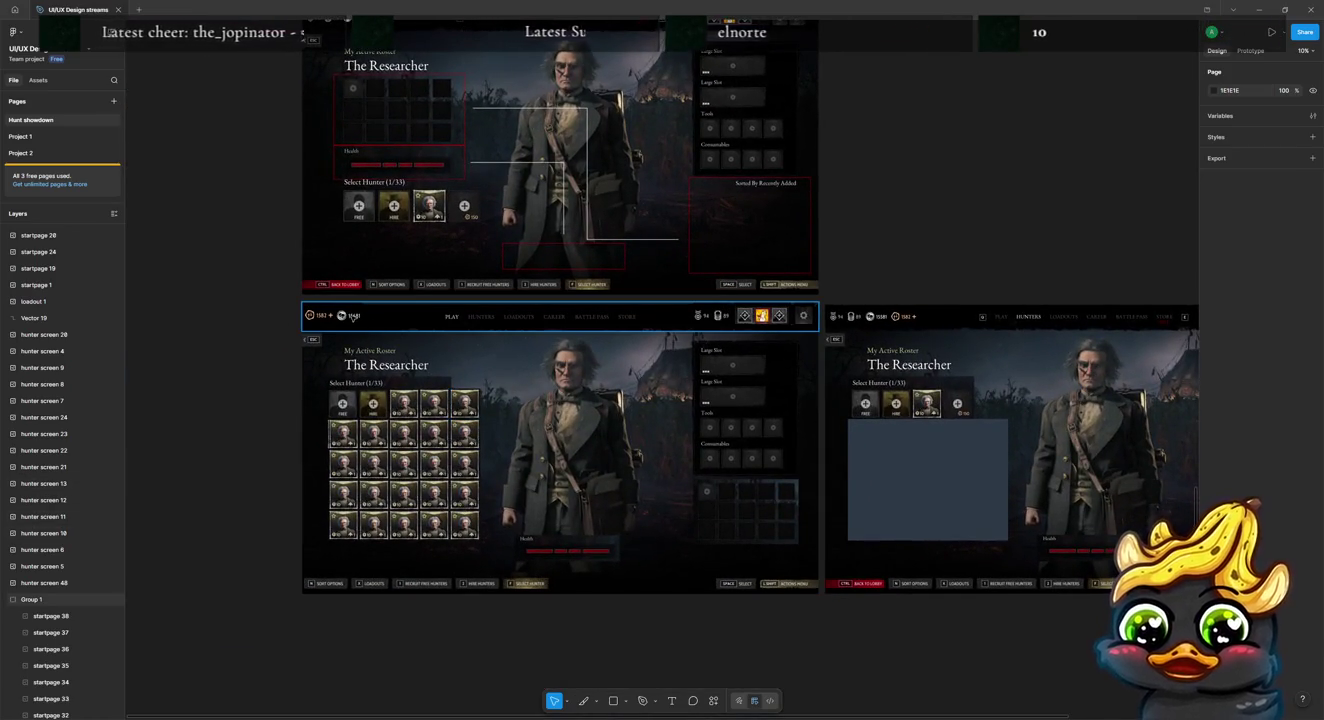
click(352, 318)
drag(820, 302, 812, 302)
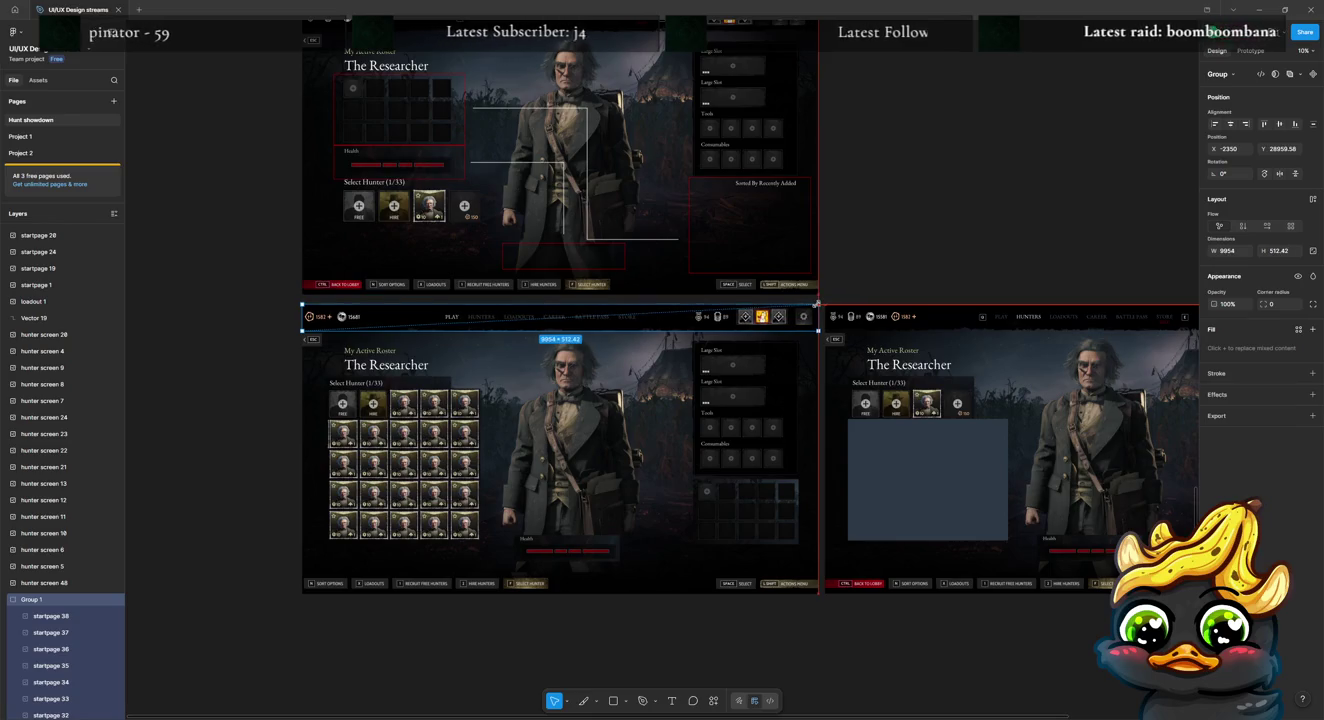
key(Escape)
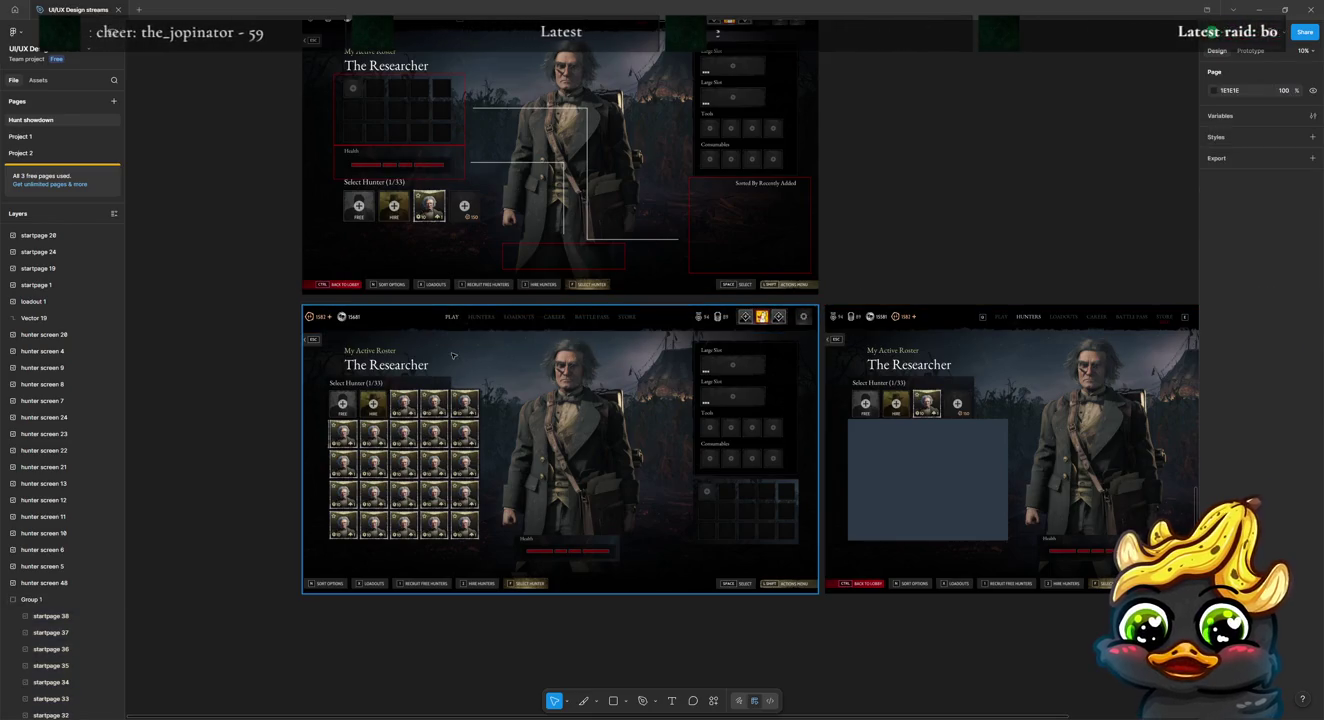
scroll(448, 355, up, 3)
click(437, 315)
drag(437, 316, 438, 312)
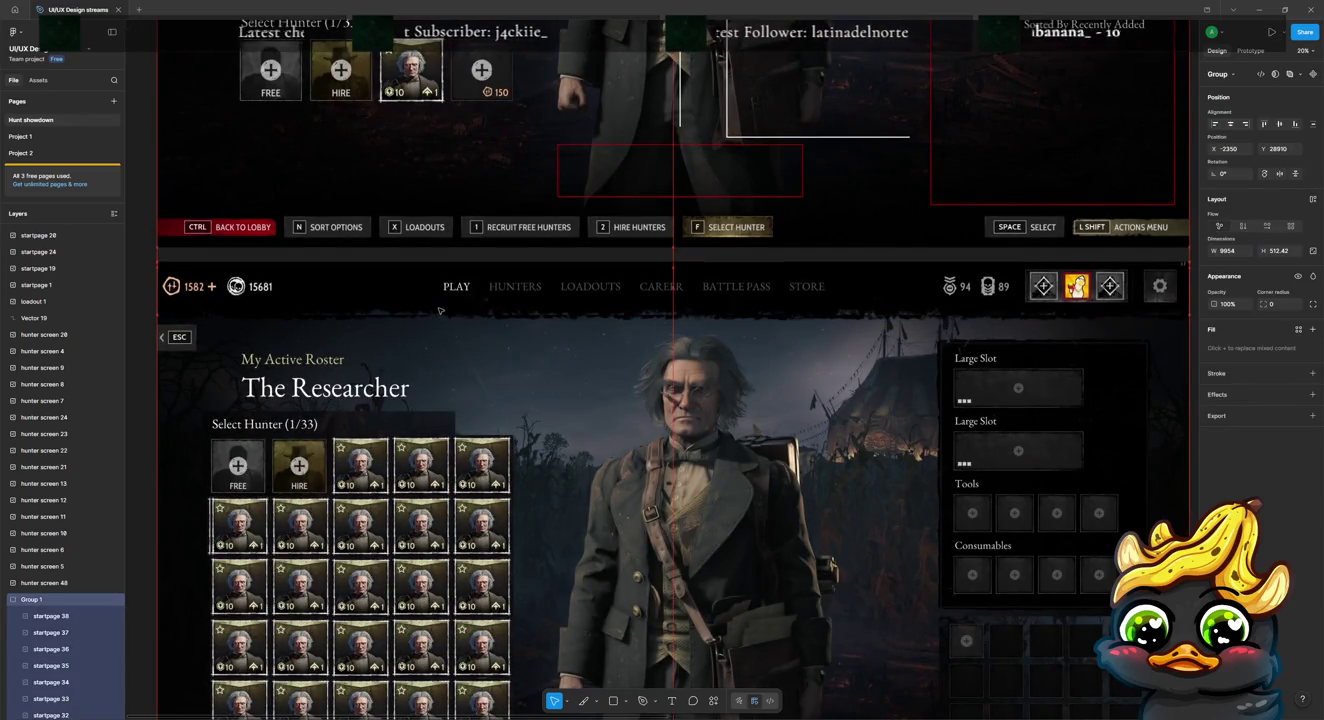
drag(437, 311, 509, 333)
scroll(509, 333, down, 1)
key(Escape)
scroll(300, 420, down, 1)
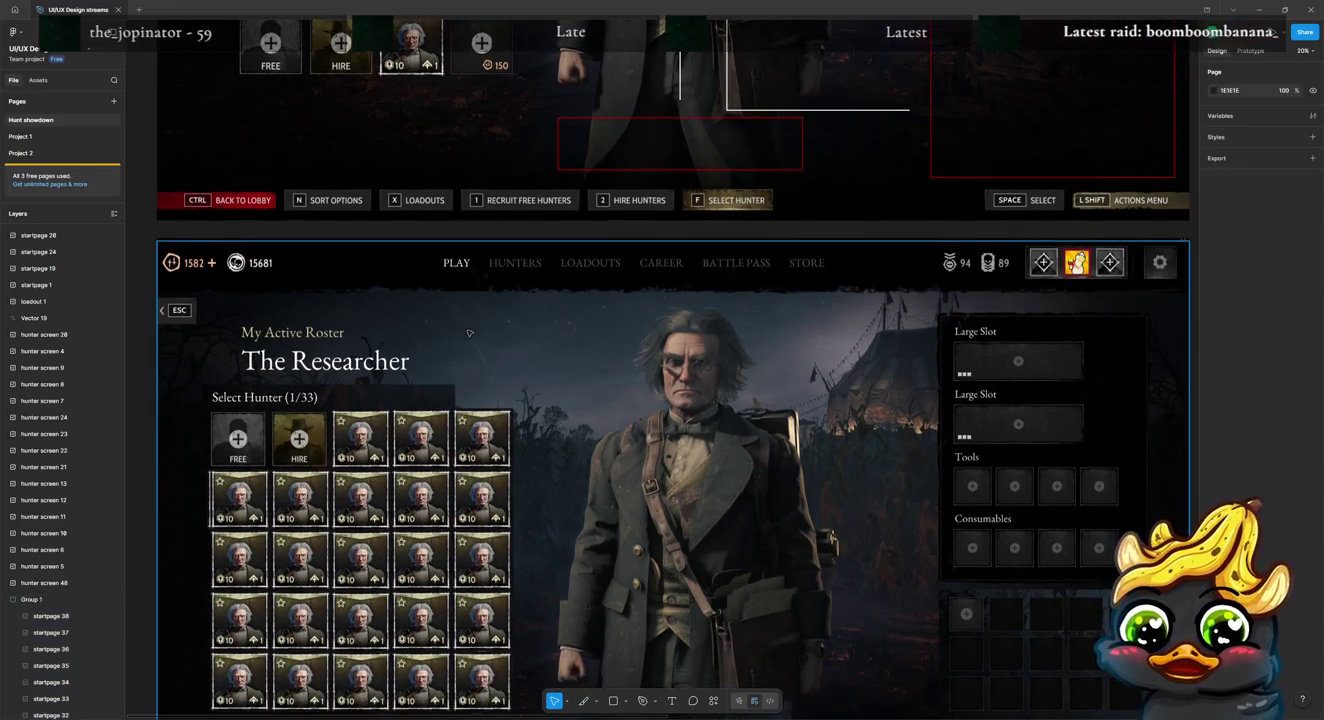
scroll(136, 496, down, 1)
scroll(136, 493, down, 1)
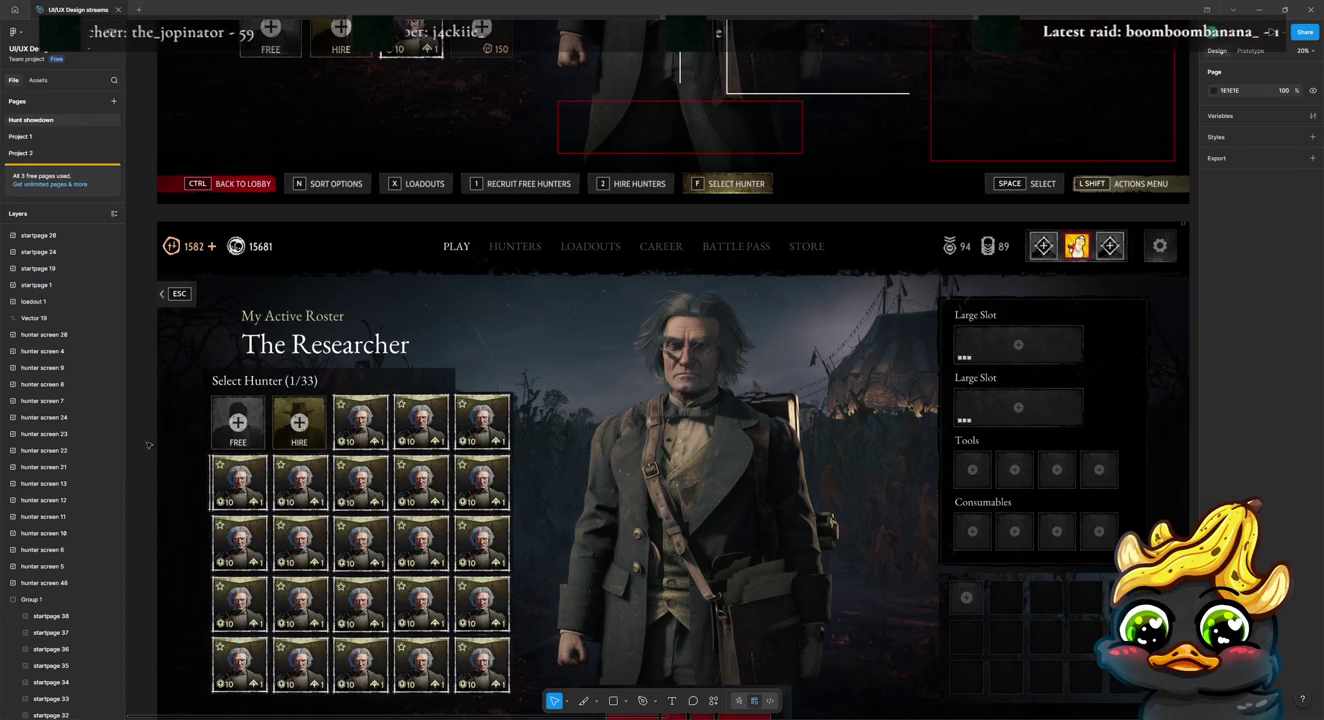
scroll(146, 450, down, 5)
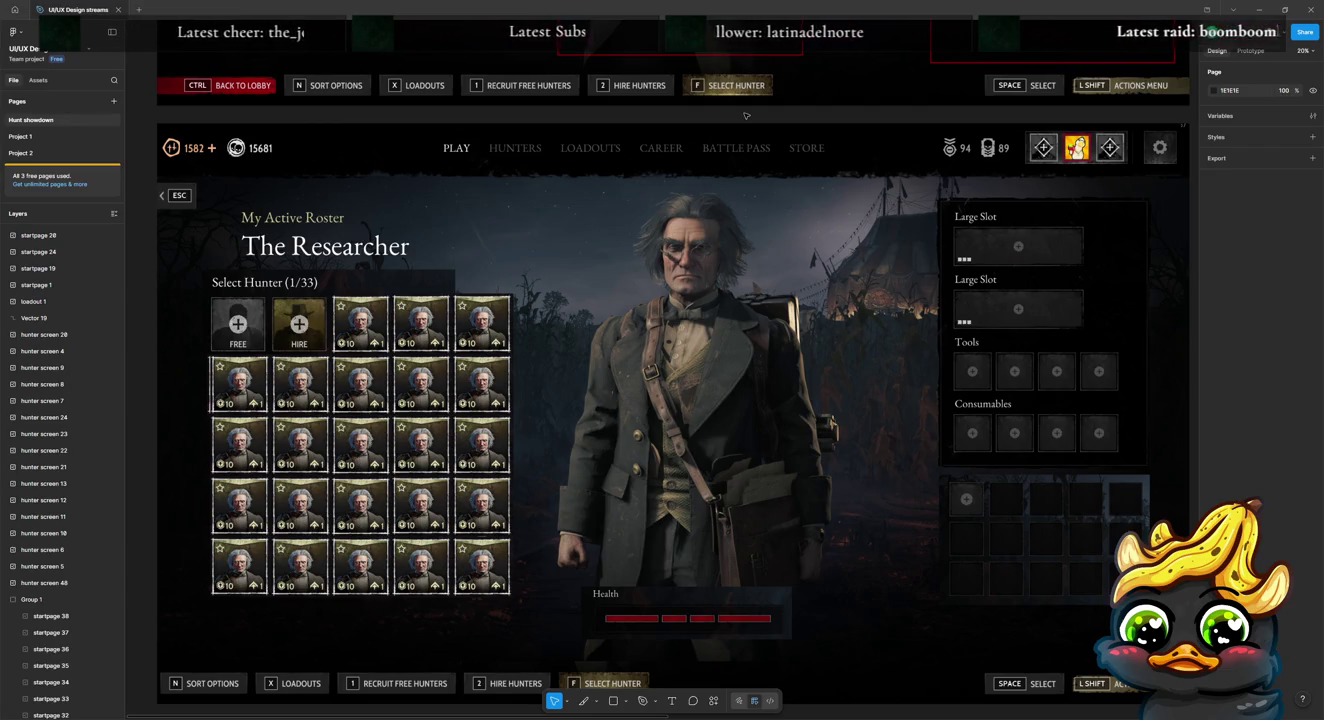
scroll(865, 216, down, 1)
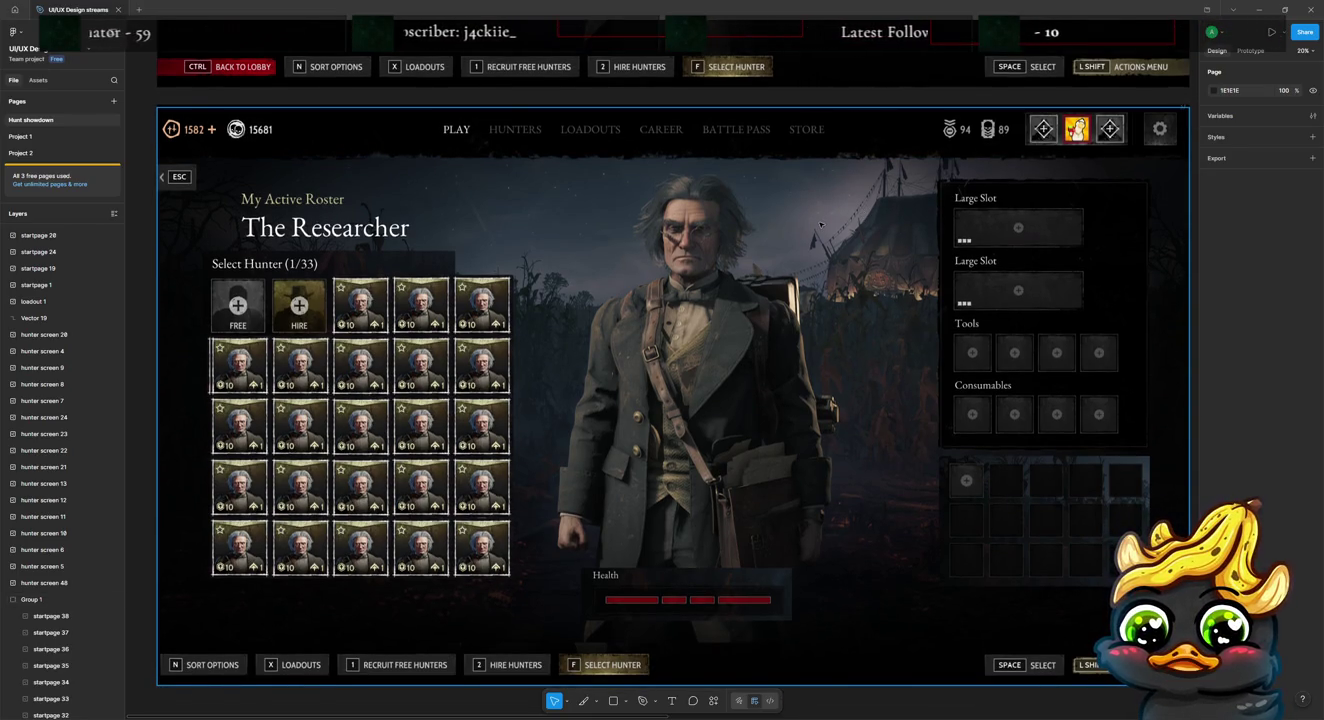
scroll(812, 230, right, 8)
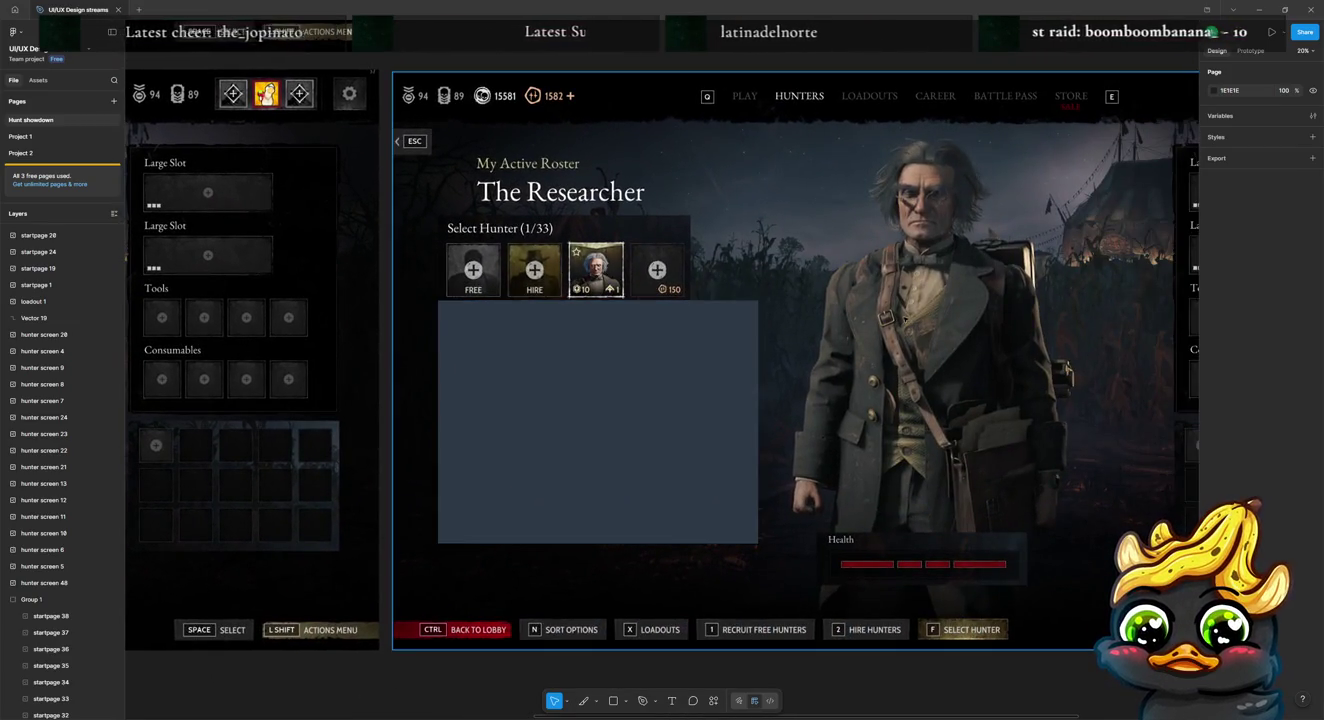
Step: Delete the four stray hunter screen pieces, then the Health bar and inventory grid
drag(565, 76, 950, 473)
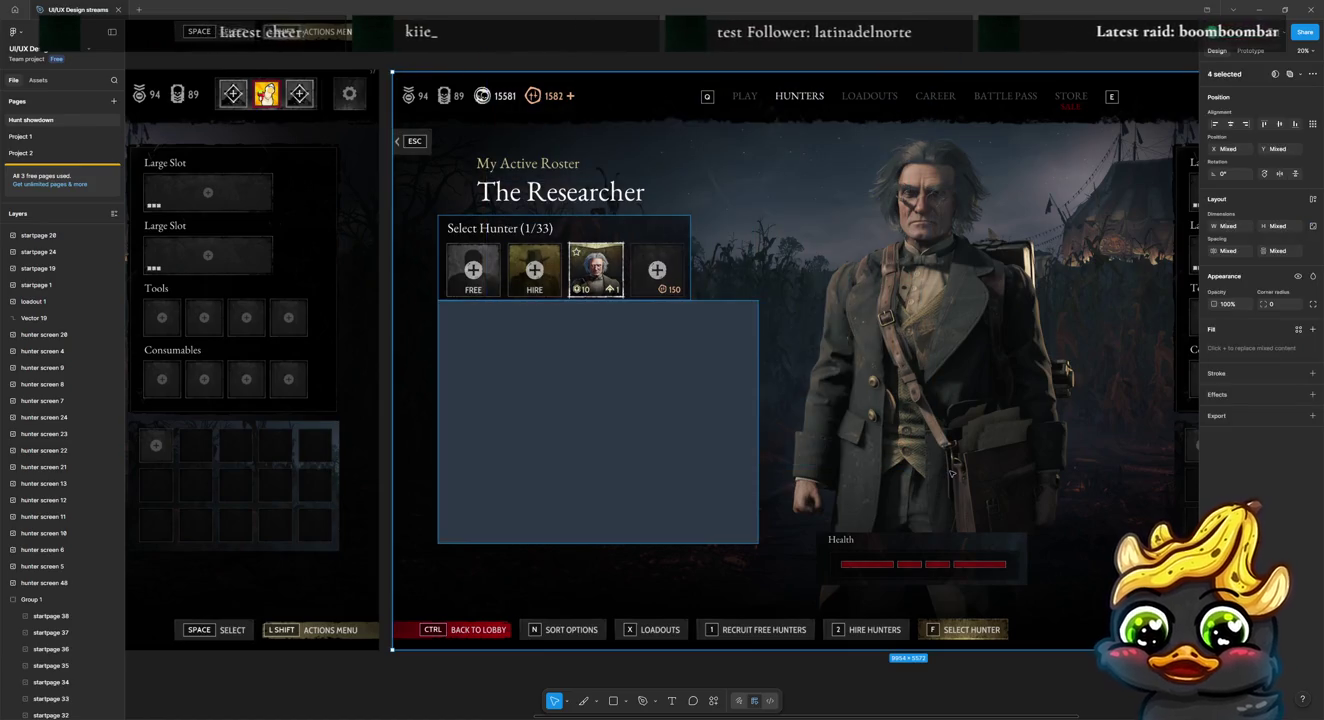
key(Delete)
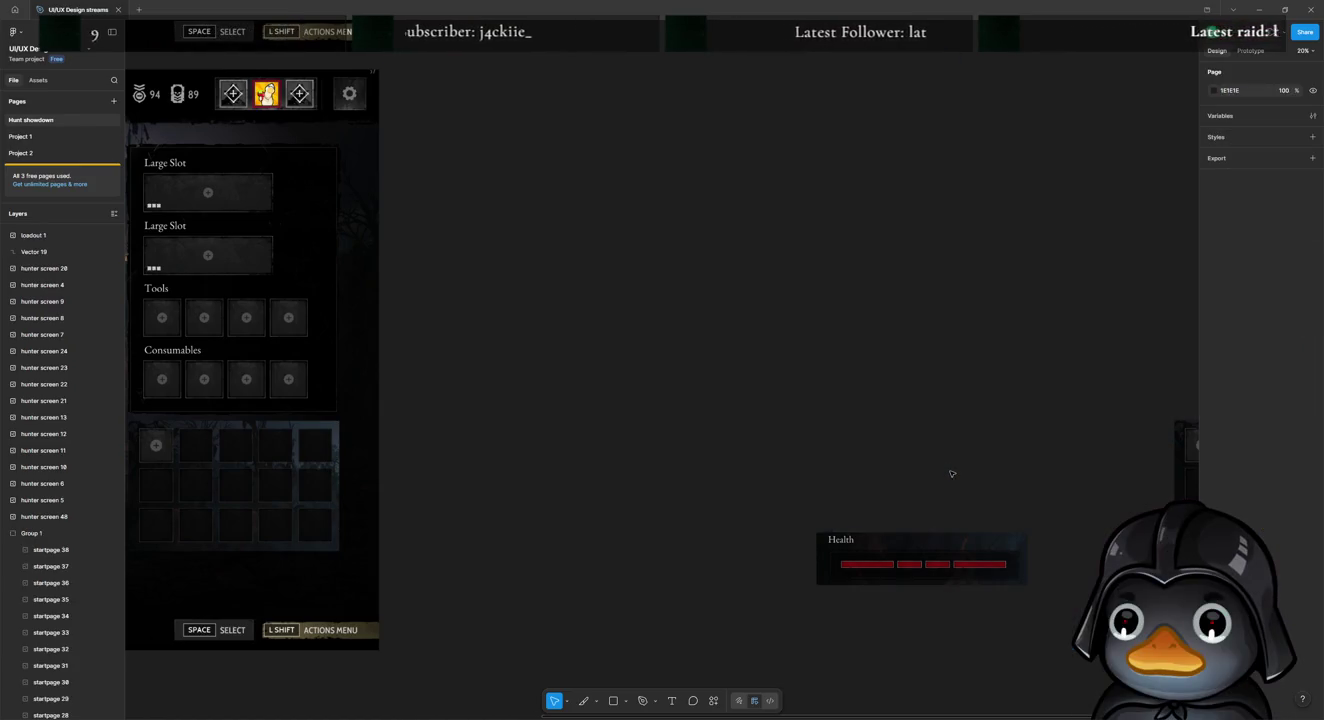
drag(780, 356, 1189, 600)
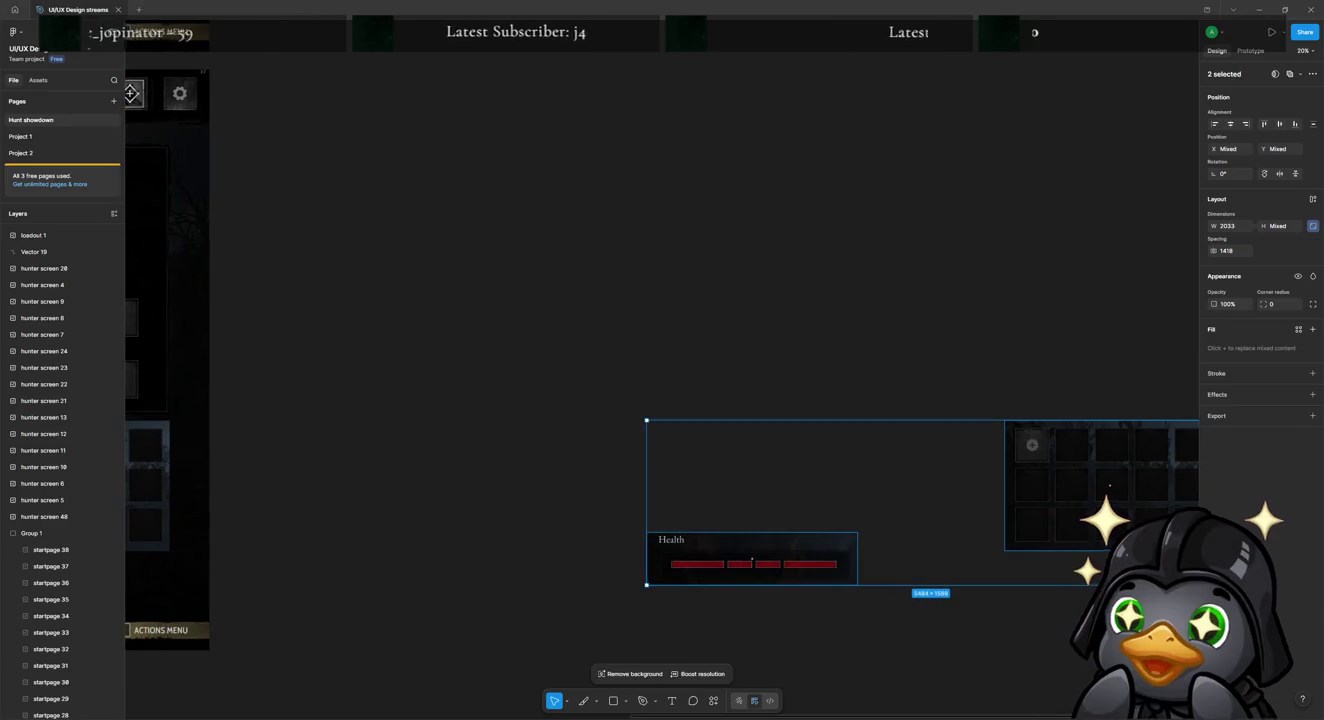
key(Delete)
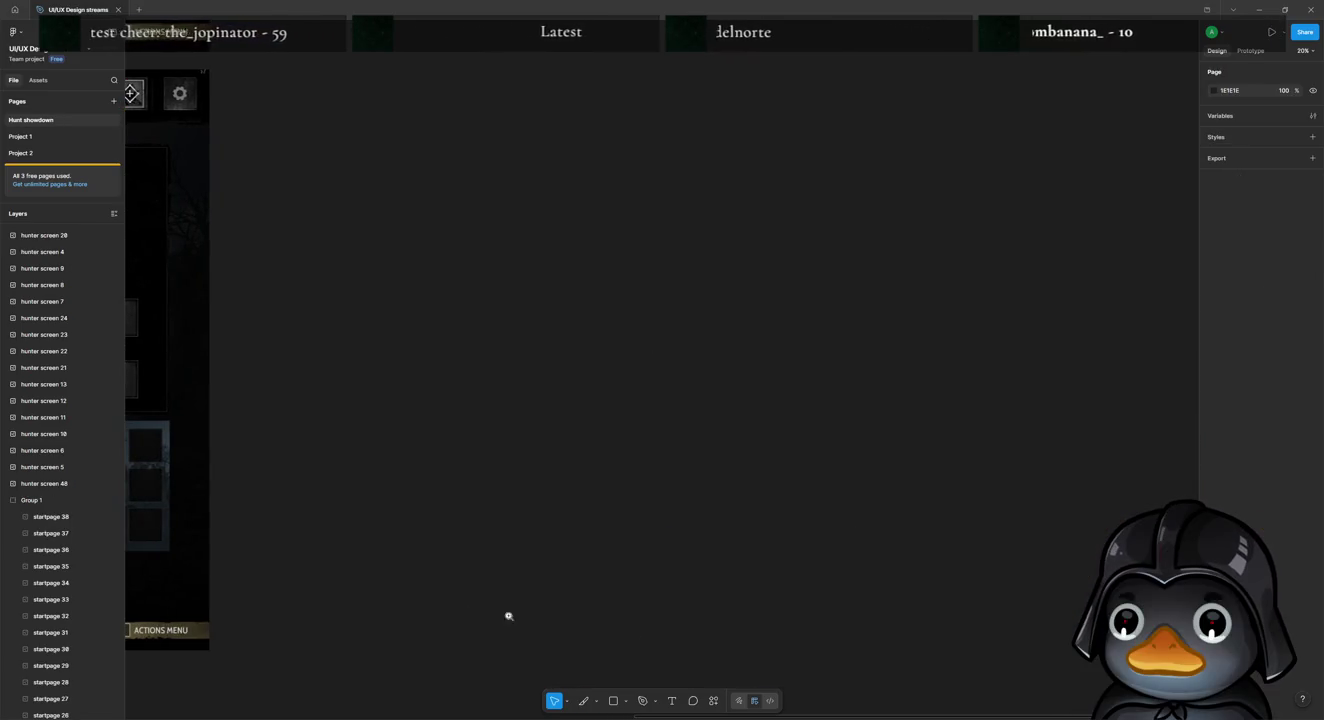
scroll(269, 544, down, 3)
mouse_move(269, 544)
mouse_down()
mouse_move(858, 560)
mouse_move(803, 604)
mouse_up()
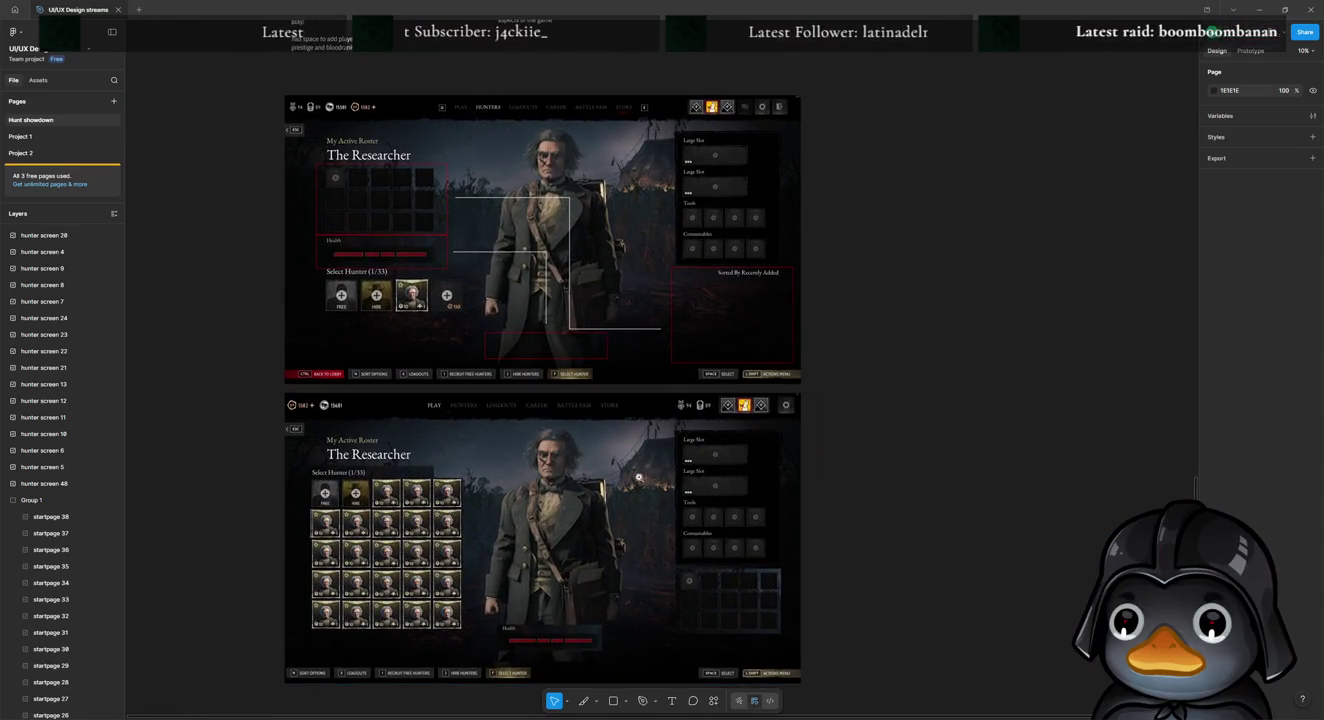
Step: Move the lower three-card roster screen up to sit right of the full-grid screen
scroll(643, 477, down, 3)
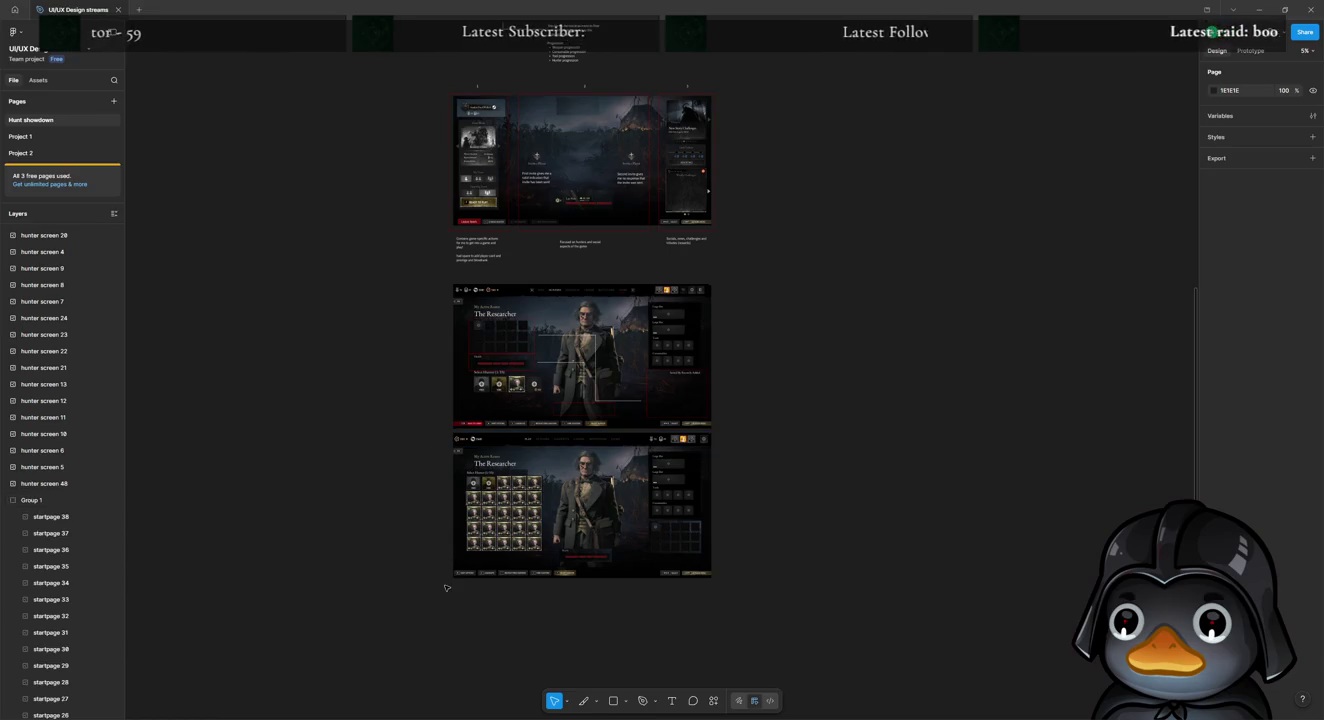
drag(469, 590, 778, 432)
drag(609, 501, 877, 355)
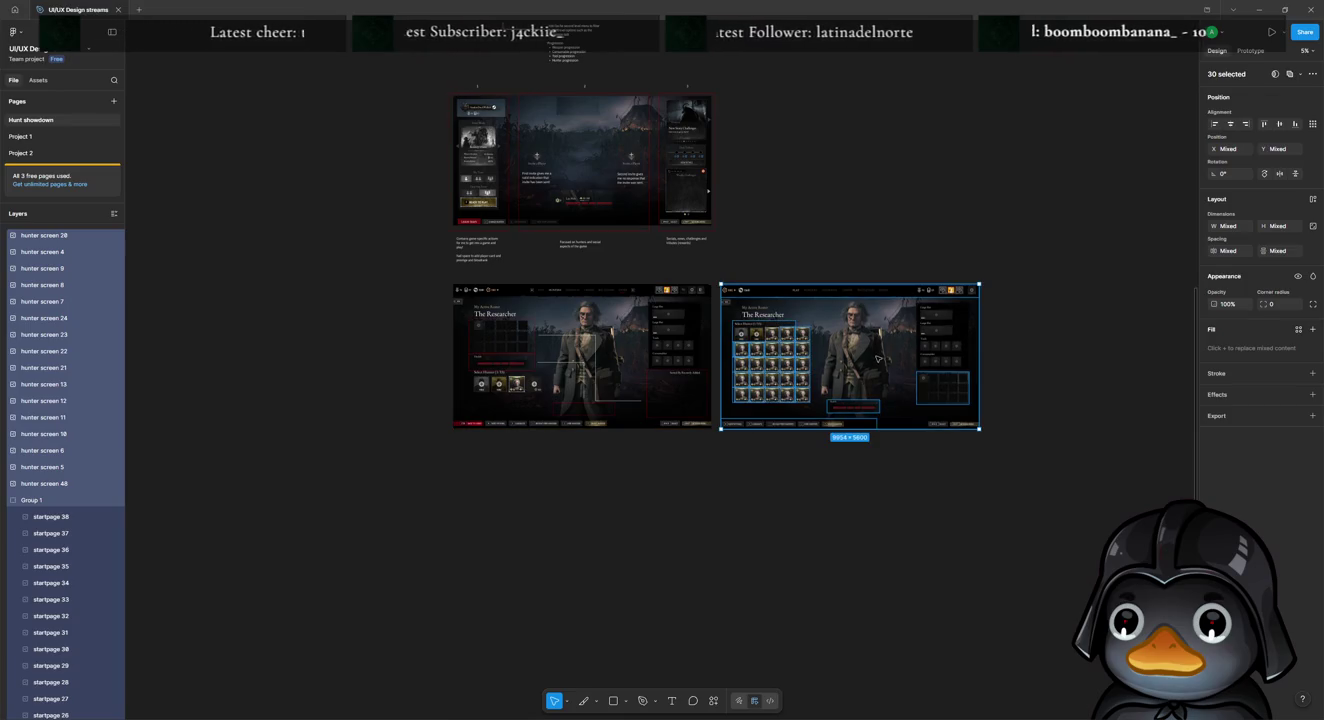
click(707, 470)
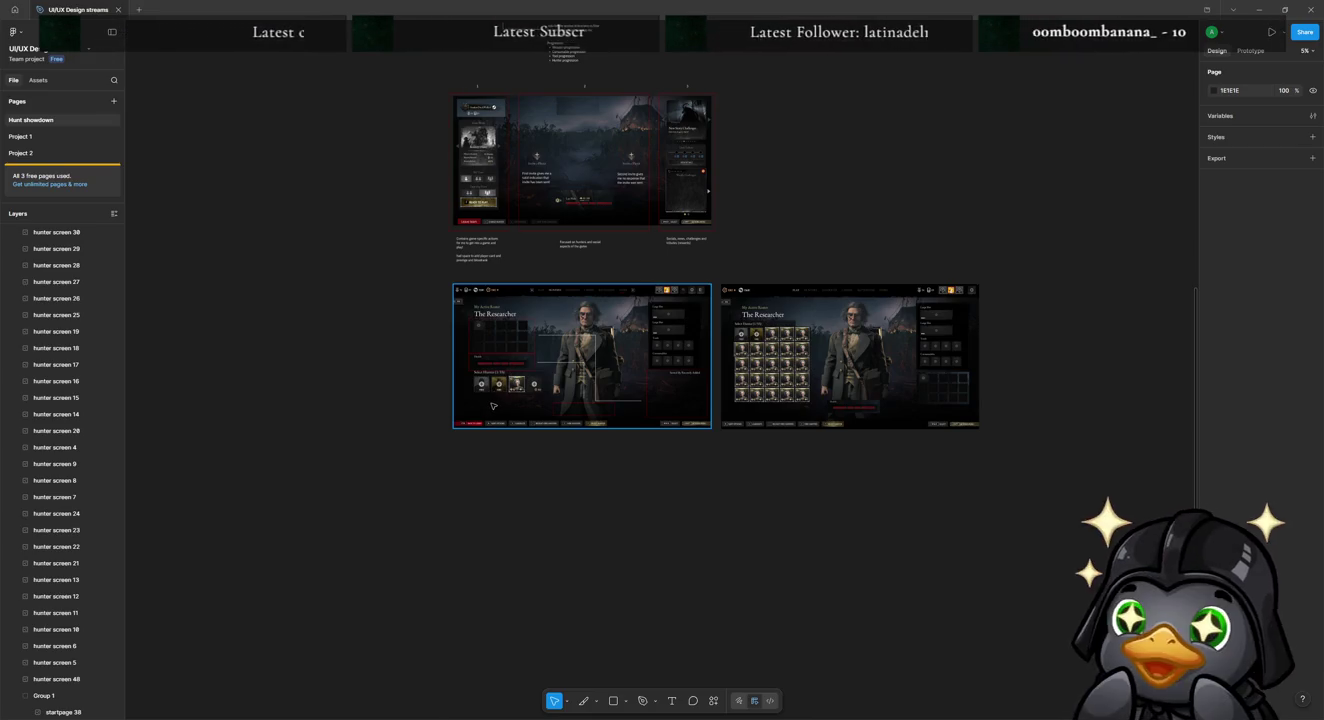
scroll(493, 406, up, 3)
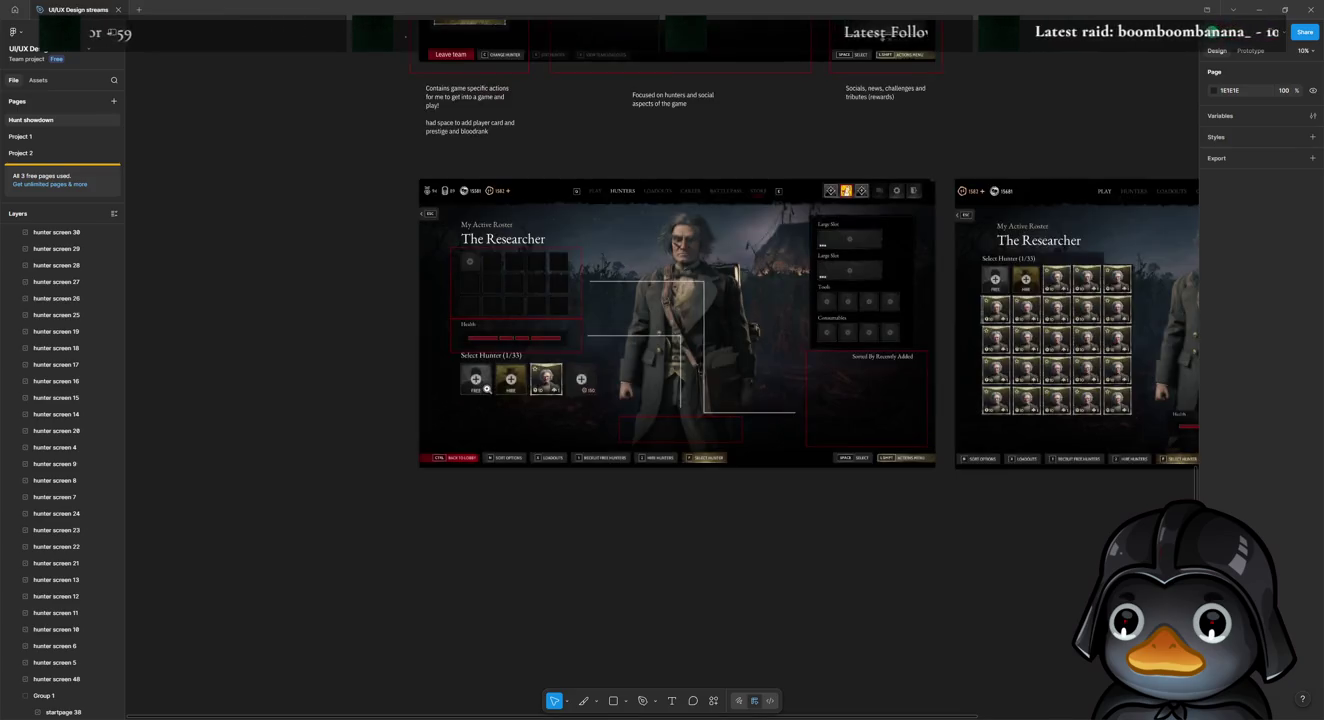
Step: Pen-draw a white bracket line left of the screen from the inventory grid to the Select Hunter row
scroll(490, 396, up, 3)
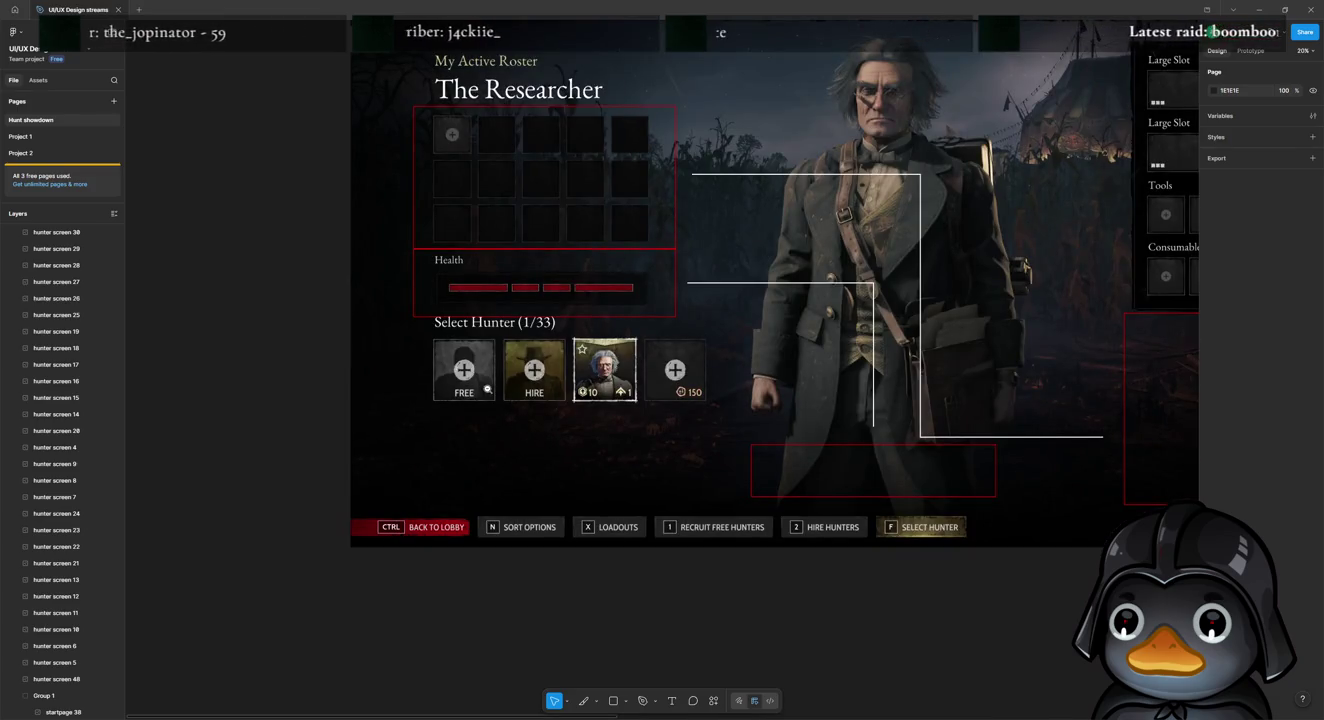
scroll(489, 391, down, 3)
scroll(474, 435, down, 1)
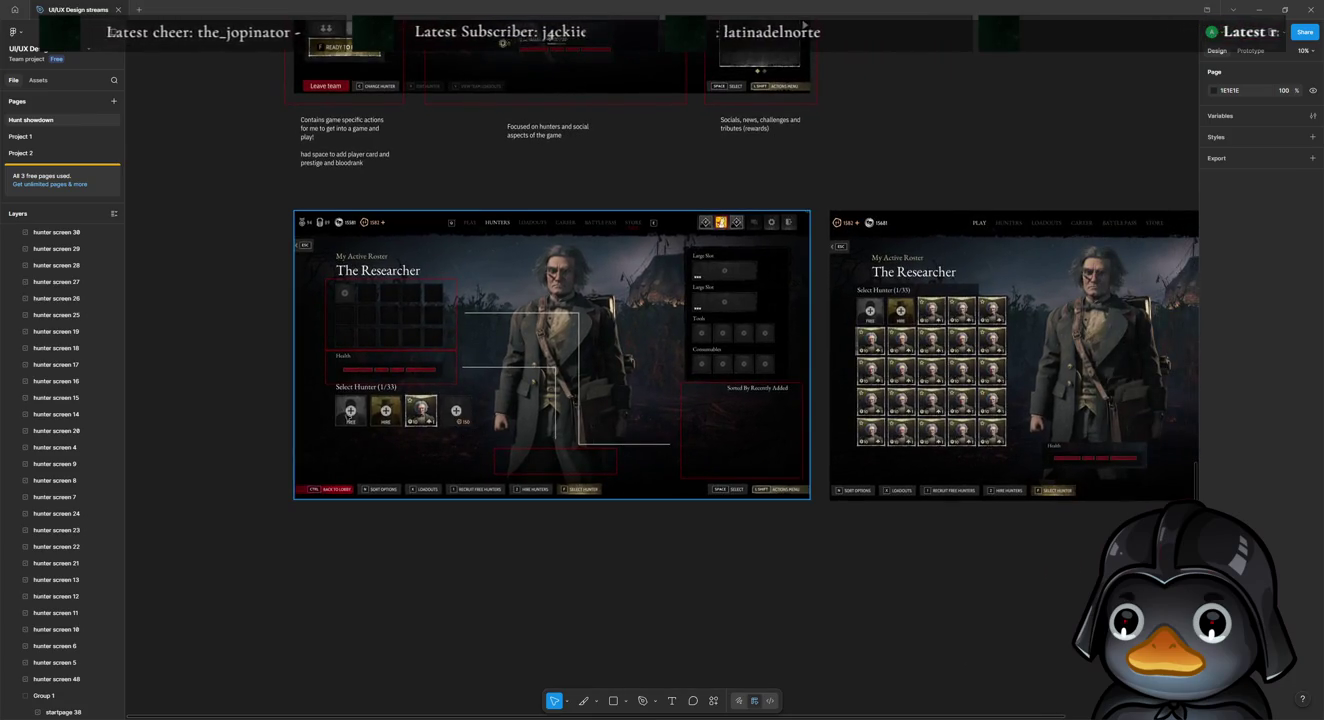
key(p)
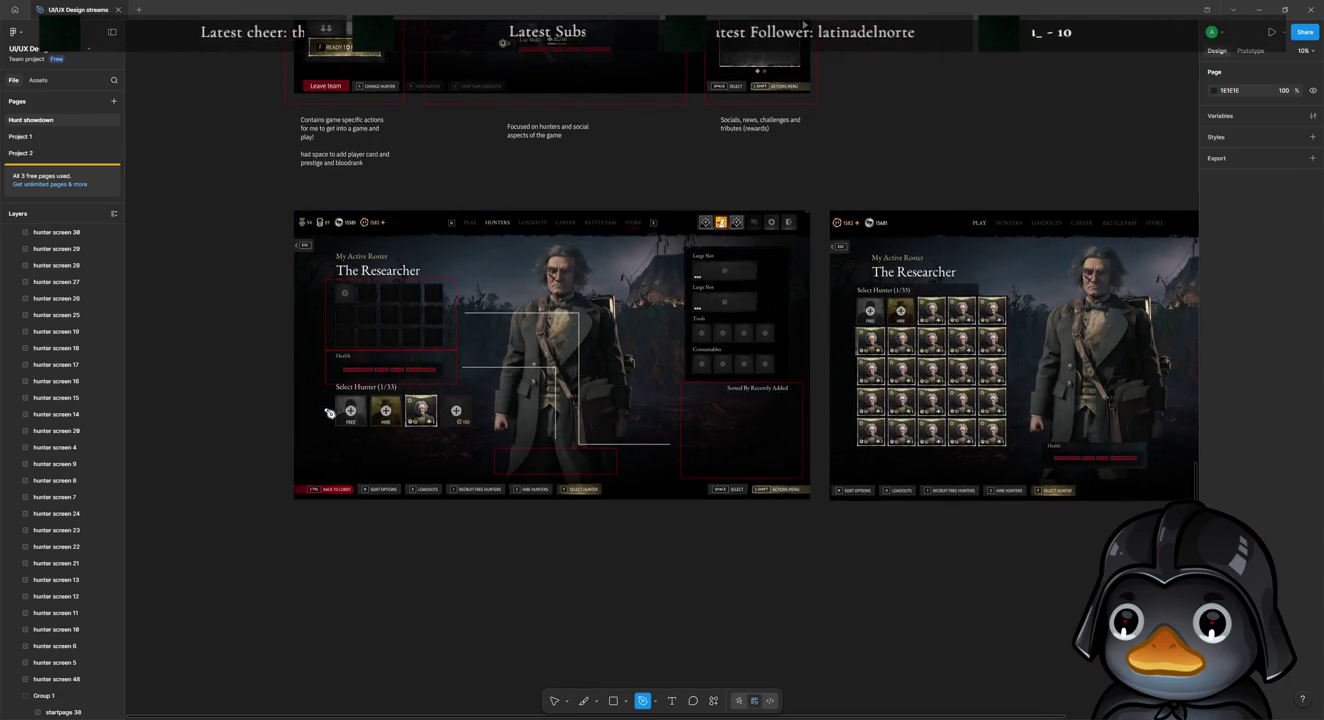
click(330, 412)
click(312, 410)
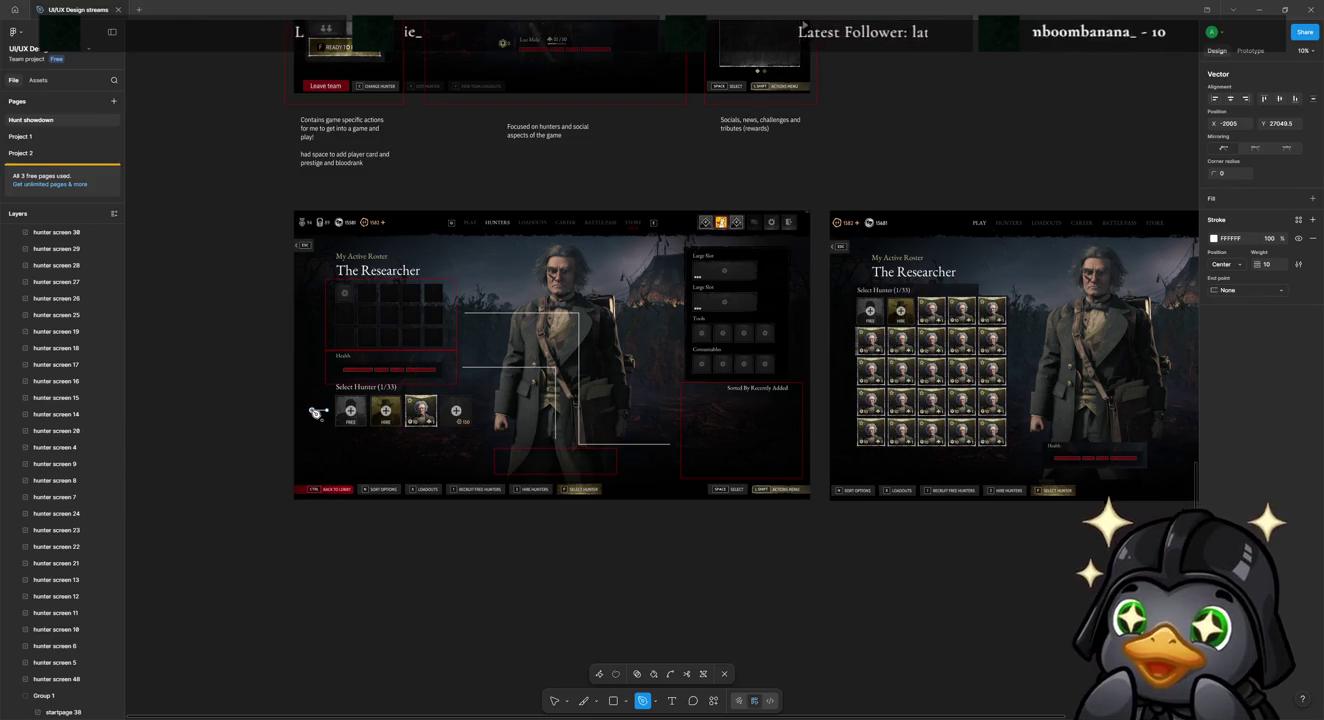
key(Escape)
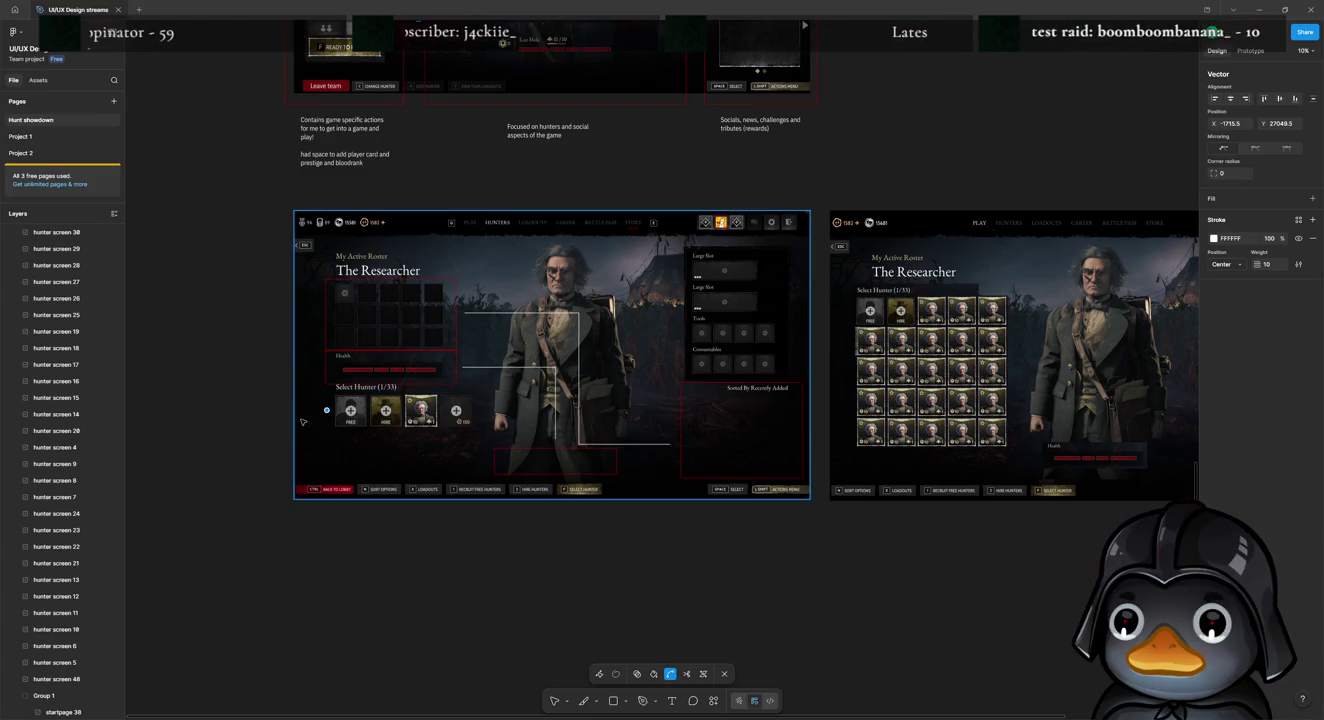
key(p)
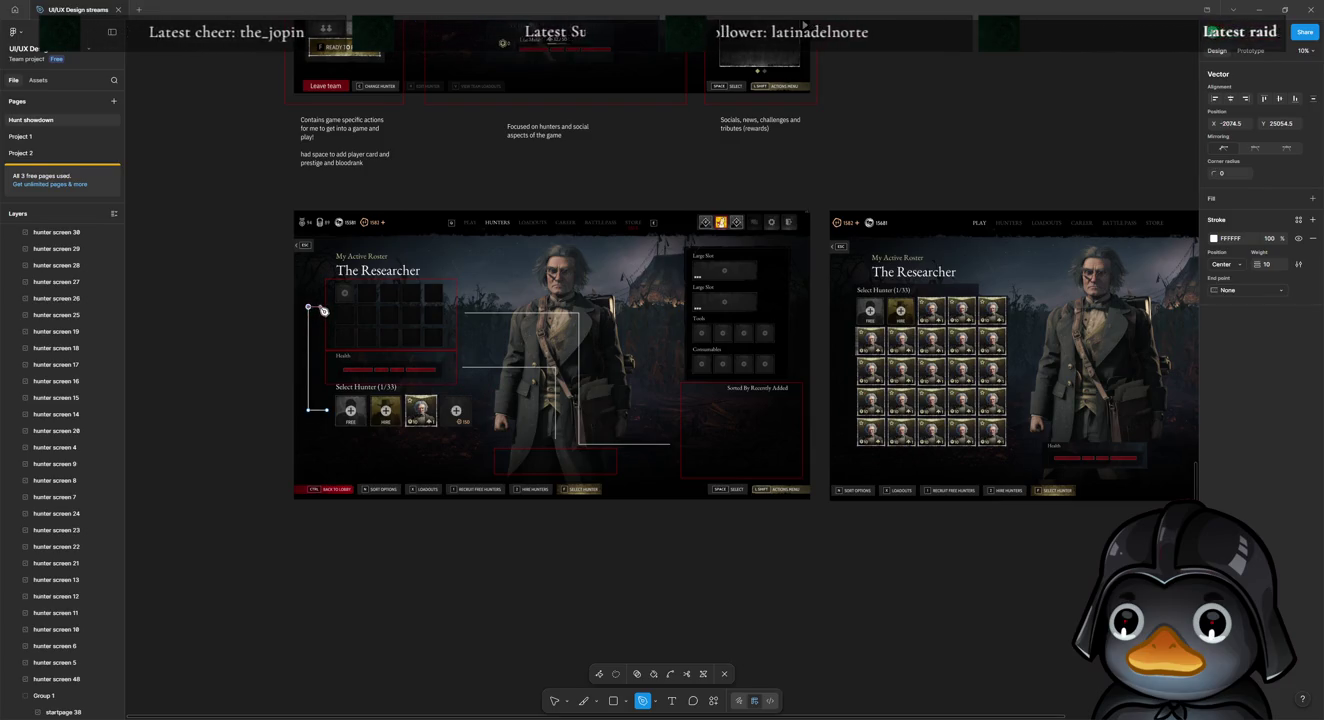
key(Escape)
key(Escape)
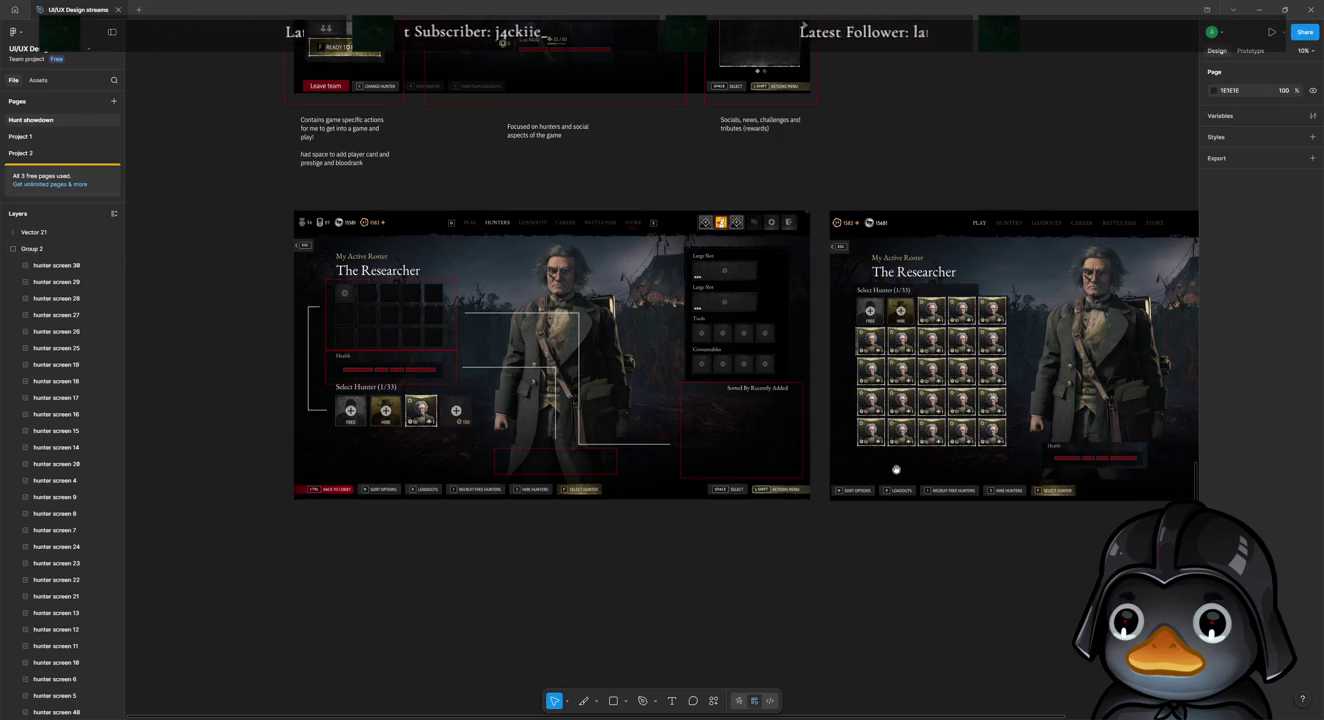
scroll(896, 466, right, 3)
scroll(765, 466, right, 2)
scroll(726, 460, right, 2)
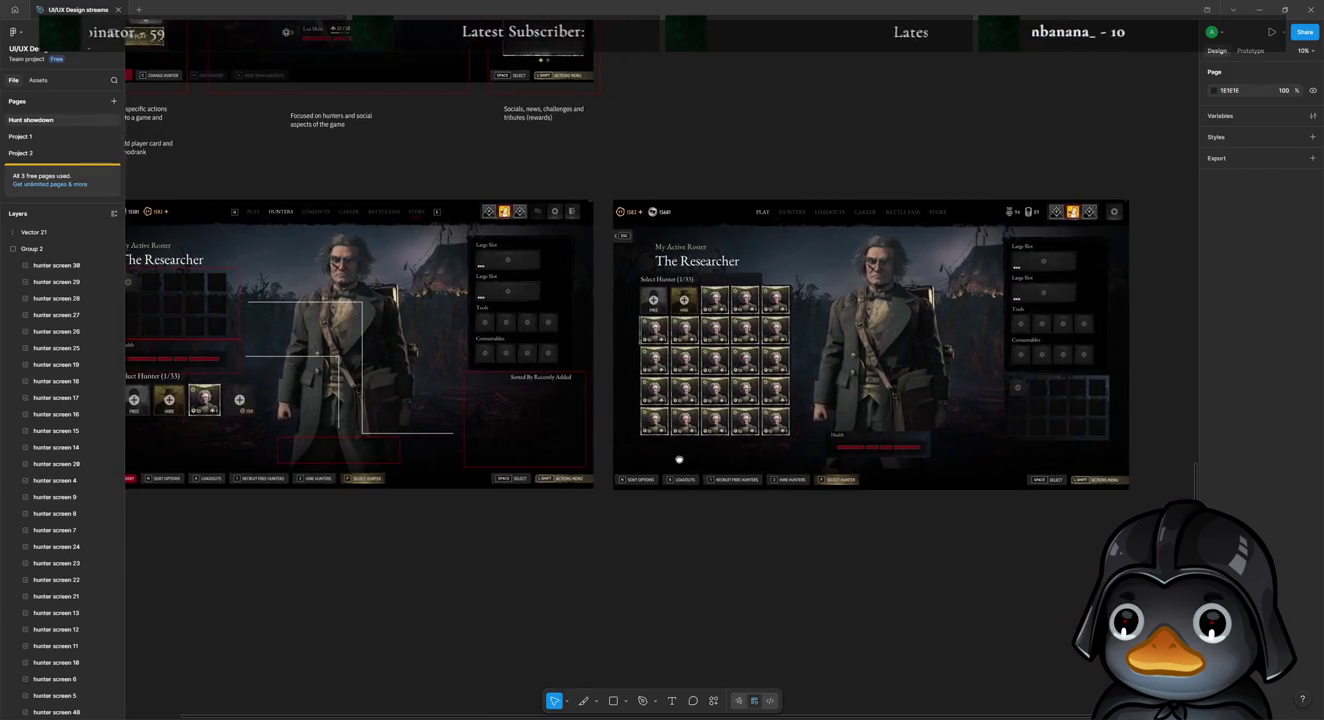
scroll(679, 461, right, 2)
scroll(651, 462, right, 1)
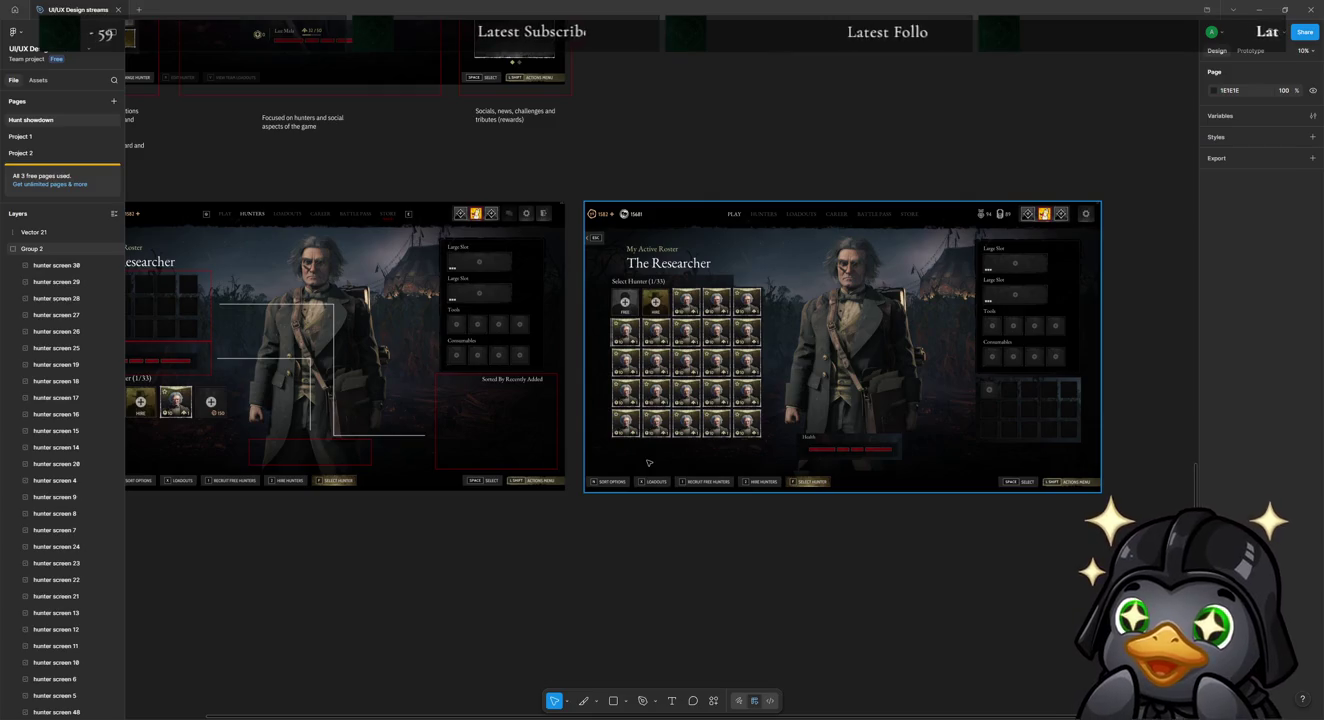
scroll(733, 341, up, 3)
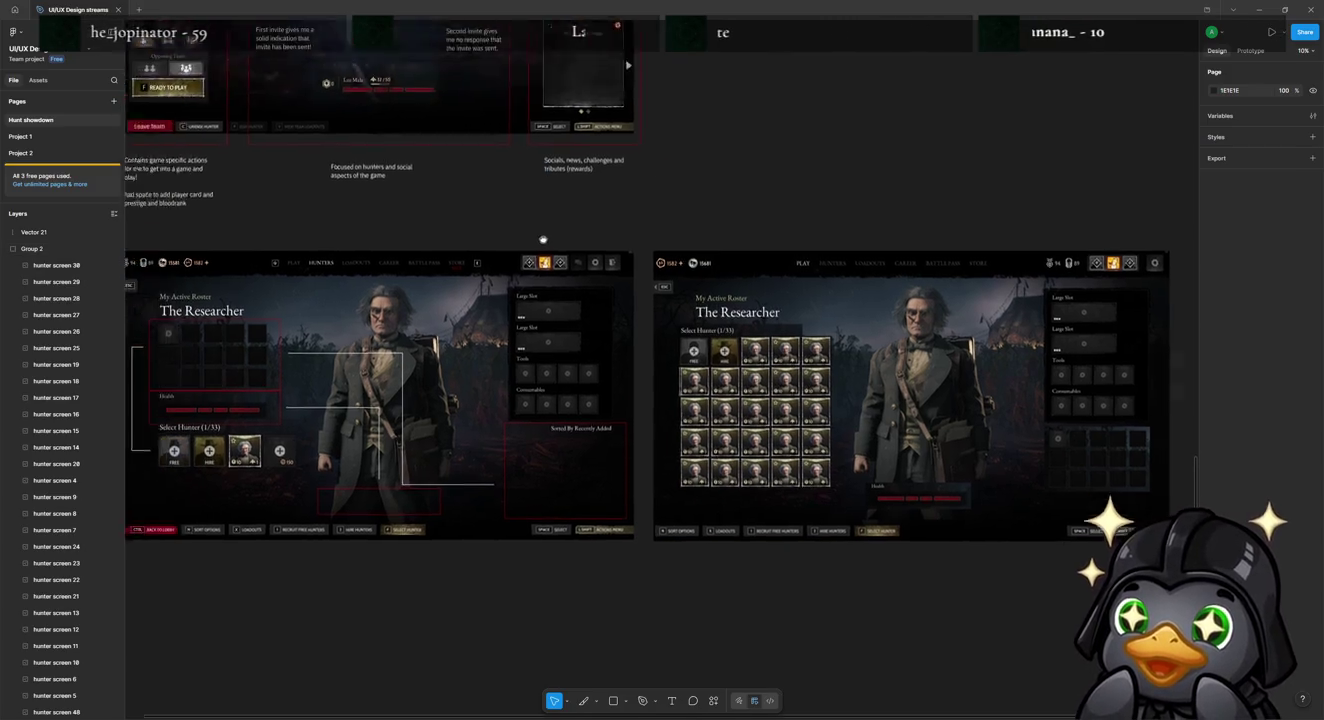
scroll(734, 342, left, 5)
scroll(733, 341, up, 3)
scroll(733, 341, left, 2)
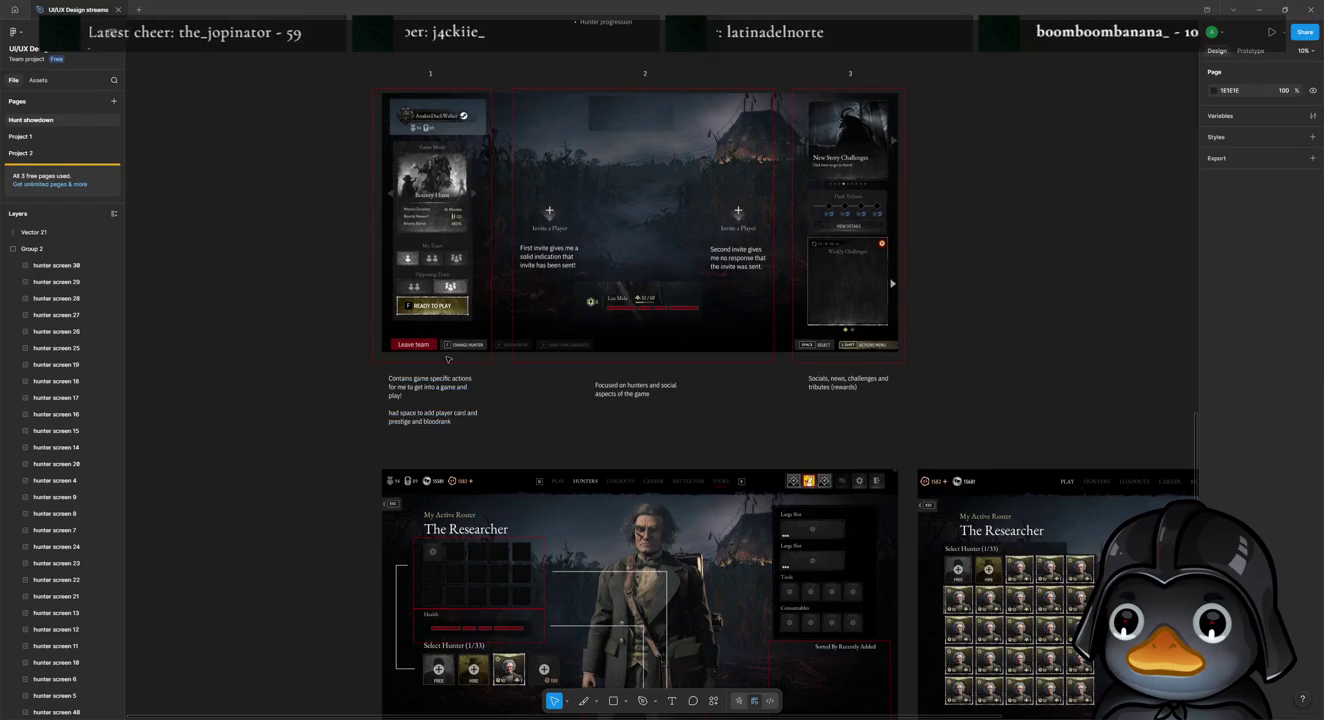
scroll(436, 349, up, 3)
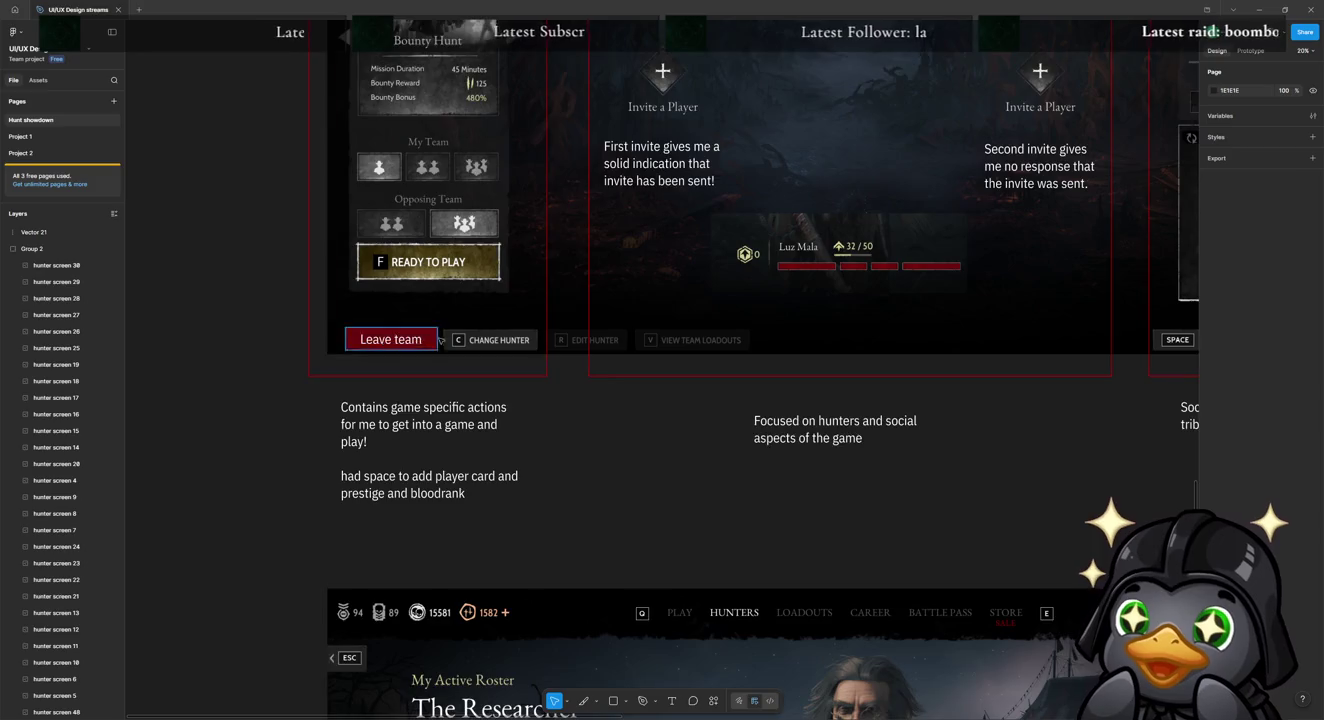
scroll(420, 319, down, 3)
scroll(496, 430, up, 8)
scroll(497, 430, up, 2)
scroll(499, 380, down, 3)
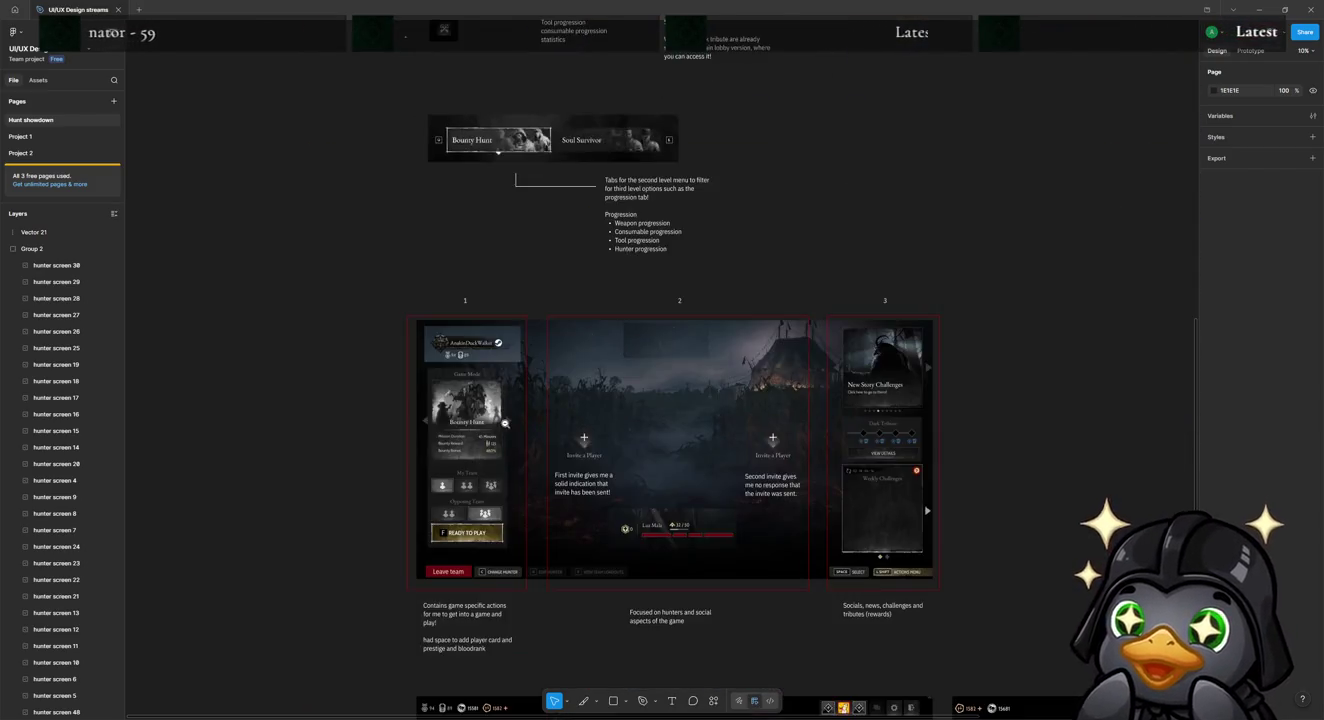
scroll(508, 300, down, 3)
scroll(514, 240, down, 3)
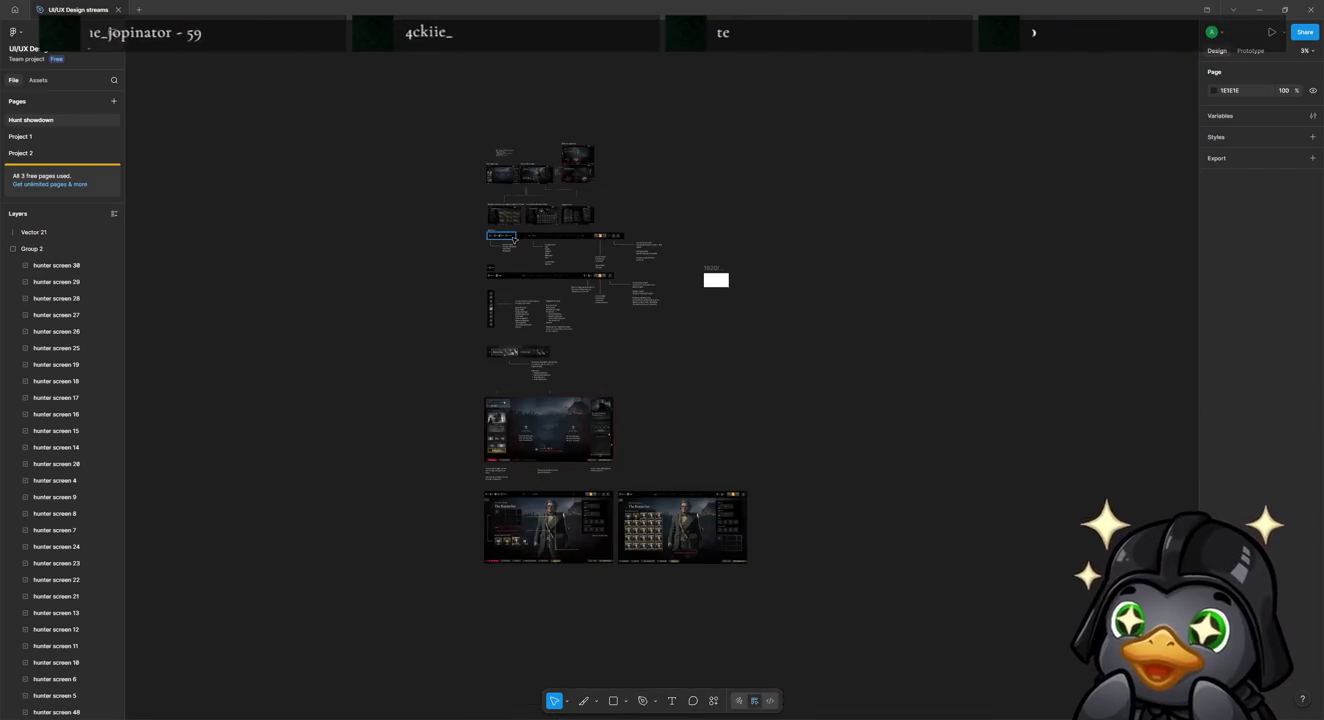
Step: Copy the 'startpage 1' screenshot left of the lobby screen and scale it to 9058×4992
click(514, 185)
drag(482, 268, 618, 282)
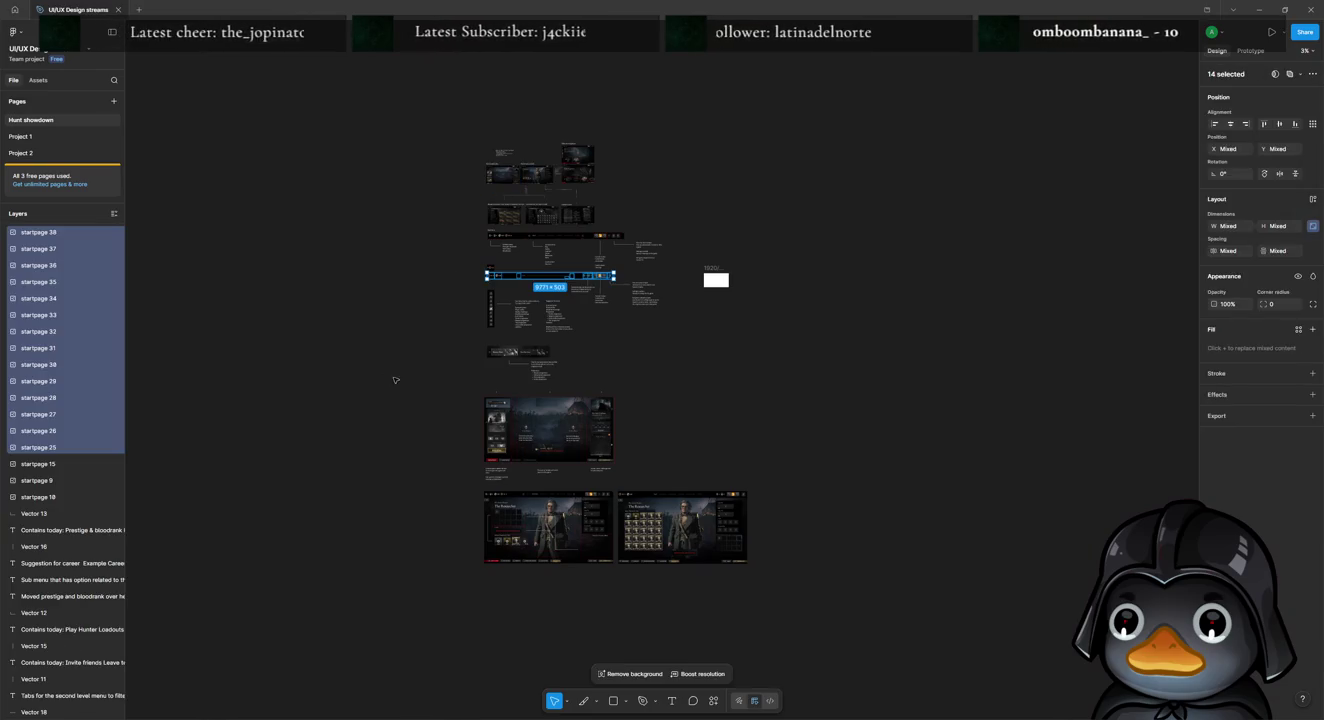
click(499, 179)
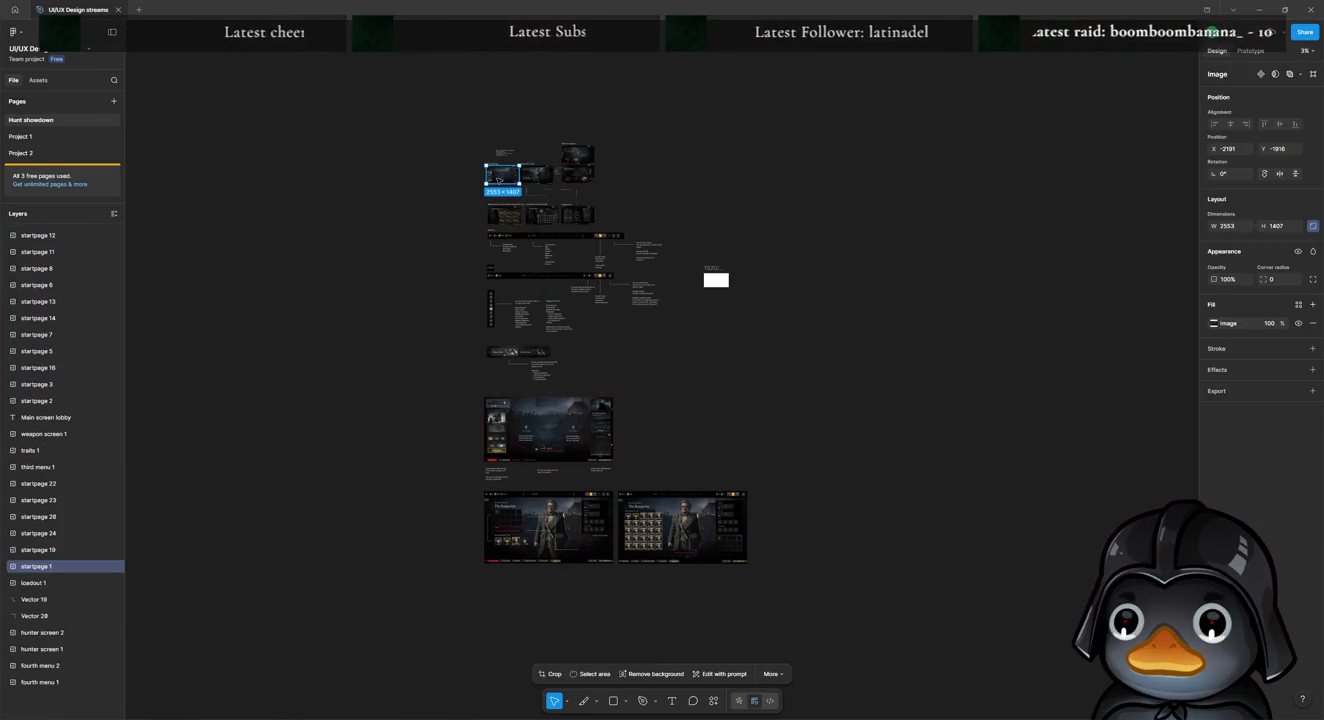
drag(498, 180, 379, 418)
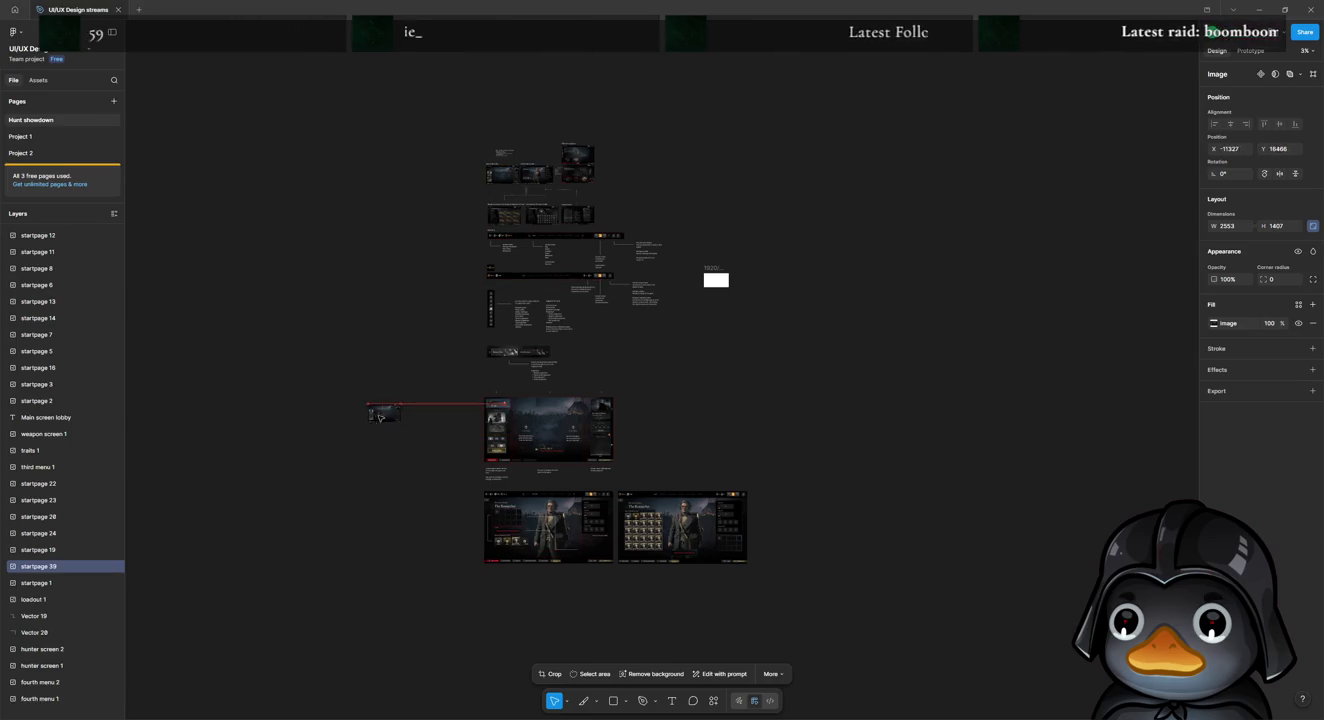
mouse_move(425, 418)
mouse_down()
mouse_move(451, 447)
mouse_move(391, 471)
mouse_up()
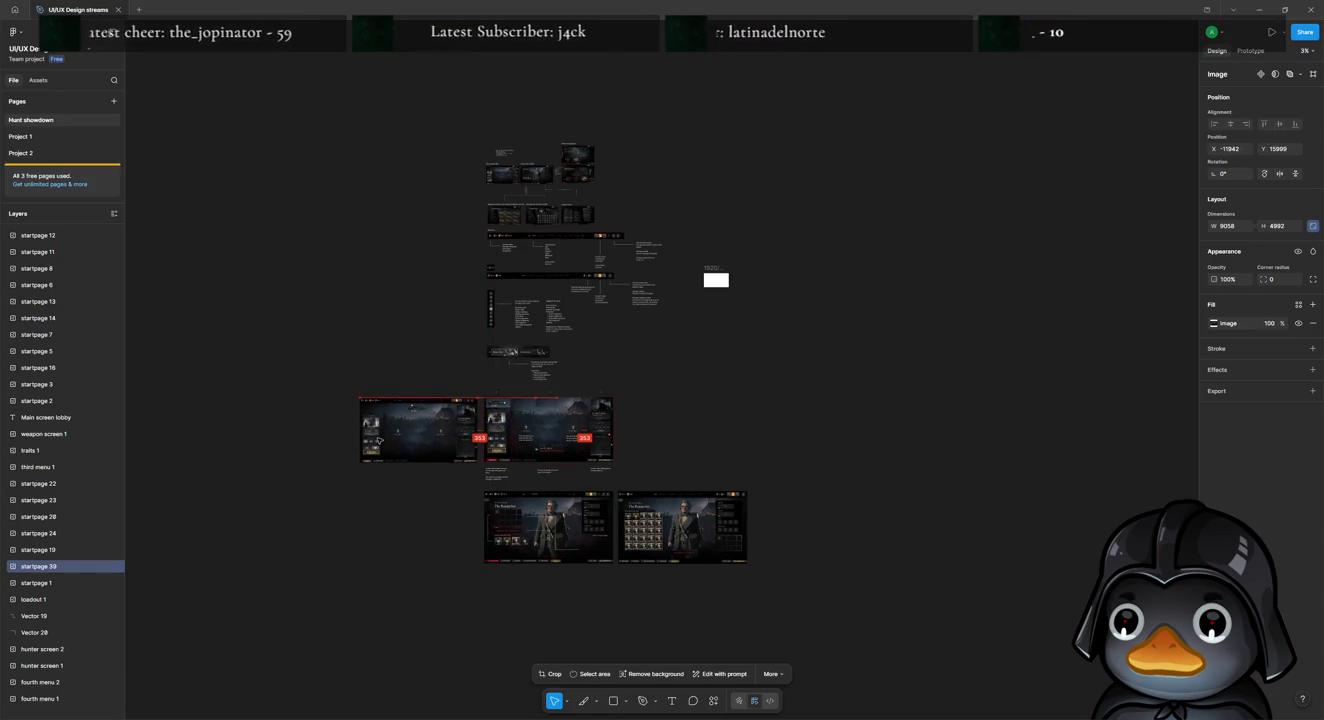
scroll(470, 507, up, 5)
scroll(455, 481, up, 10)
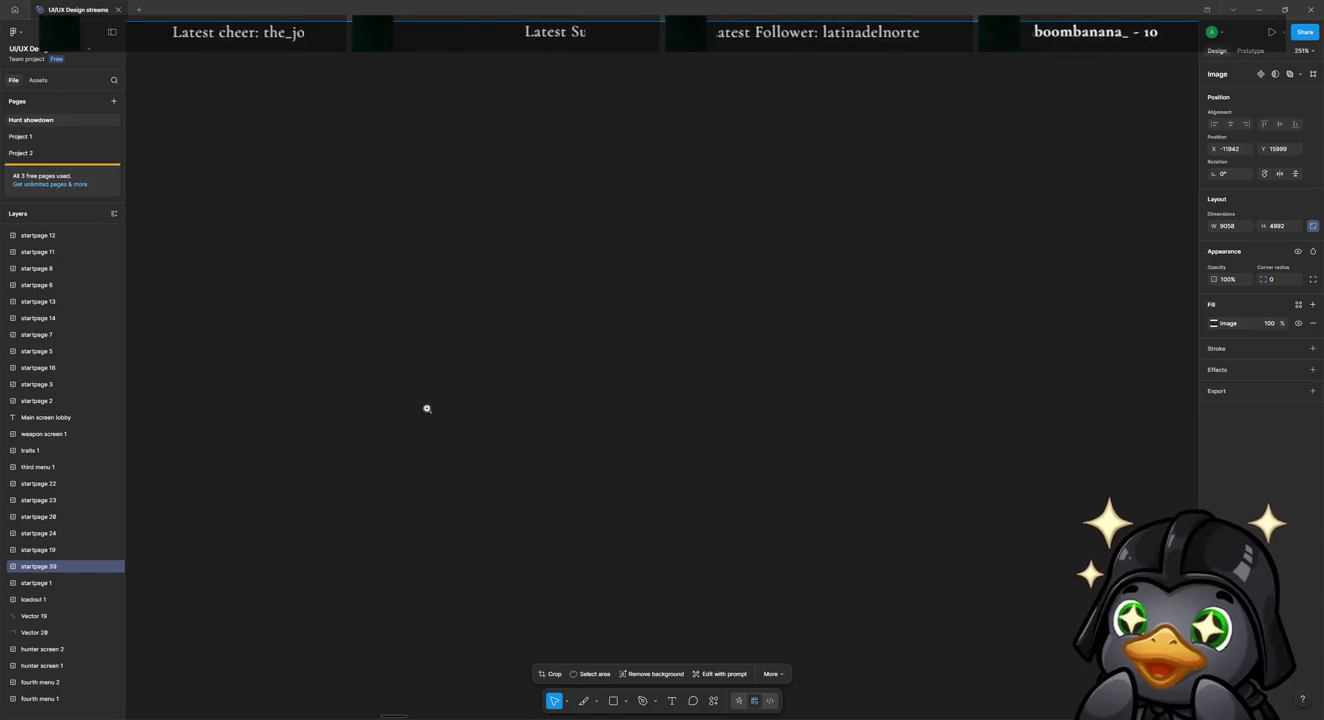
Step: Nudge the lobby screenshot slightly to the right
scroll(427, 403, down, 5)
scroll(427, 402, down, 5)
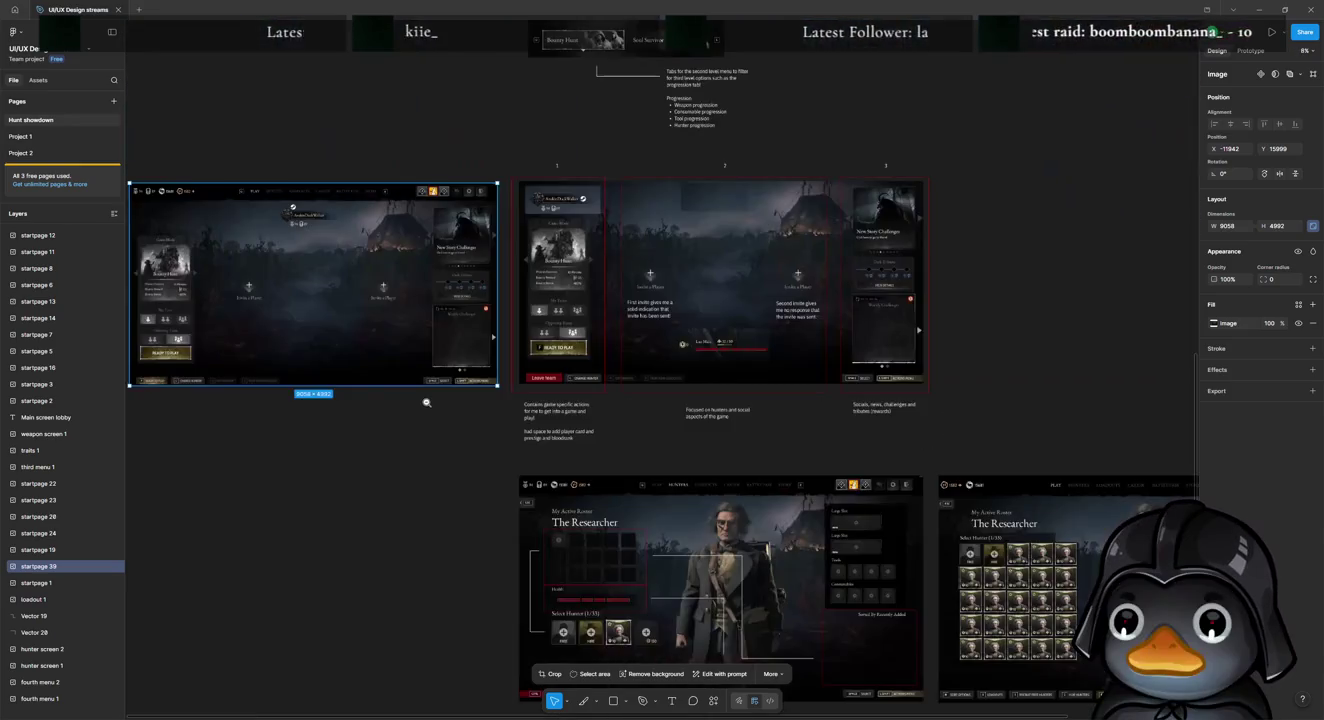
scroll(500, 390, left, 3)
scroll(533, 382, up, 3)
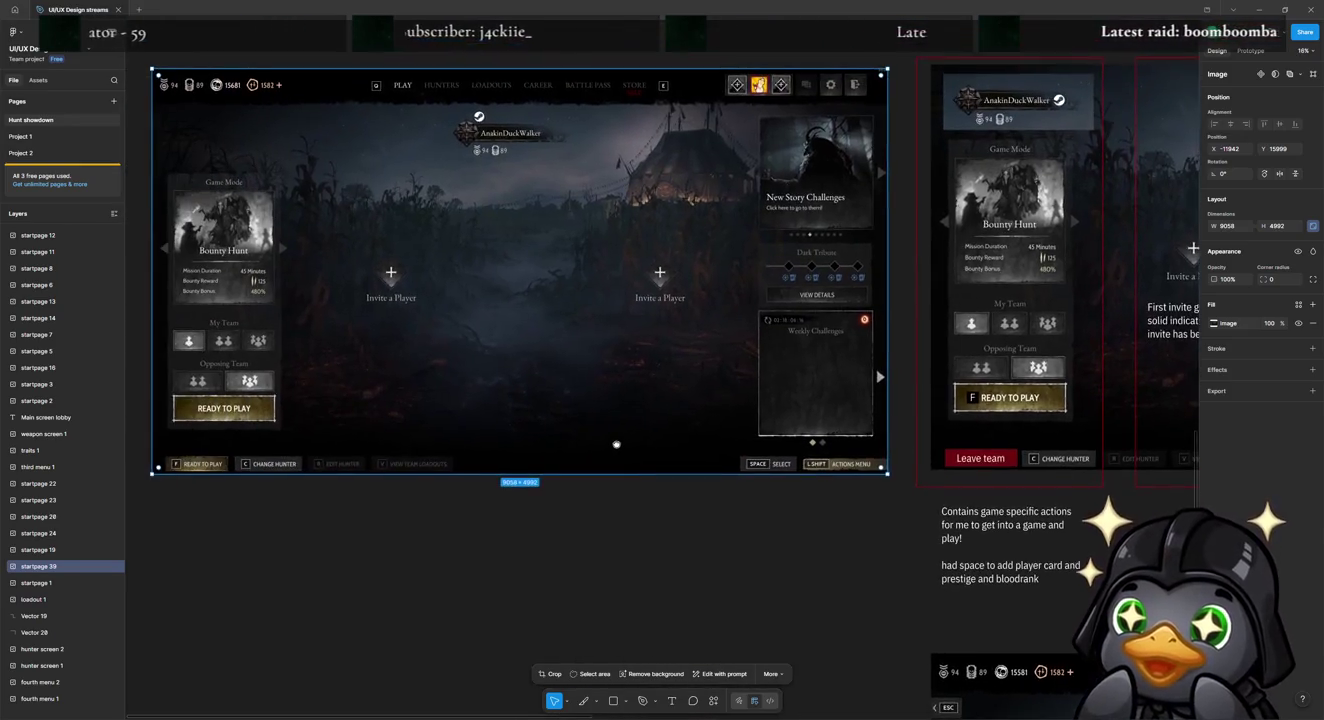
drag(598, 407, 617, 410)
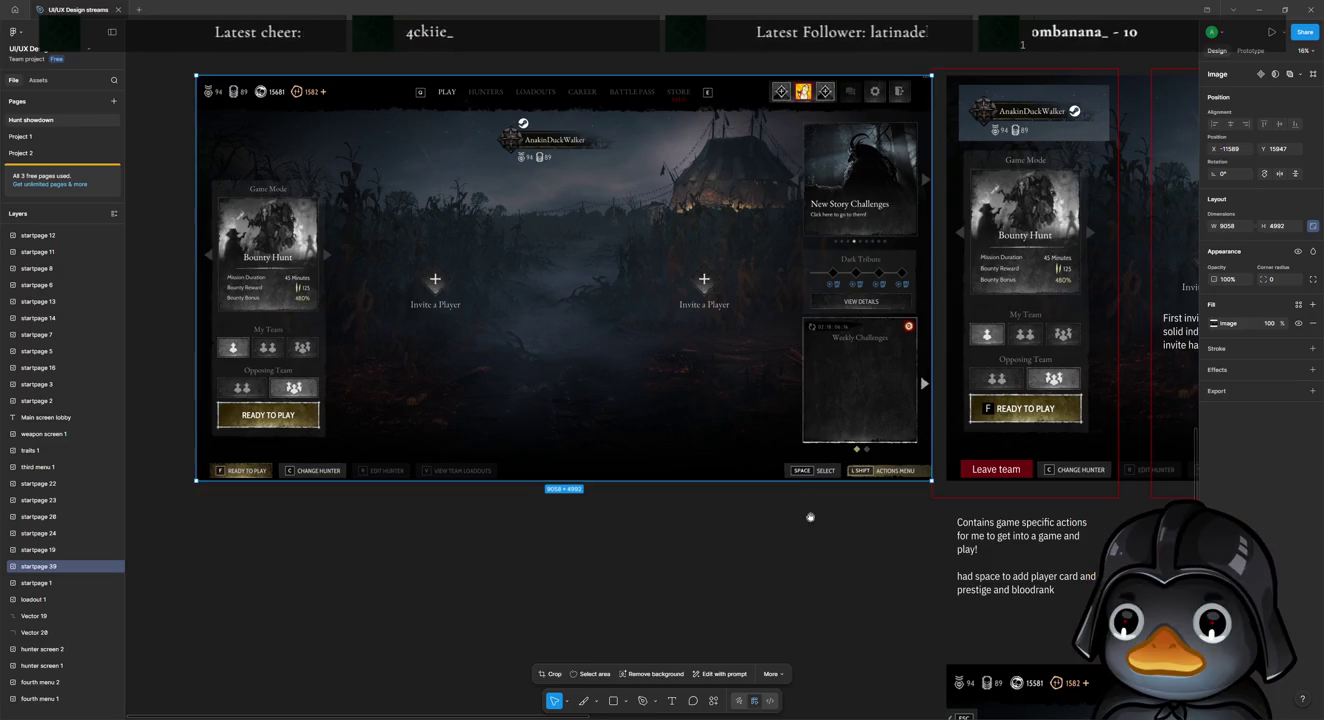
scroll(812, 519, right, 5)
scroll(748, 520, right, 2)
scroll(704, 520, right, 2)
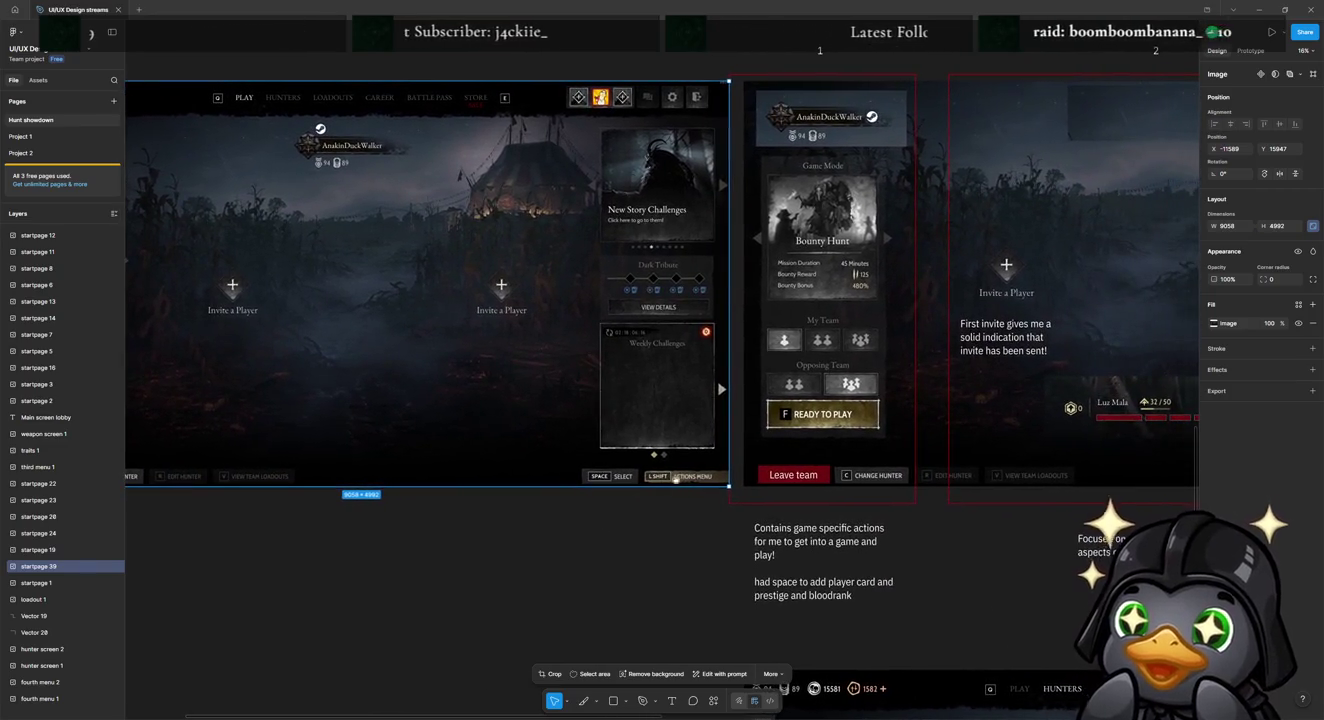
click(531, 549)
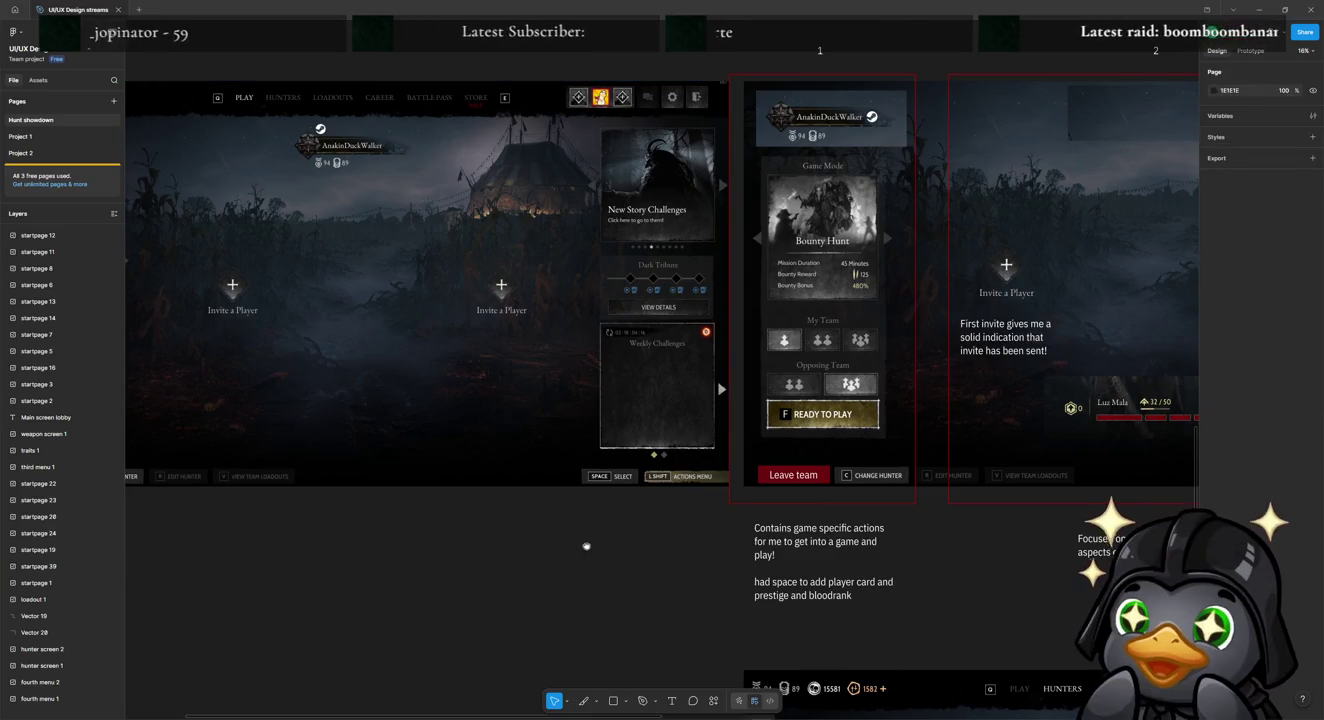
scroll(582, 546, left, 5)
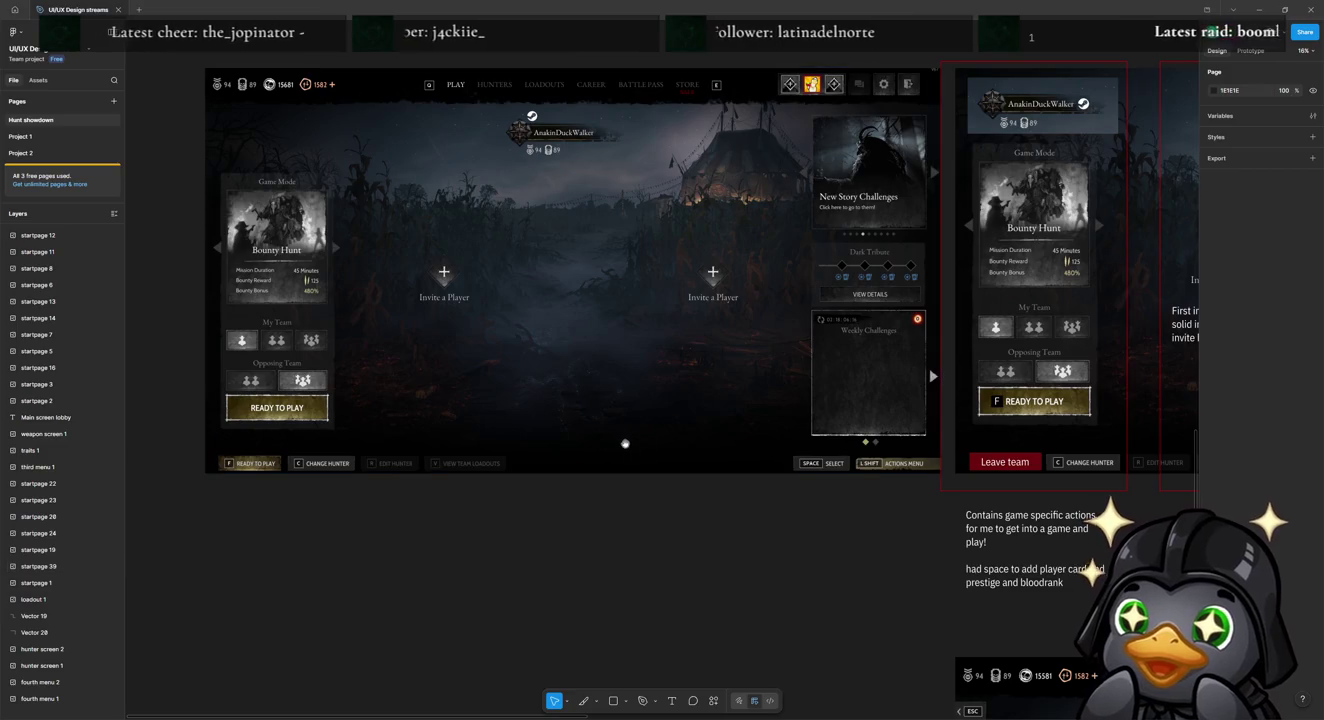
scroll(445, 421, right, 2)
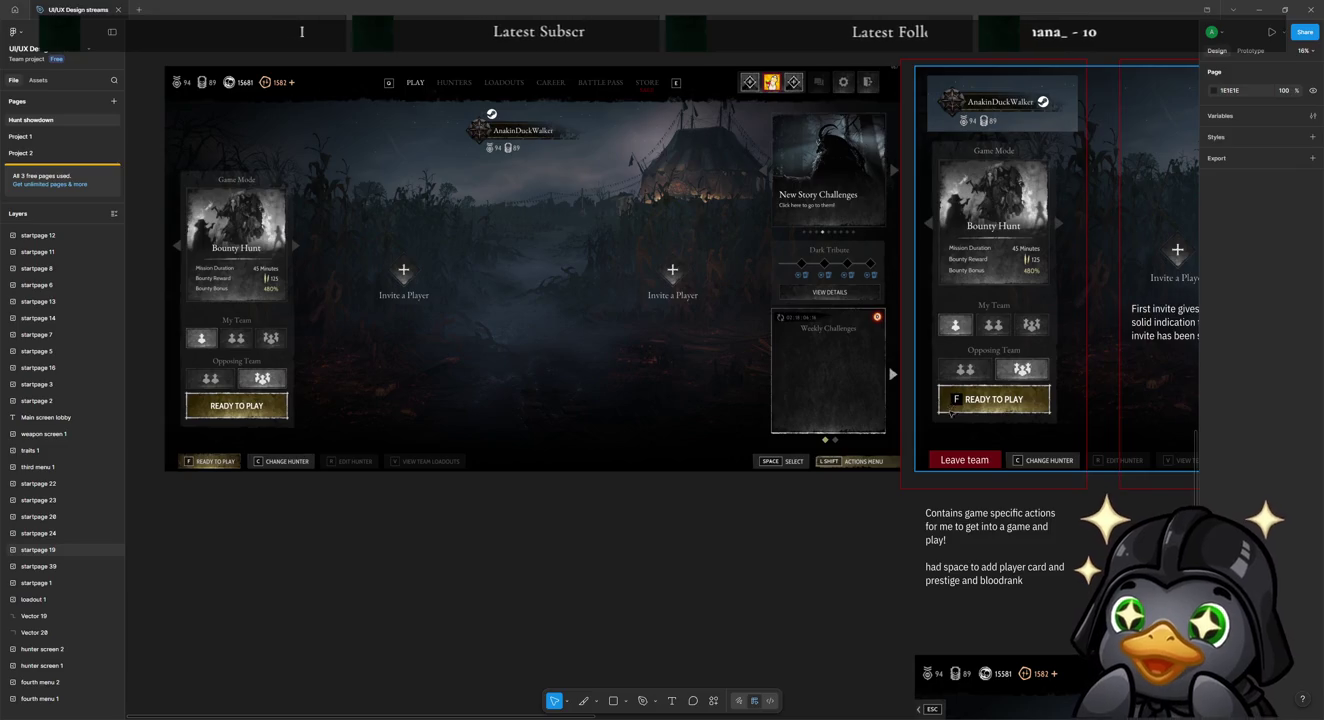
Step: Add a black stroke to the small square on the READY TO PLAY button
click(951, 405)
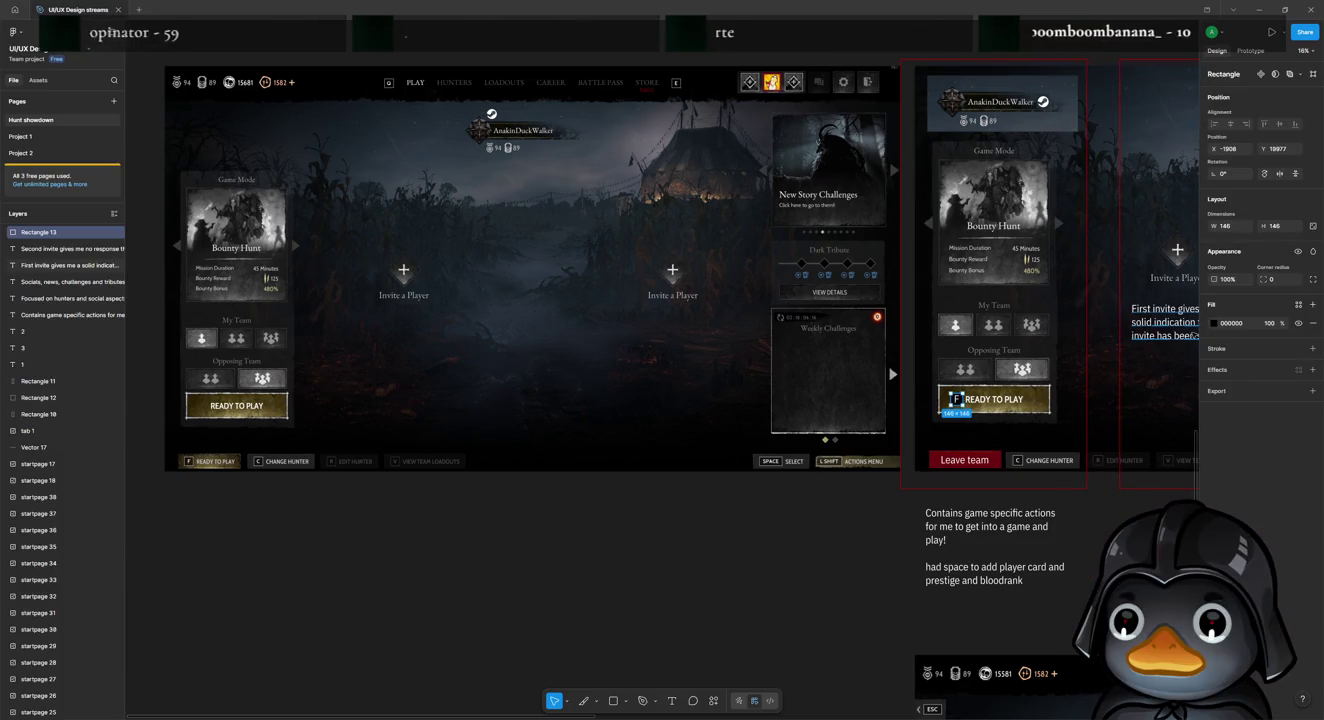
click(1313, 347)
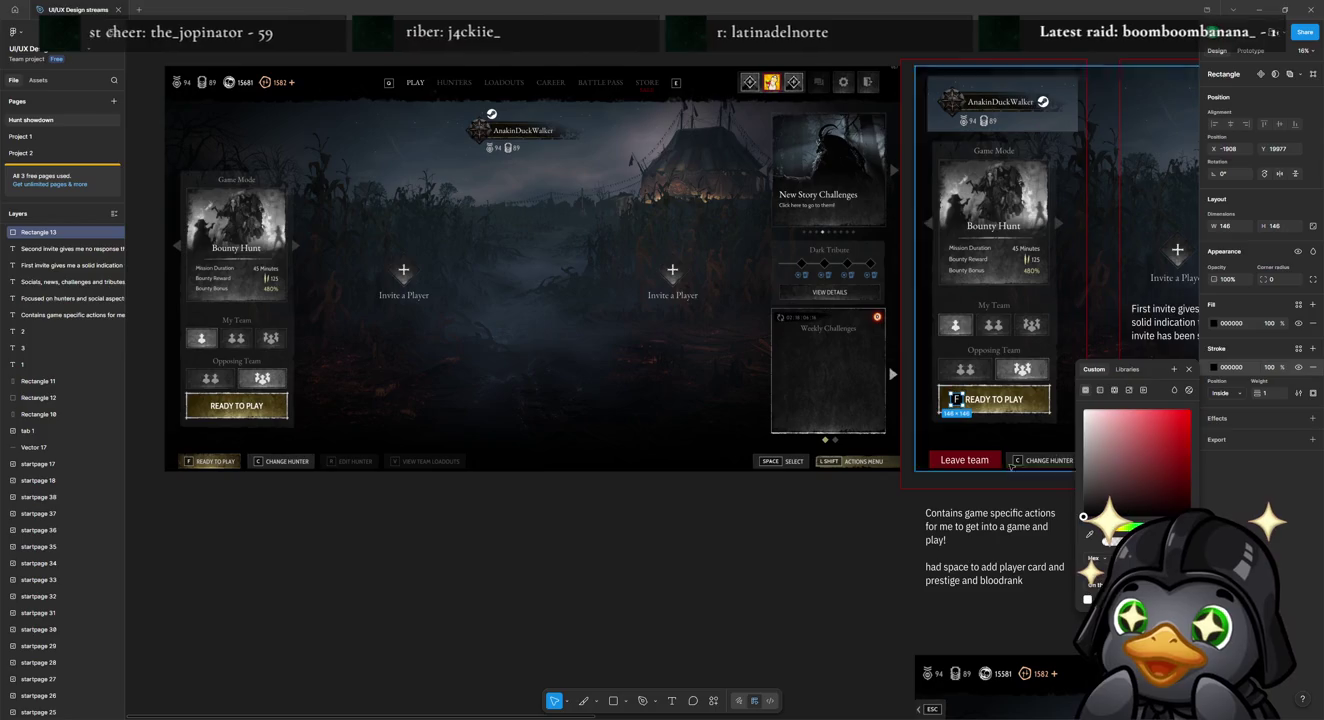
click(803, 581)
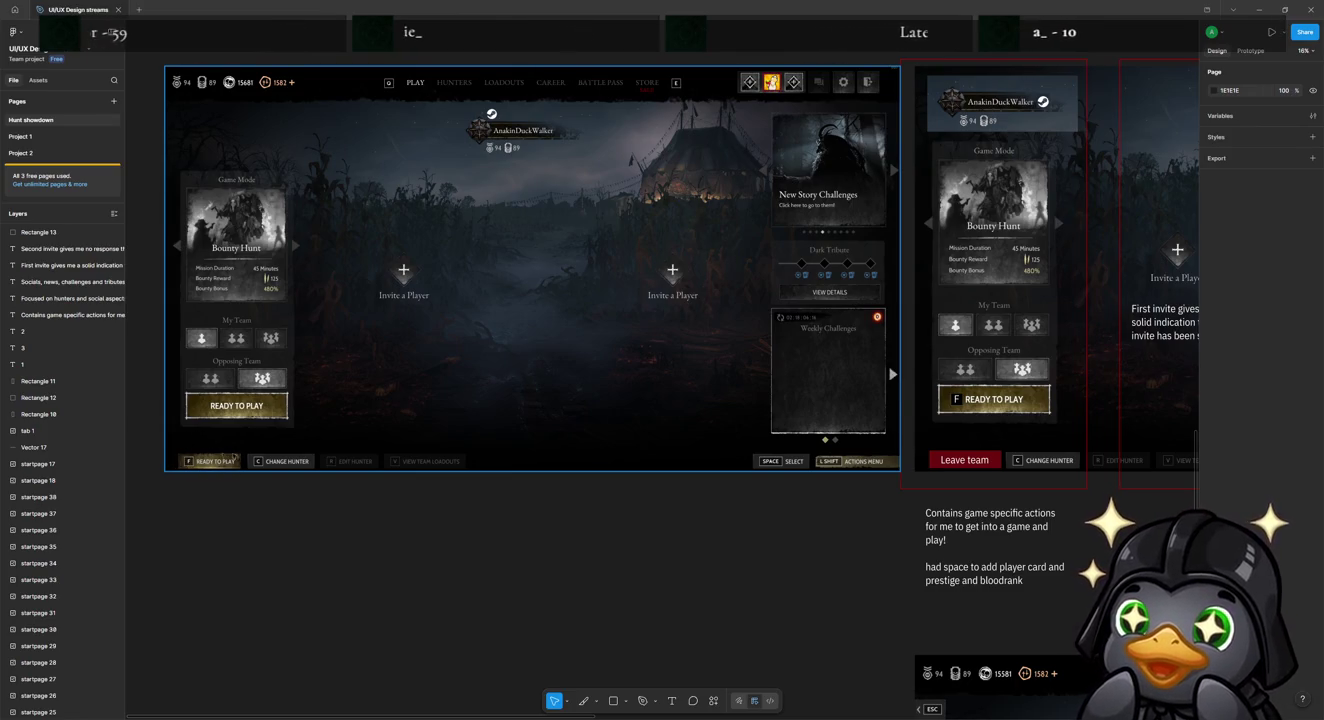
scroll(282, 543, right, 3)
scroll(281, 544, up, 2)
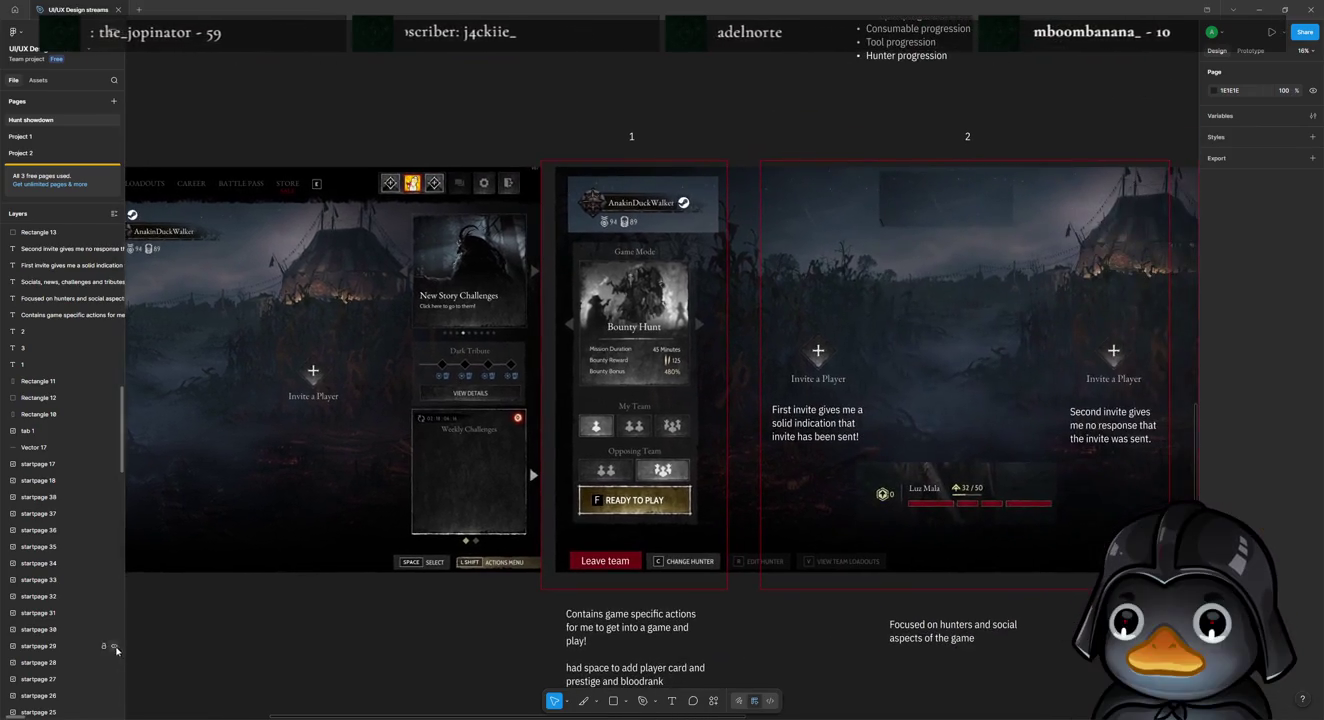
scroll(529, 467, left, 3)
scroll(528, 466, down, 1)
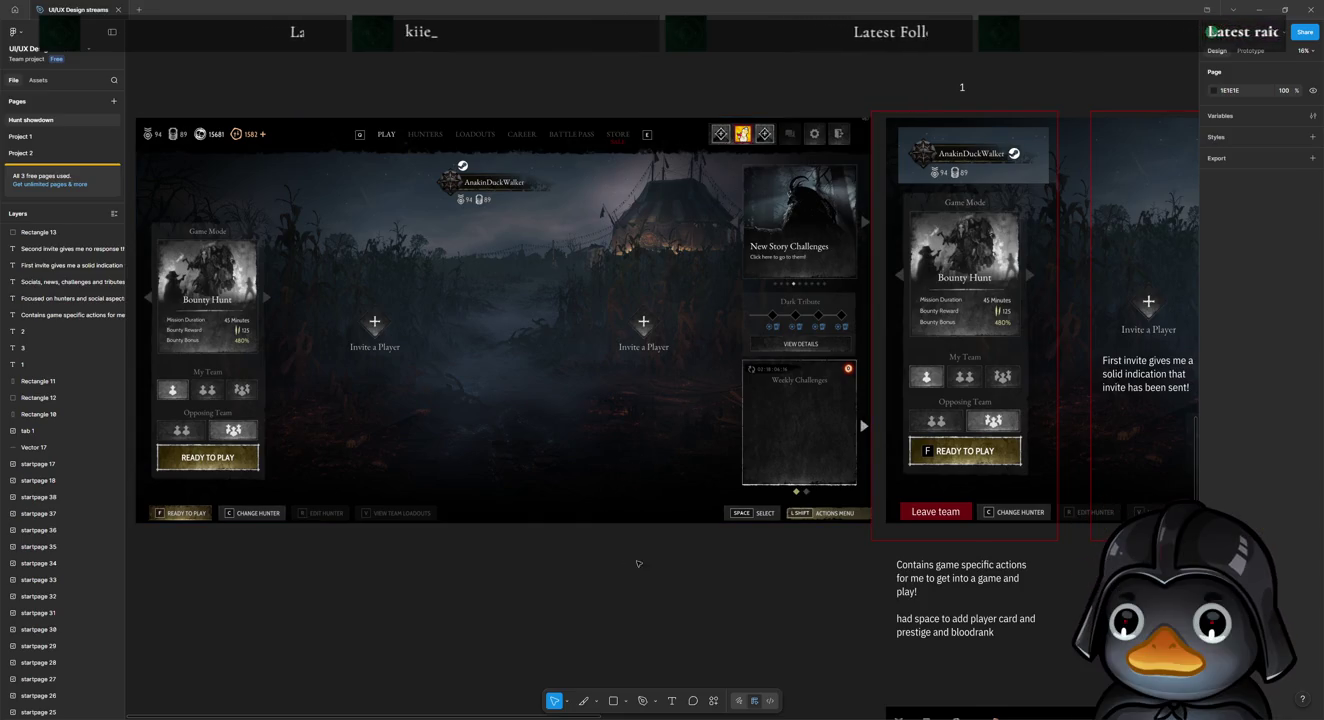
scroll(692, 590, down, 2)
scroll(502, 417, right, 3)
scroll(502, 417, down, 2)
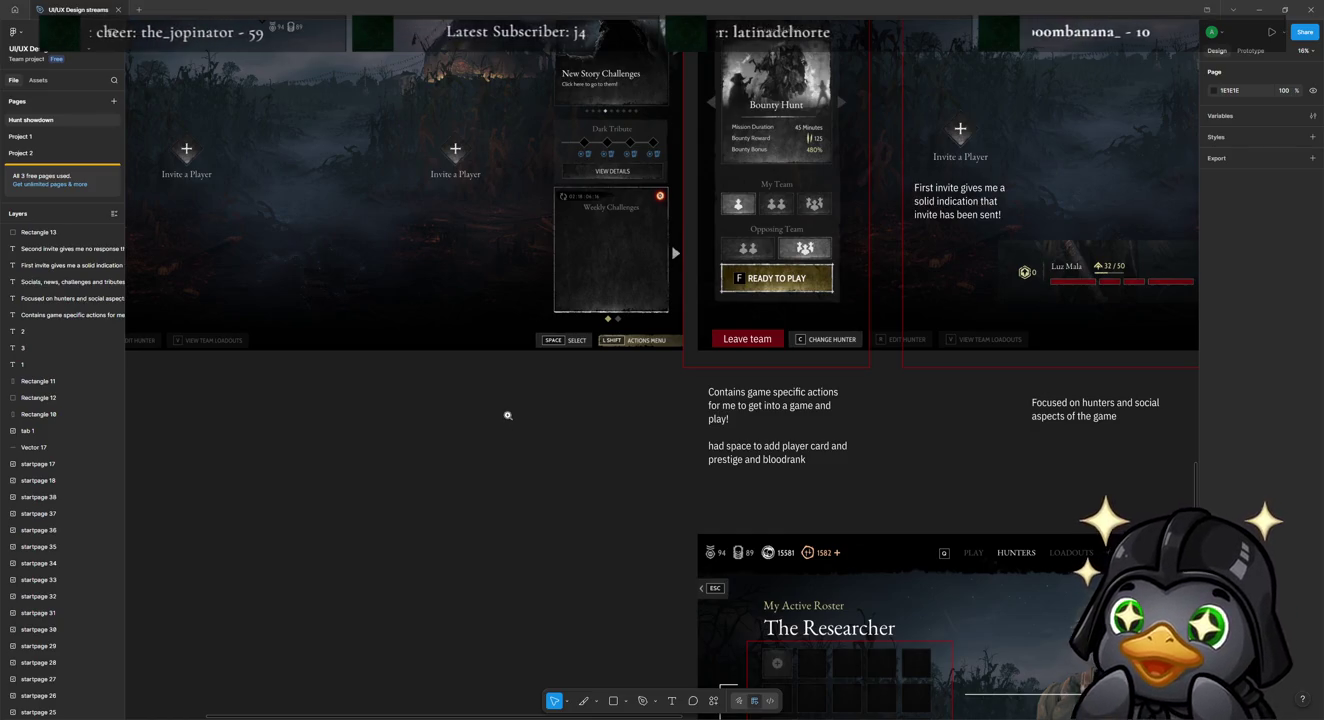
scroll(509, 417, down, 5)
click(509, 420)
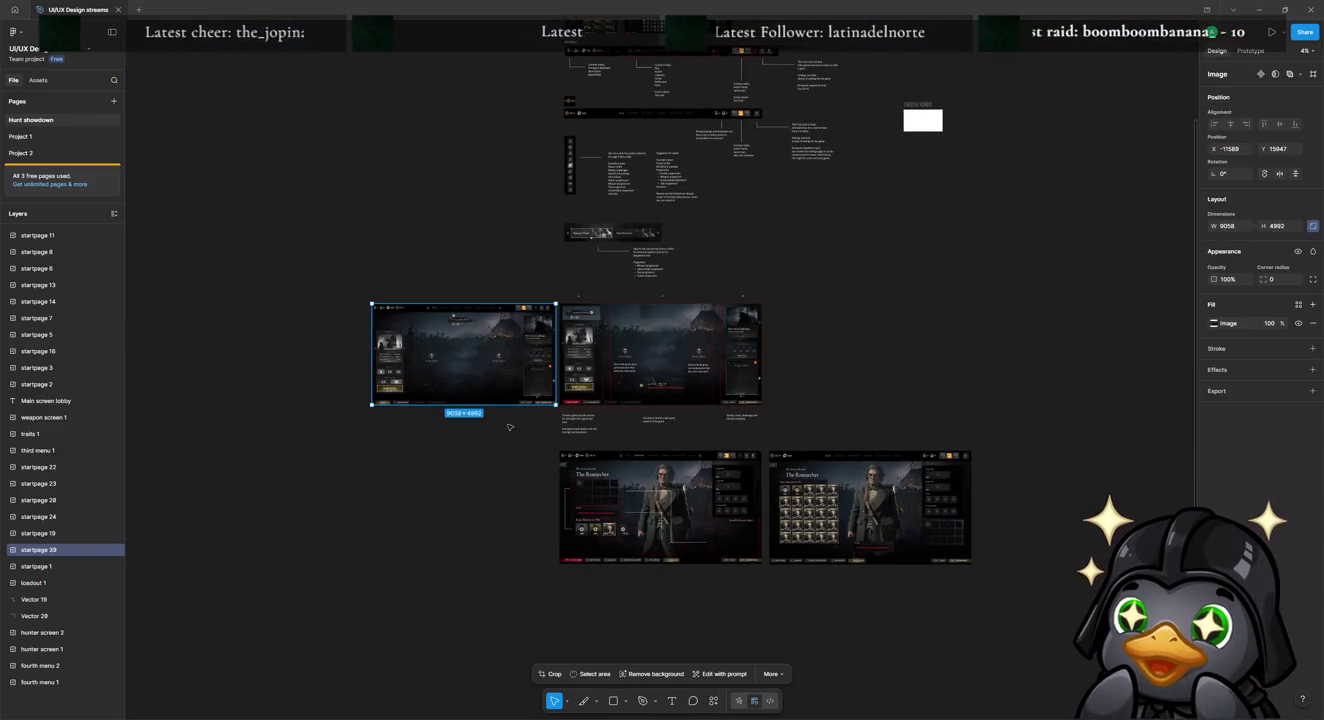
Step: Delete the leftover startpage 39 lobby screenshot and zoom in on the screen flow overview
key(Delete)
scroll(882, 540, up, 5)
scroll(881, 560, up, 5)
scroll(881, 560, up, 5)
scroll(876, 561, down, 12)
scroll(875, 563, up, 1)
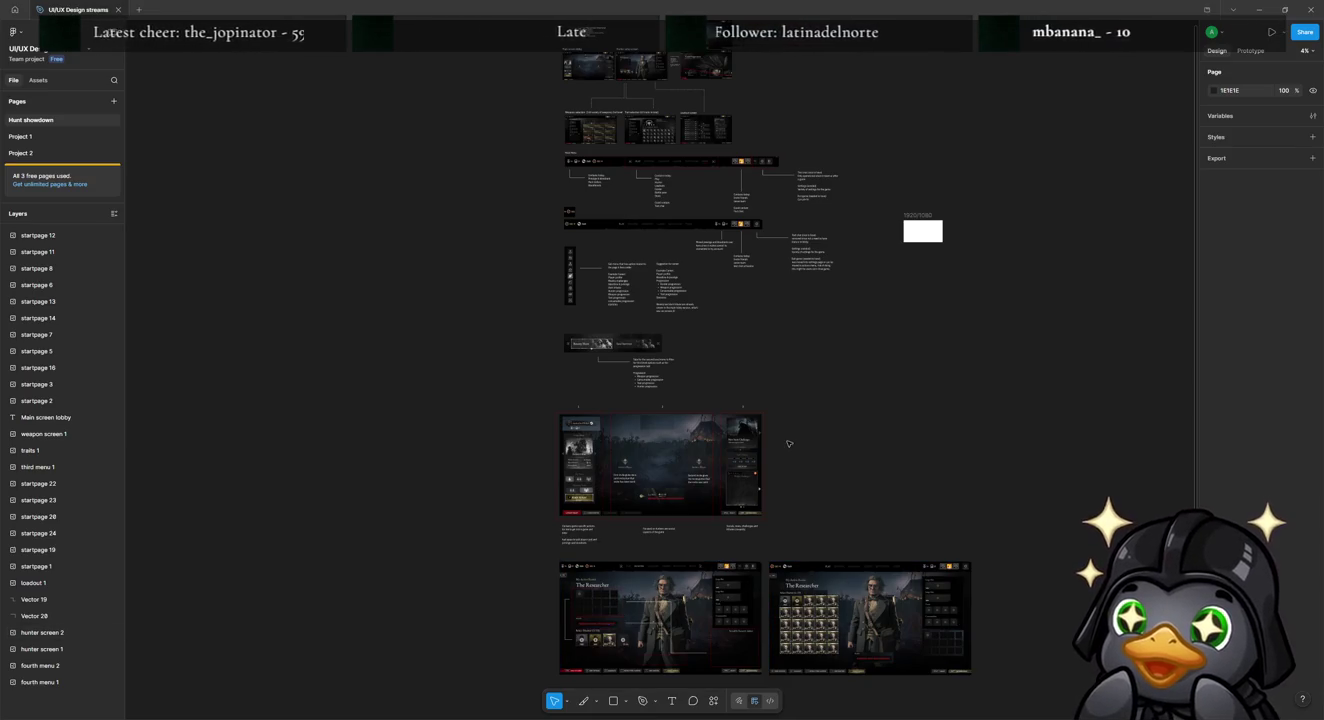
scroll(646, 75, up, 1)
scroll(646, 76, up, 6)
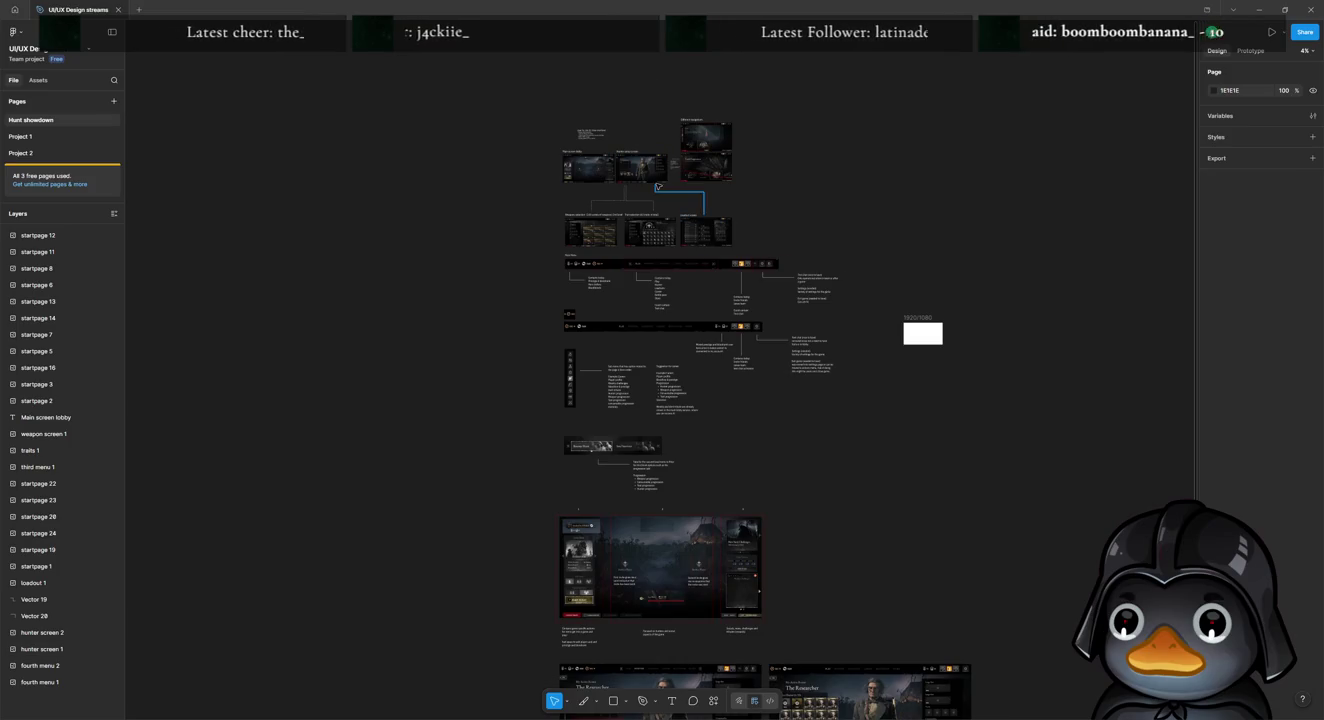
click(723, 141)
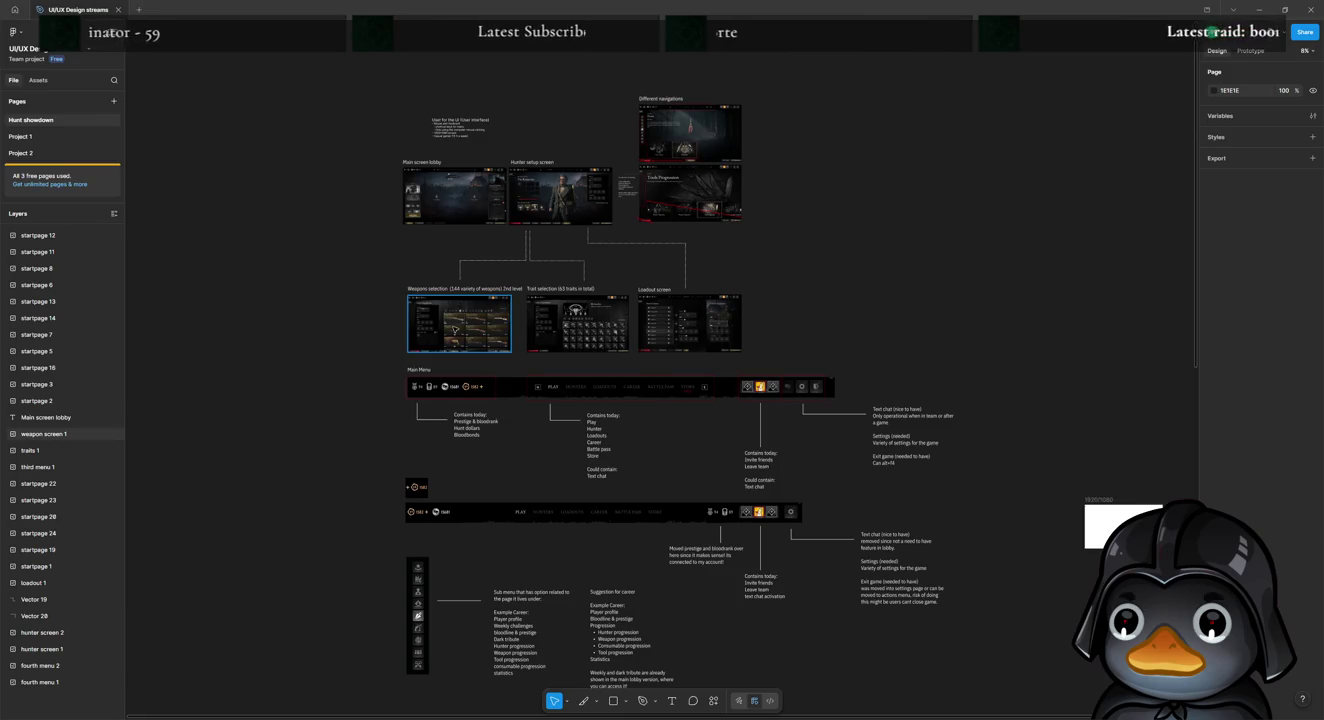
Step: Paste a copy of the Weapons selection screenshot below the hunter screens, enlarged to 9954×5483
click(415, 344)
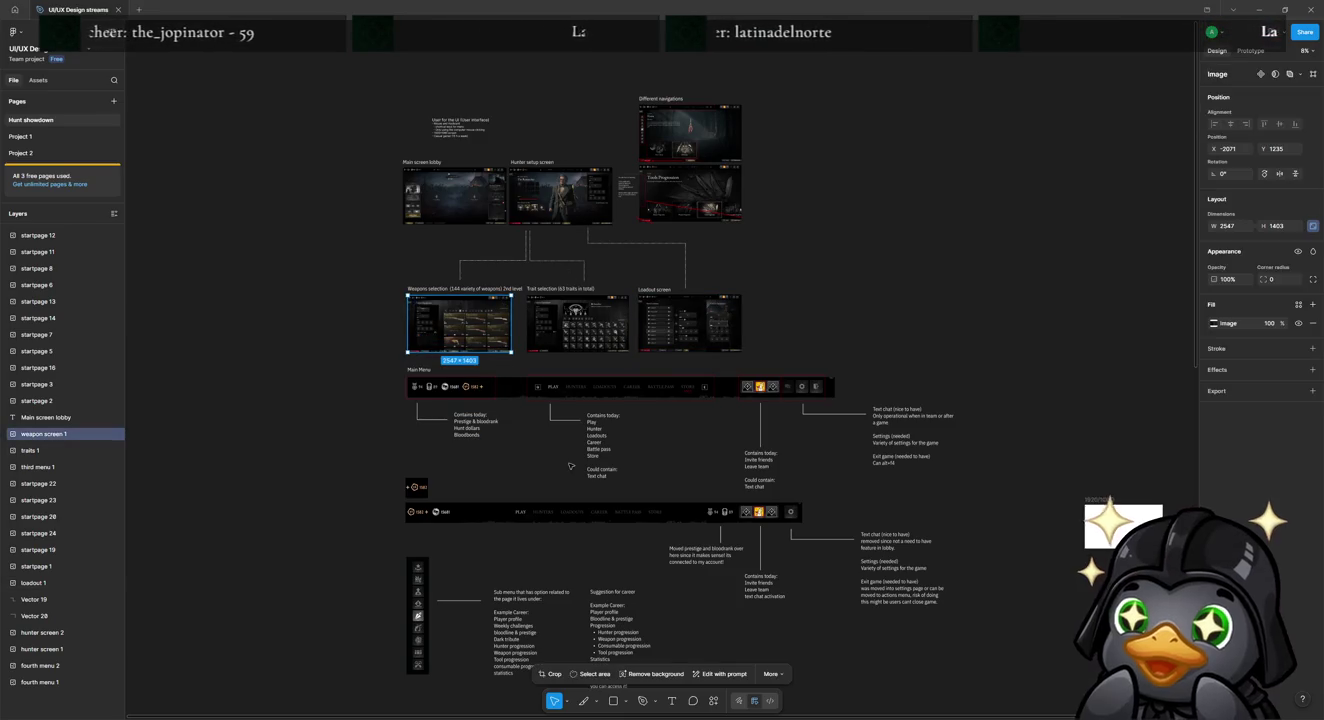
scroll(546, 416, down, 5)
scroll(546, 416, down, 10)
scroll(546, 416, down, 7)
scroll(548, 414, down, 3)
key(ctrl+v)
mouse_move(636, 376)
mouse_down()
mouse_move(410, 251)
mouse_move(422, 231)
mouse_up()
drag(501, 255, 798, 410)
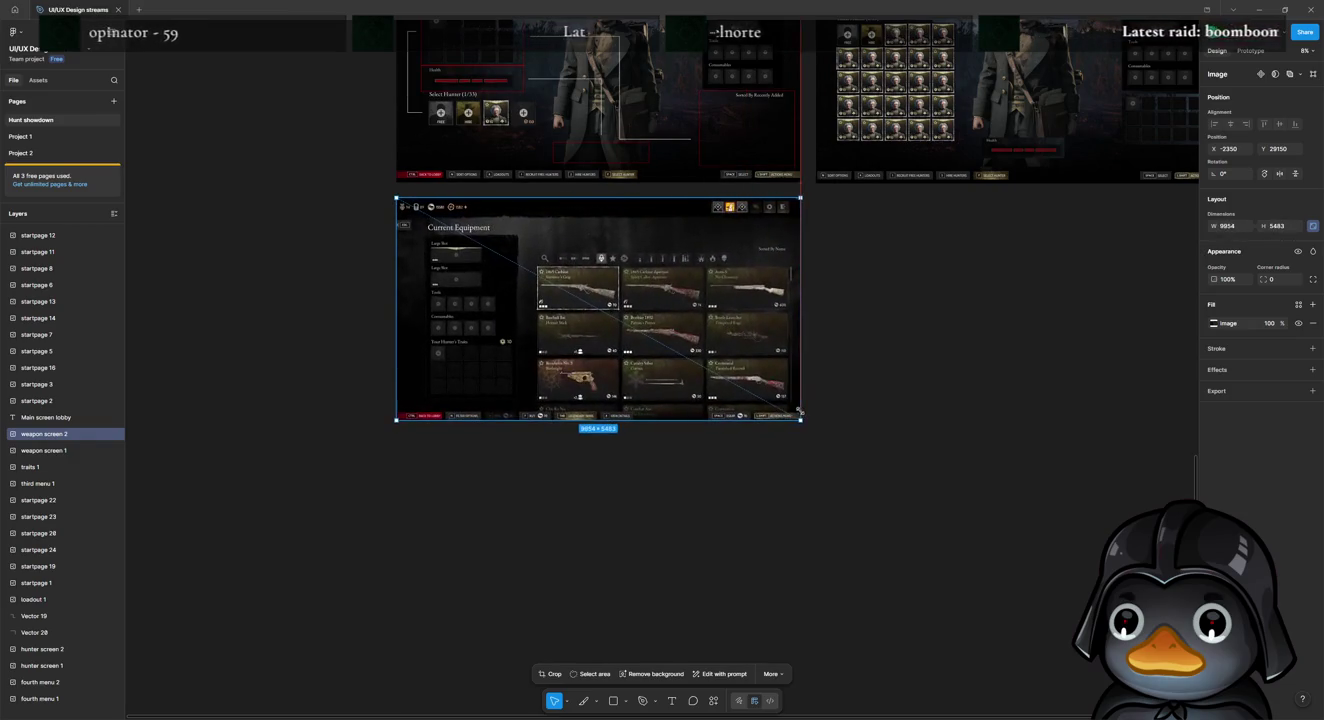
Step: Zoom in close on the Current Equipment weapon screenshot, then back out to about 15%
click(880, 421)
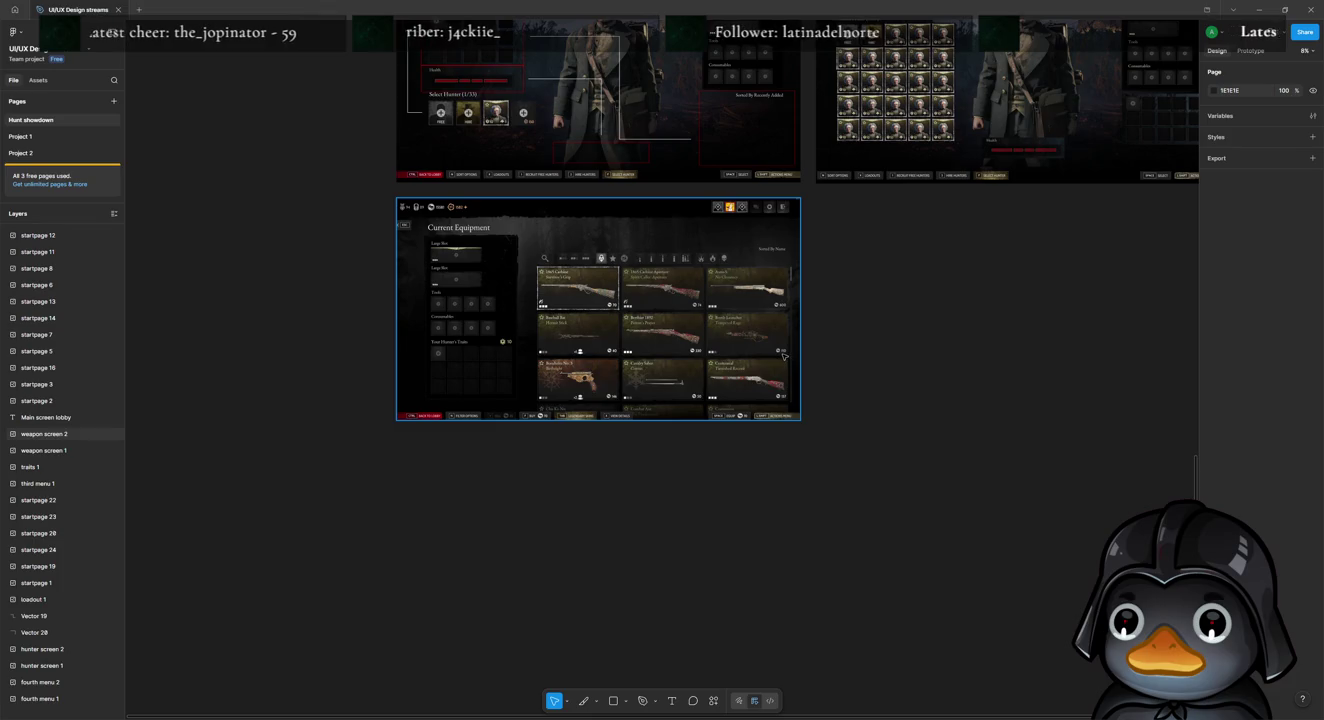
click(784, 354)
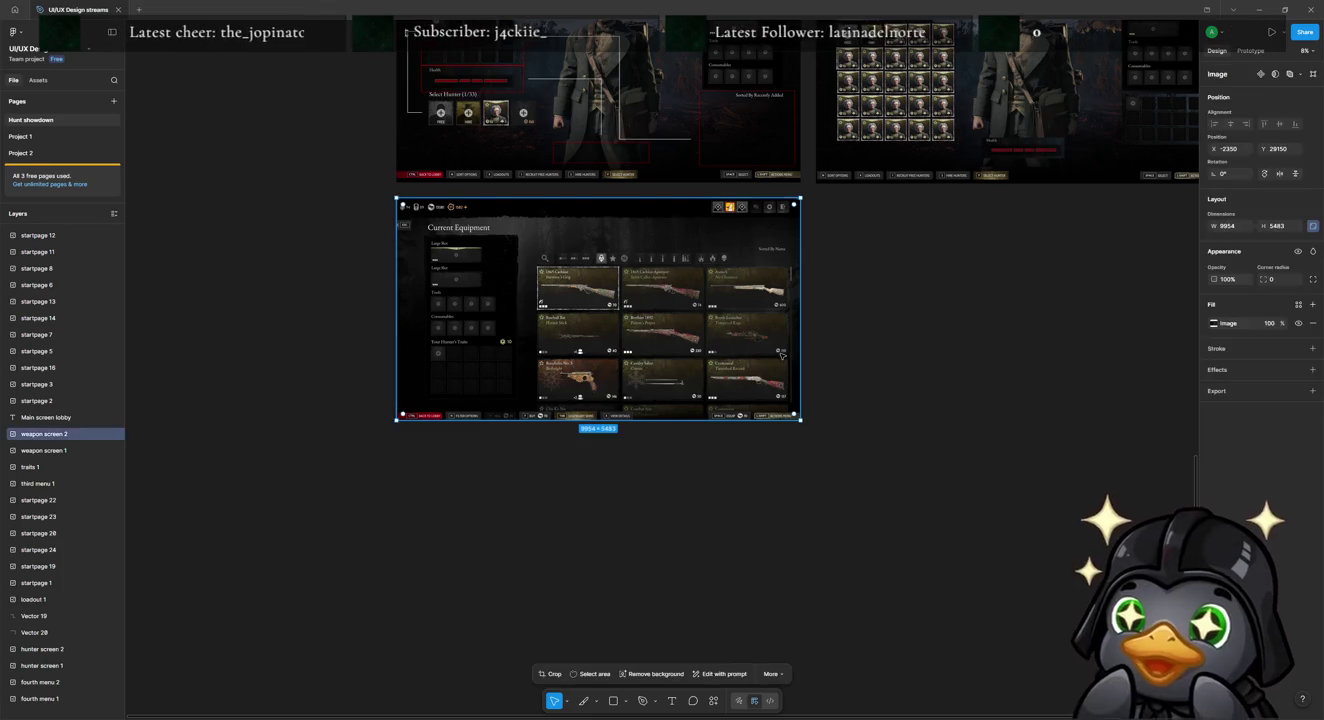
click(835, 354)
scroll(757, 339, up, 10)
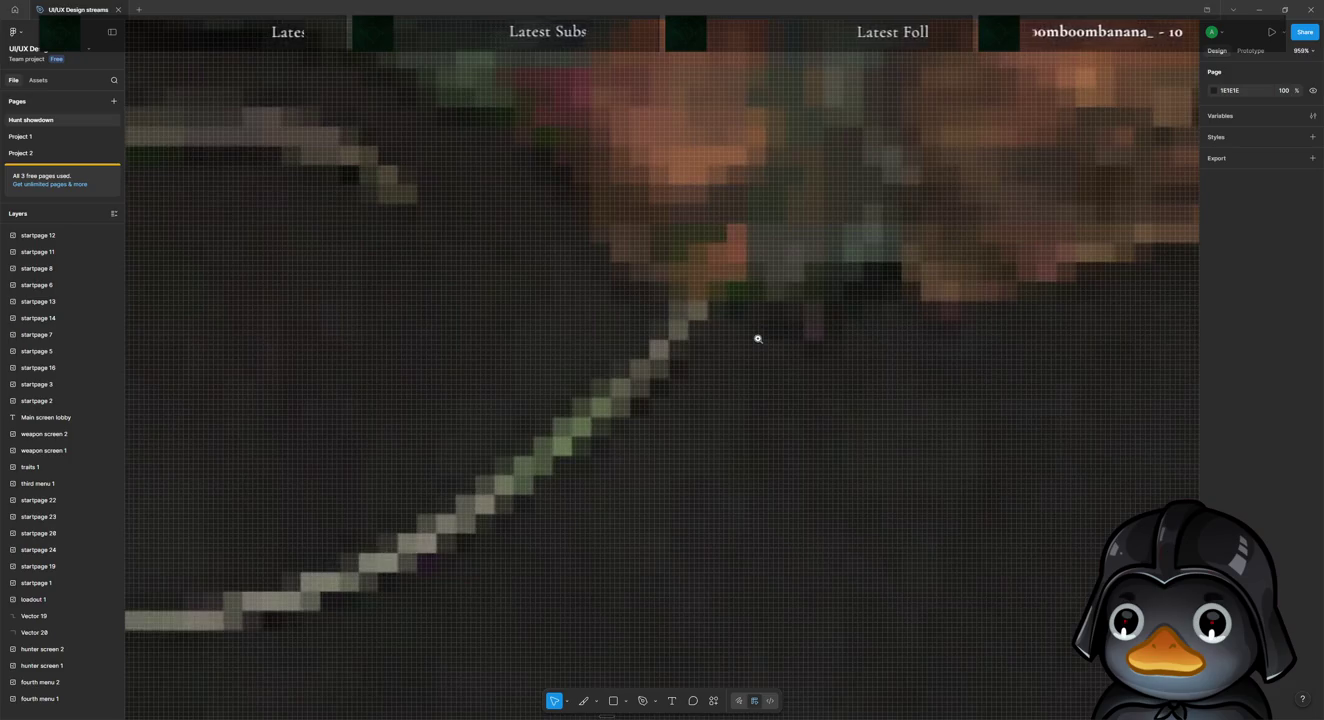
scroll(757, 339, down, 1)
scroll(757, 340, down, 3)
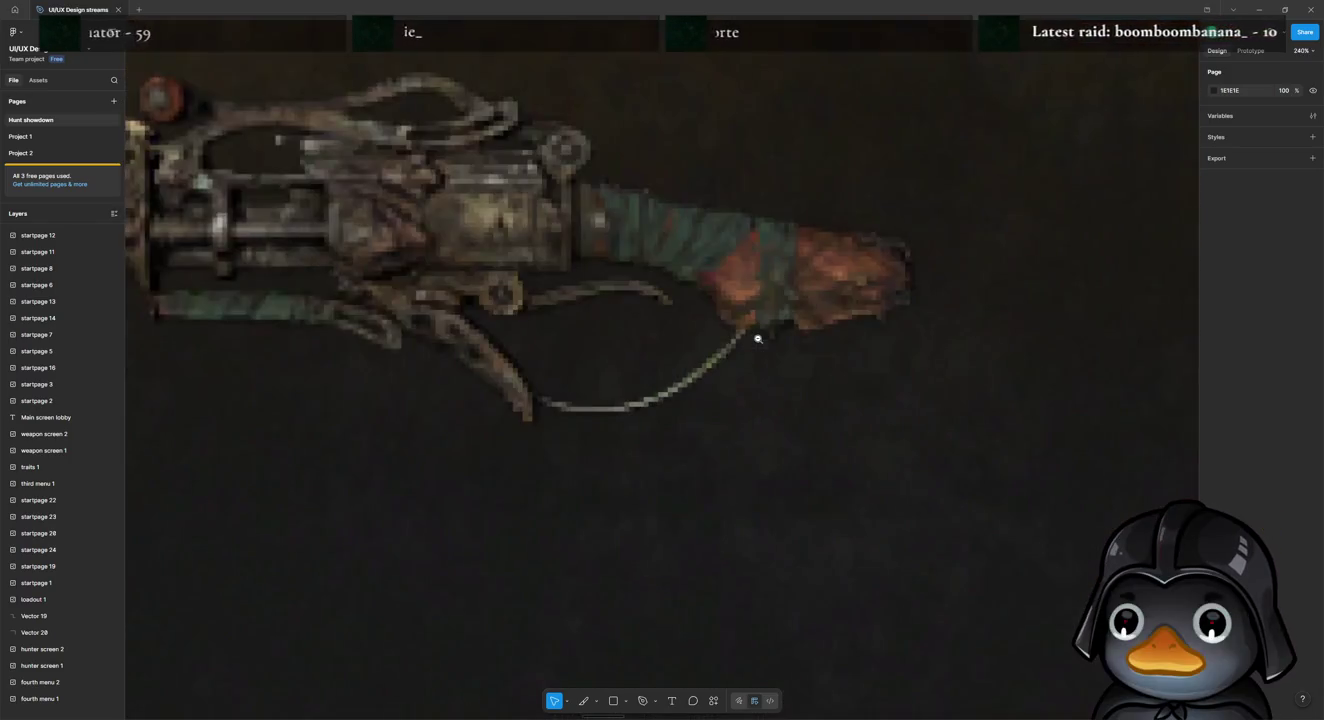
scroll(758, 339, down, 3)
scroll(757, 340, down, 2)
scroll(758, 340, down, 2)
scroll(757, 340, up, 3)
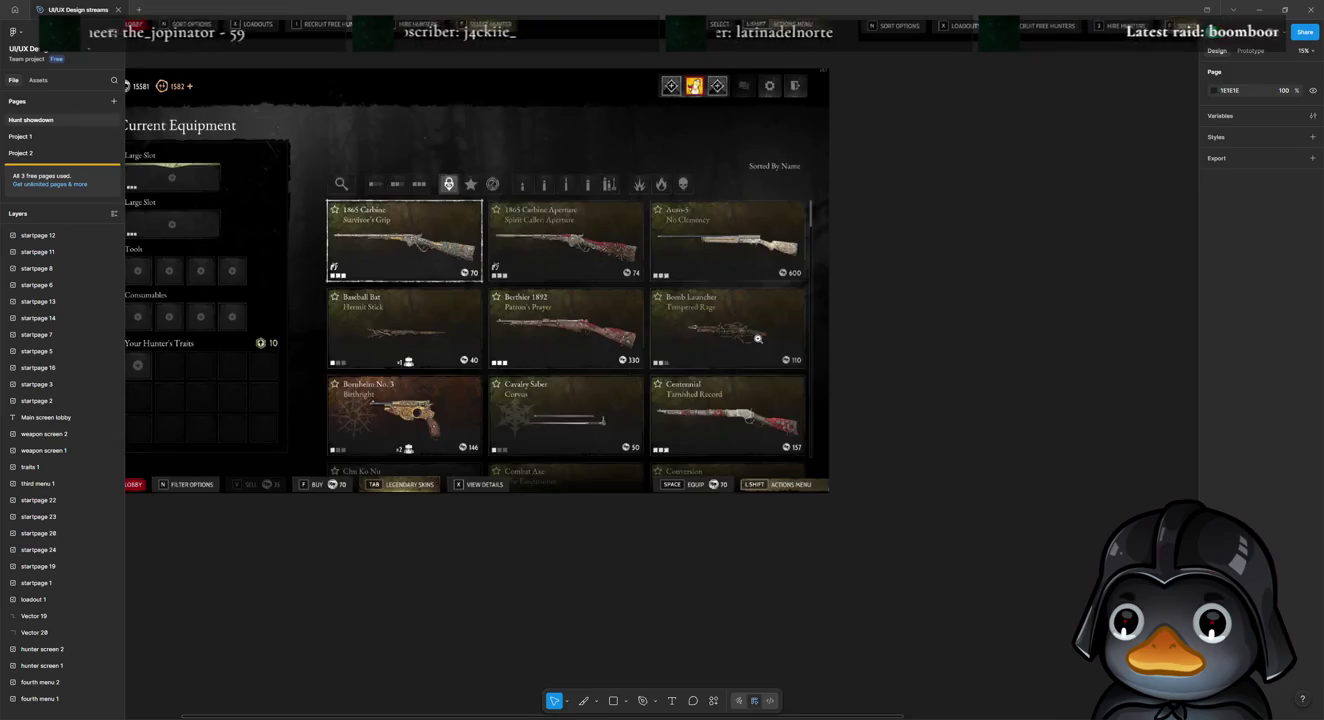
scroll(761, 380, down, 1)
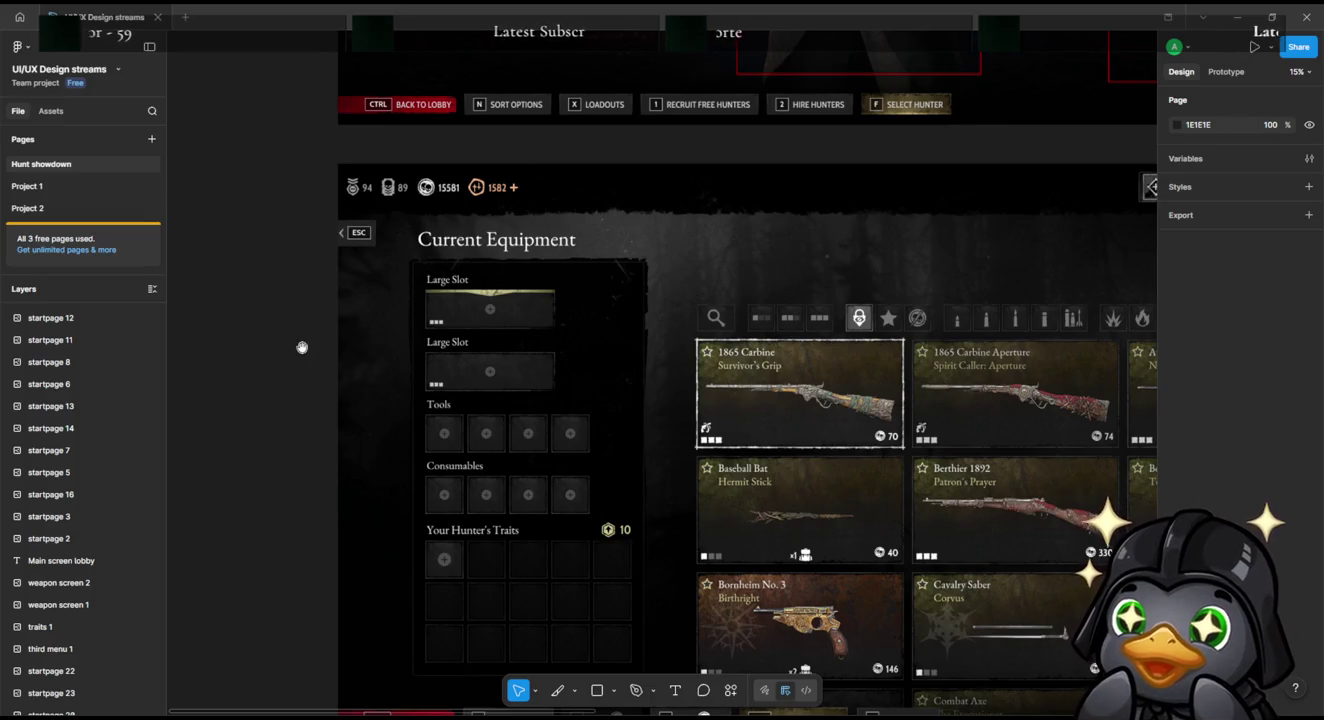
Step: Zoom into the three small white trait squares on the equipment screenshot, then zoom back out
scroll(300, 347, down, 1)
scroll(9, 350, up, 2)
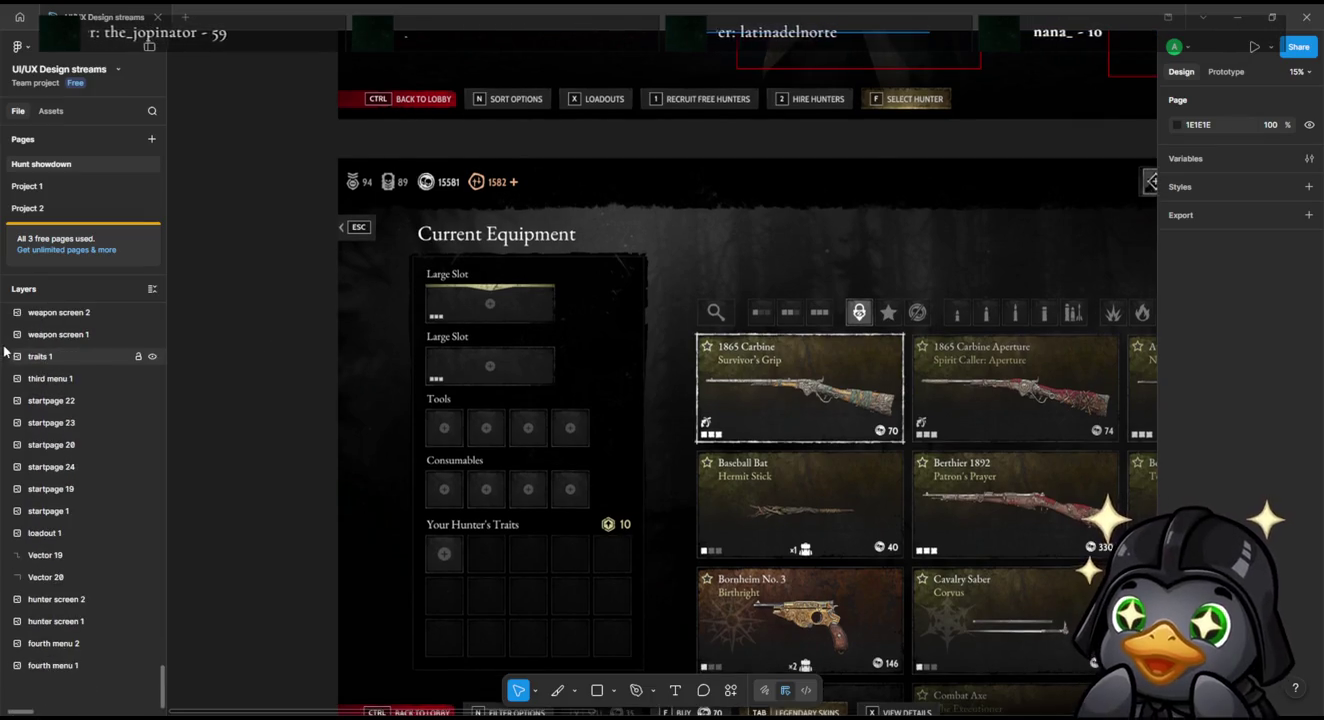
scroll(12, 364, up, 5)
scroll(300, 415, down, 2)
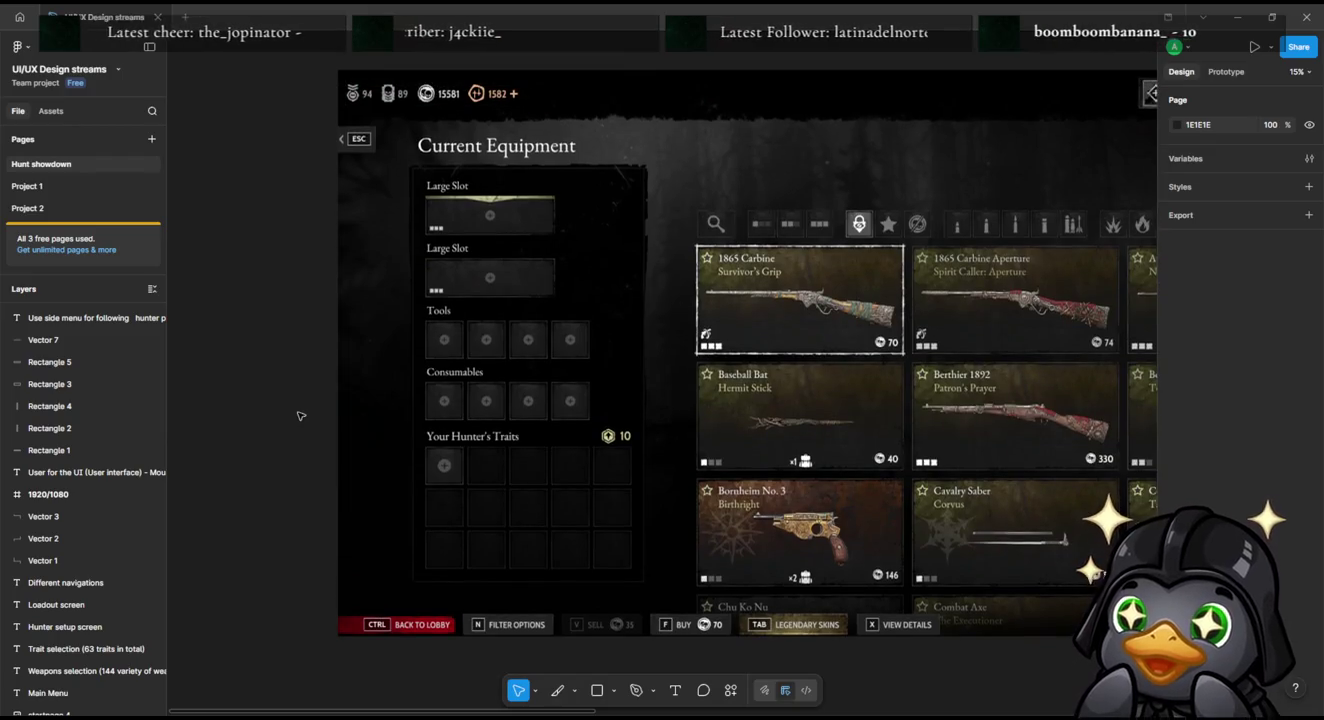
scroll(194, 399, right, 2)
scroll(193, 399, right, 2)
scroll(194, 399, up, 1)
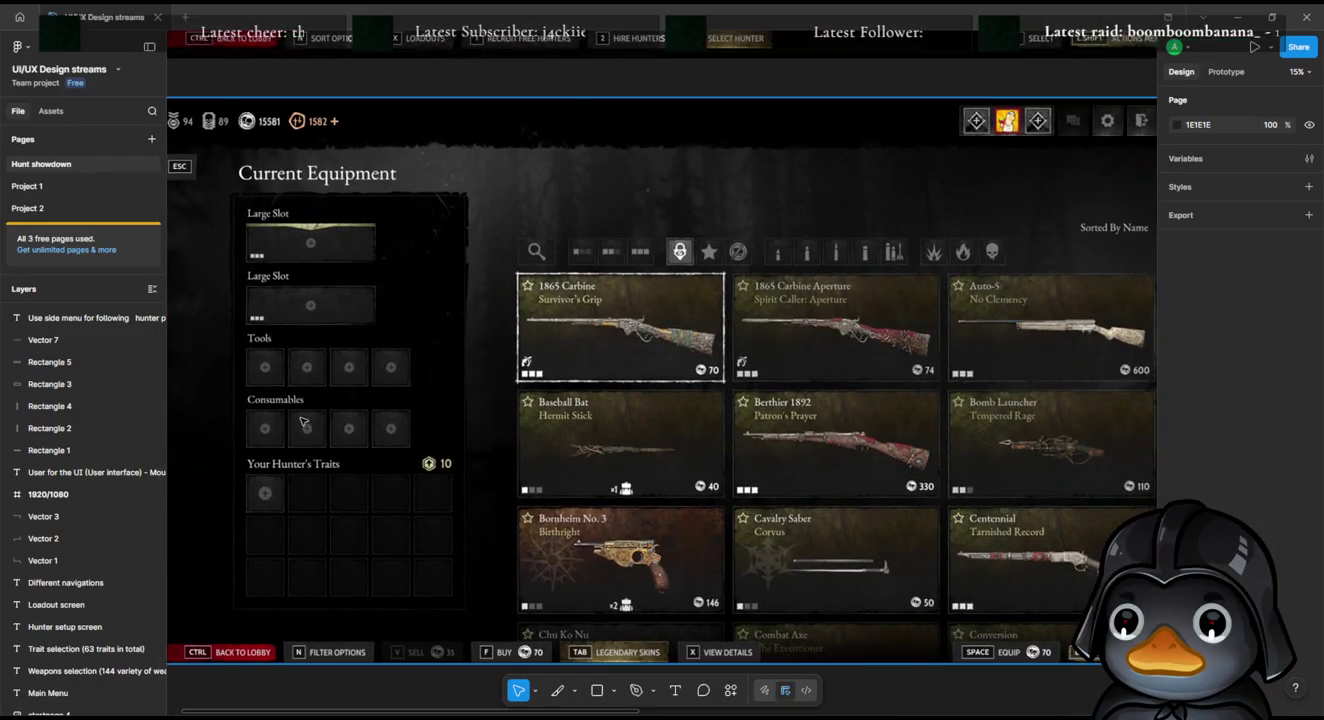
scroll(368, 441, down, 3)
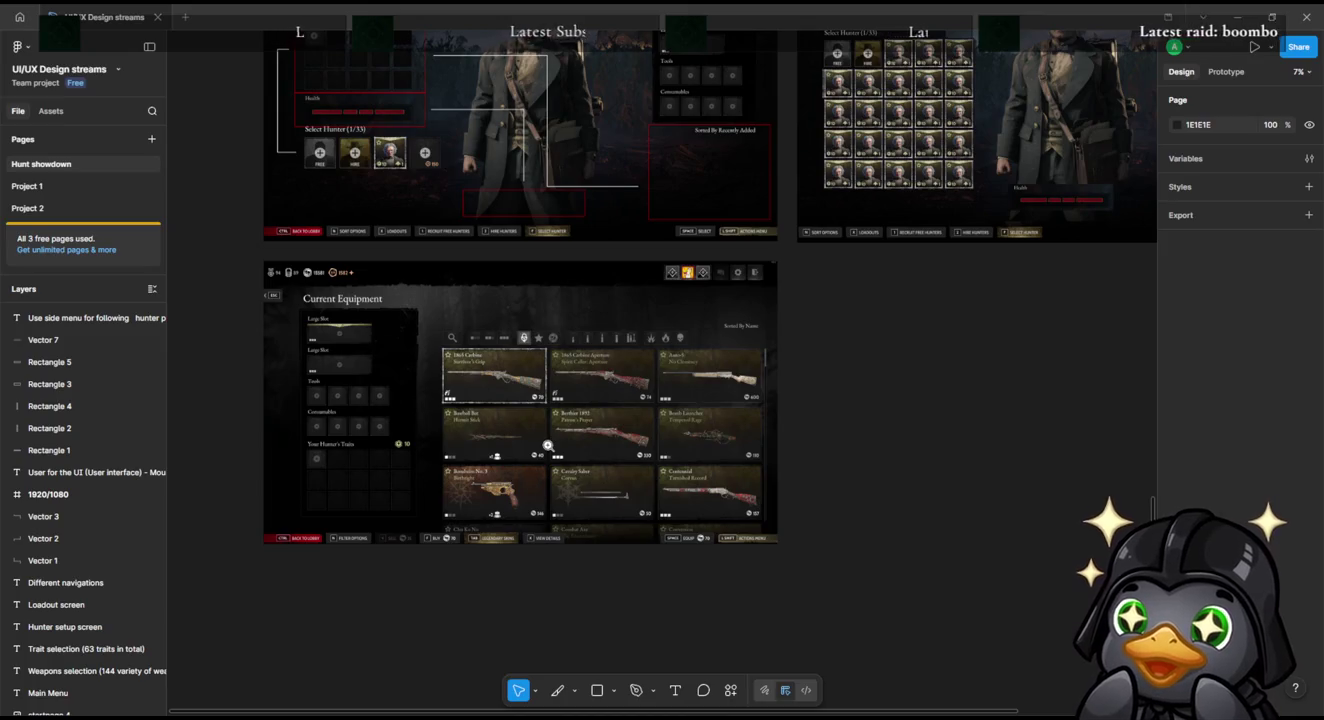
drag(547, 445, 587, 470)
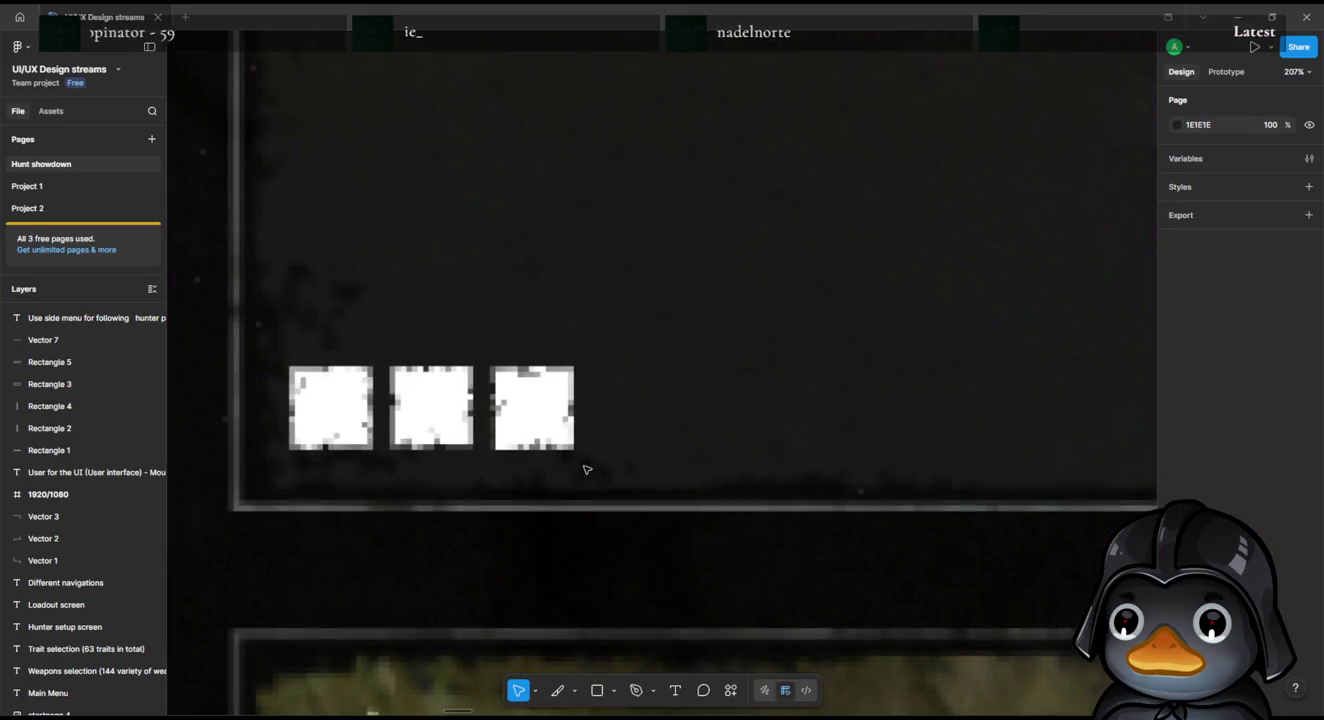
scroll(584, 467, down, 2)
scroll(584, 466, down, 3)
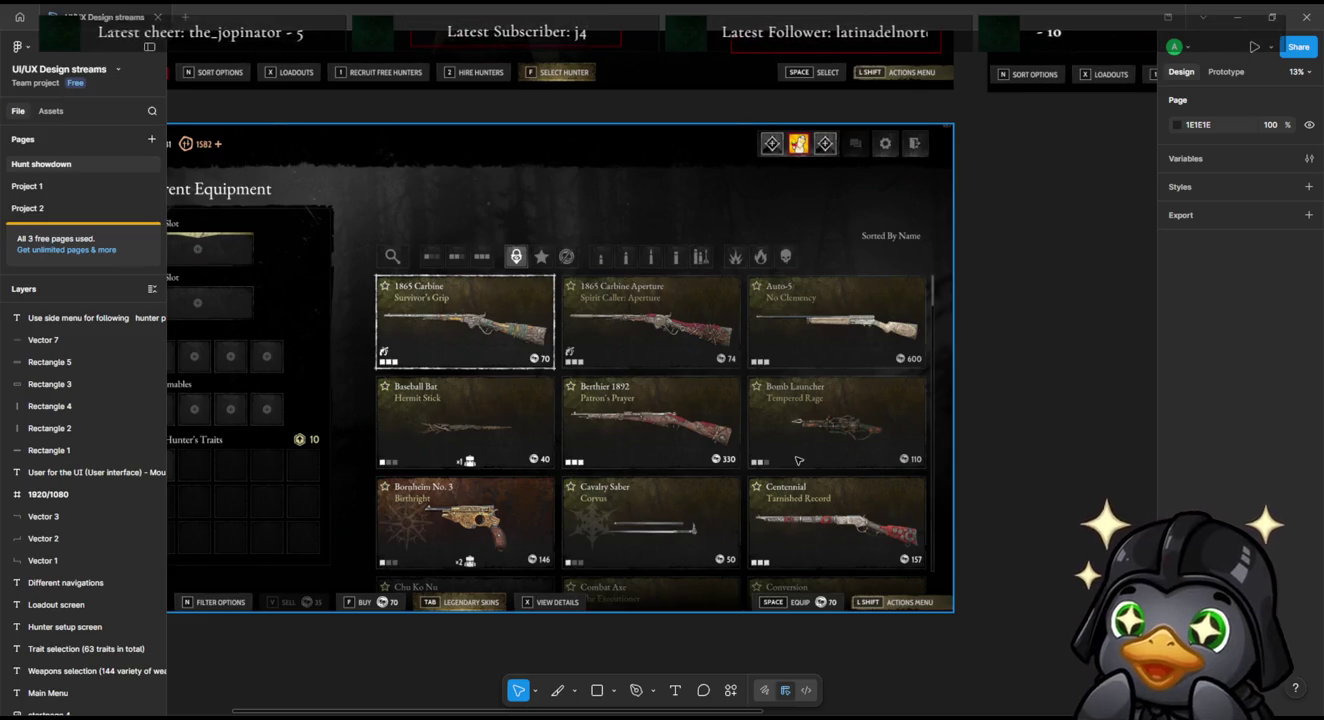
scroll(745, 439, down, 2)
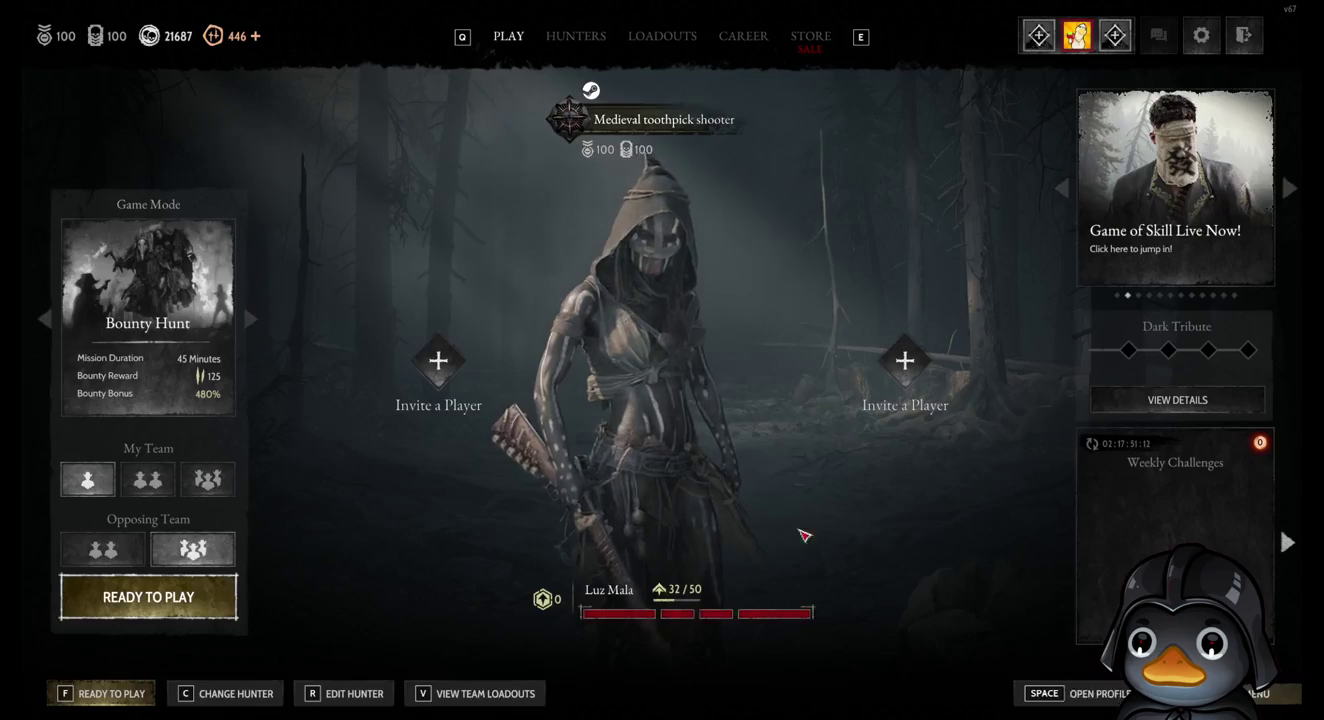
Step: Open Luz Mala's details in the active roster and review her large-slot weapon and trait options
click(321, 699)
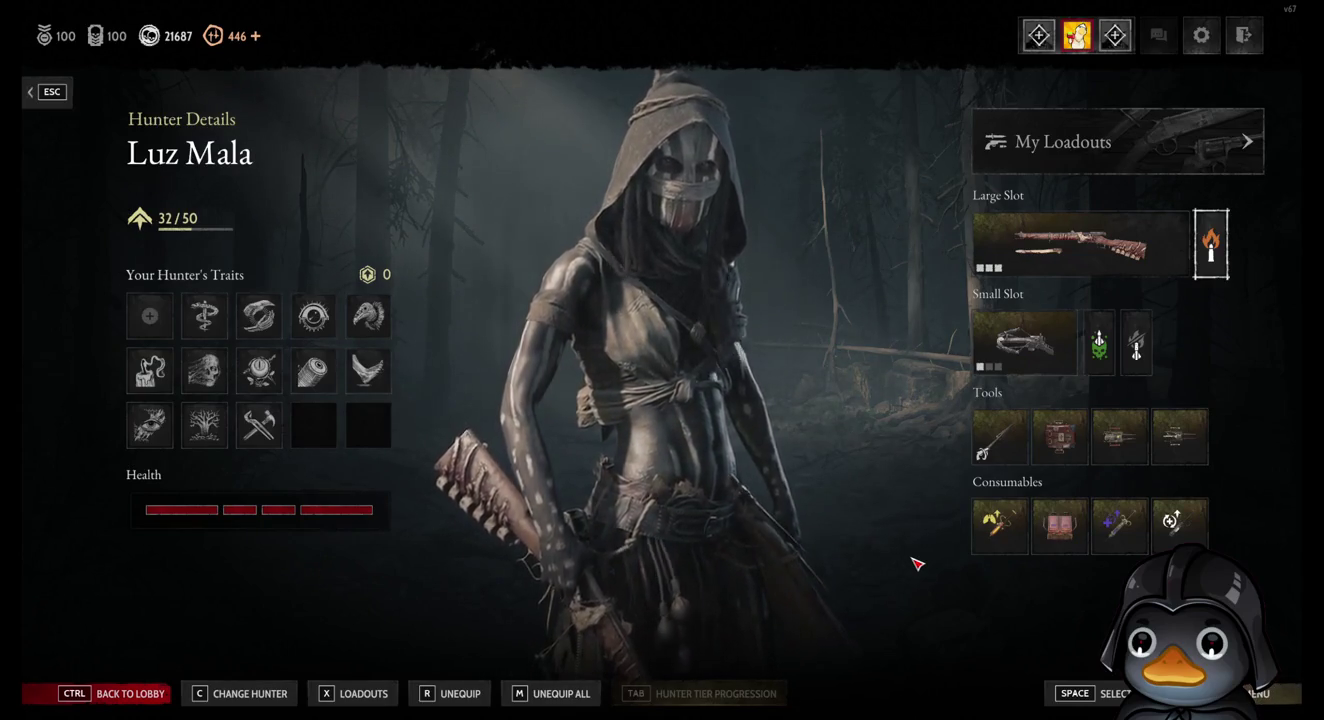
click(282, 695)
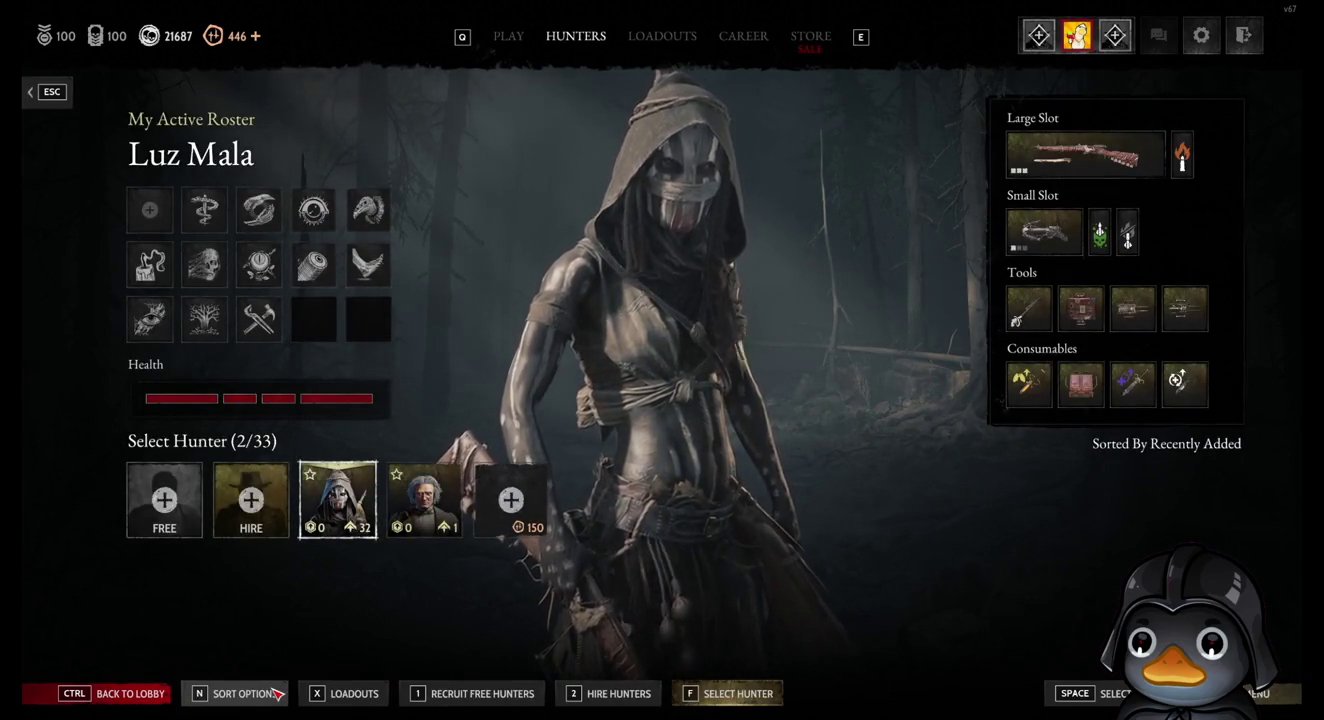
click(1085, 155)
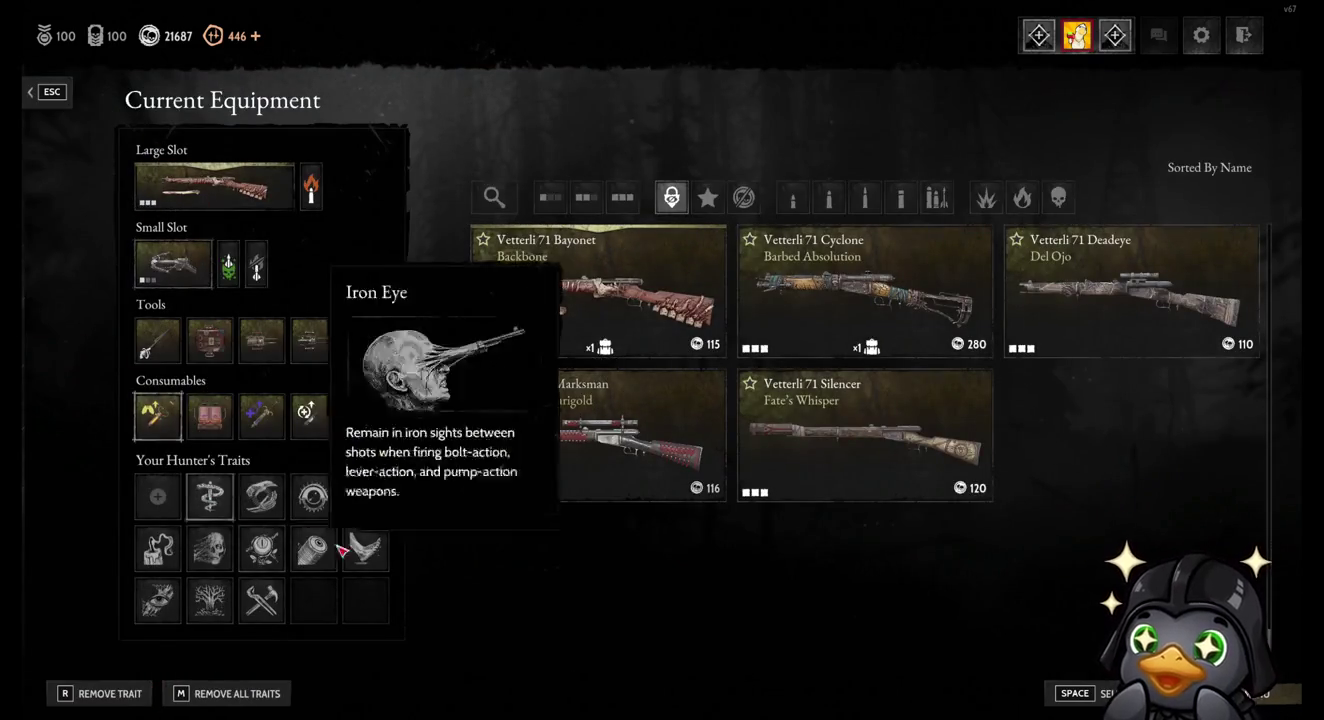
key(space)
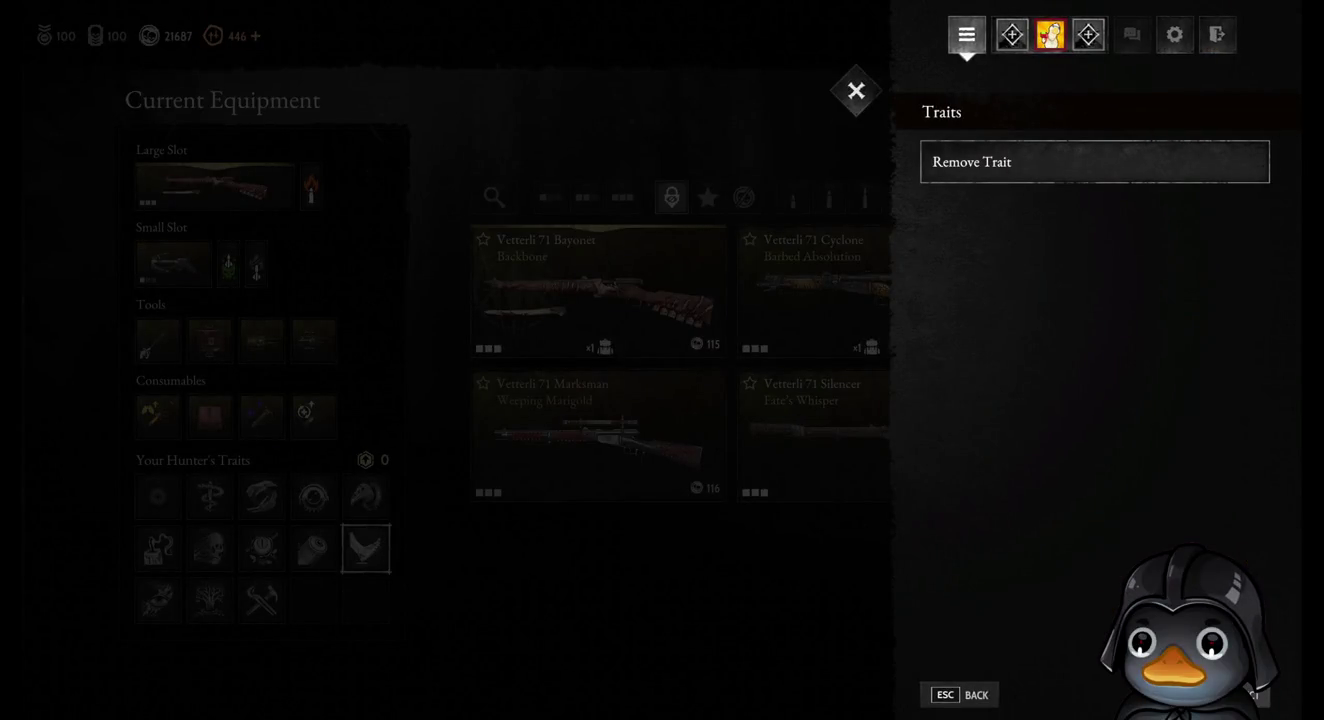
click(856, 91)
mouse_move(214, 186)
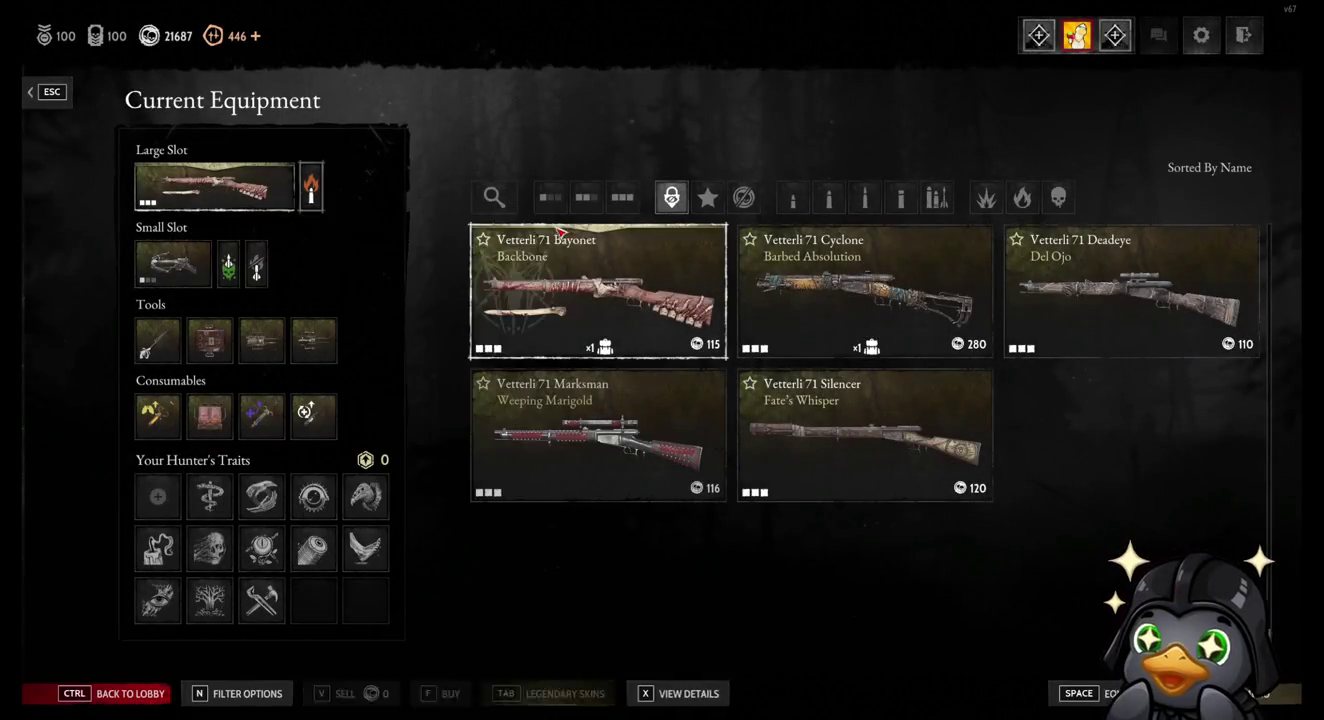
Step: Read the Light property in the ammunition legend, then back out to the Hunters roster
key(space)
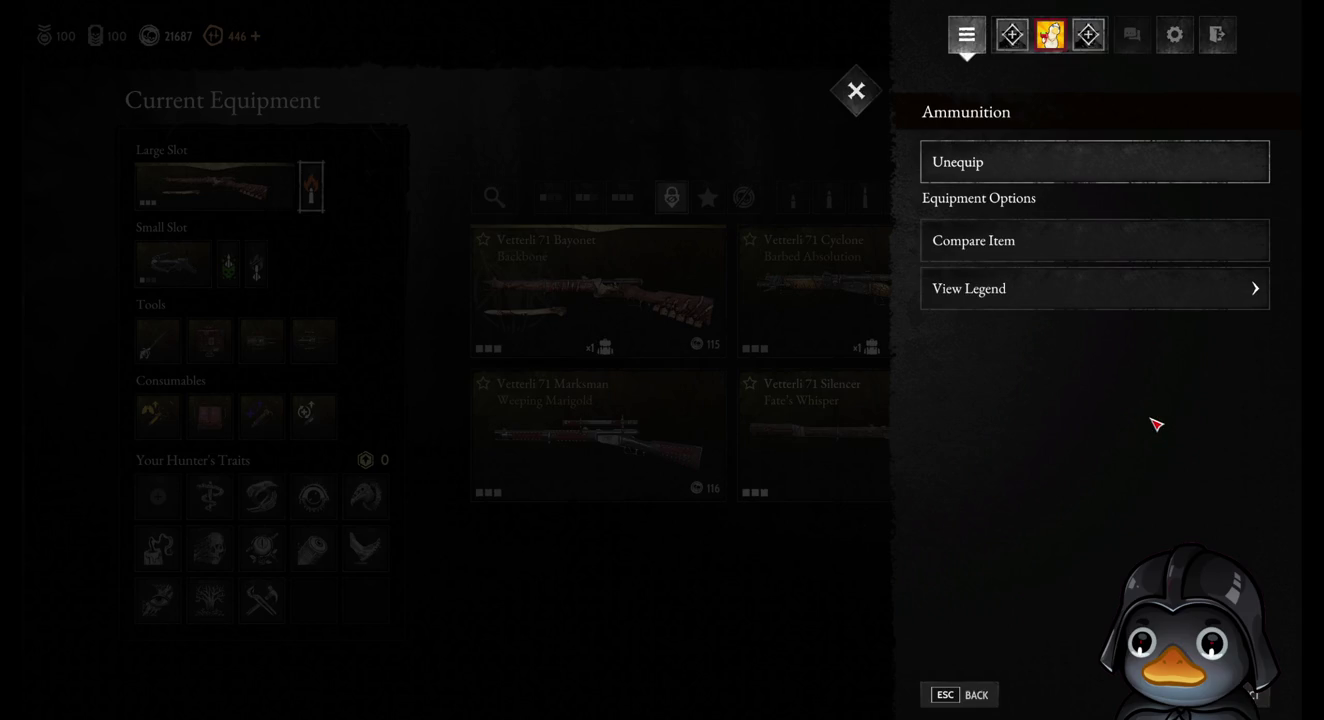
click(1082, 291)
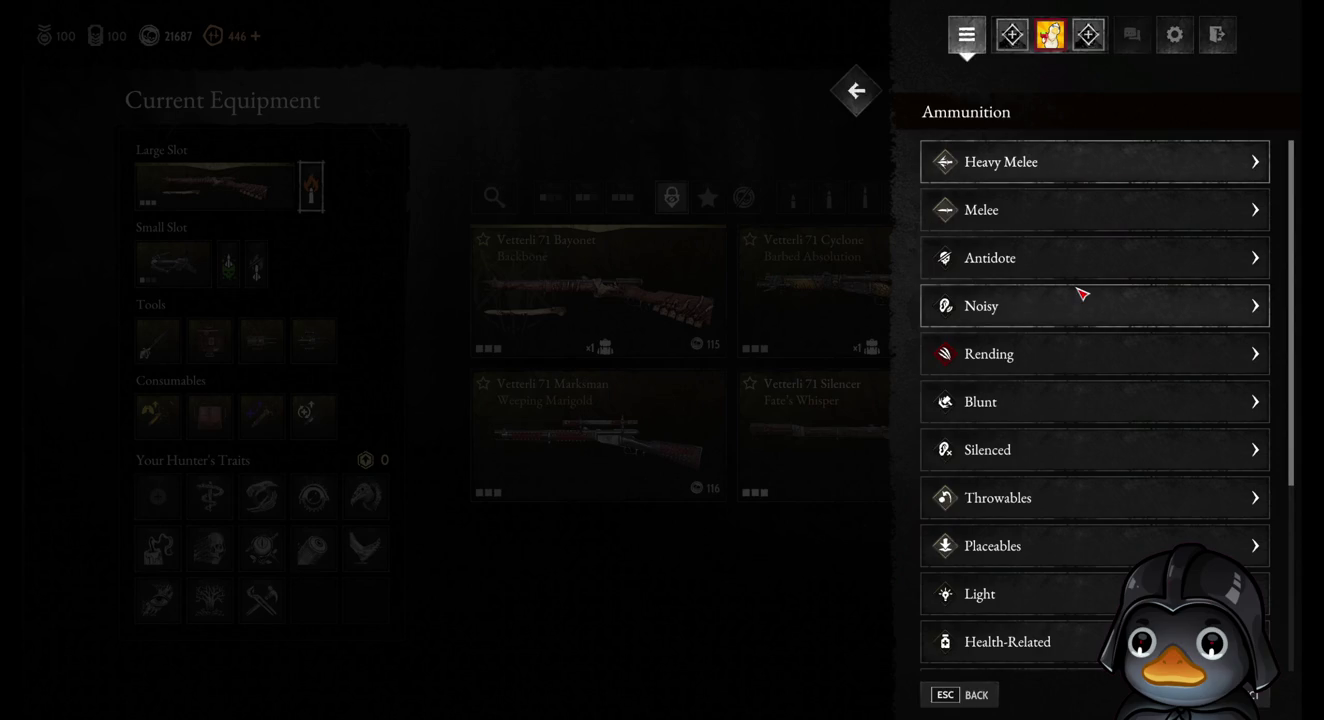
click(1086, 586)
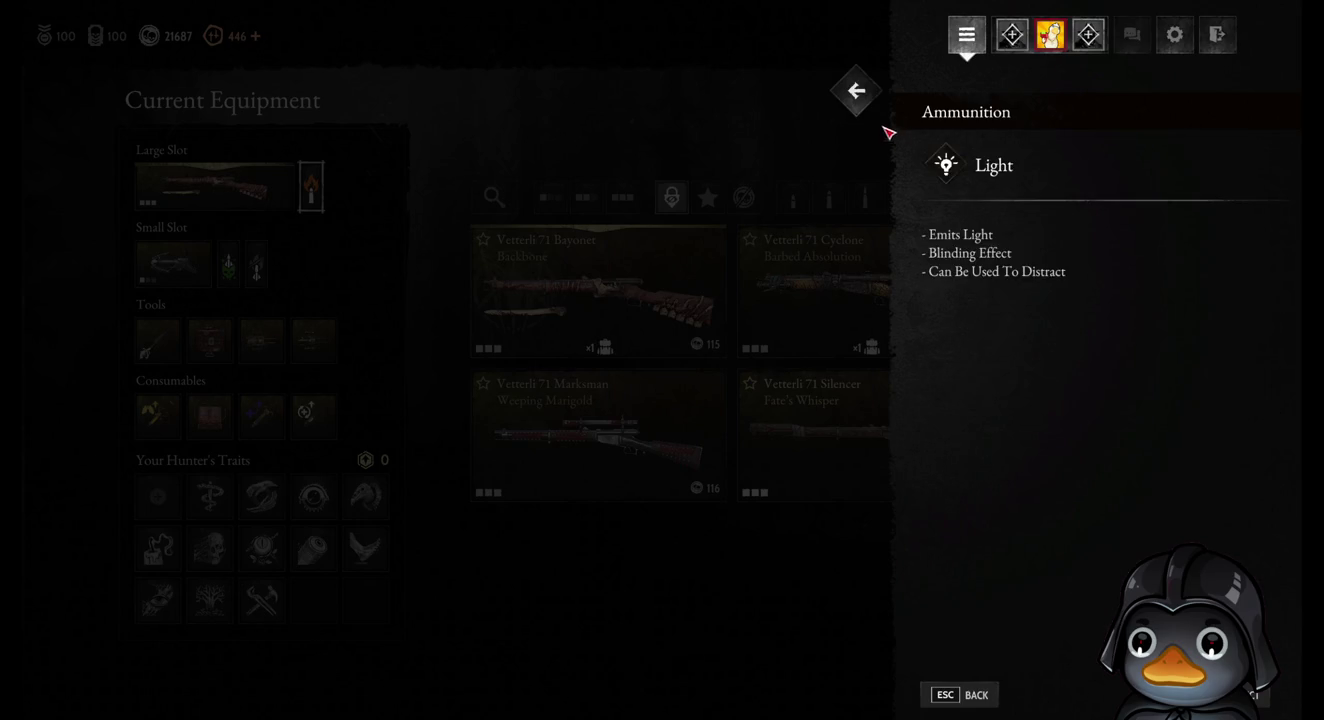
click(857, 97)
click(857, 98)
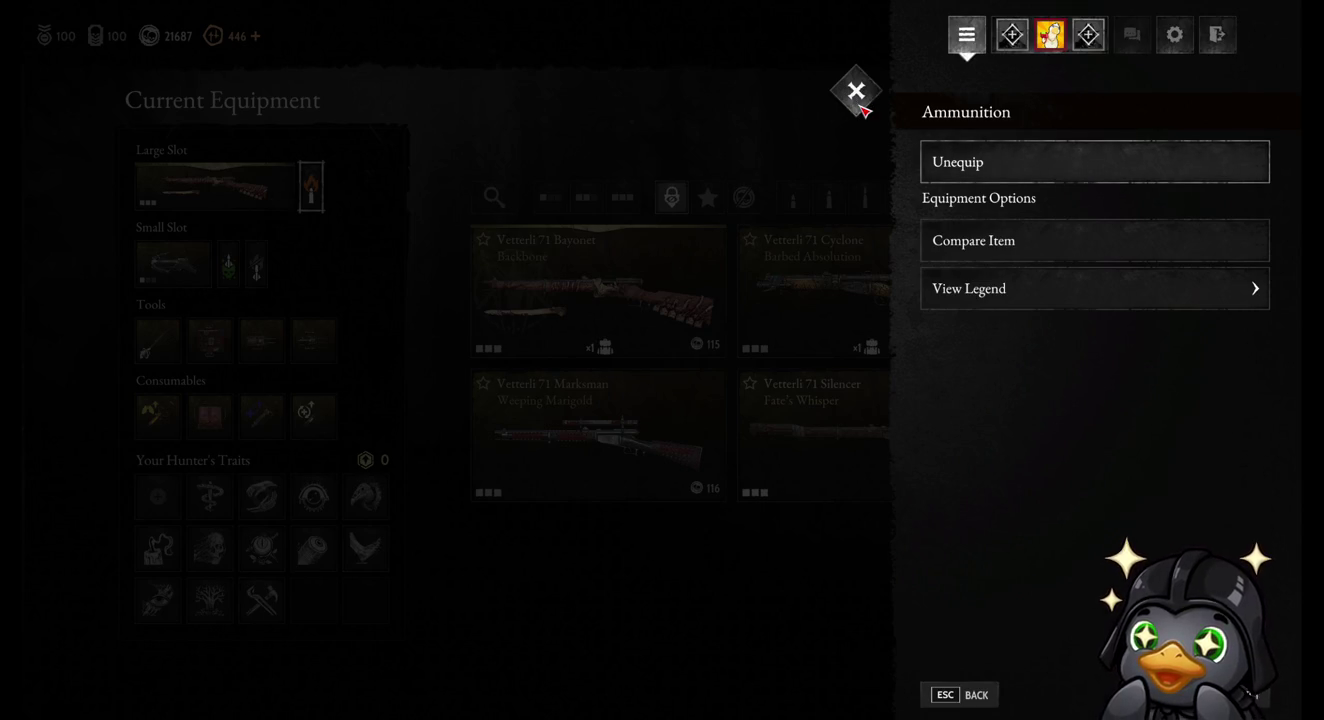
click(860, 105)
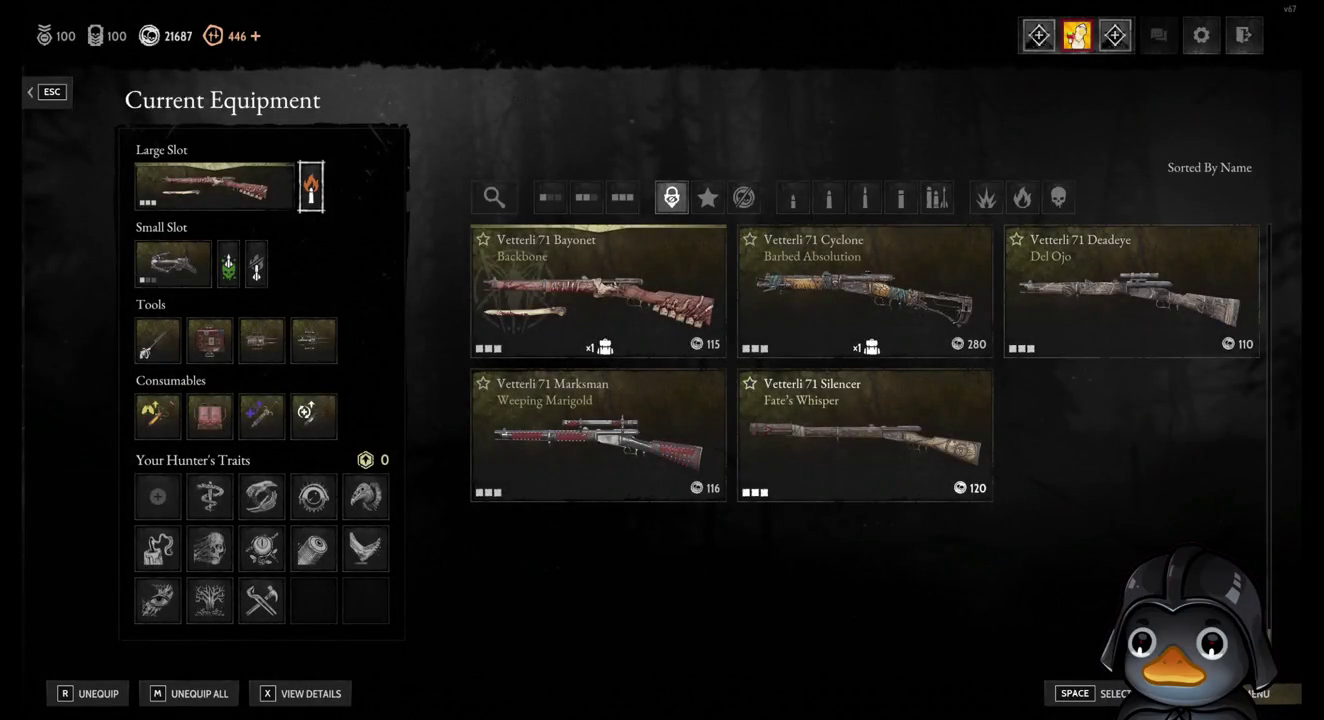
click(48, 91)
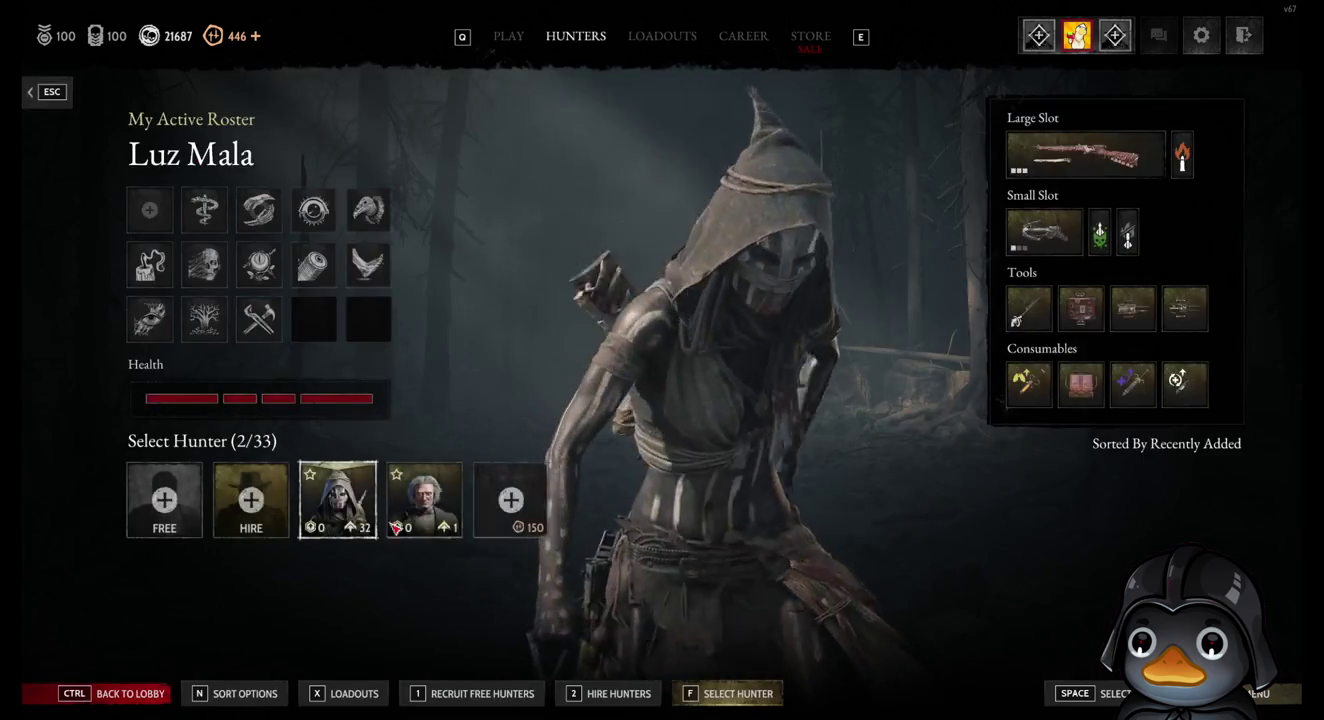
Step: Hire The Researcher for 100
click(405, 526)
click(247, 520)
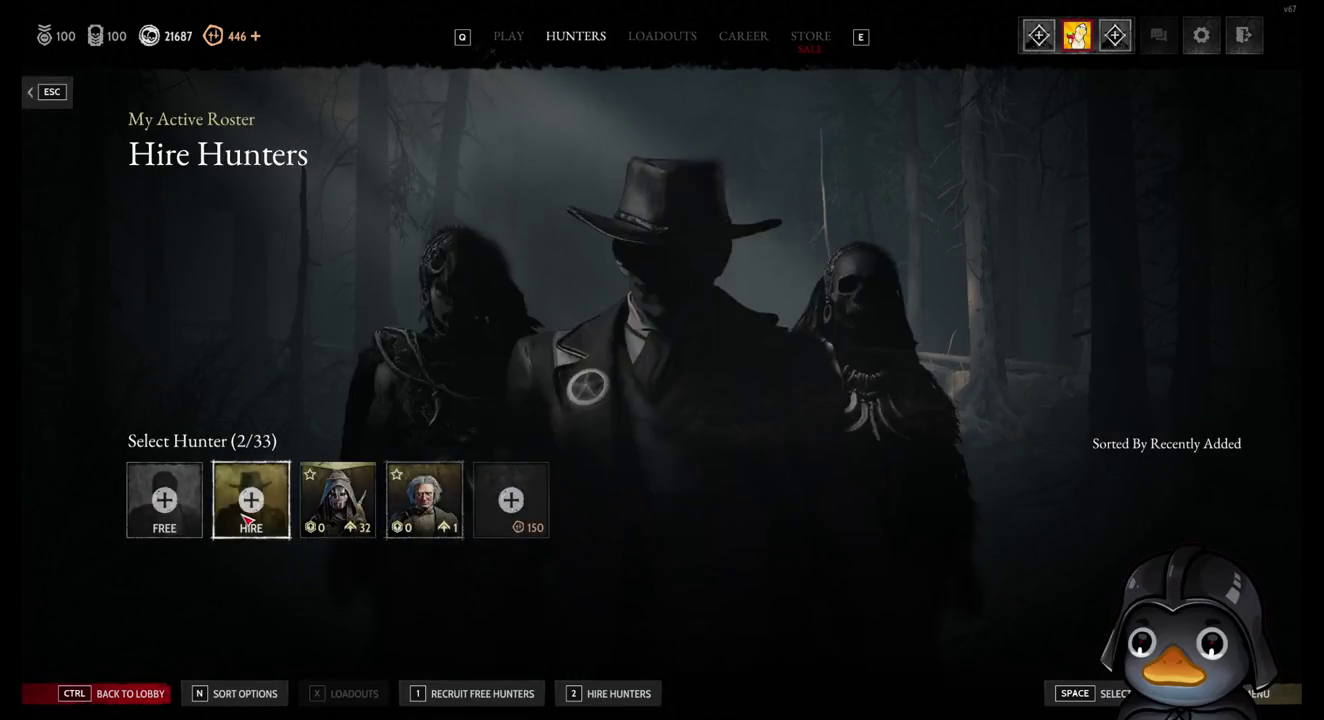
double_click(585, 449)
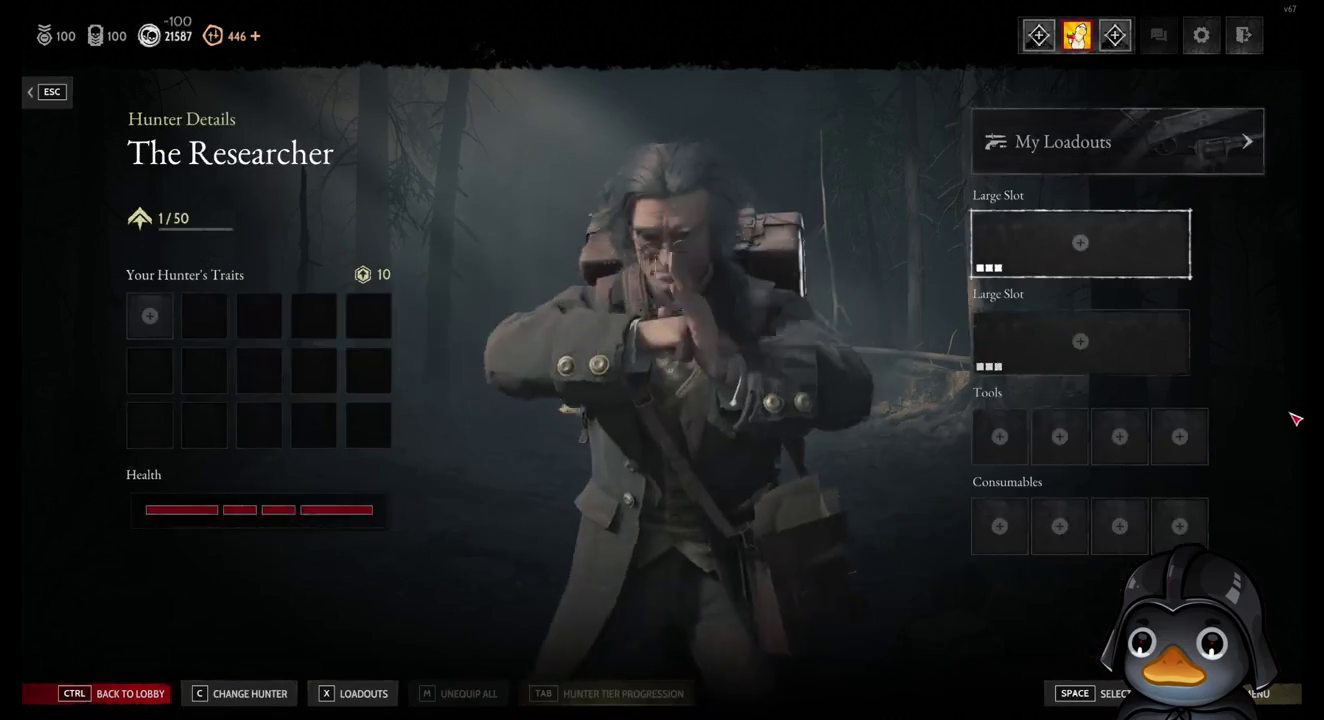
Step: View the 1865 Carbine and Berthier 1892 progression paths from the large slot weapon list
click(1096, 240)
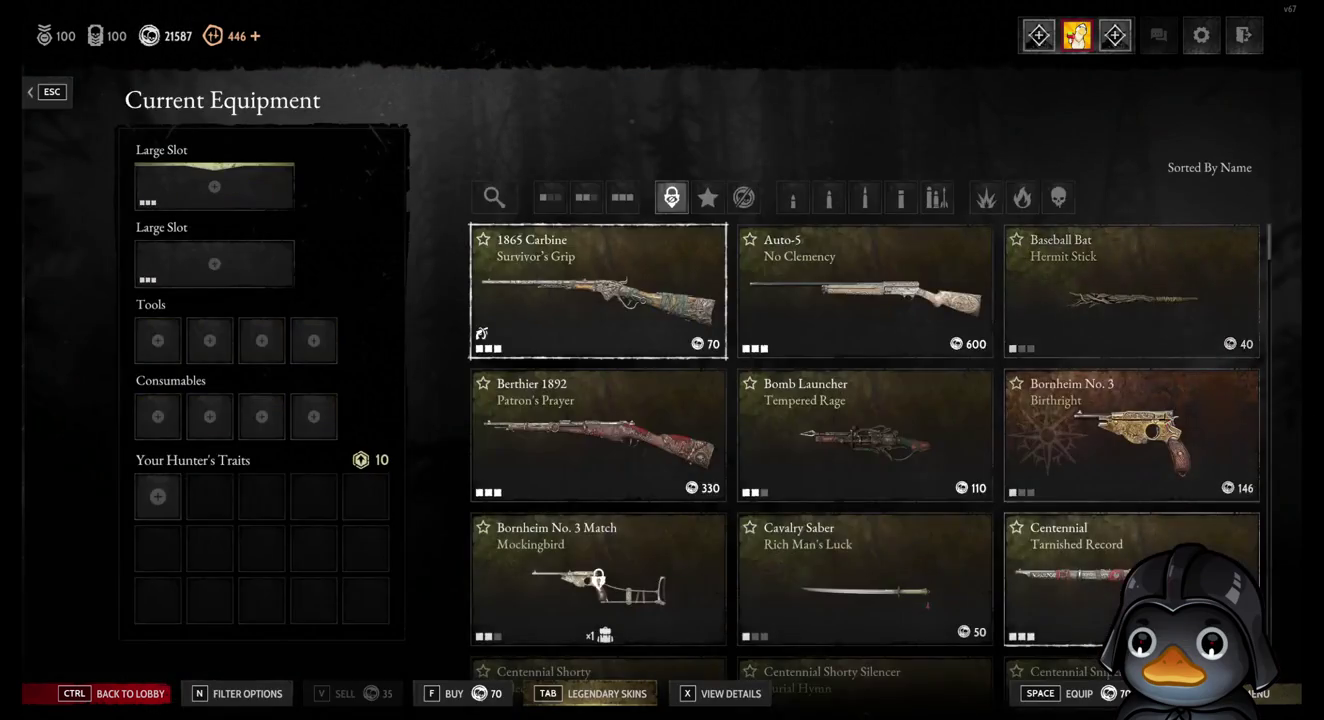
click(1254, 693)
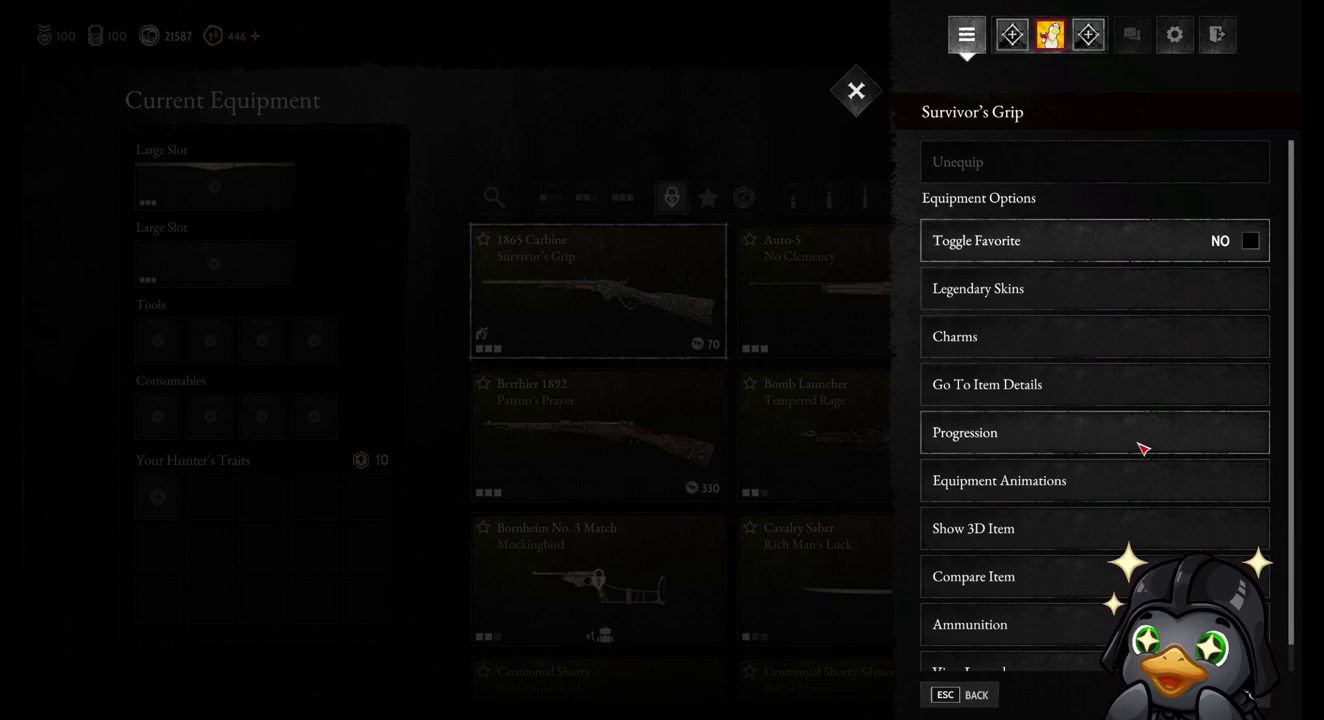
scroll(1143, 450, down, 1)
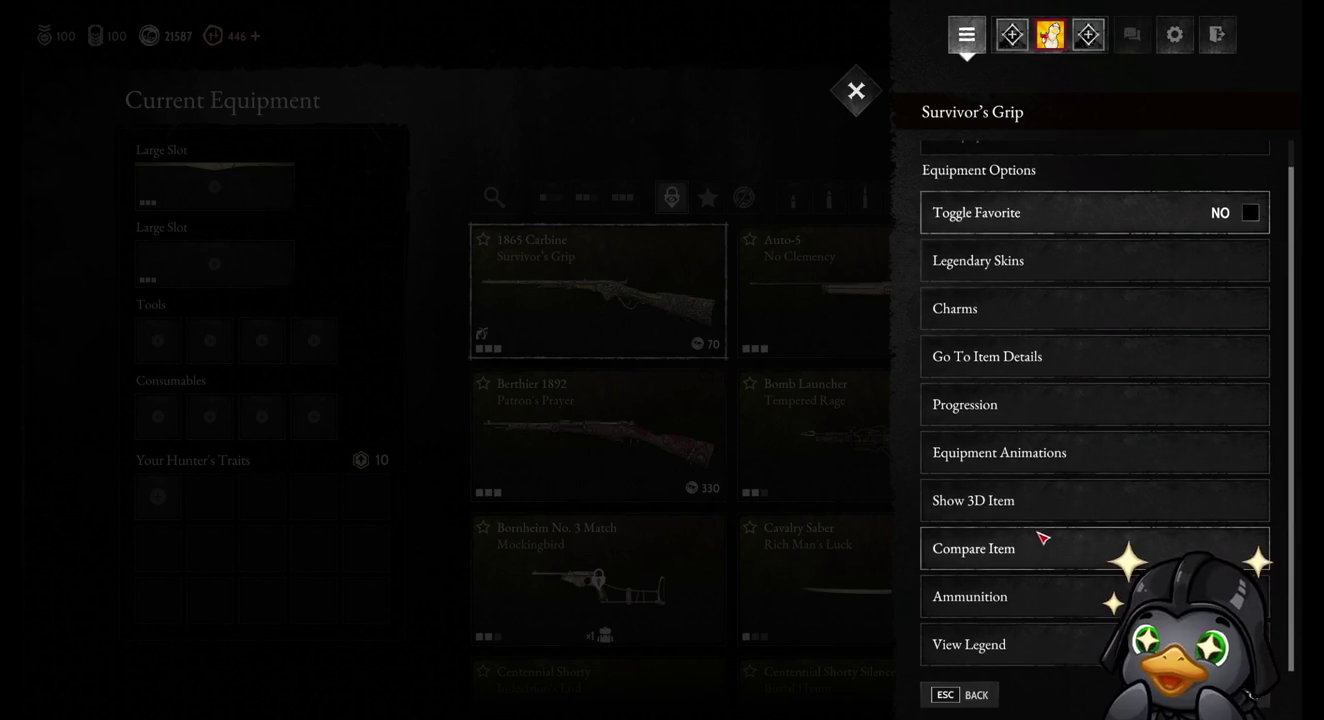
click(1037, 423)
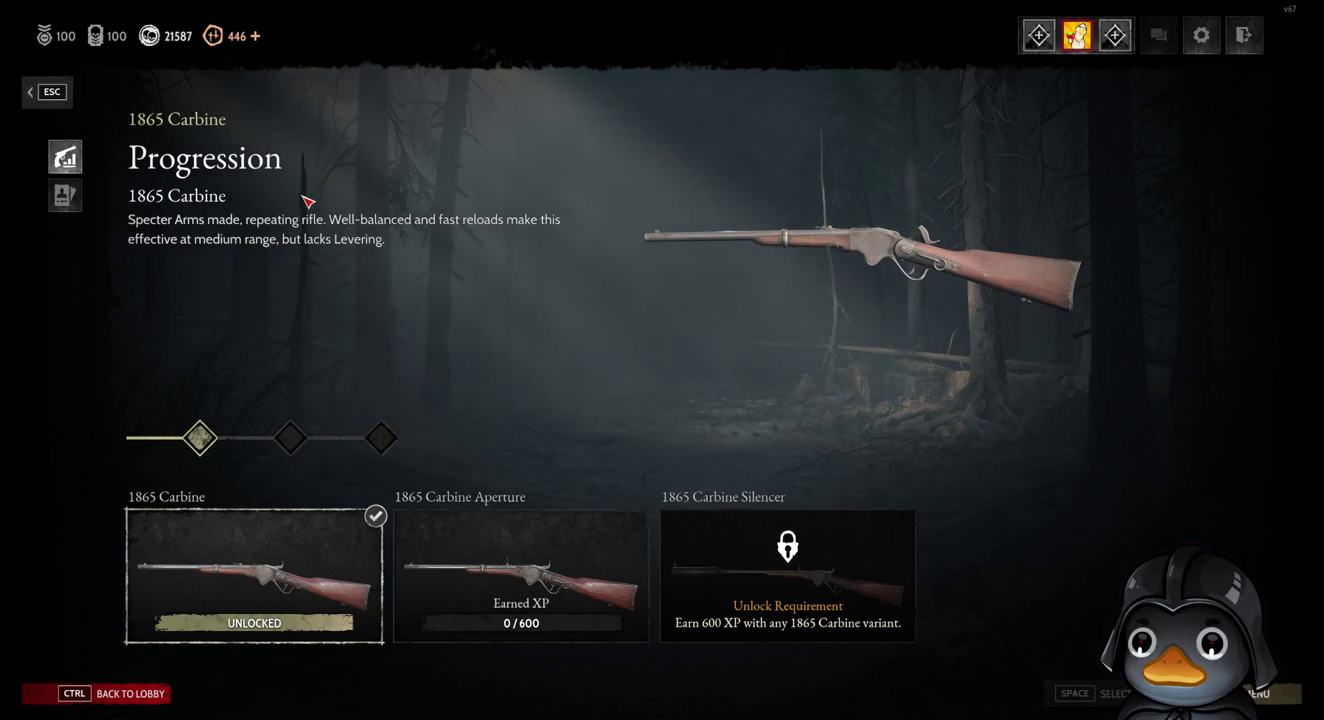
click(46, 91)
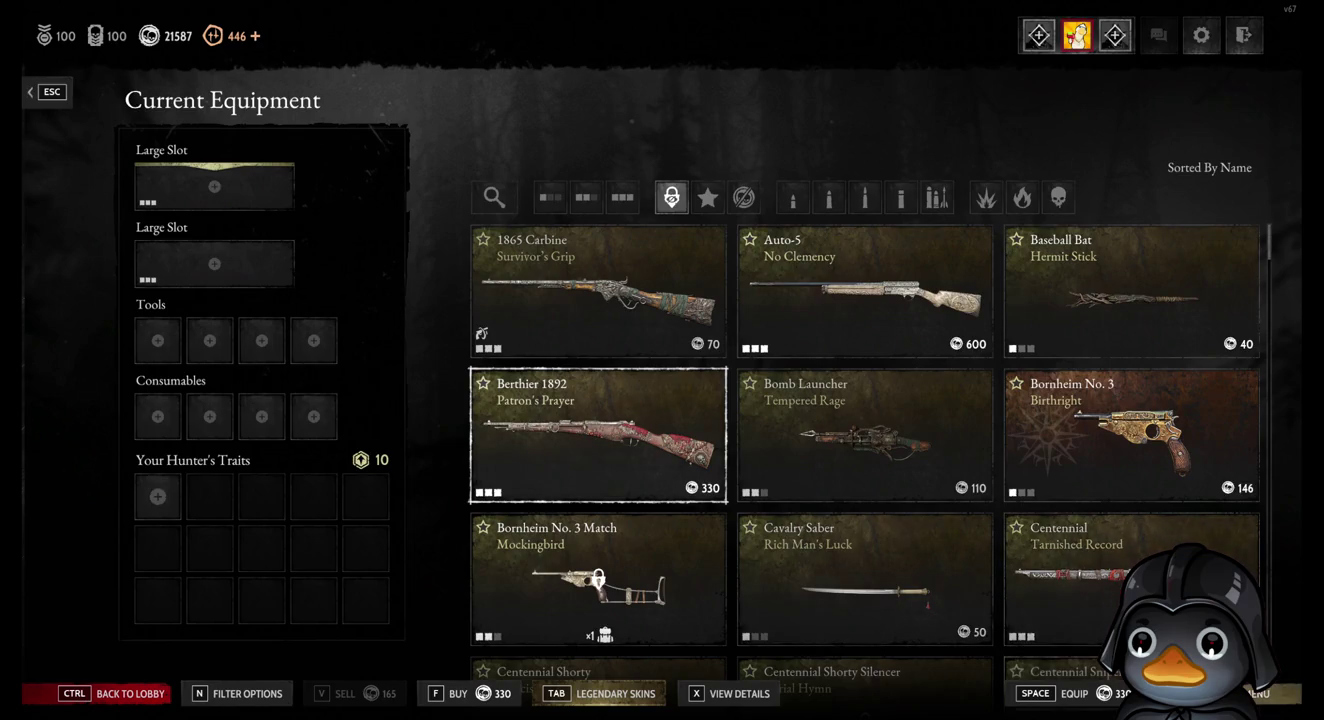
right_click(598, 436)
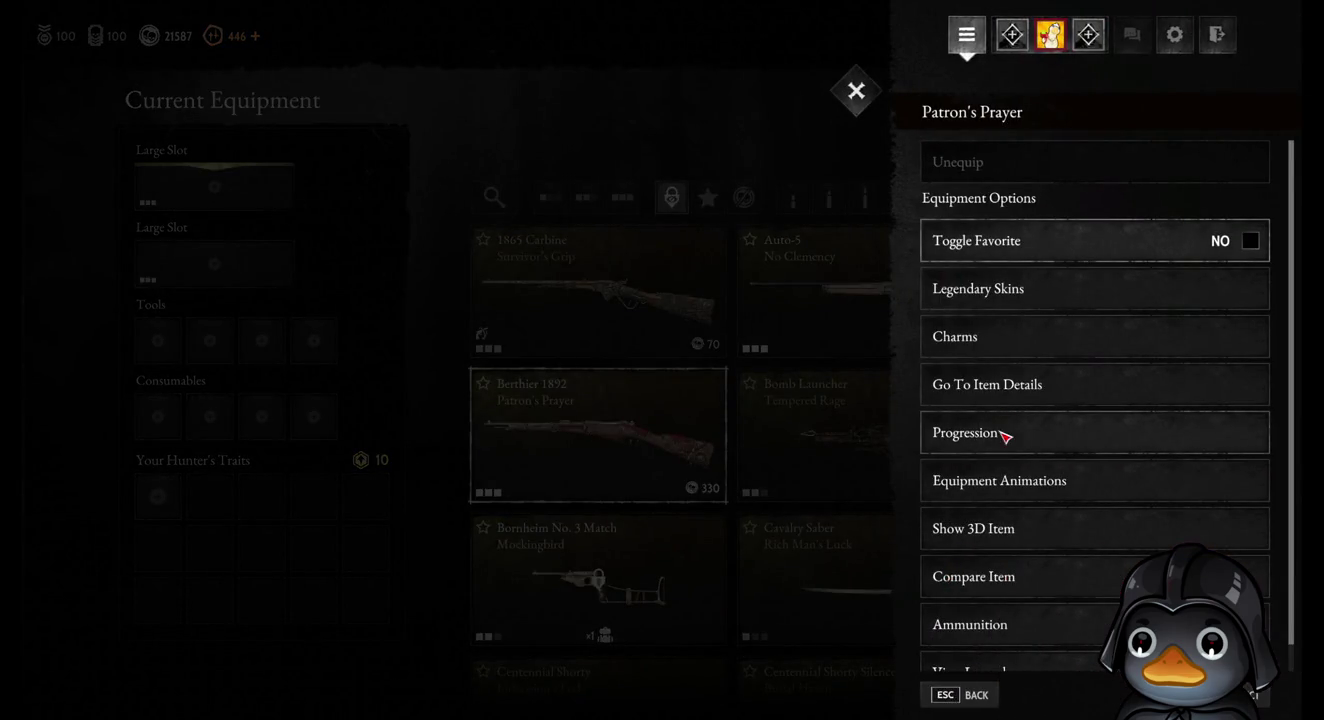
click(1005, 436)
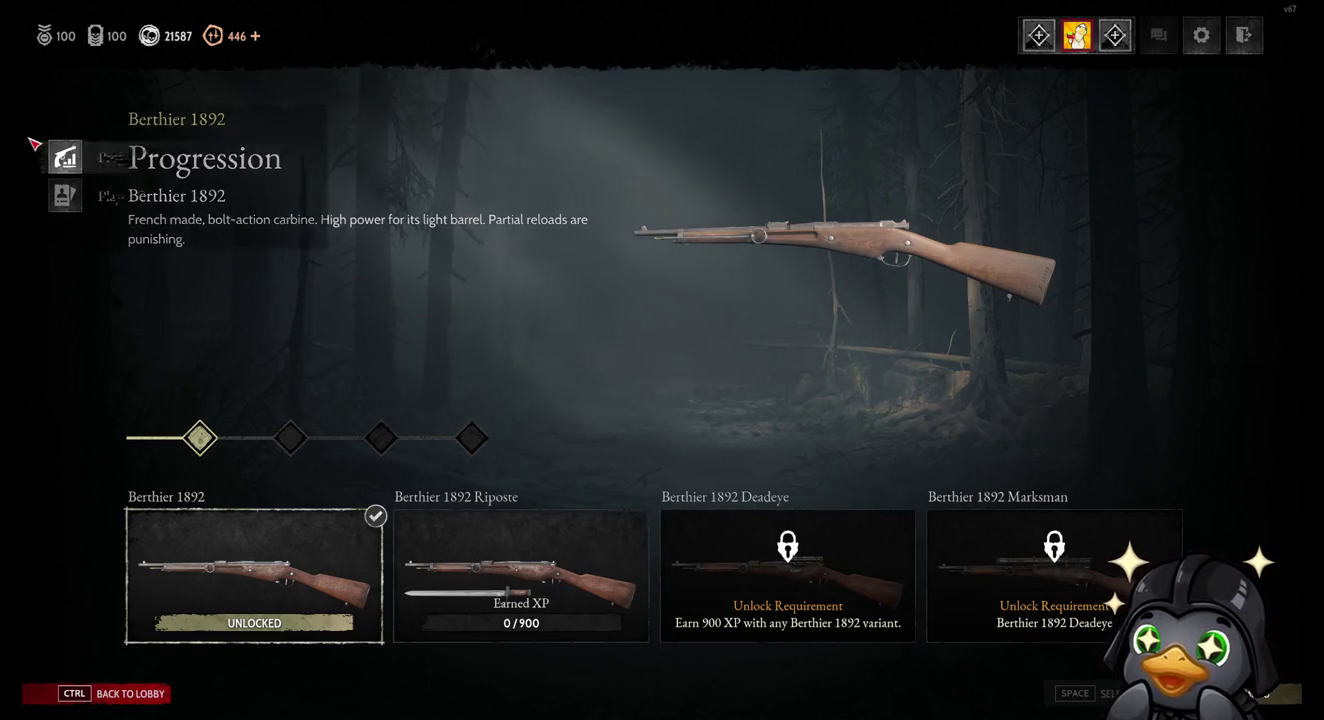
click(47, 92)
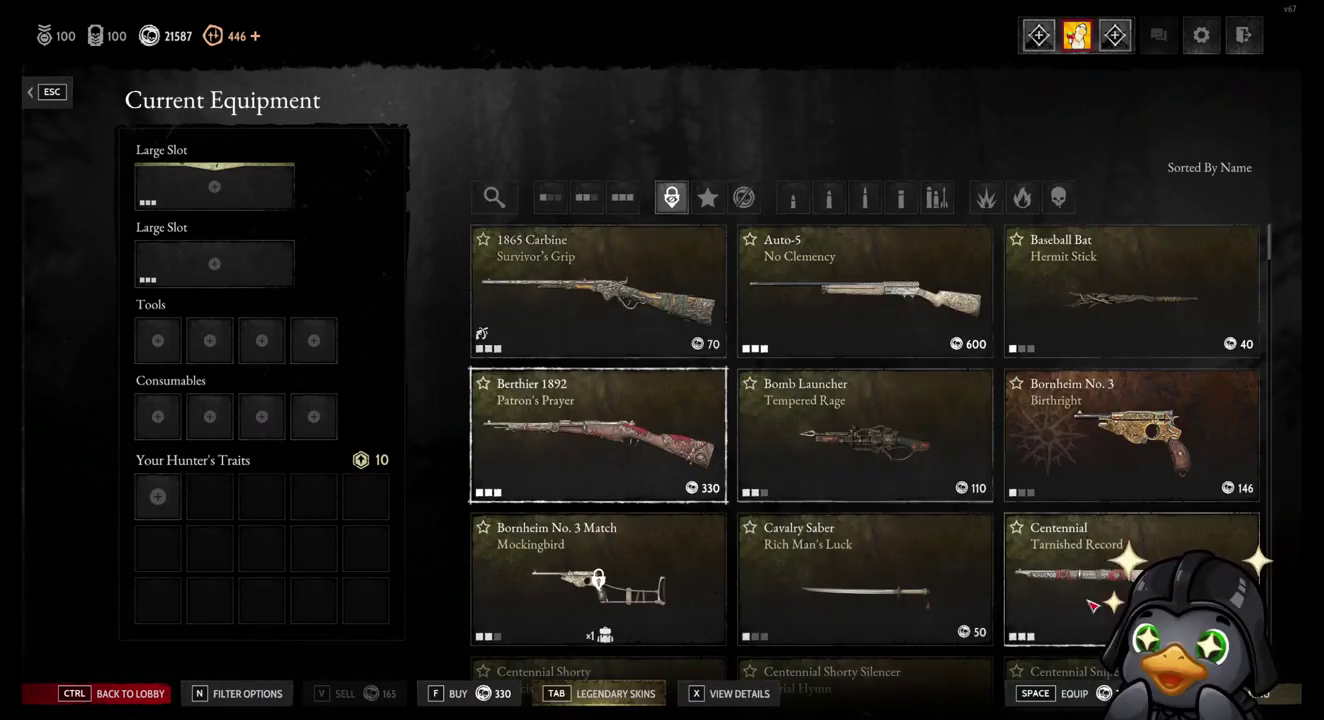